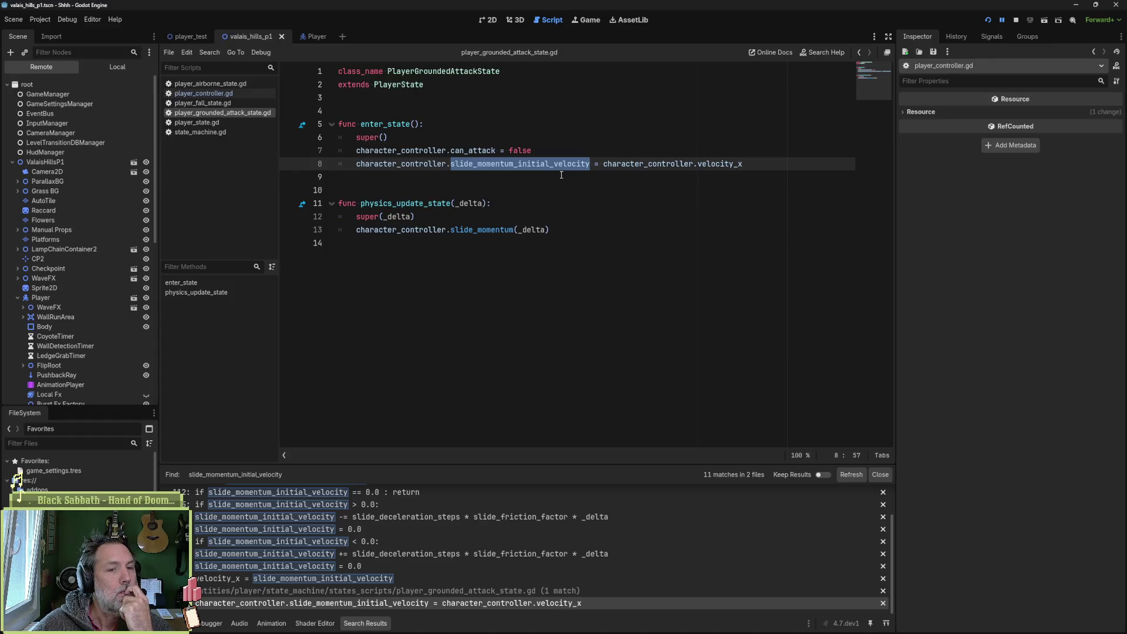
- Copy the slide_momentum_initial_velocity assignment and go to enter_state in player_fall_state.gd
left_click_drag(742, 158, 756, 154)
key("ctrl+c")
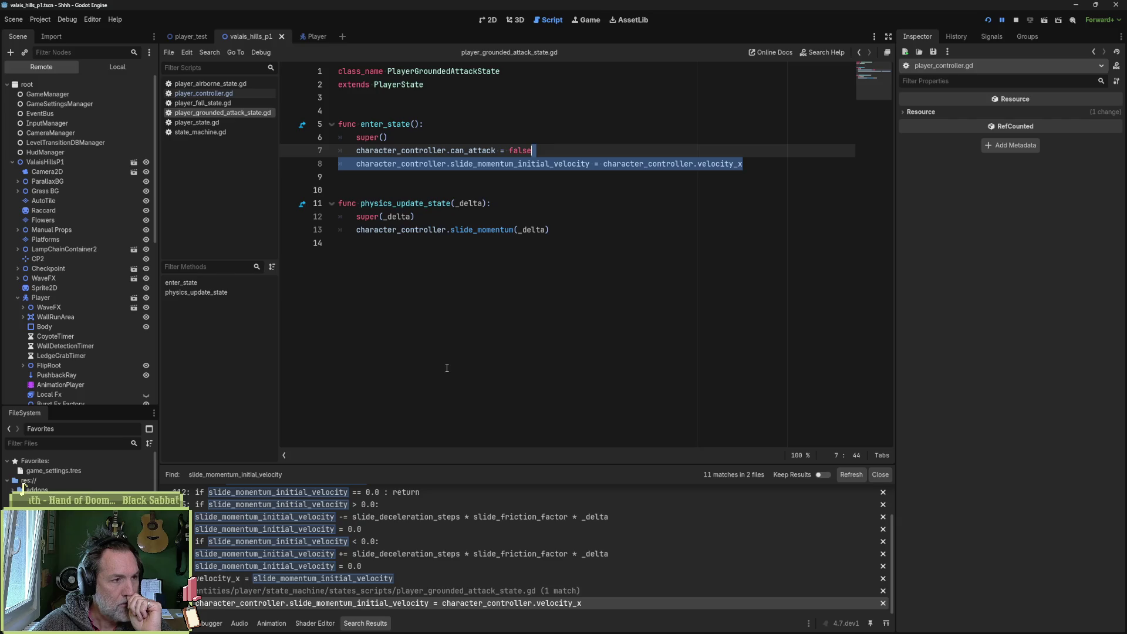
left_click(220, 103)
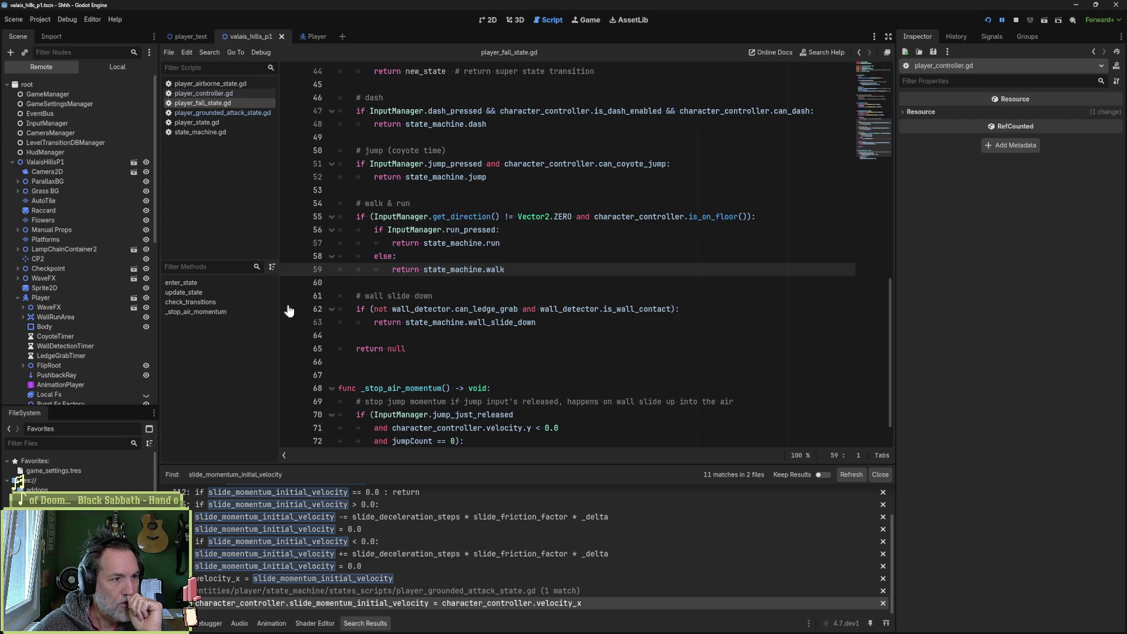
left_click(251, 283)
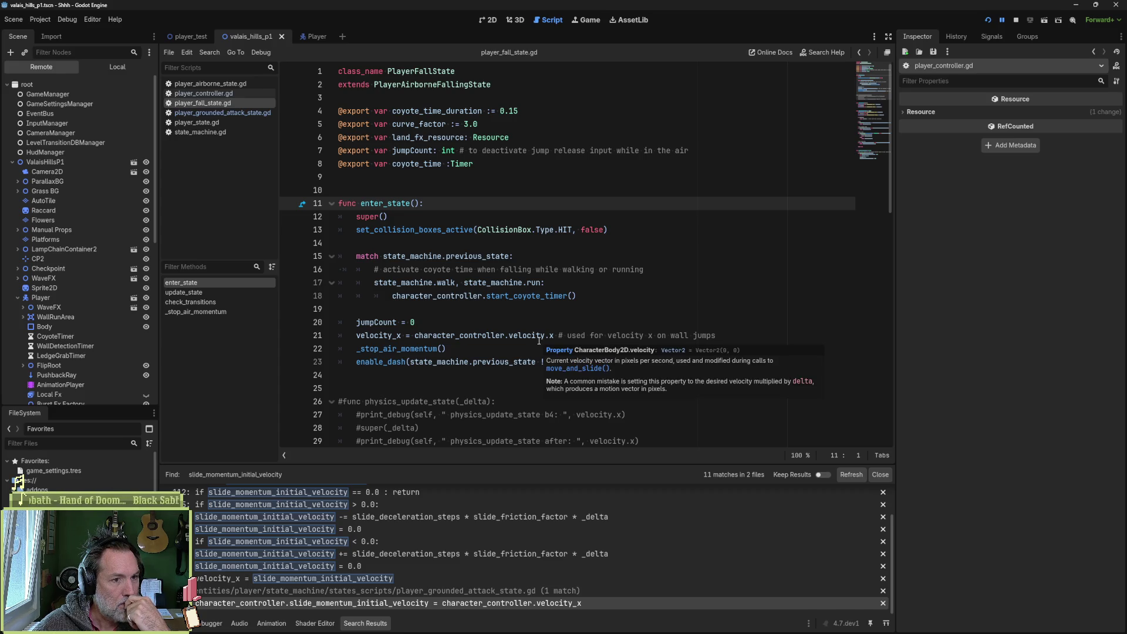
- Inspect the velocity_x match for slide_momentum_initial_velocity on line 112 of player_controller.gd
mouse_move(539, 340)
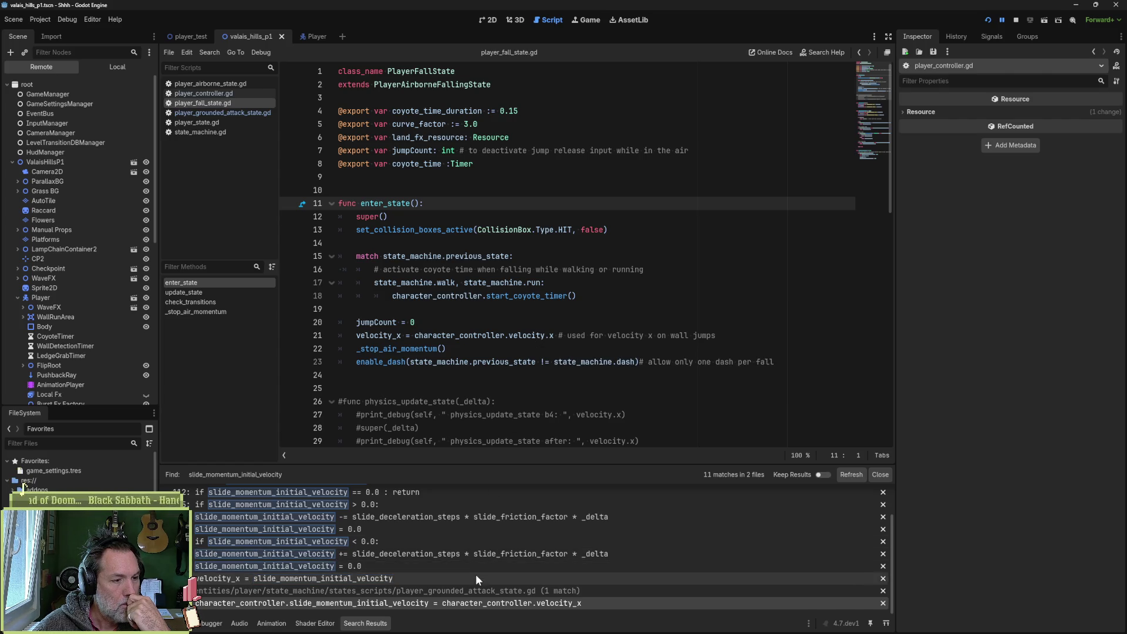
left_click(399, 579)
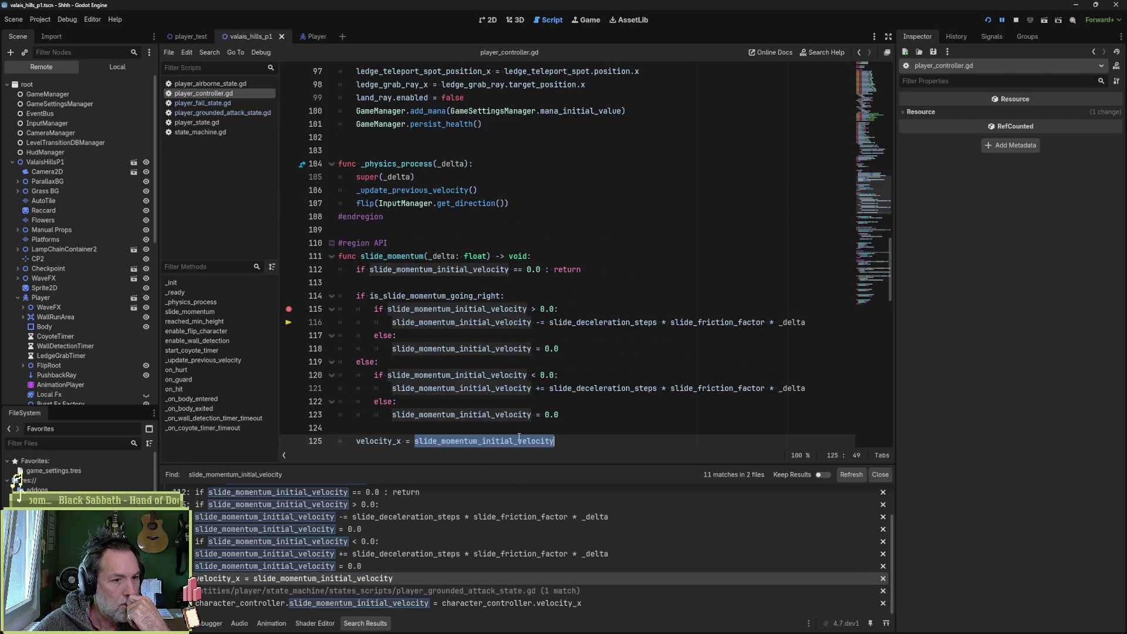
double_click(482, 270)
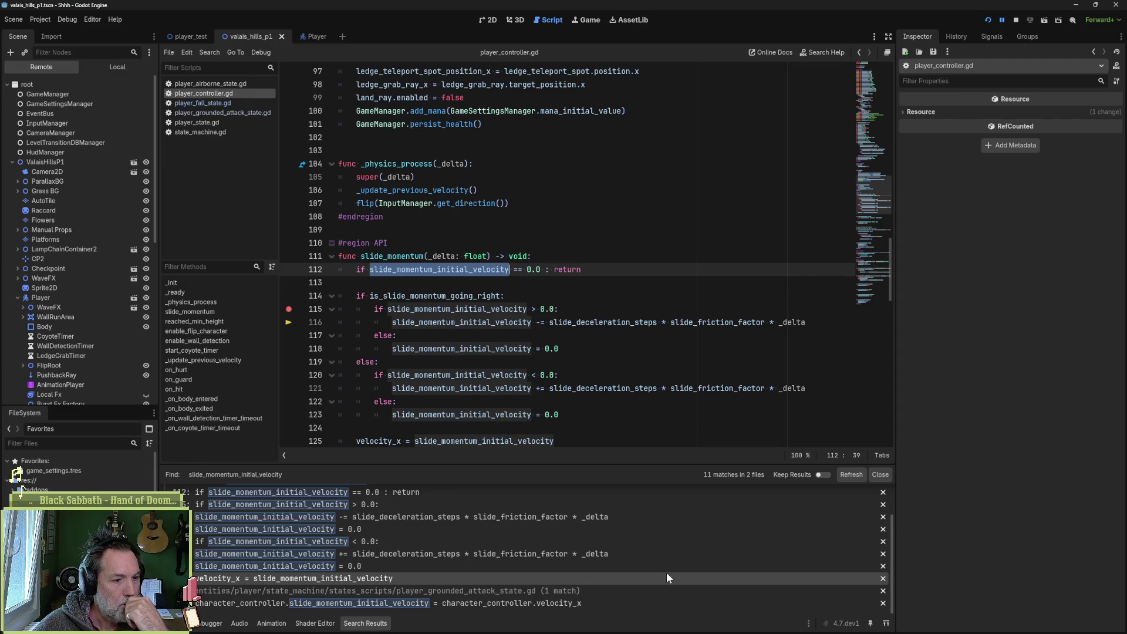
scroll(667, 577, "up", 2)
scroll(660, 573, "down", 3)
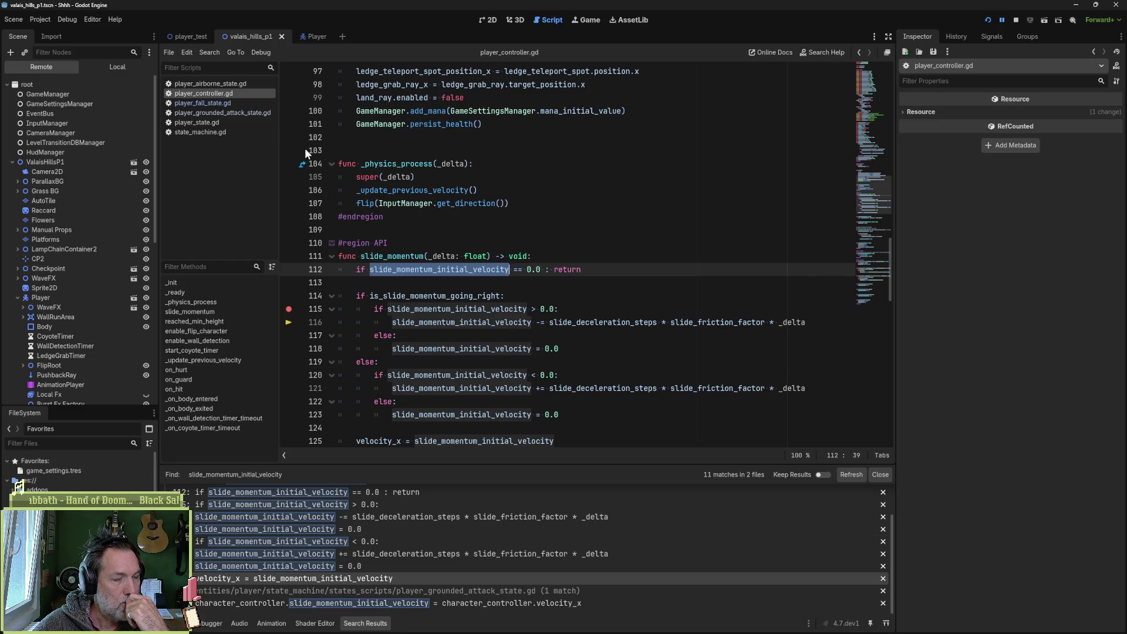
- Paste the slide_momentum_initial_velocity assignment on a new line after super() in enter_state
left_click(233, 103)
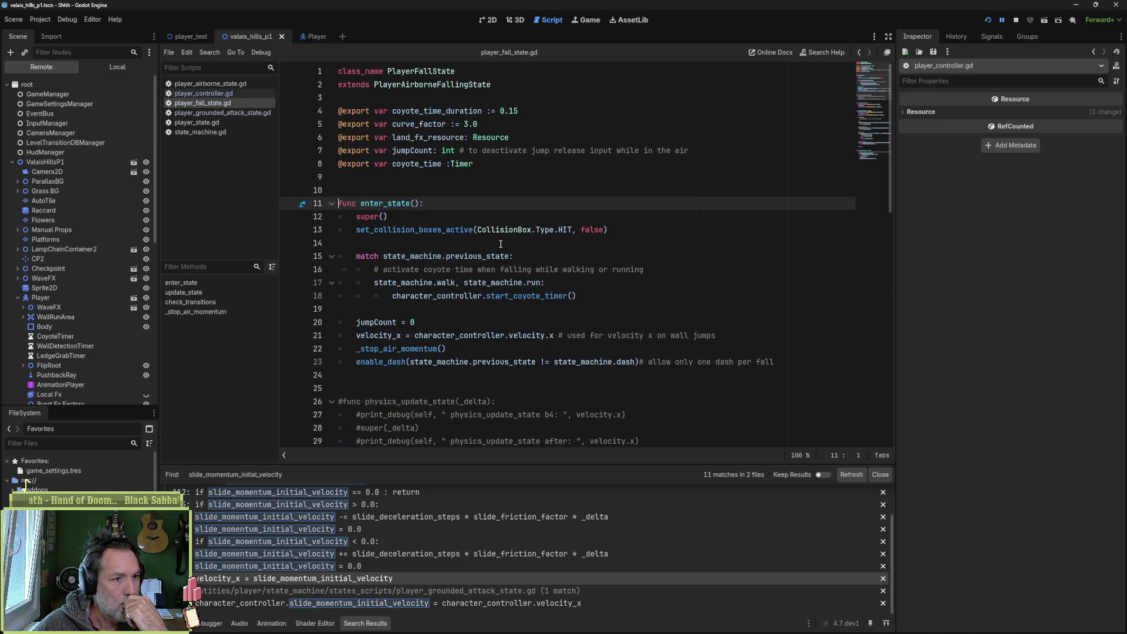
left_click(546, 217)
key("Return")
key("ctrl+v")
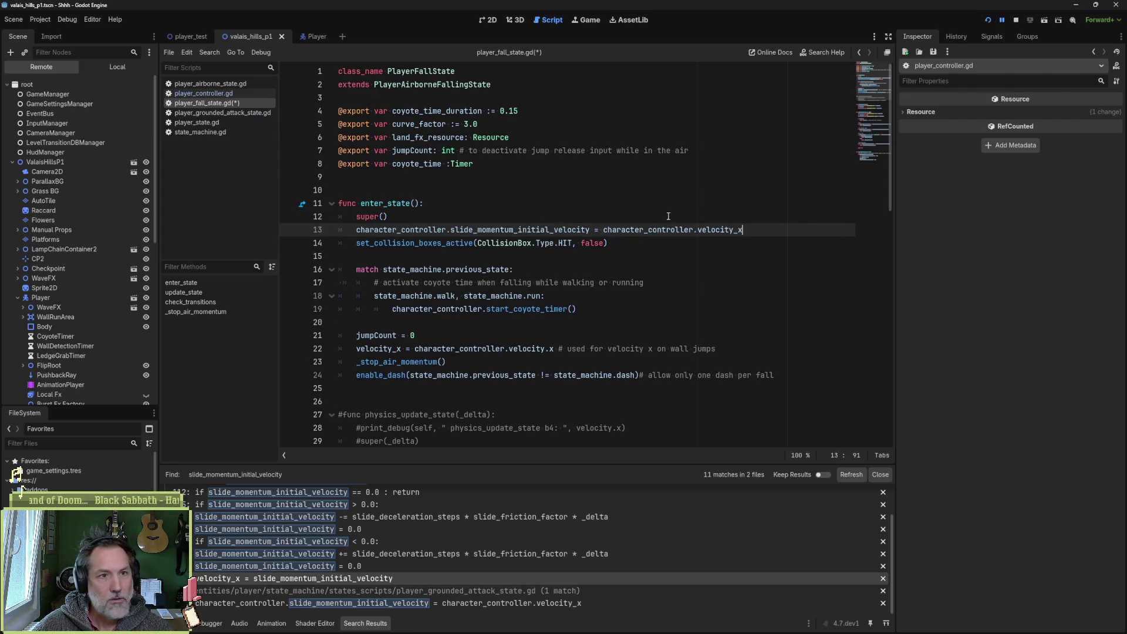
- Stop the game and locate the line 37 breakpoint in player_airborne_state via the Debugger
left_click(1016, 20)
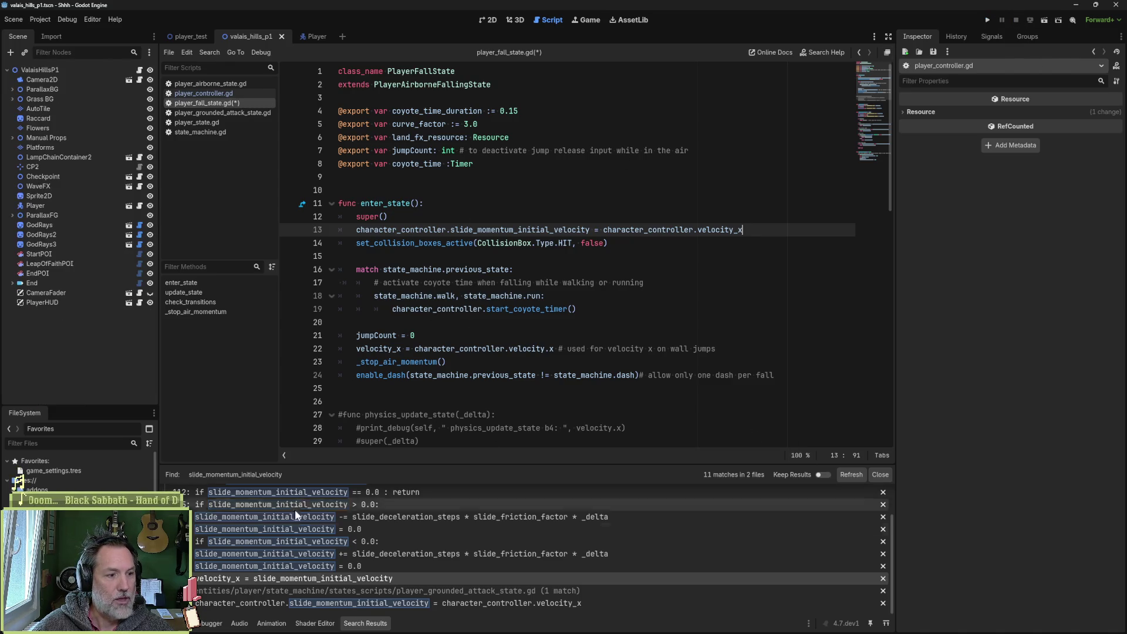
left_click(212, 623)
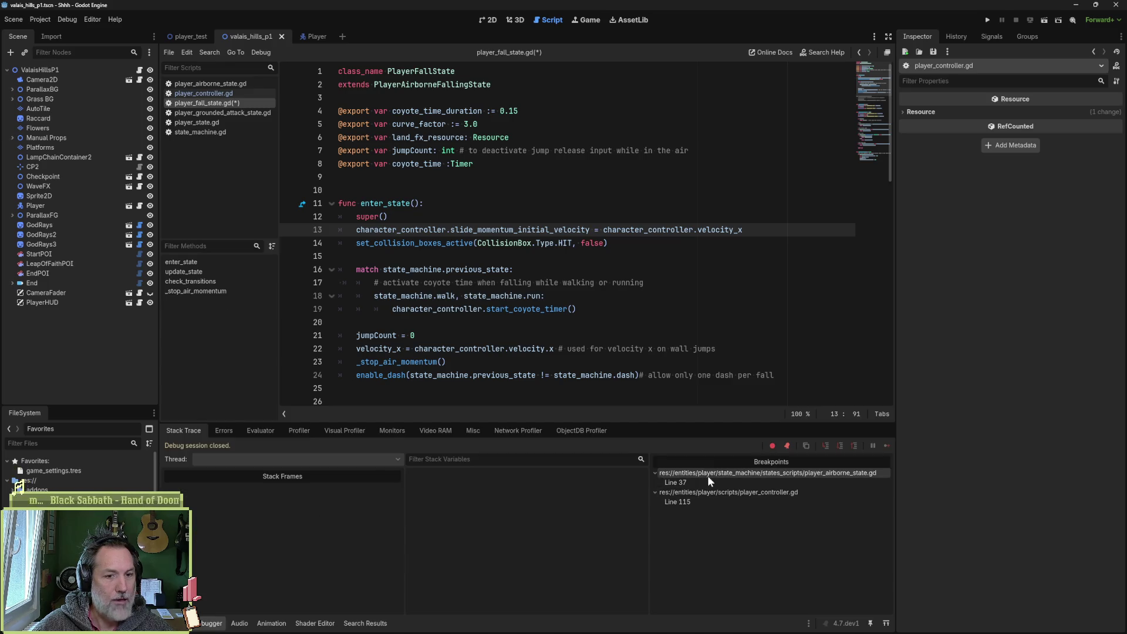
right_click(763, 477)
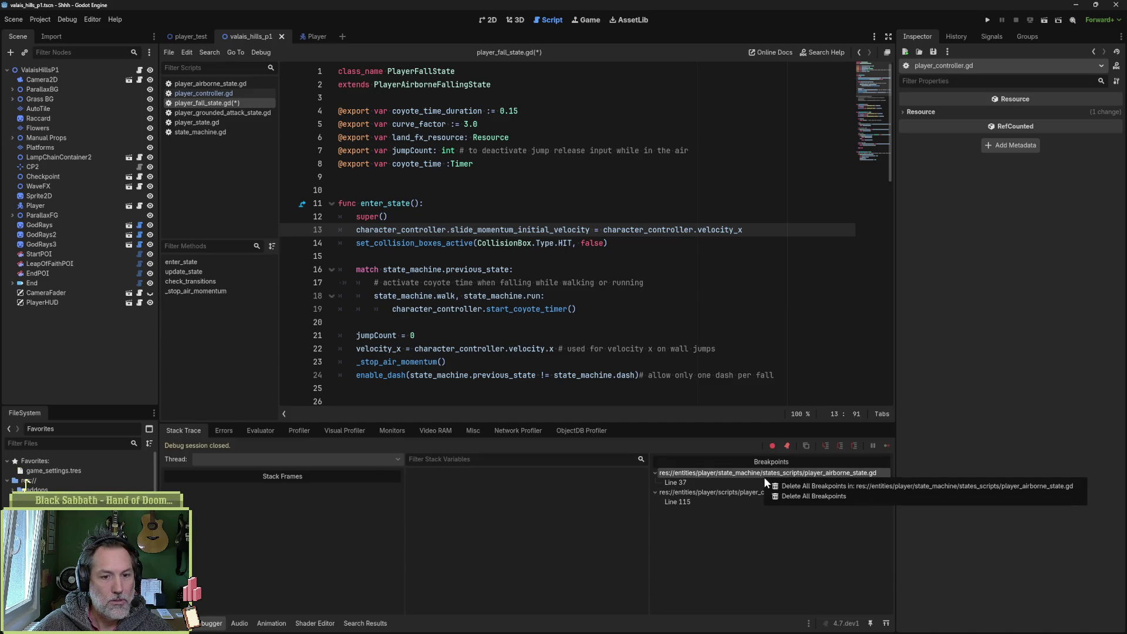
left_click(724, 497)
left_click(714, 482)
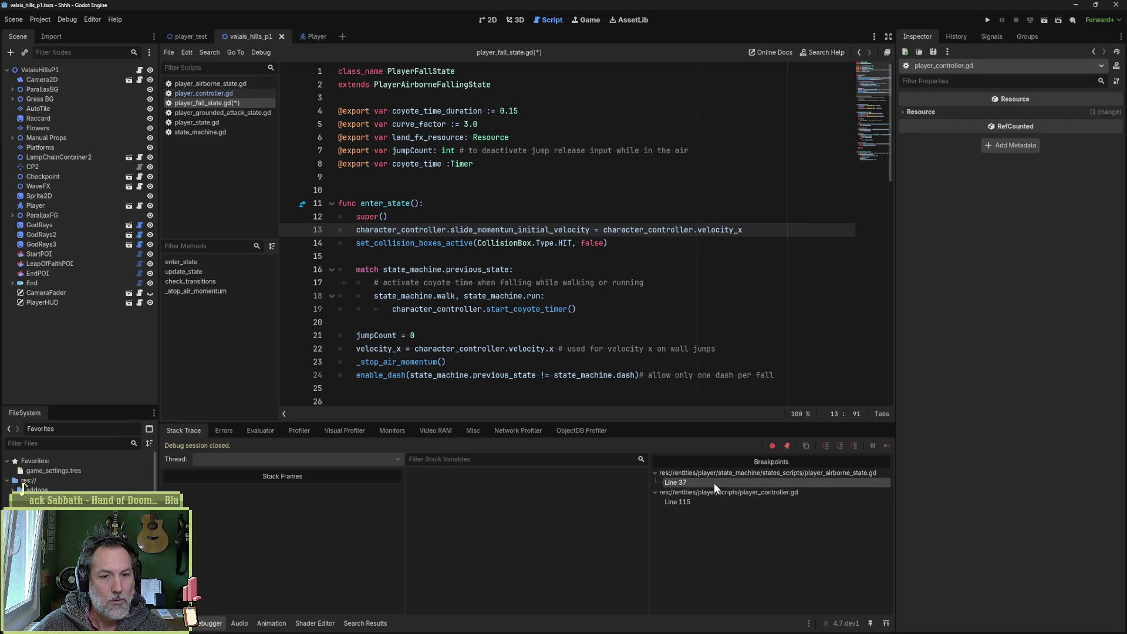
right_click(286, 233)
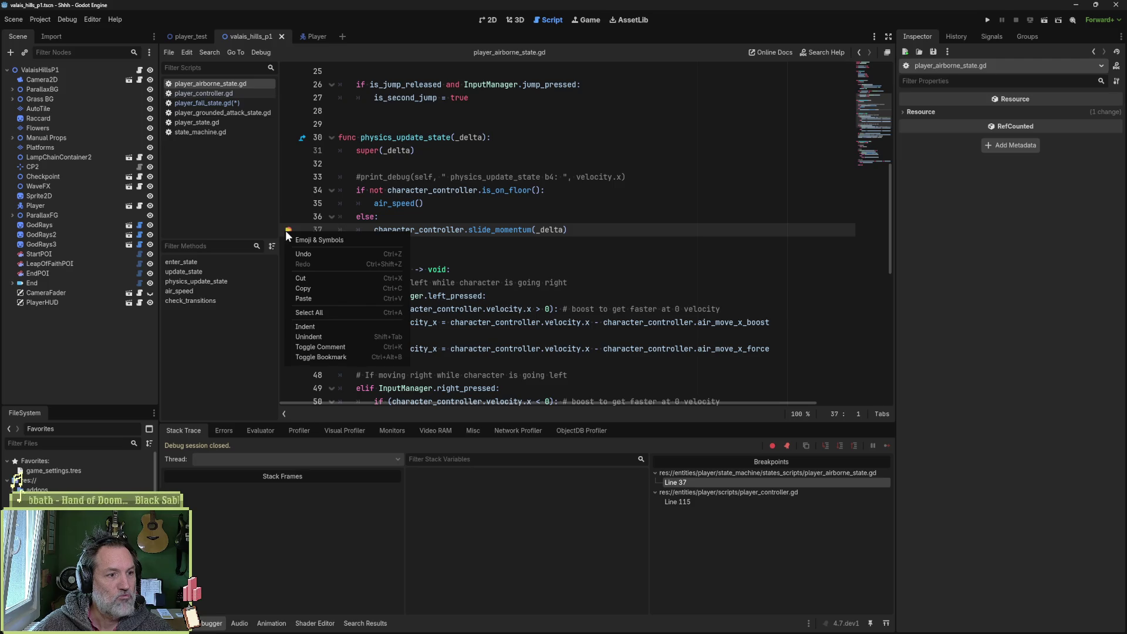
key("Escape")
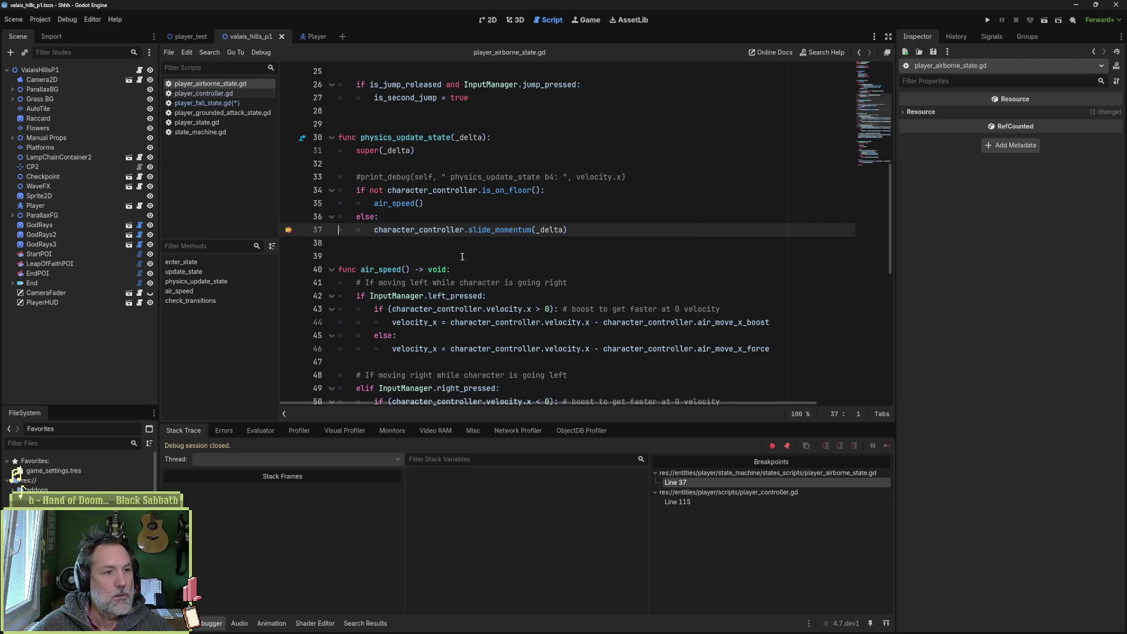
- Remove the line 37 breakpoint, delete all remaining breakpoints, and relaunch the game
left_click(288, 229)
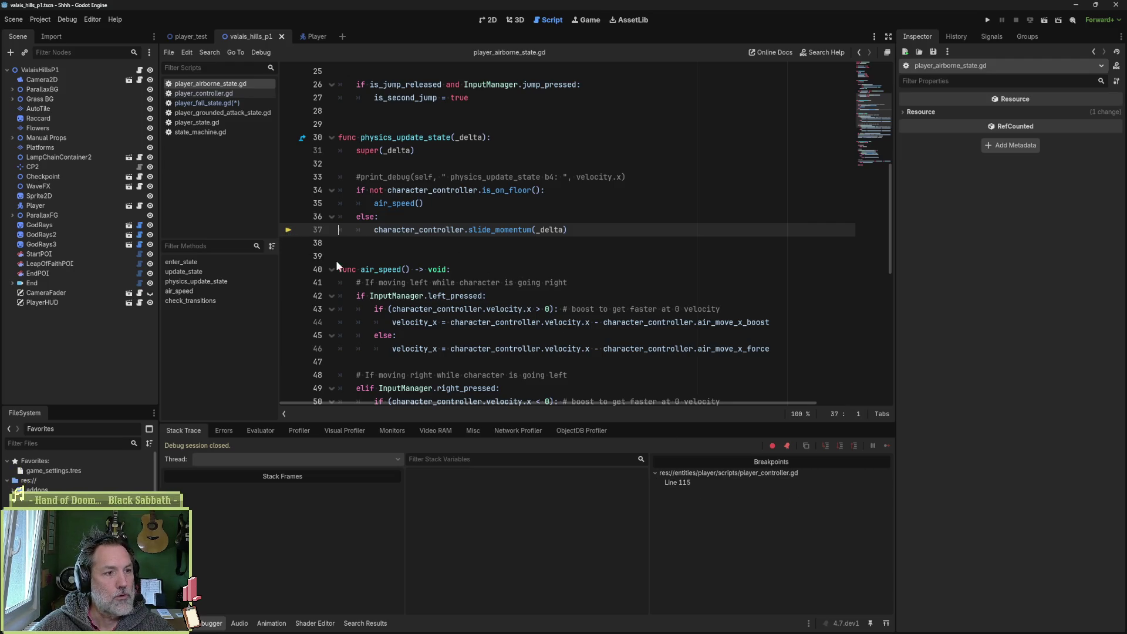
right_click(693, 483)
left_click(710, 508)
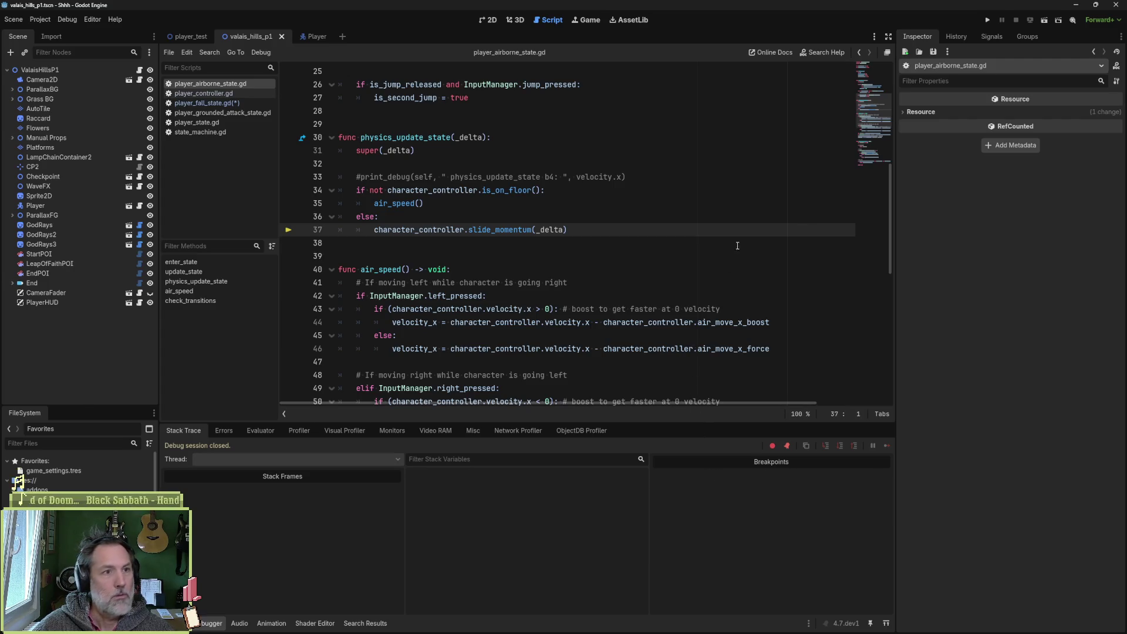
key("F5")
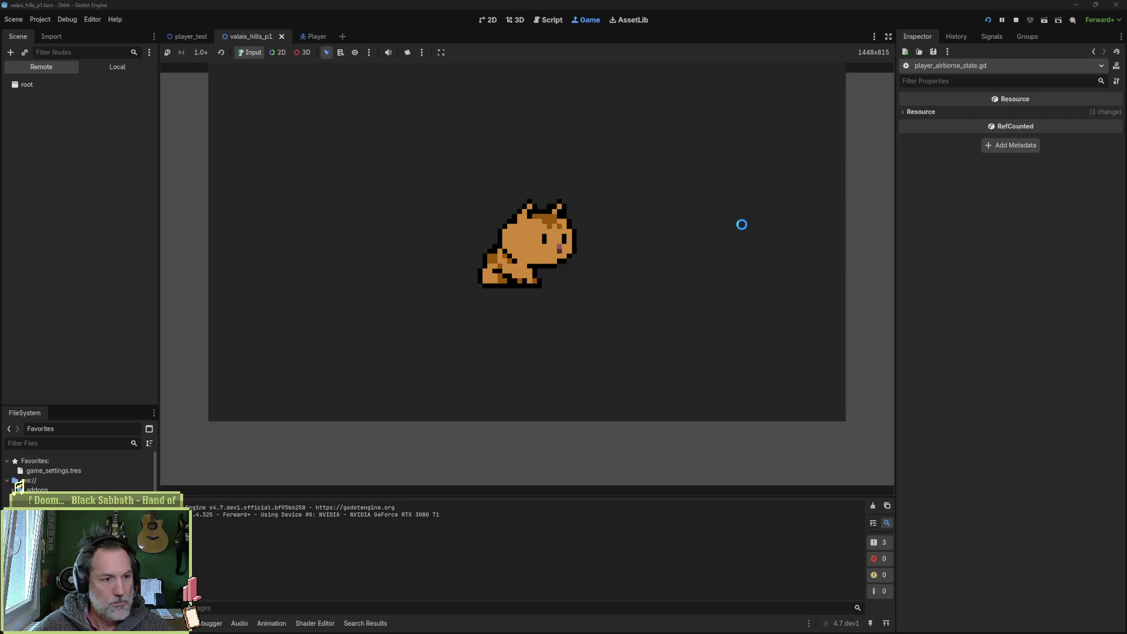
- Run and jump the cat both left and right in the Game view, then stop the game
key("space")
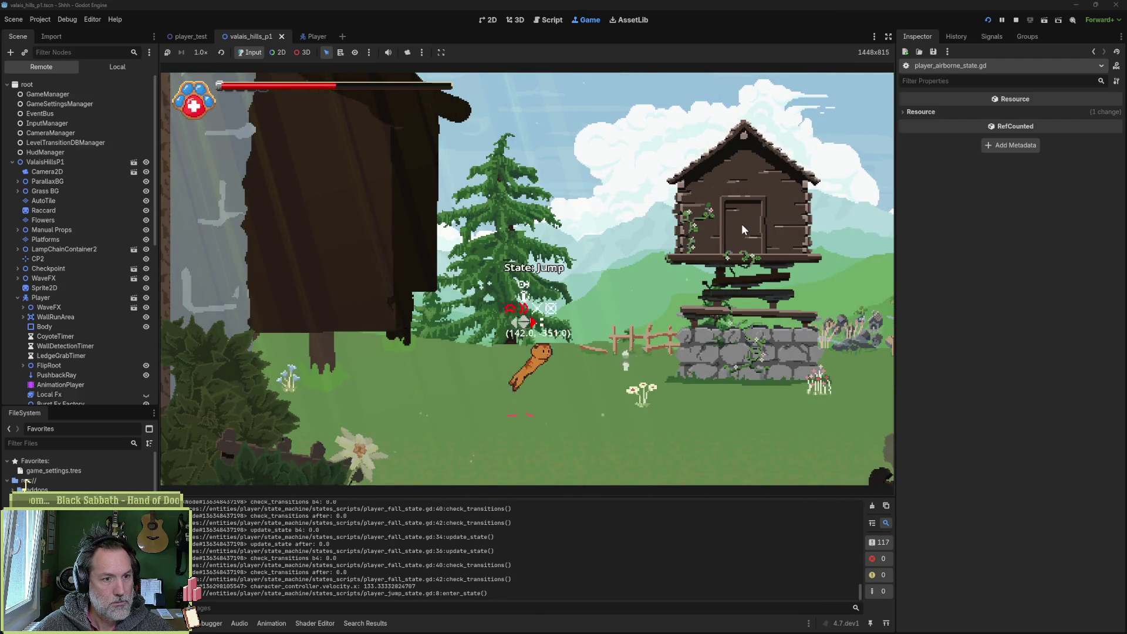
key("Right")
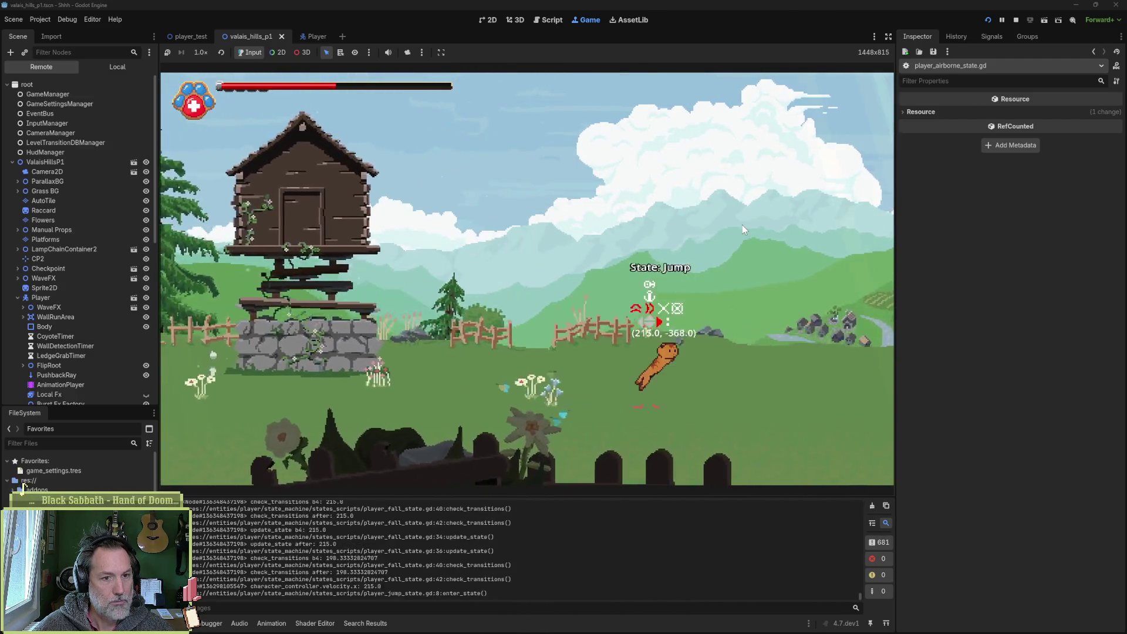
key("Left")
key("space")
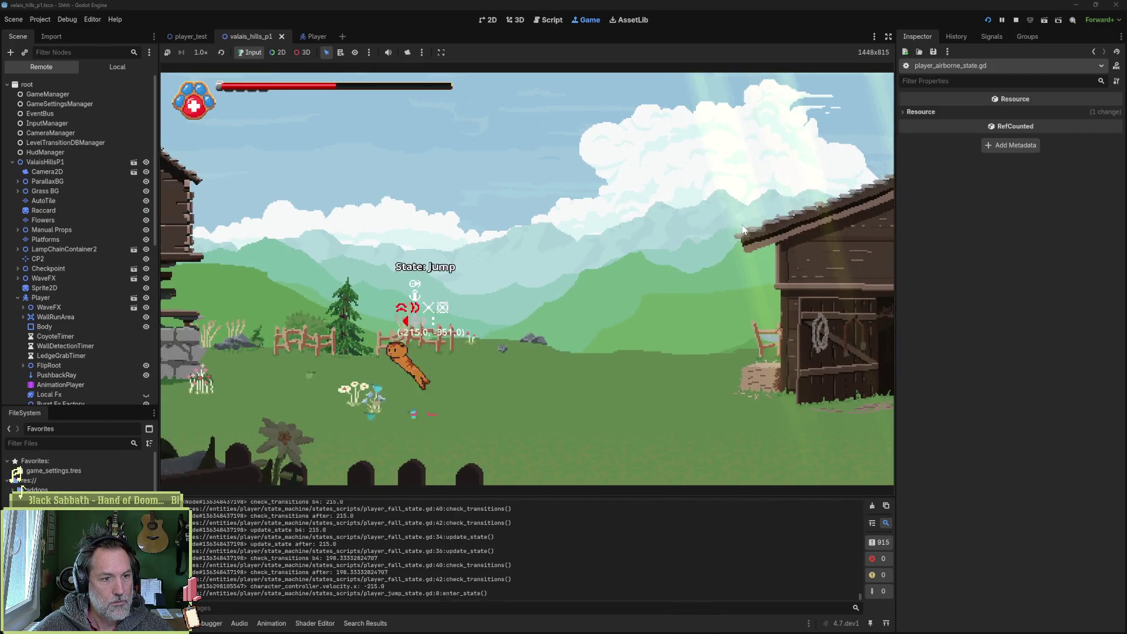
key("Left")
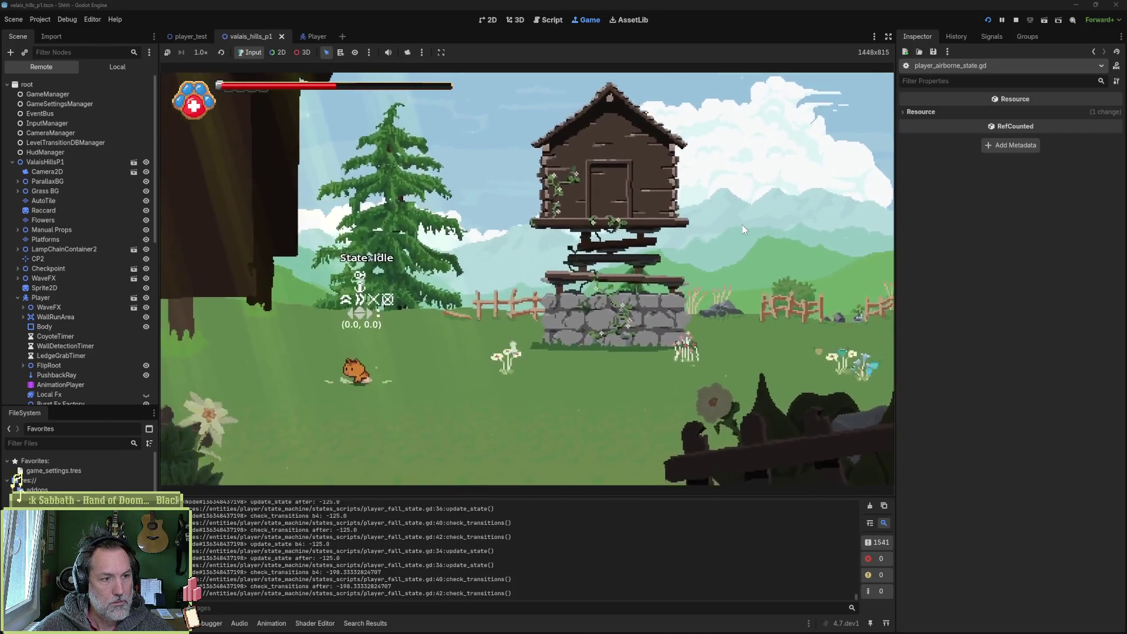
key("Right")
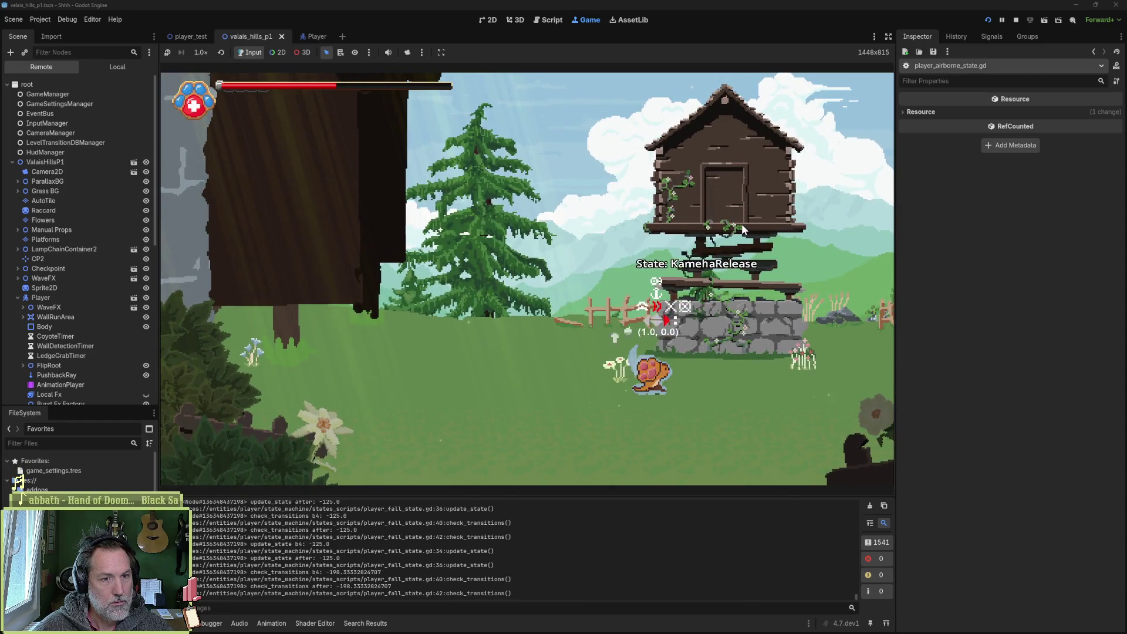
key("Right")
key("space")
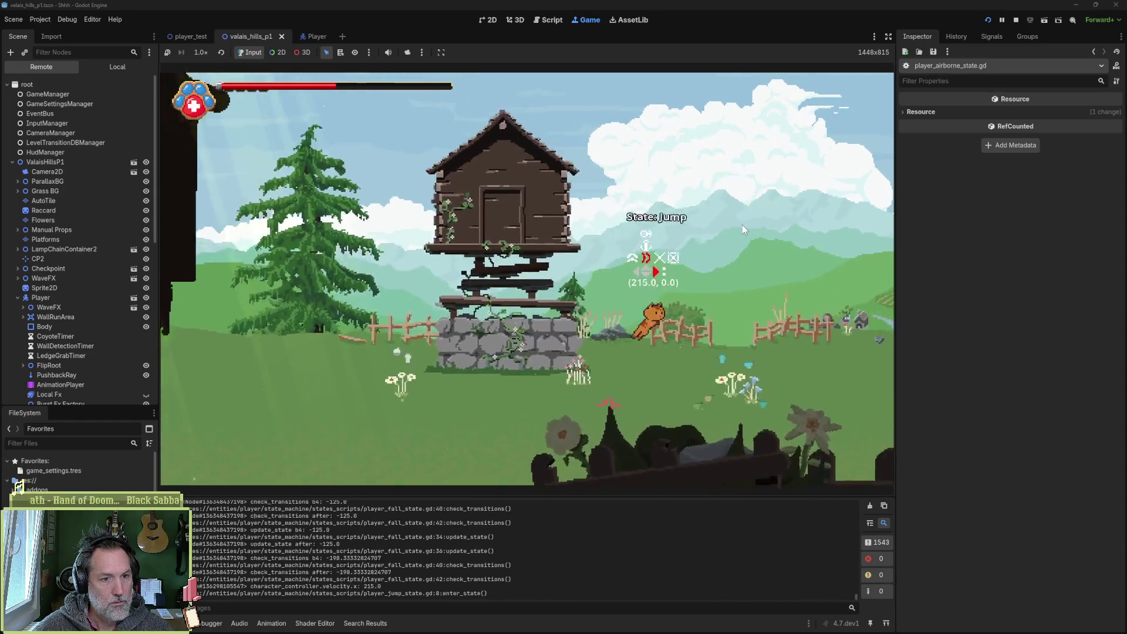
key("F8")
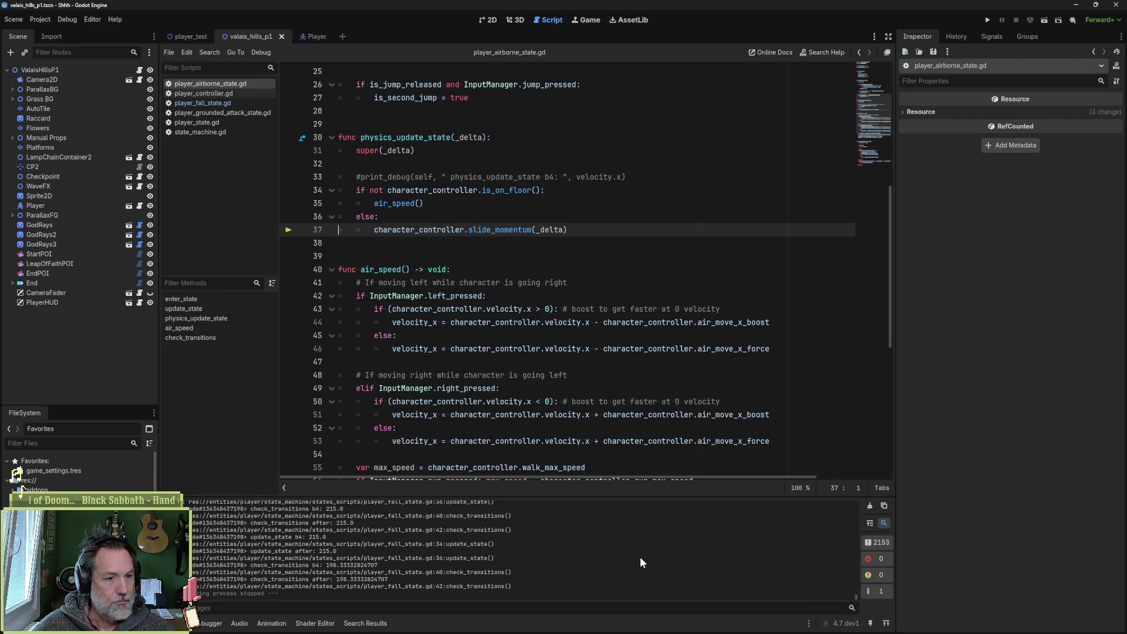
- Delete the print_debug lines in check_transitions of player_fall_state.gd
left_click(229, 95)
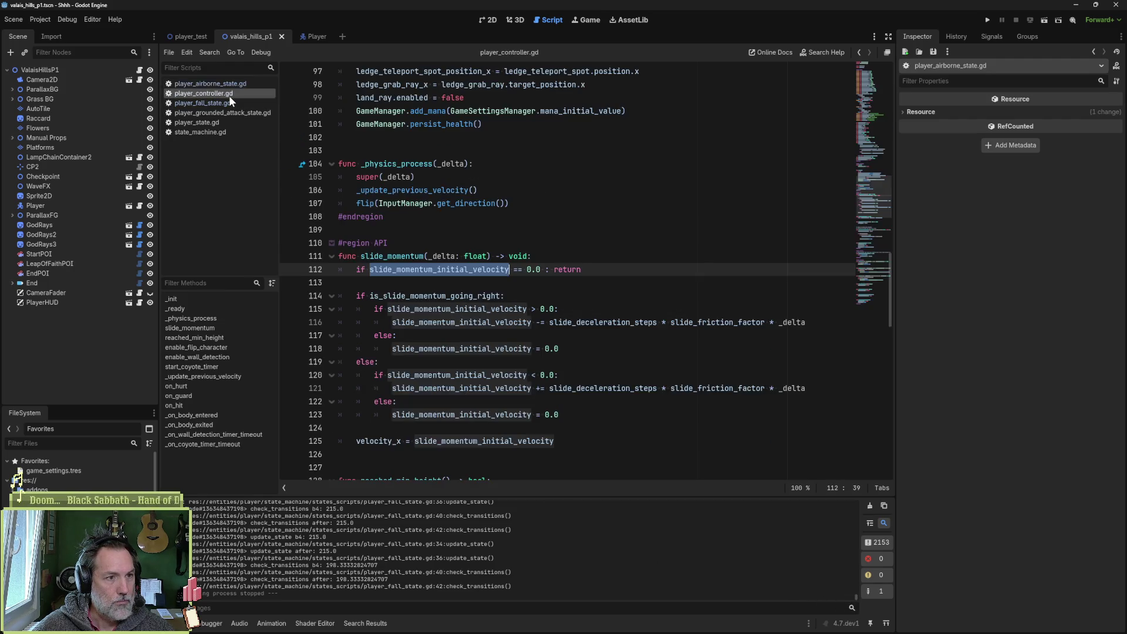
left_click(241, 104)
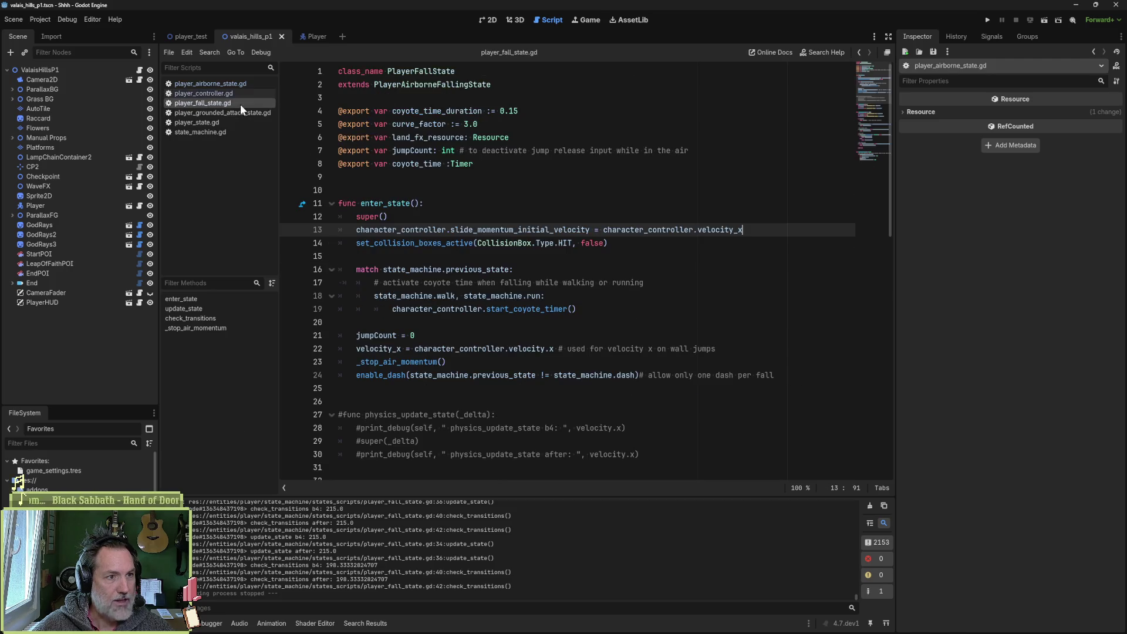
scroll(446, 214, "down", 4)
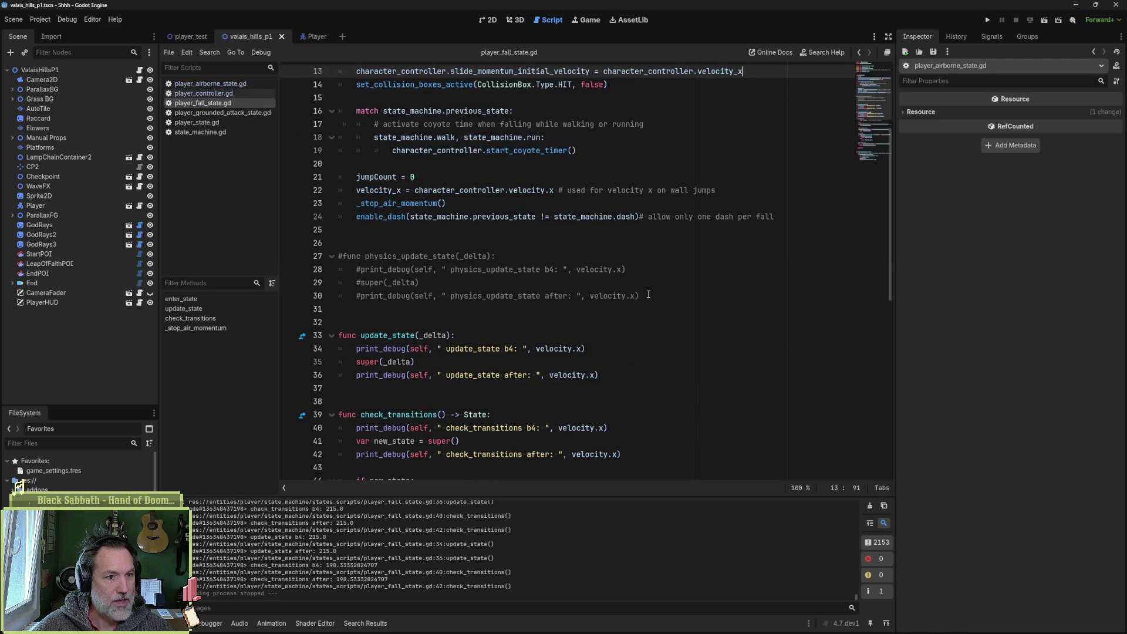
scroll(620, 388, "down", 3)
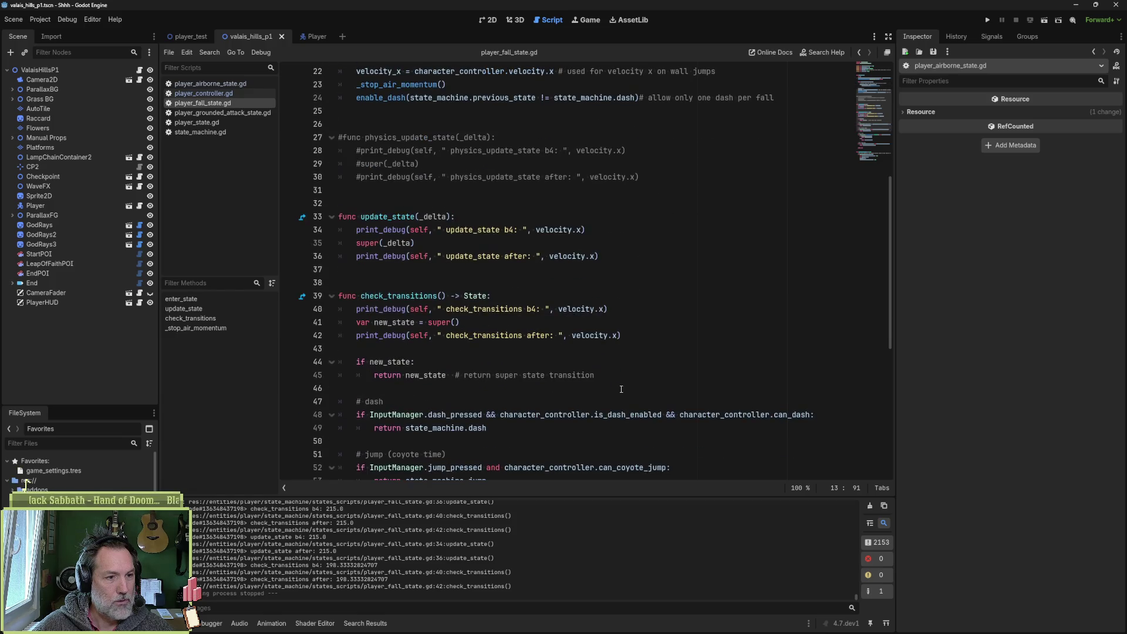
left_click(627, 311)
key("ctrl+shift+k")
key("Down")
key("ctrl+shift+k")
- Delete the leftover update_state and commented physics functions, then run the game again
scroll(613, 365, "up", 3)
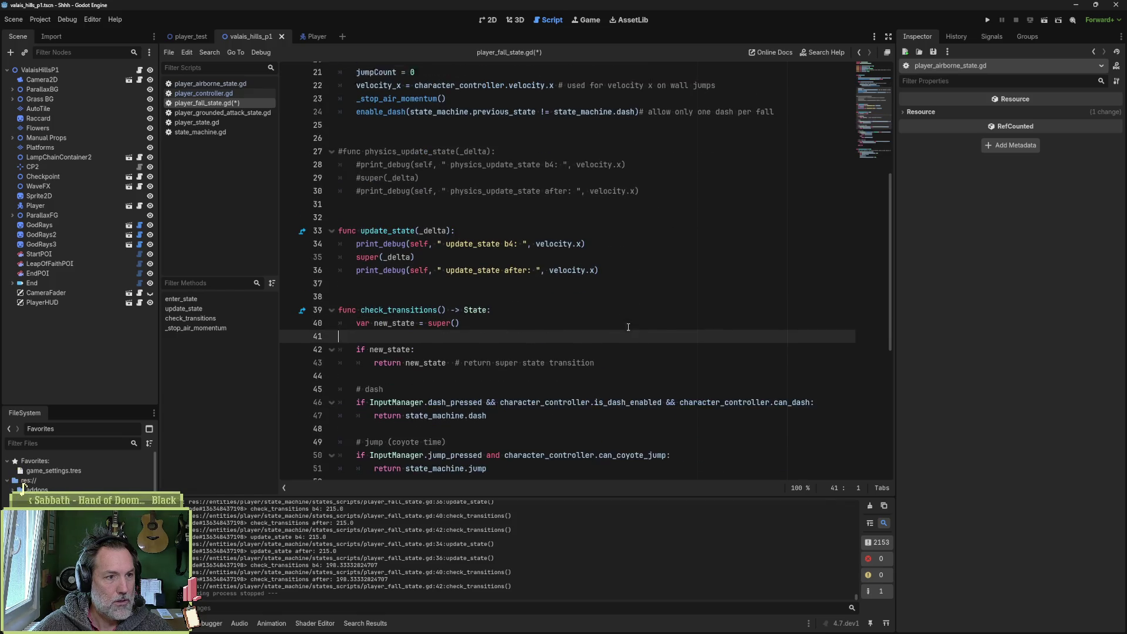
mouse_move(610, 374)
left_mouse_down()
mouse_move(352, 329)
mouse_move(800, 219)
left_mouse_up()
key("BackSpace")
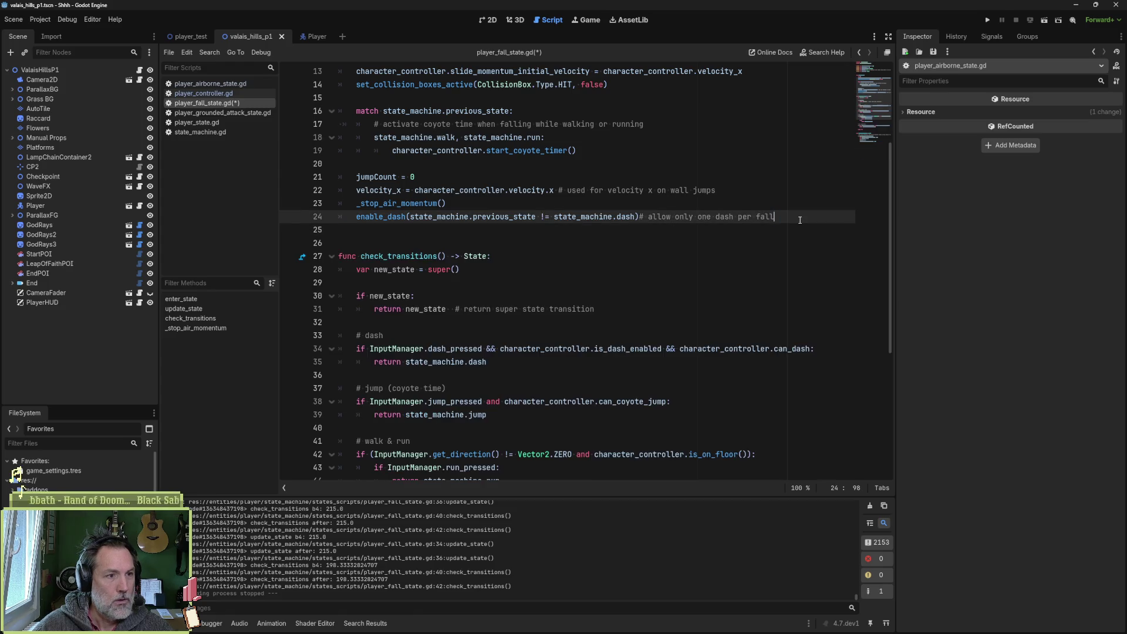
key("F6")
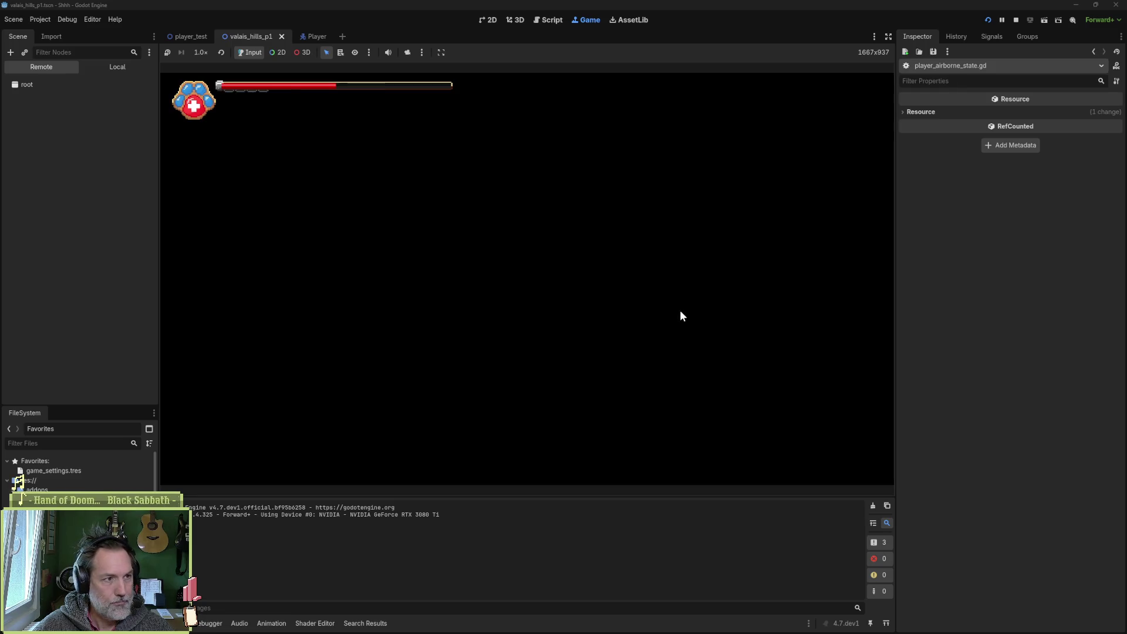
- Play-test running, jumping, air attacks and paw attacks in both directions, then stop the game
key("Right")
key("space")
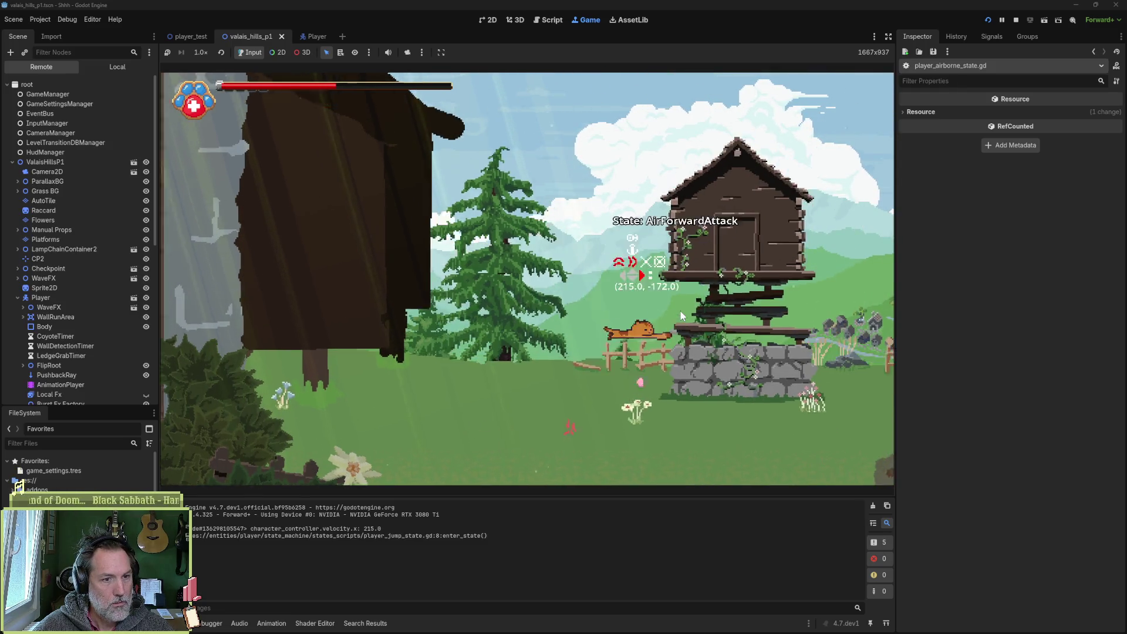
key("Left")
key("space")
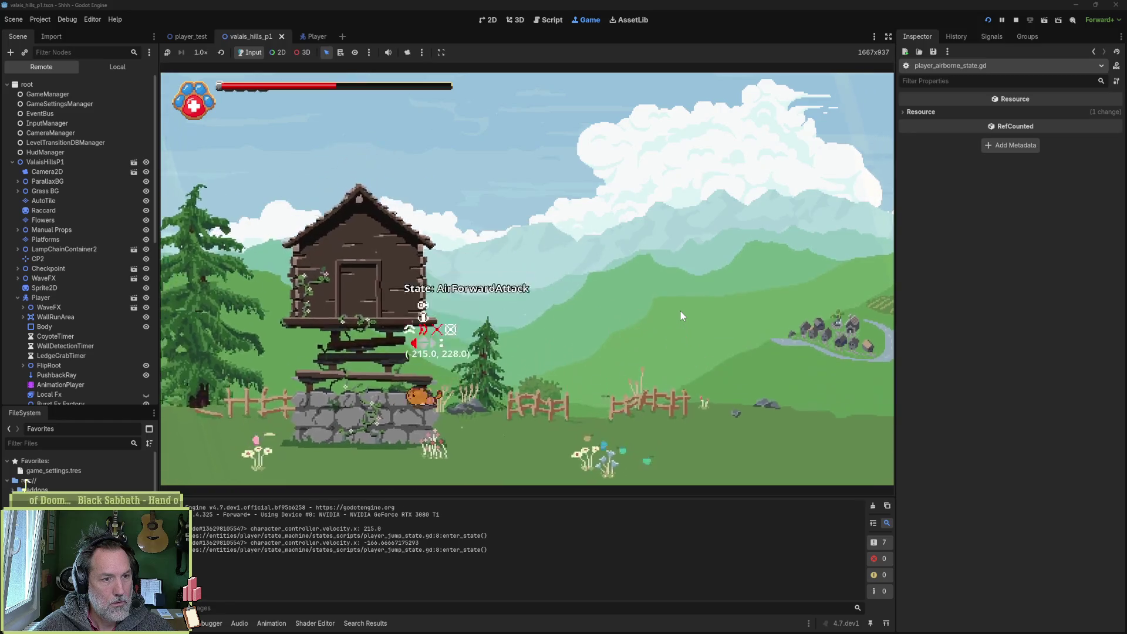
key("Right")
key("space")
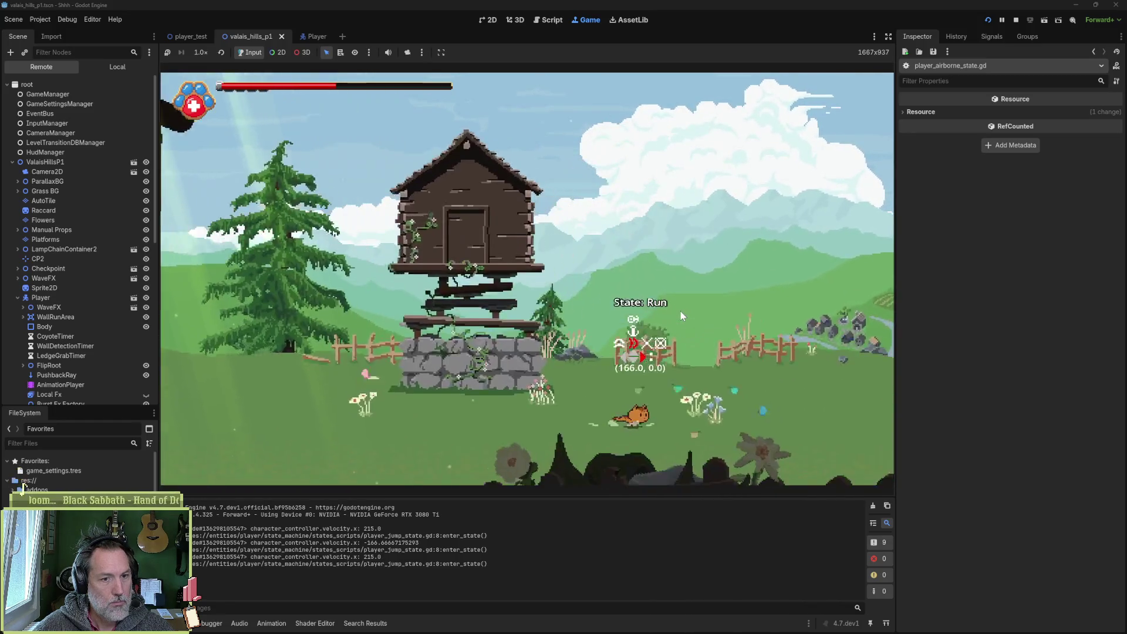
key("Left")
key("space")
key("space")
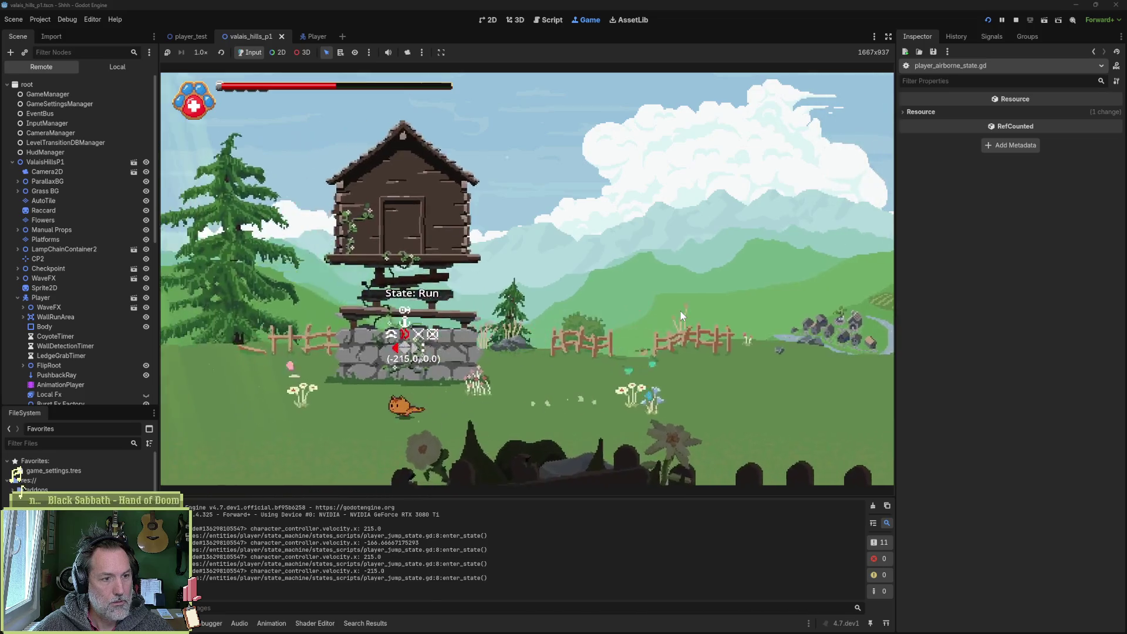
key("x")
key("Right")
key("space")
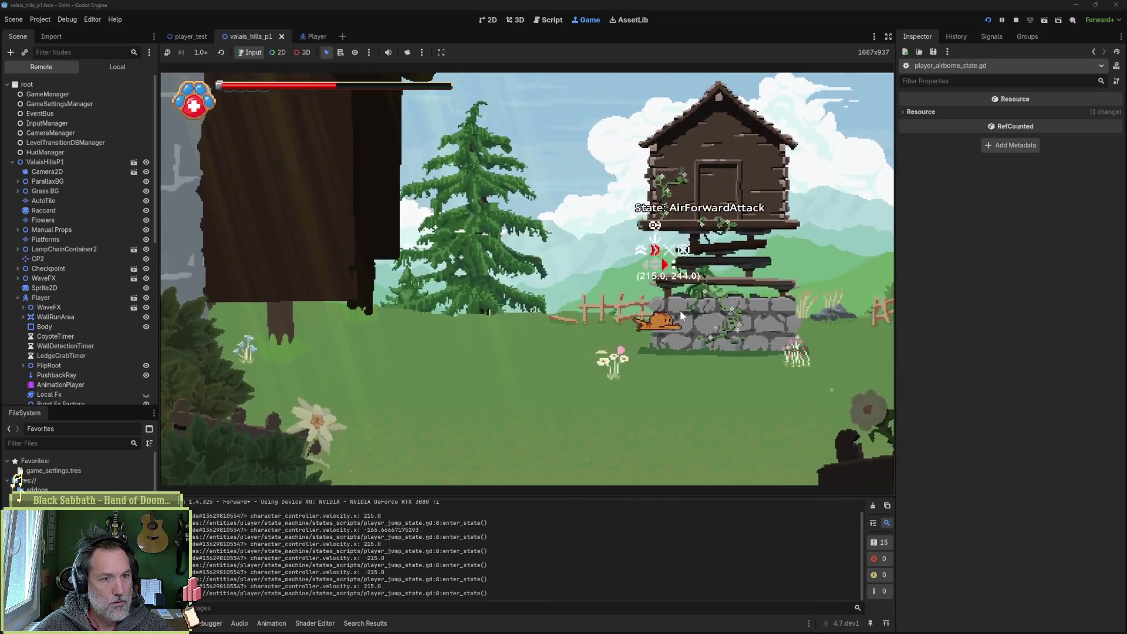
key("space")
key("Left")
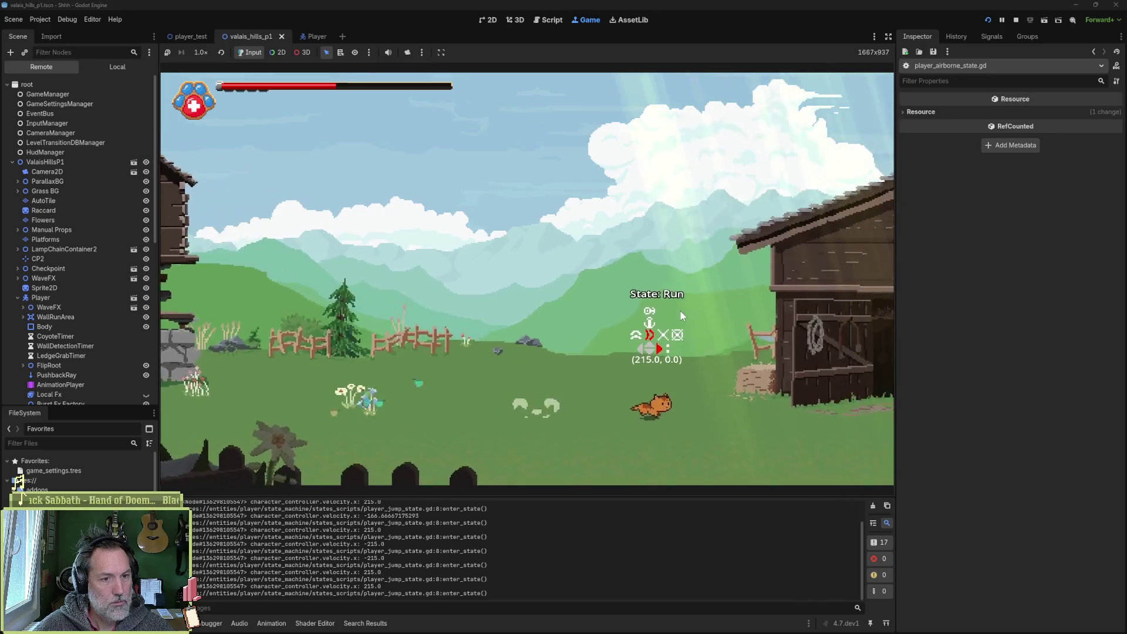
key("space")
key("space")
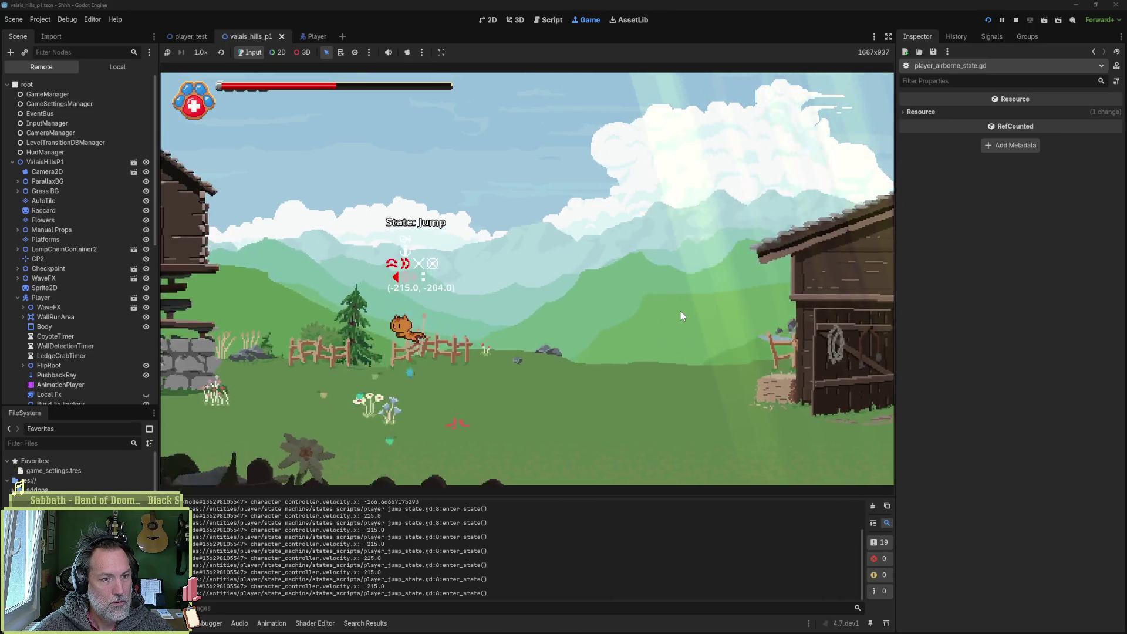
key("space")
key("Right")
key("space")
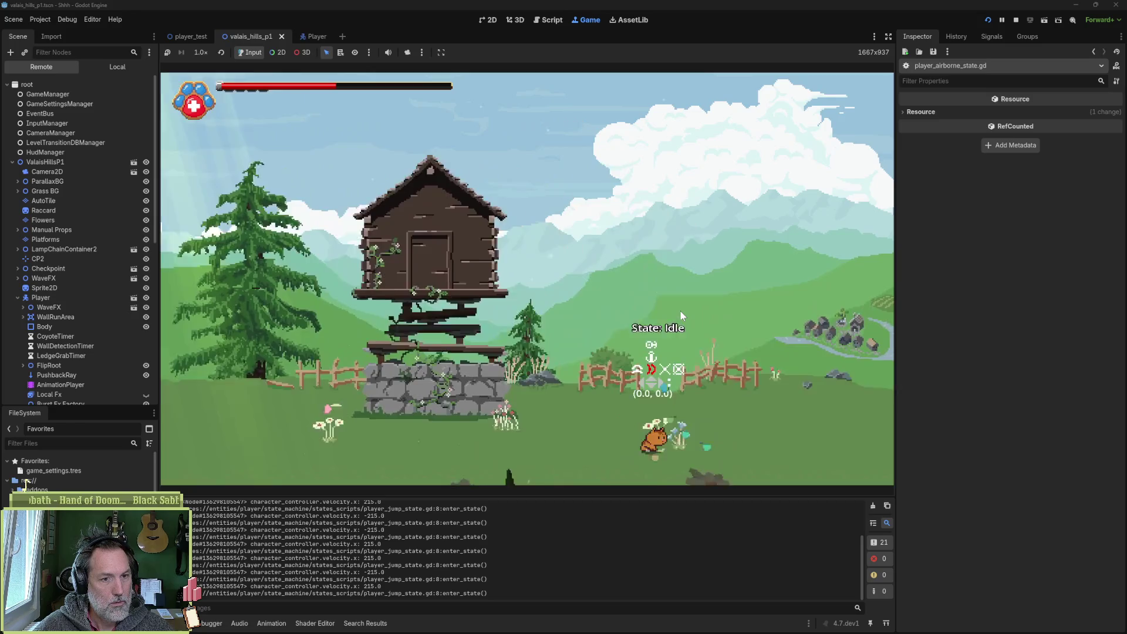
key("Right")
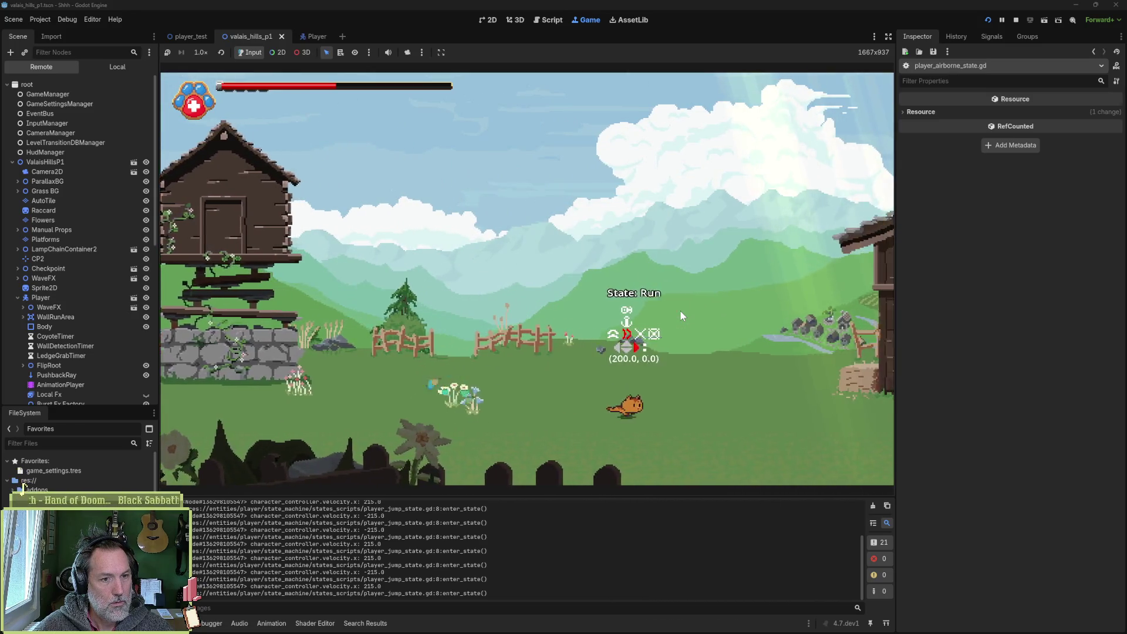
key("Left")
key("x")
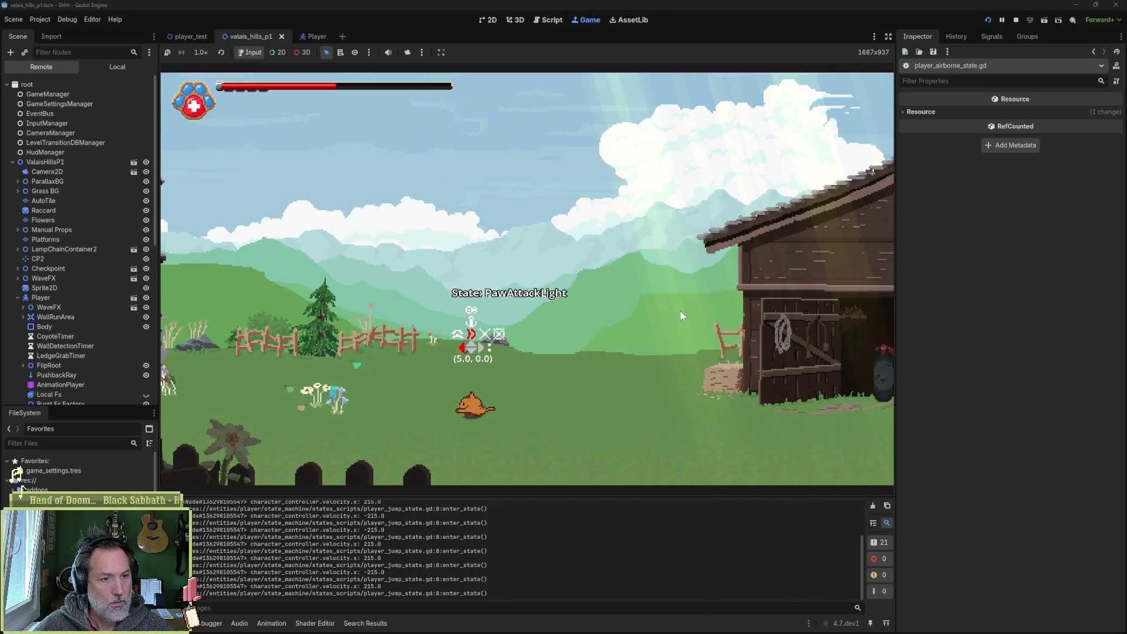
key("space")
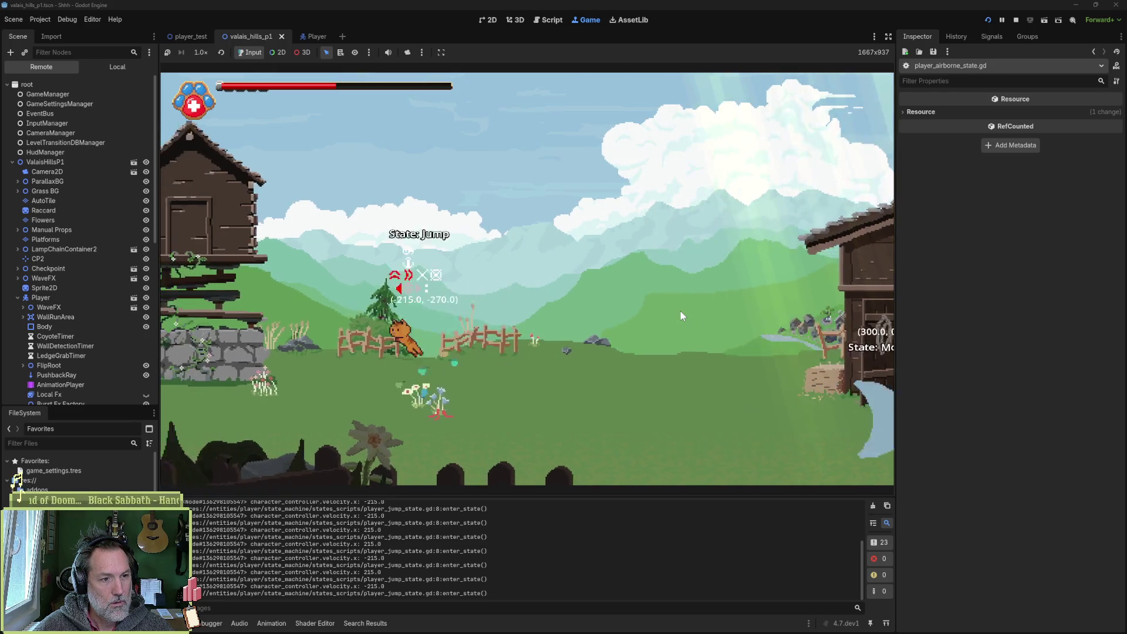
key("Right")
key("space")
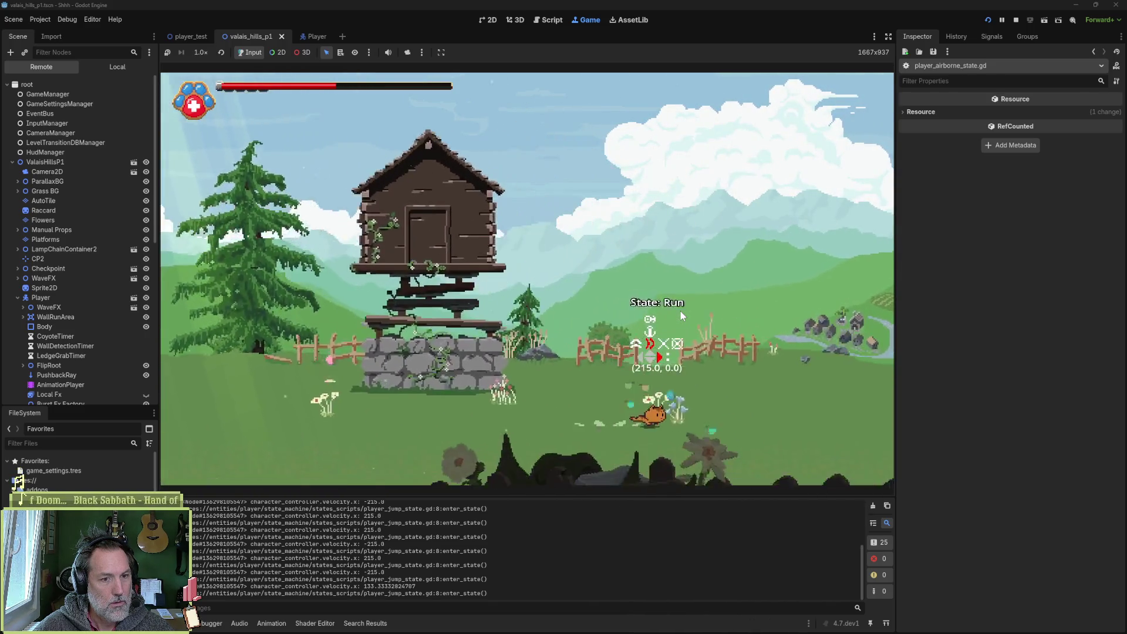
key("F8")
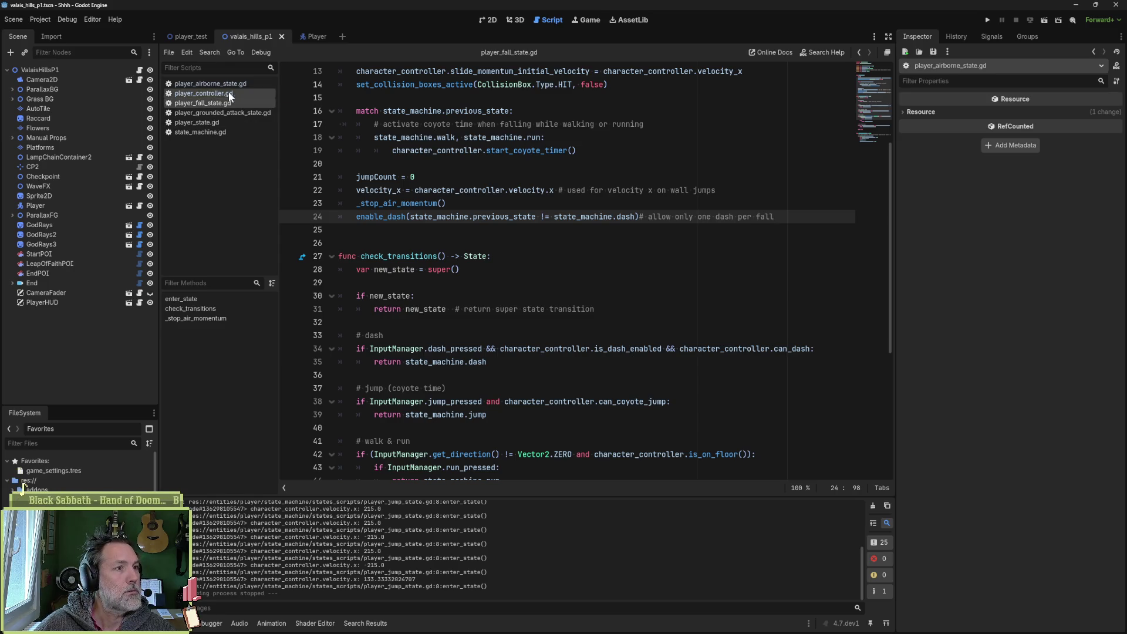
- Quick-open player_jump_state.gd and delete the print_debug line in enter_state
key("shift+alt+o")
type("pl")
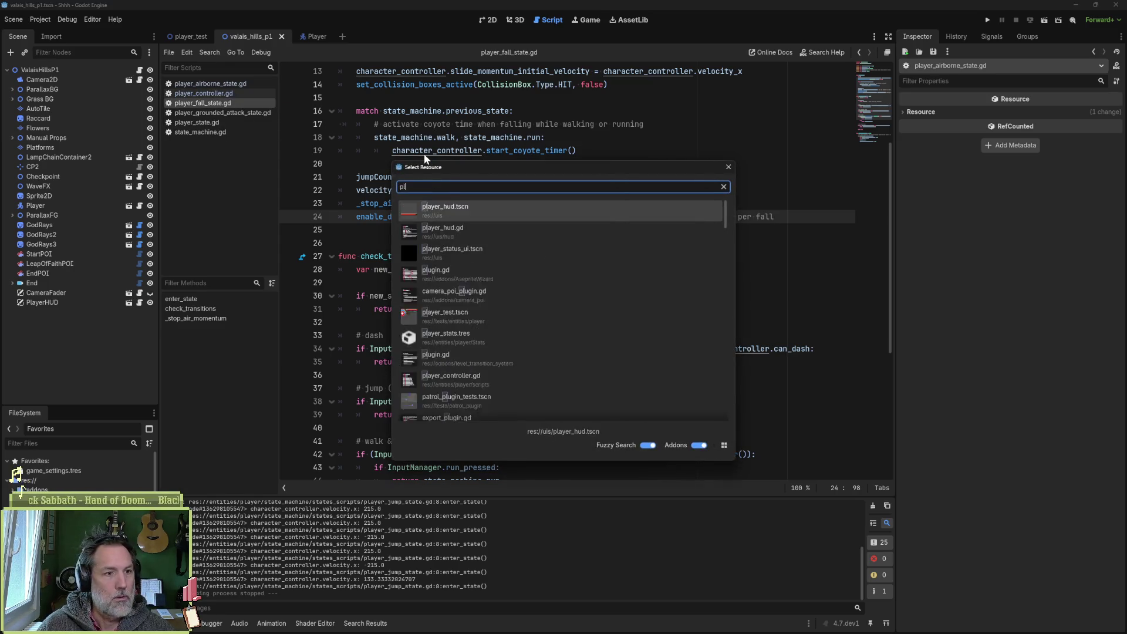
type("ayer_jump")
key("Return")
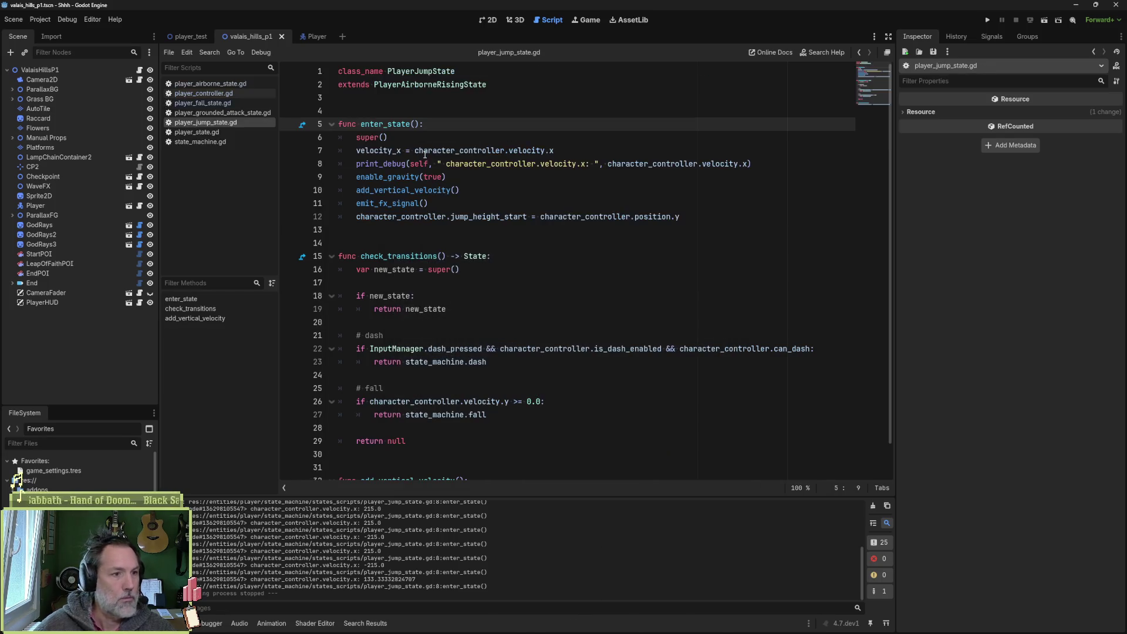
left_click(424, 164)
key("ctrl+shift+k")
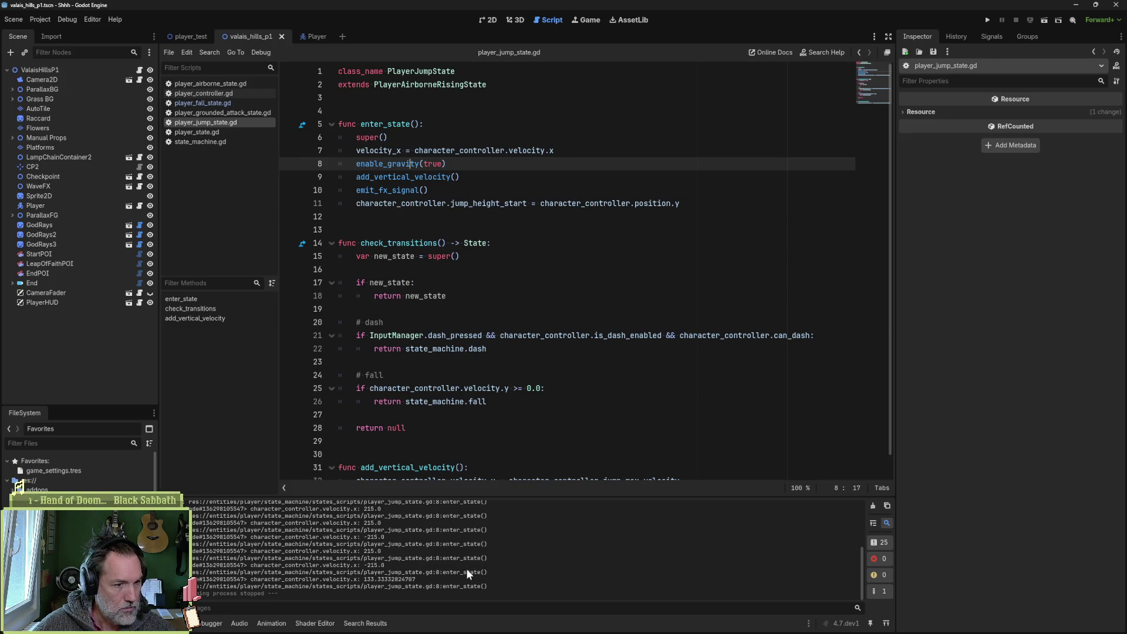
- Relaunch the game to test the edited player_jump_state.gd, placing the caret at line 17 between runs
key("F5")
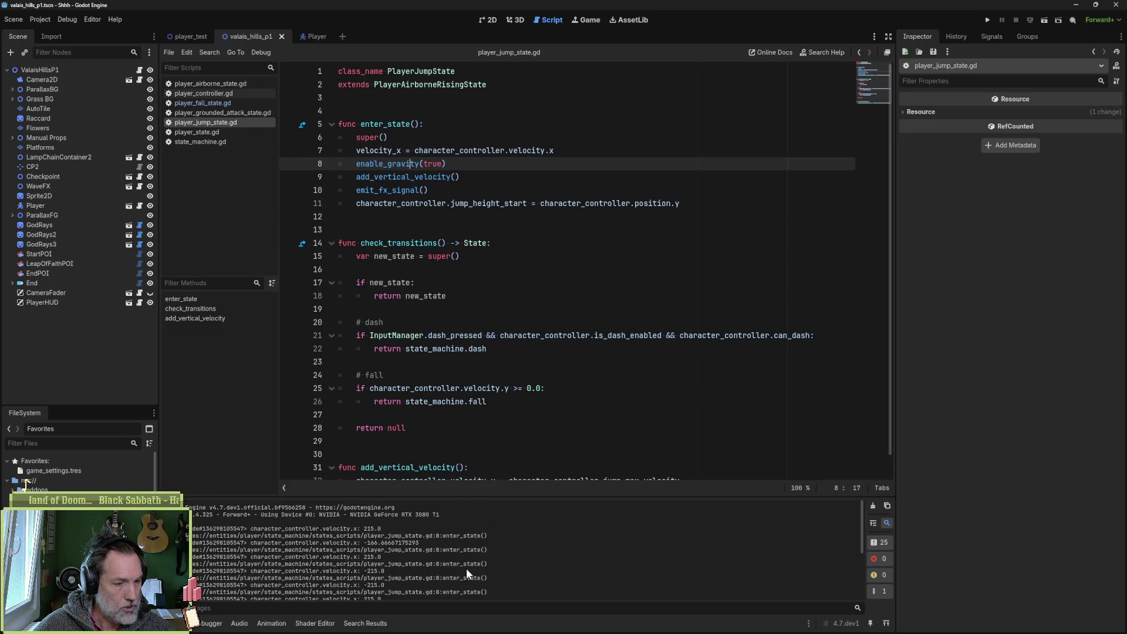
left_click(560, 289)
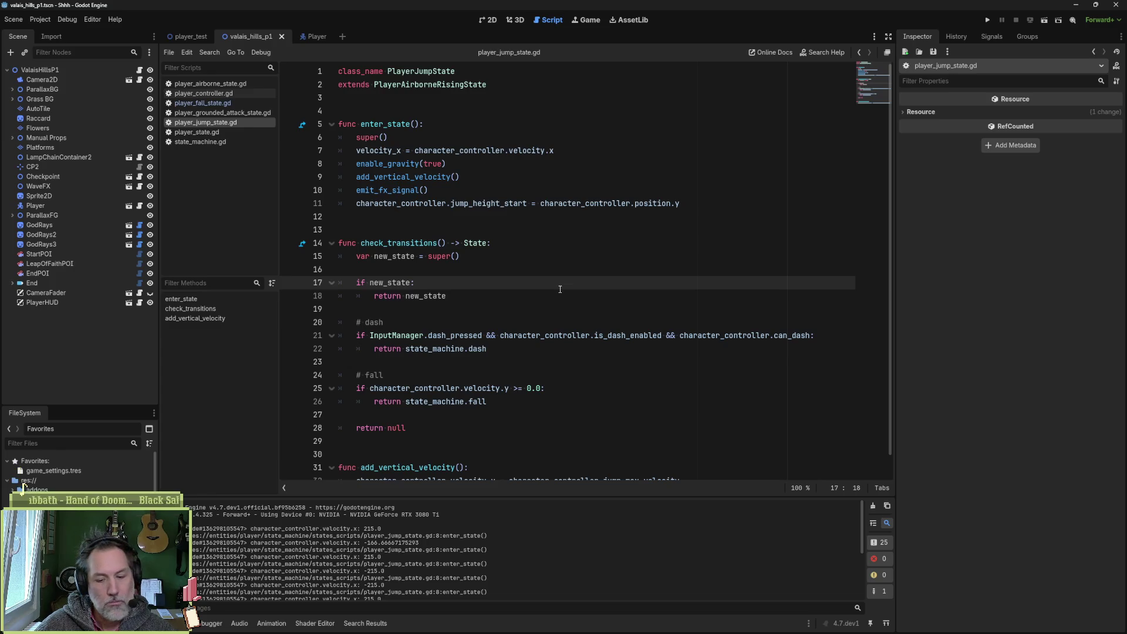
key("F5")
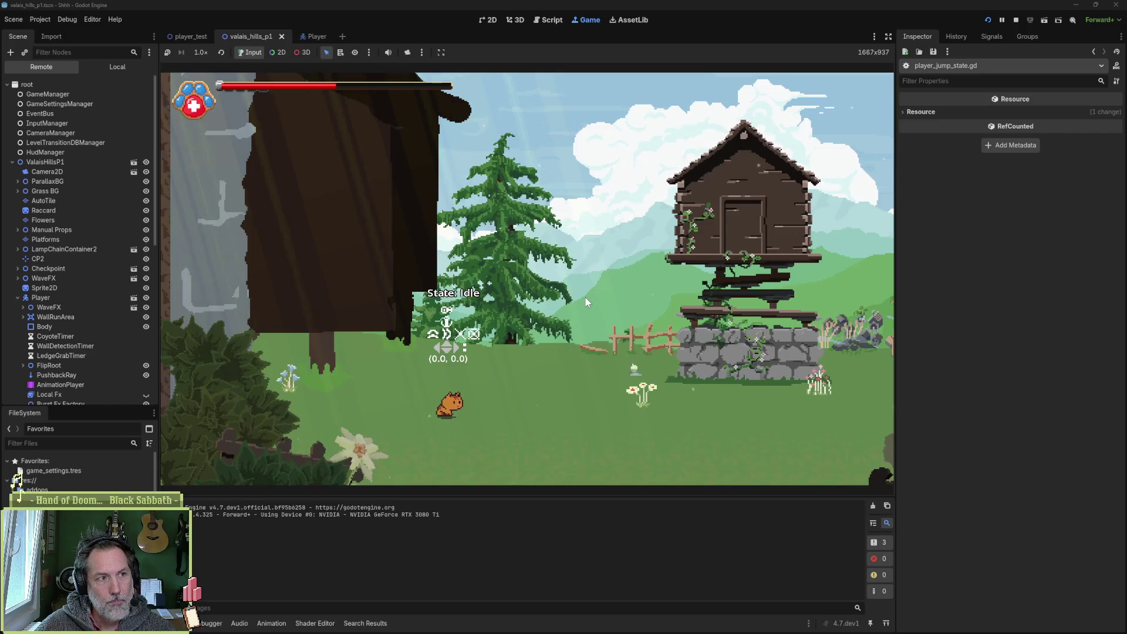
- Play-test runs, jumps, wall-jumps and upward air attacks around the barn and stilt house, then restart
key("Right")
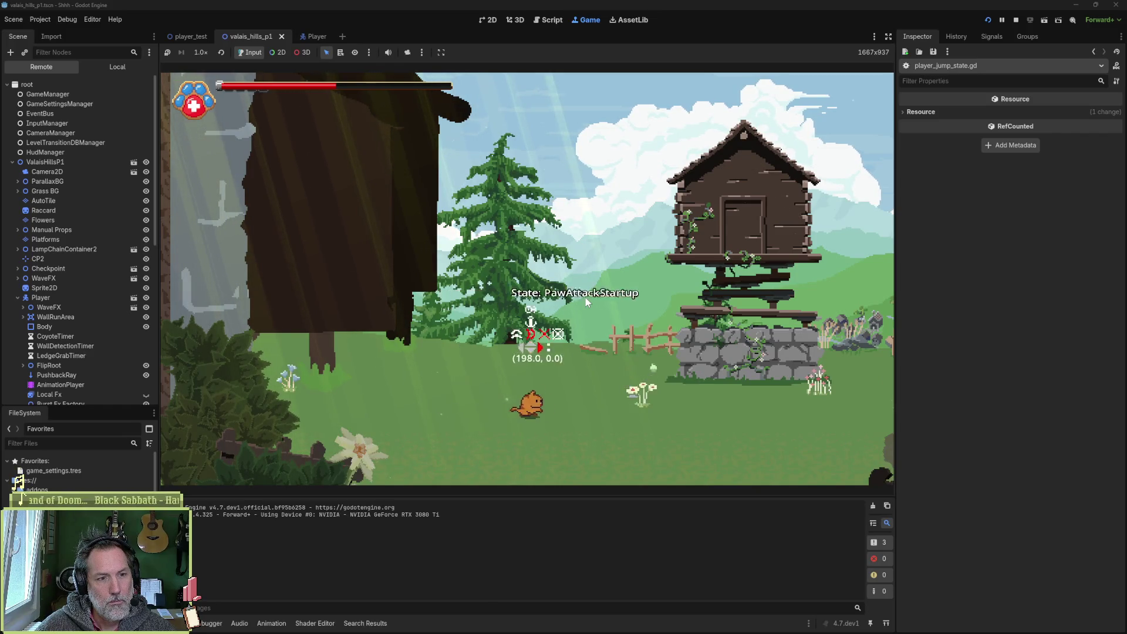
key("x")
key("Right")
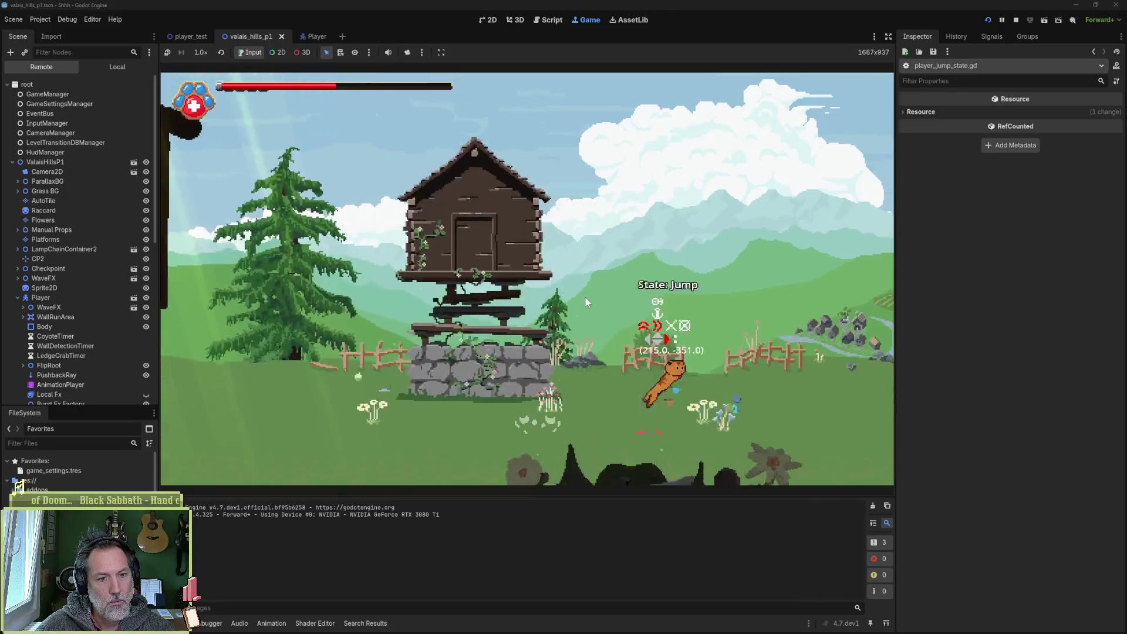
key("space")
key("Left")
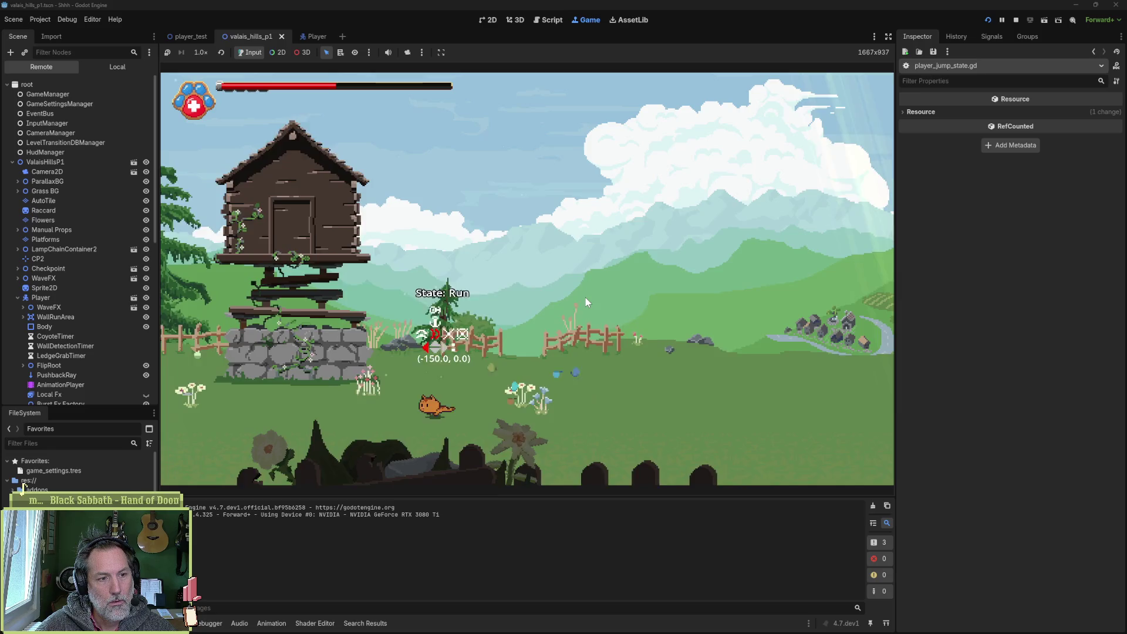
key("x")
key("Right")
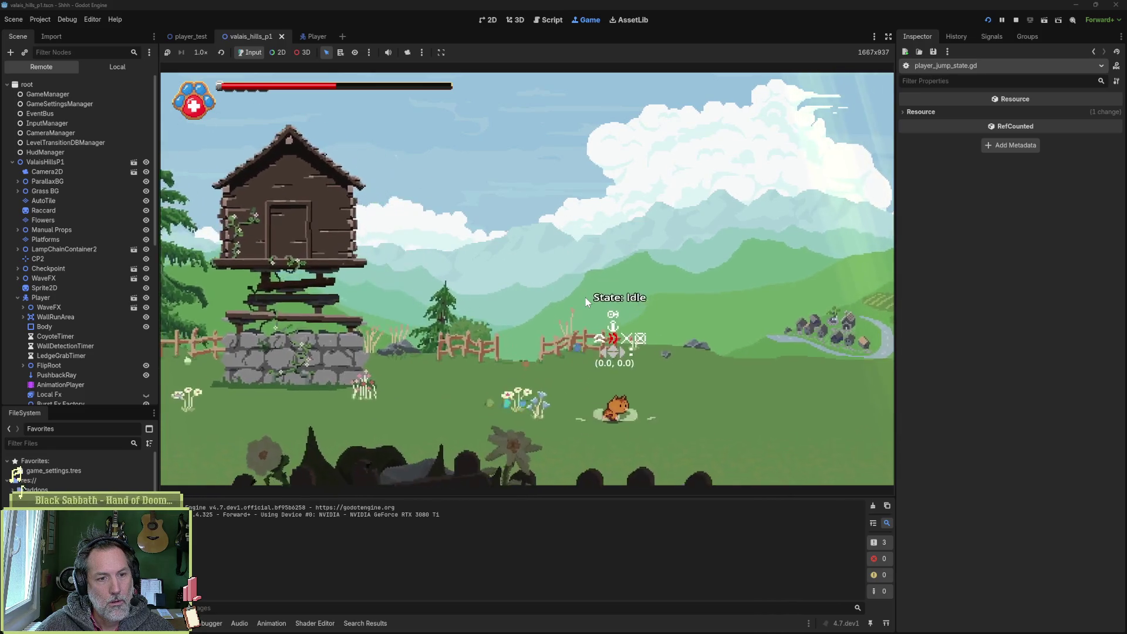
key("Left")
key("space")
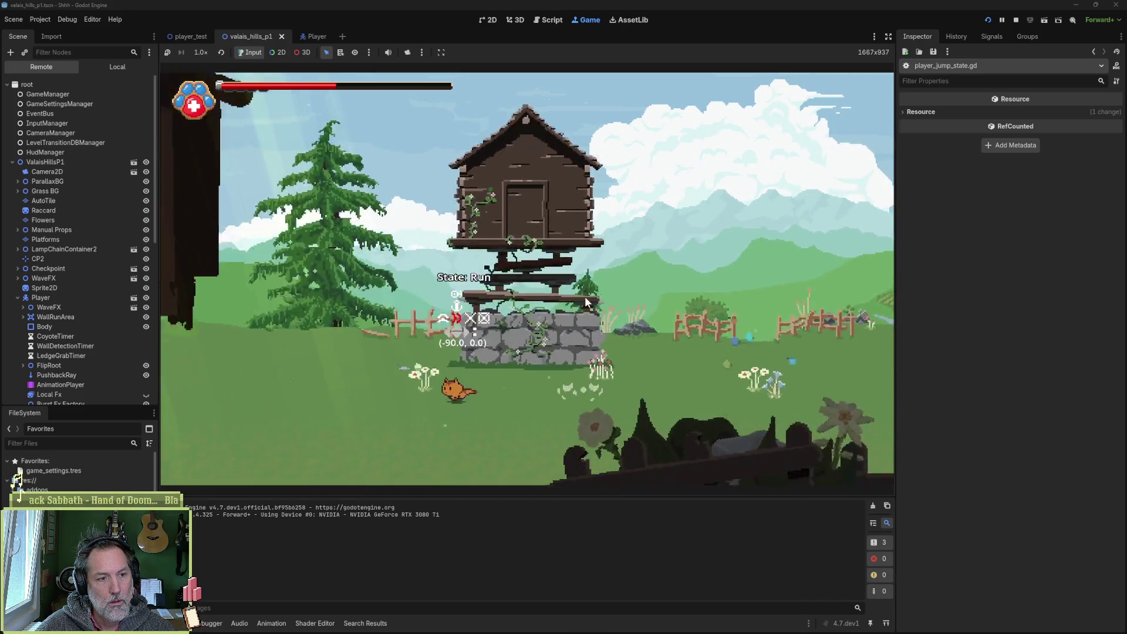
key("Left")
key("Right")
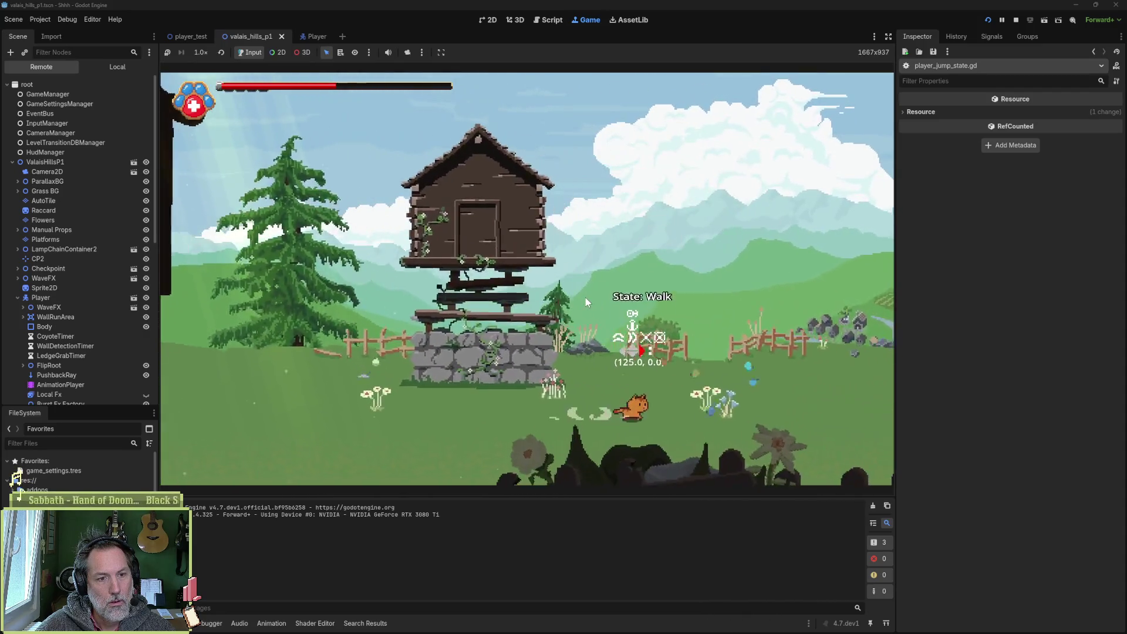
key("Right")
key("space")
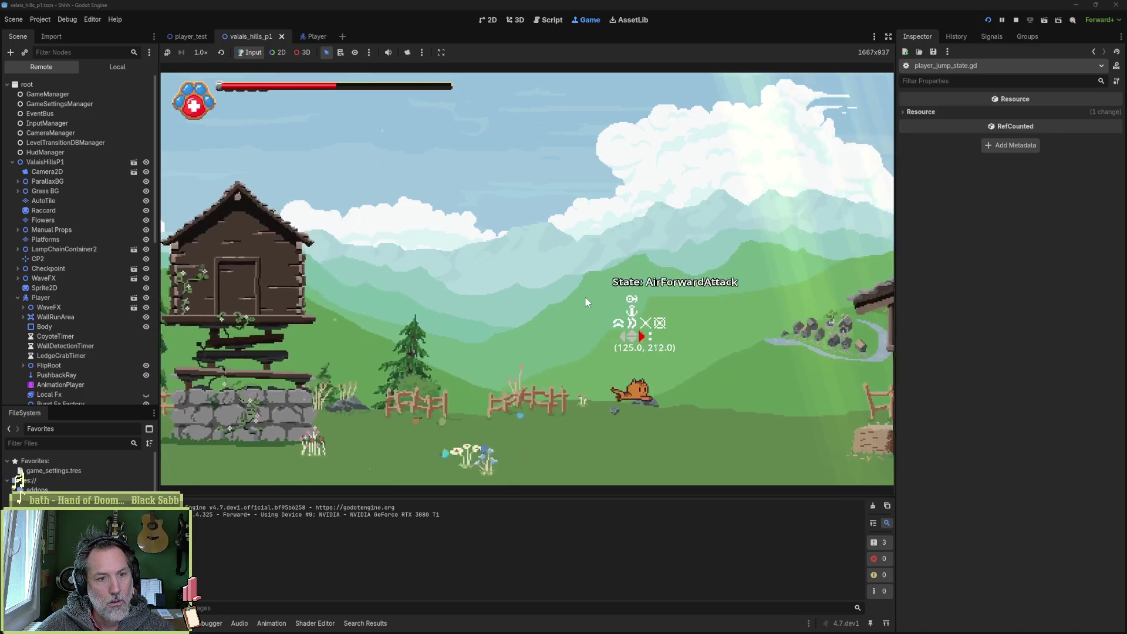
key("Right")
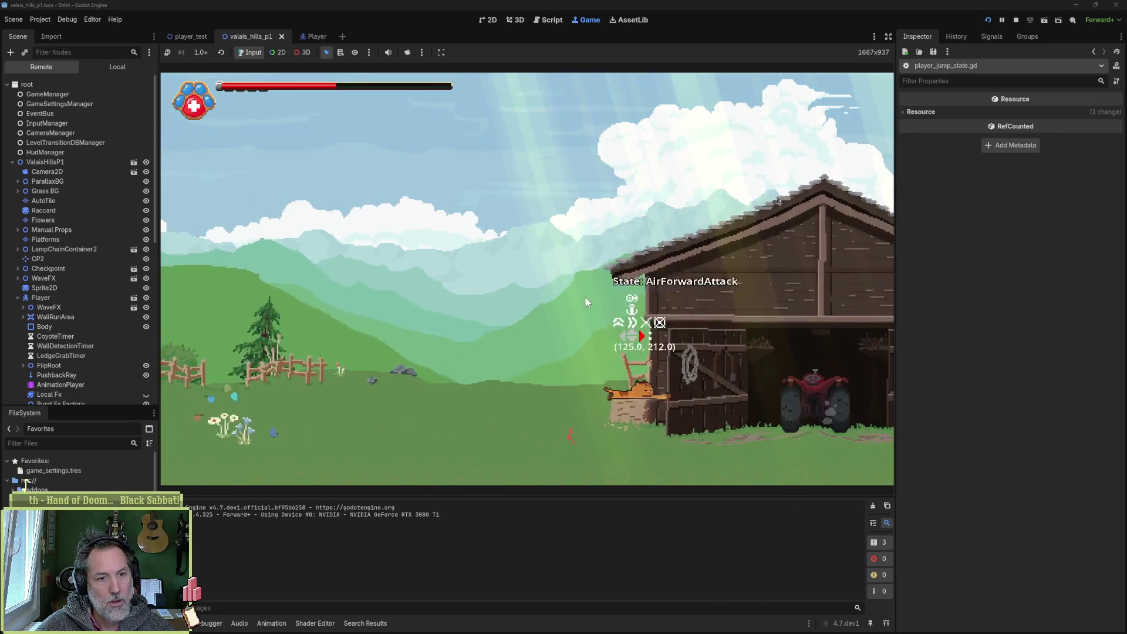
key("space")
key("Left")
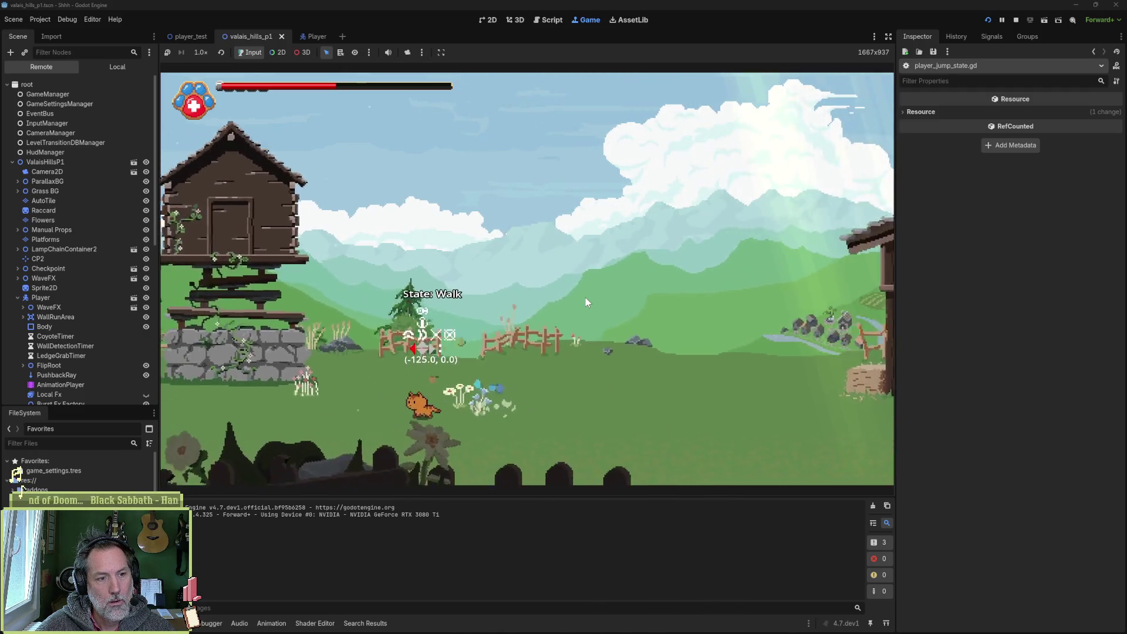
key("space")
key("Right")
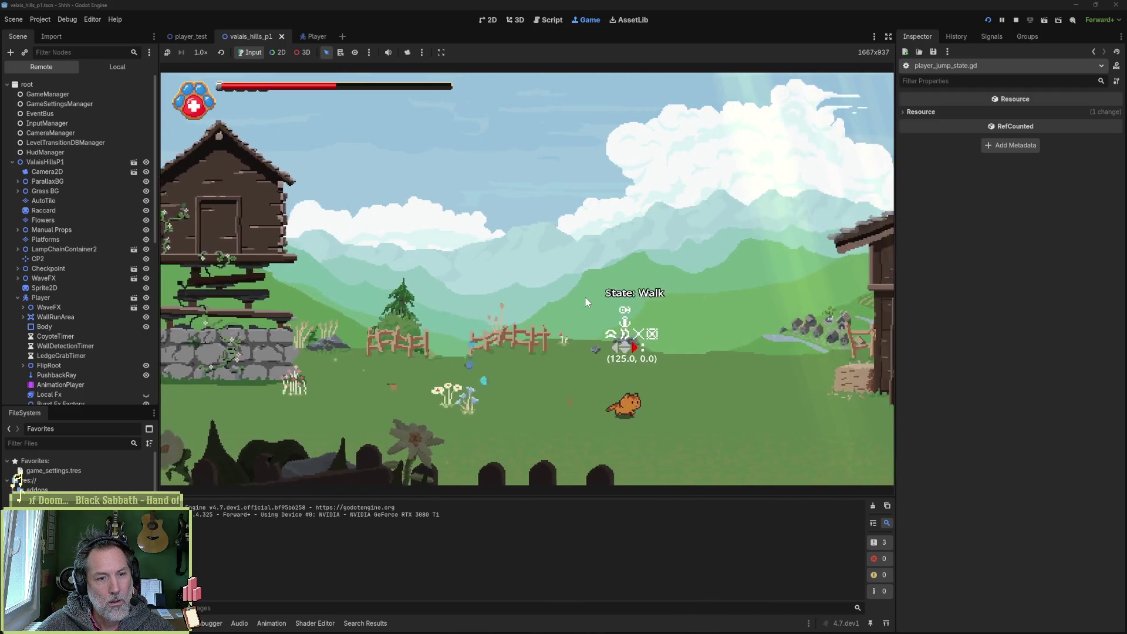
key("space")
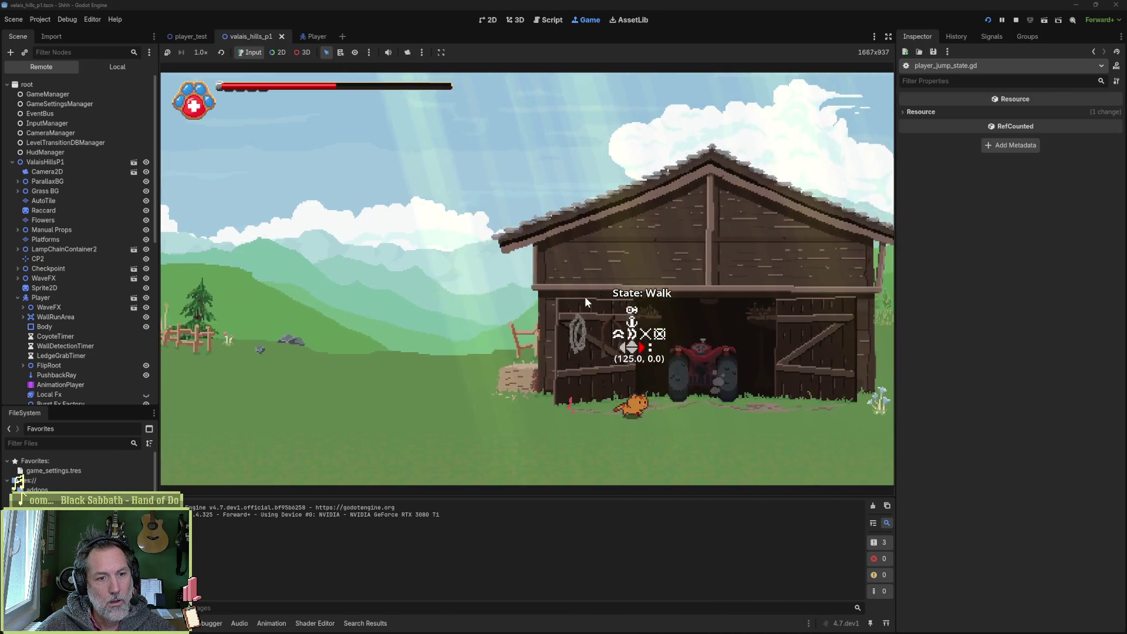
key("space")
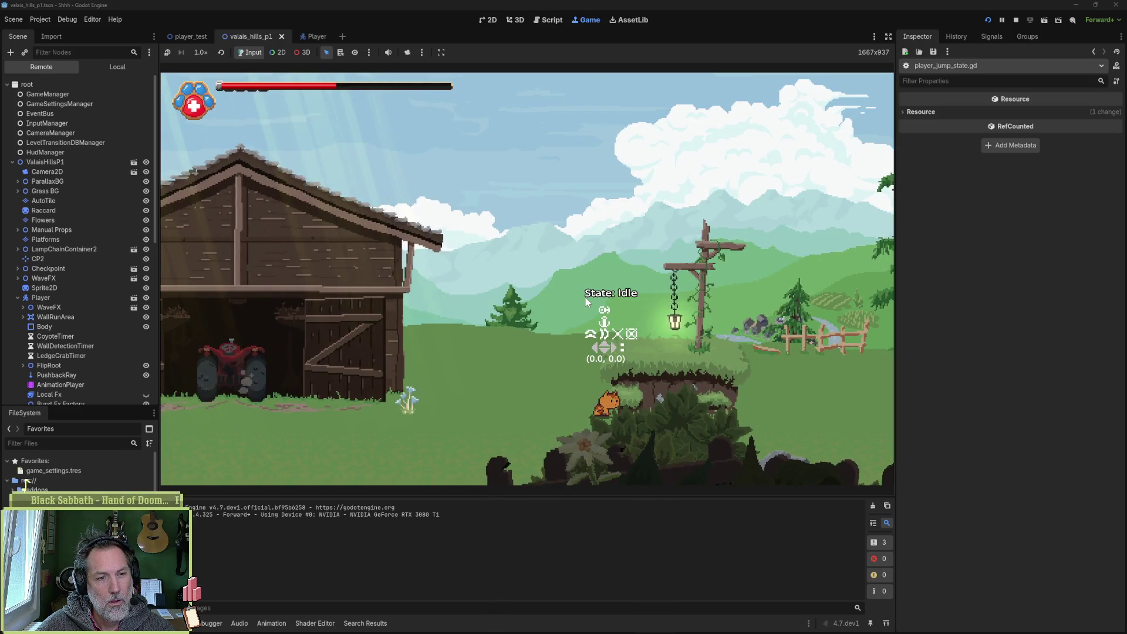
key("space")
key("Left")
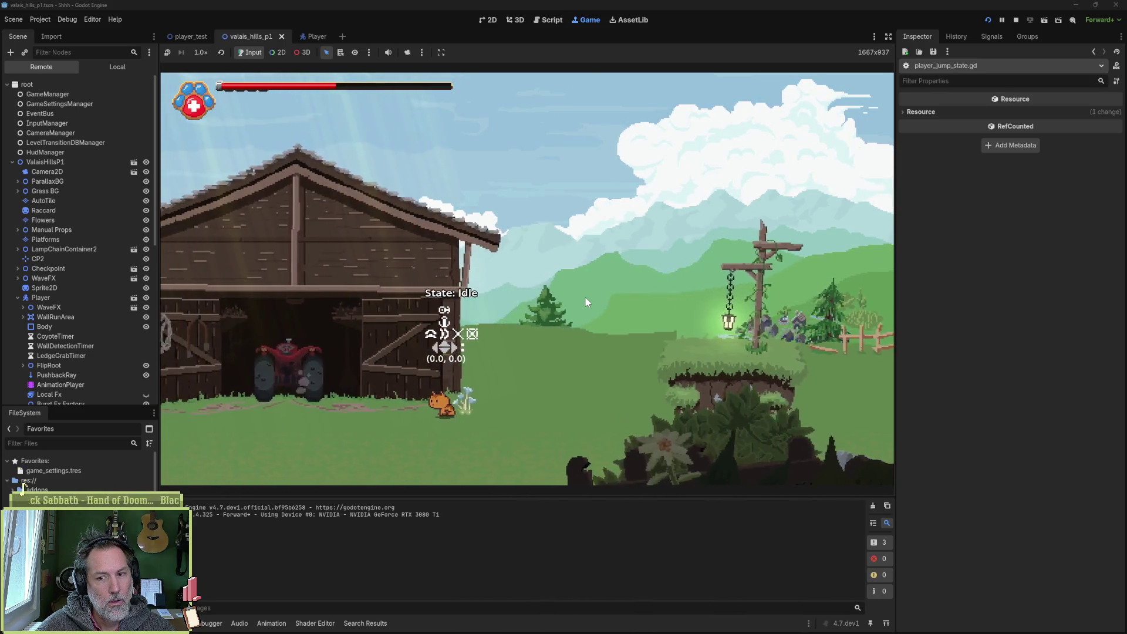
key("space")
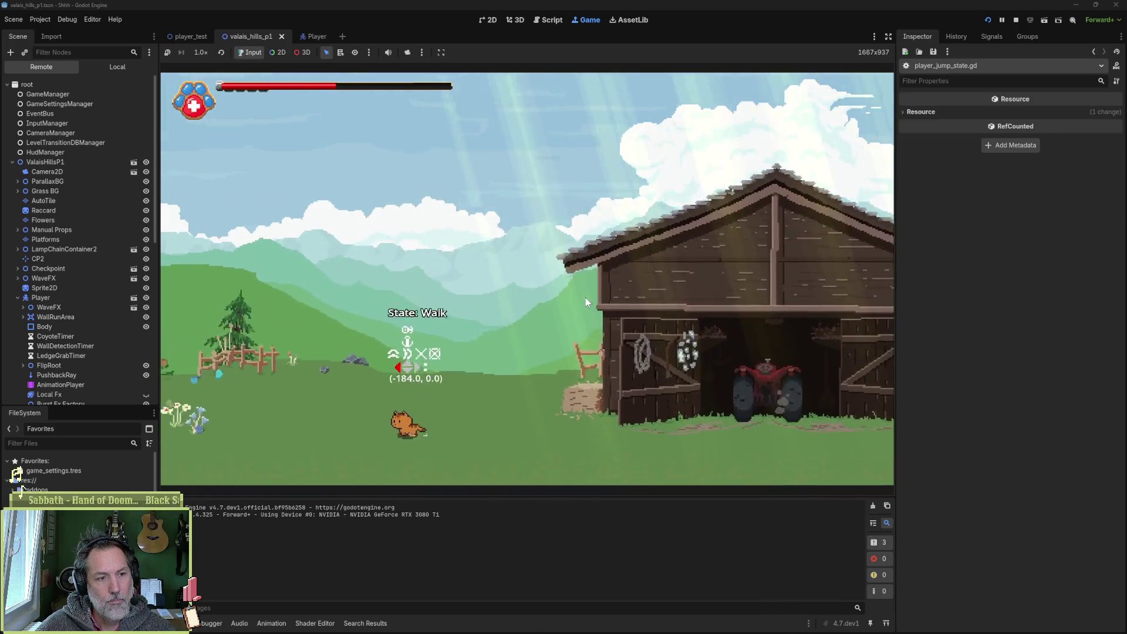
key("Left")
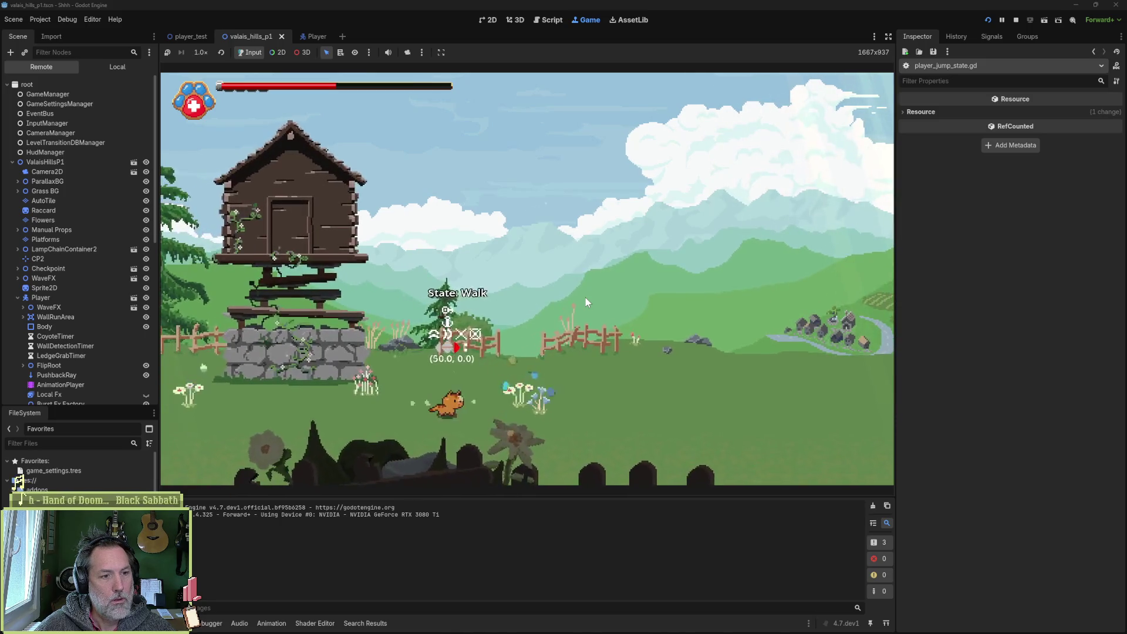
key("space")
key("space")
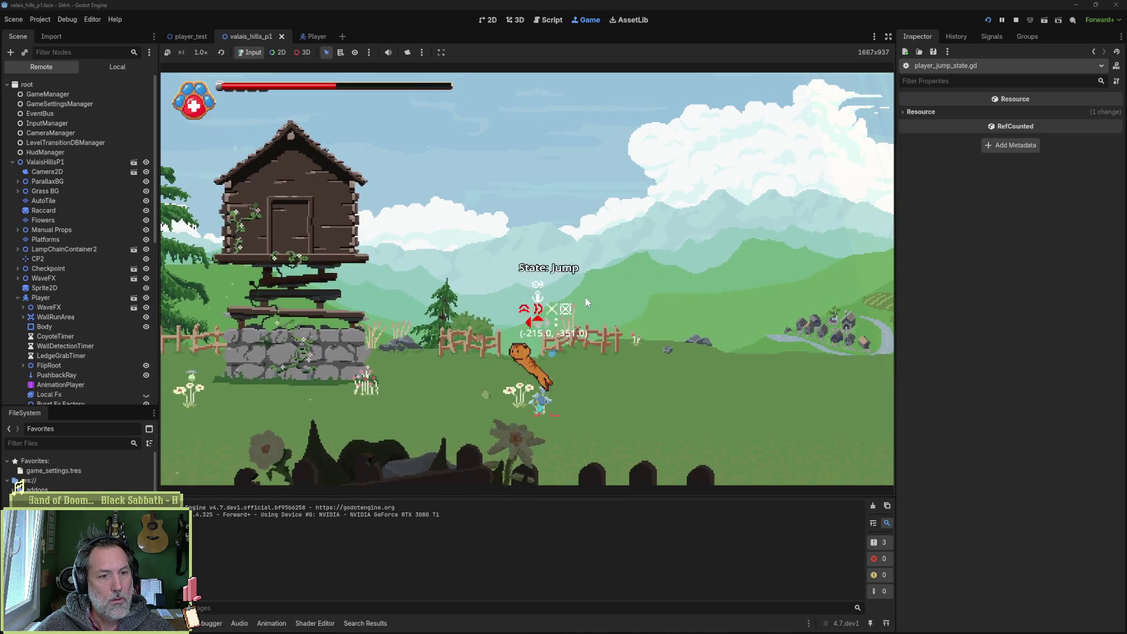
key("Right")
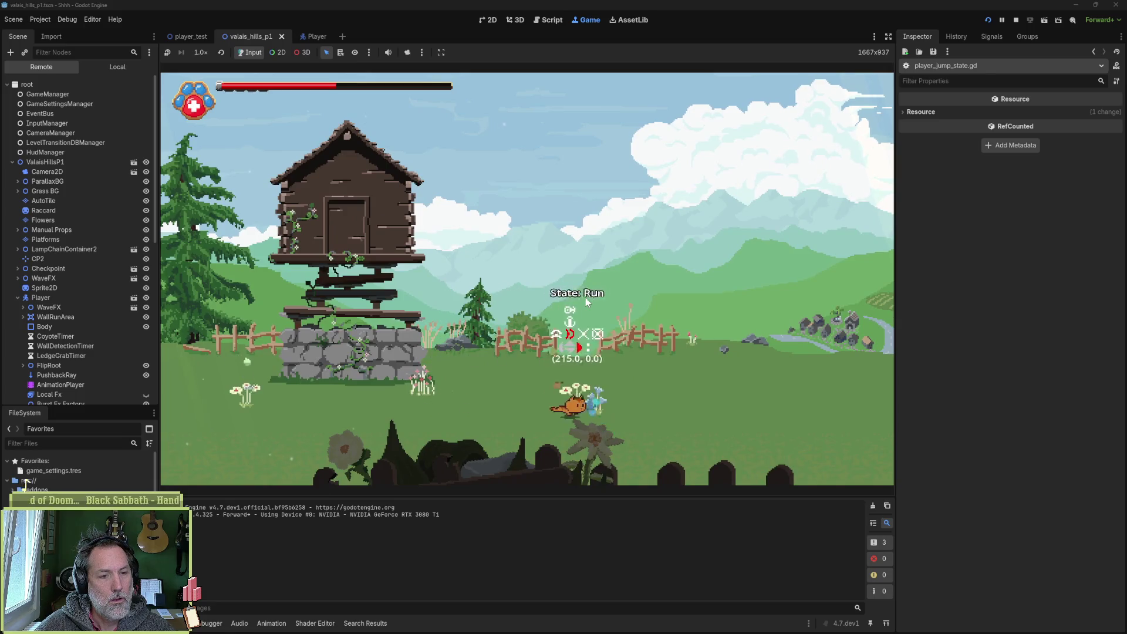
key("Right")
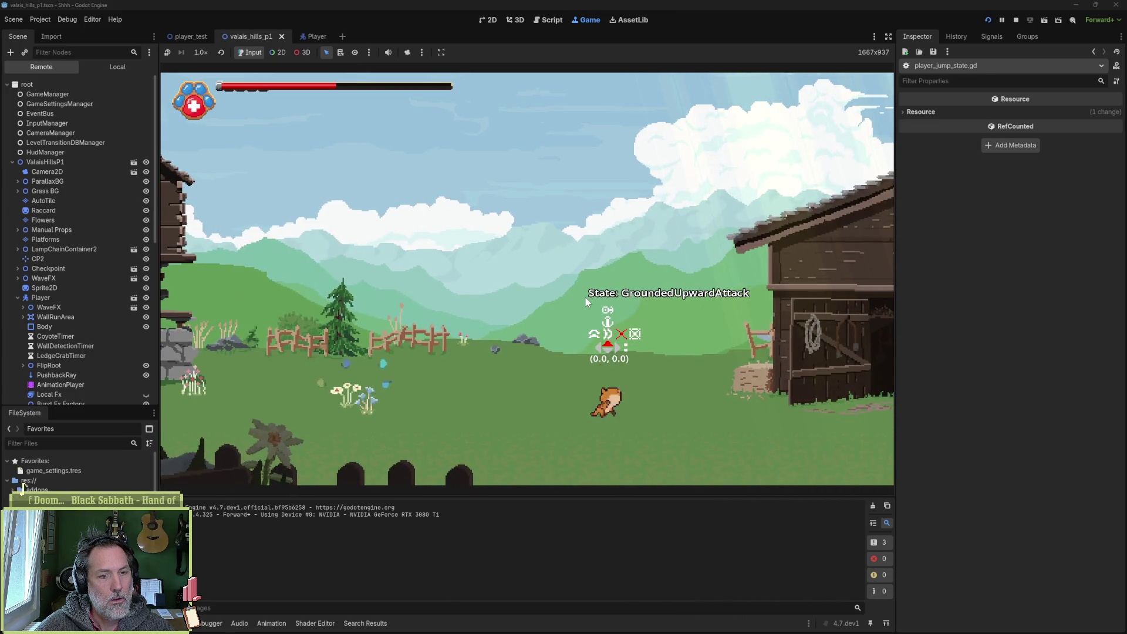
key("space")
key("Left")
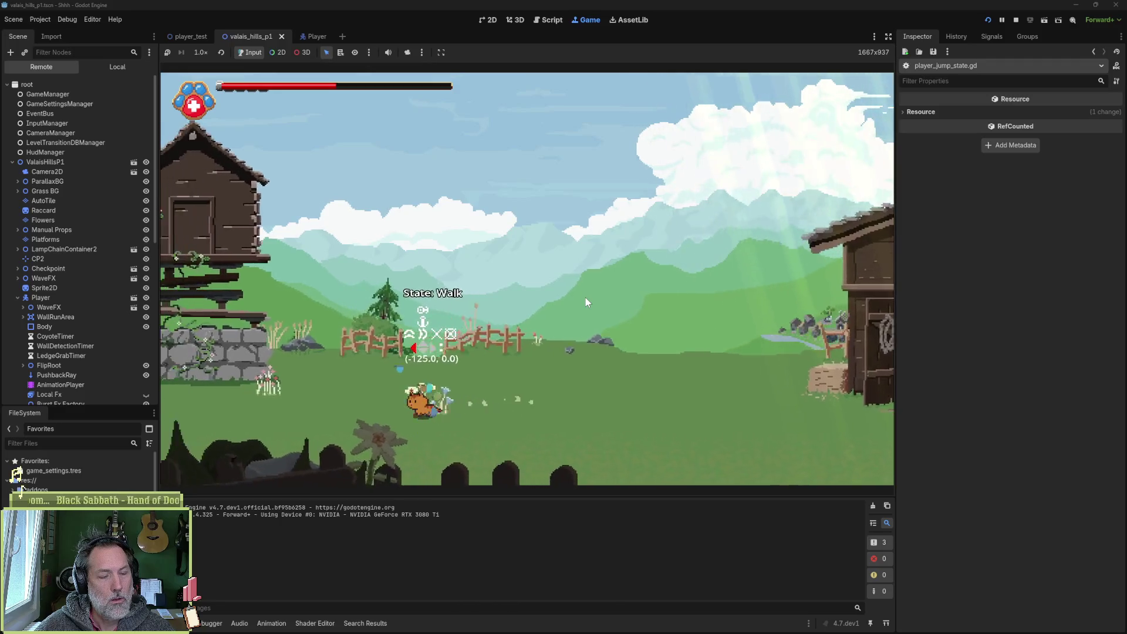
key("space")
key("Left")
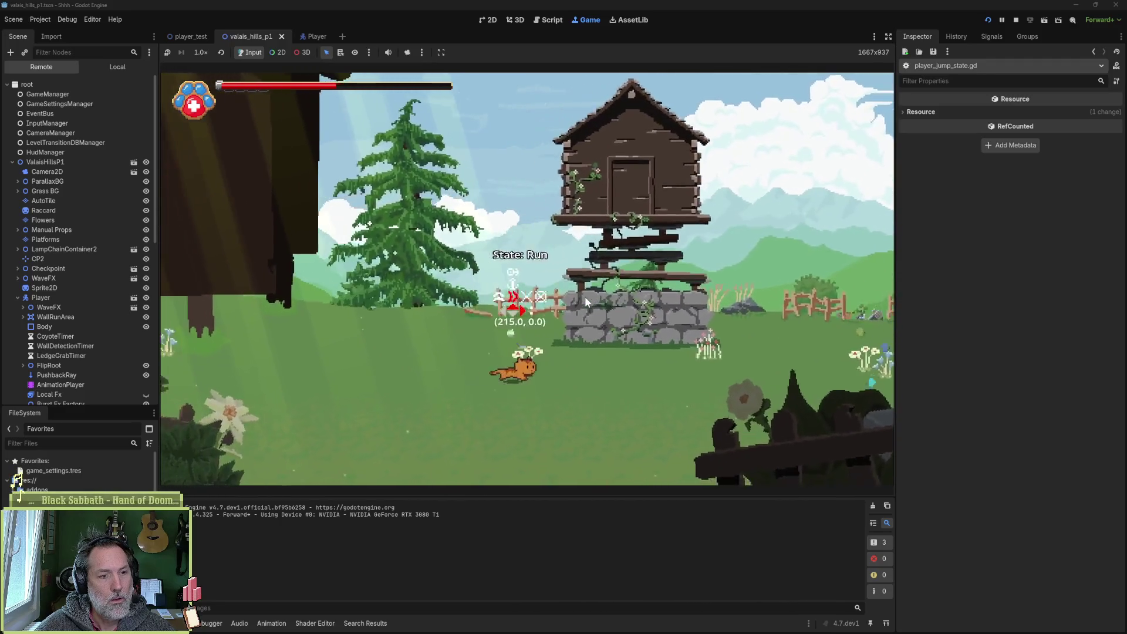
key("Right")
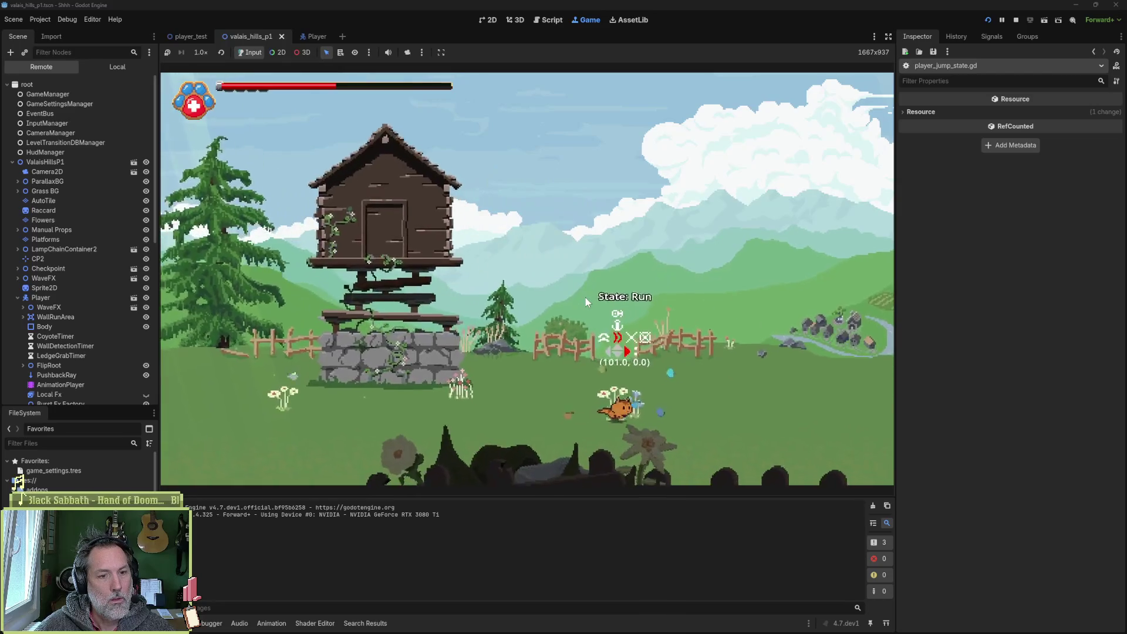
key("Right")
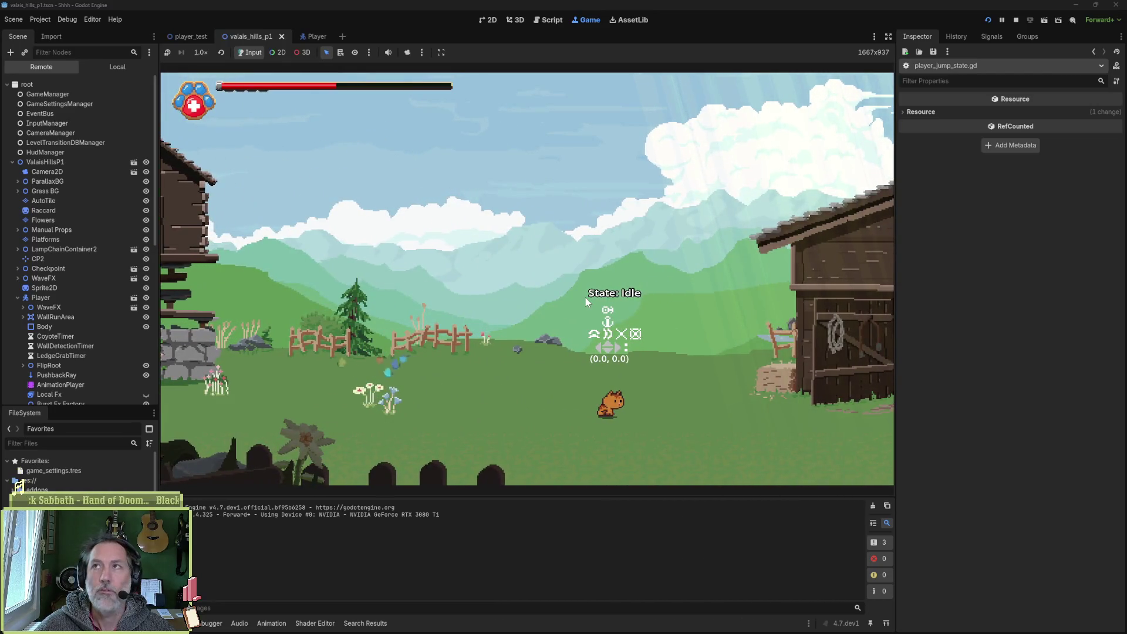
key("Left")
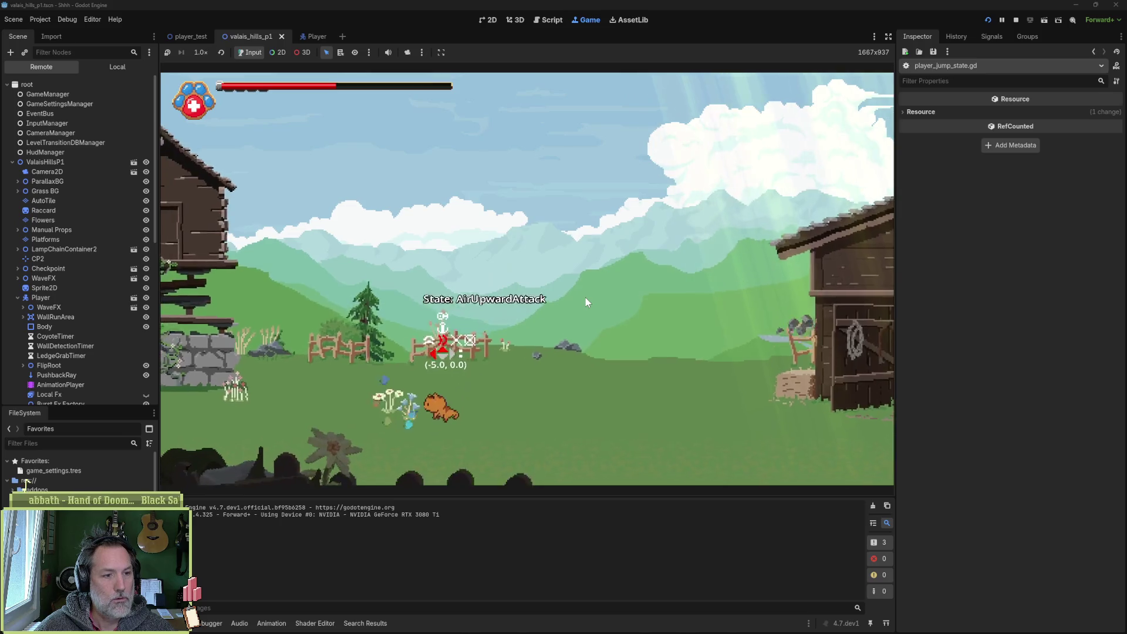
key("Right")
key("space")
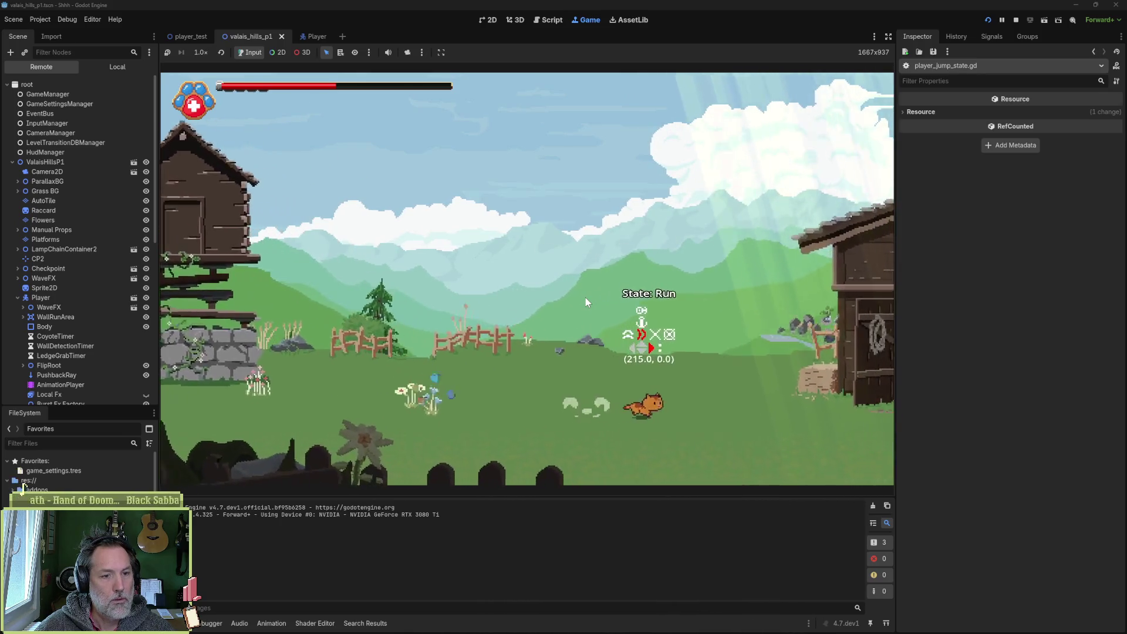
key("Left")
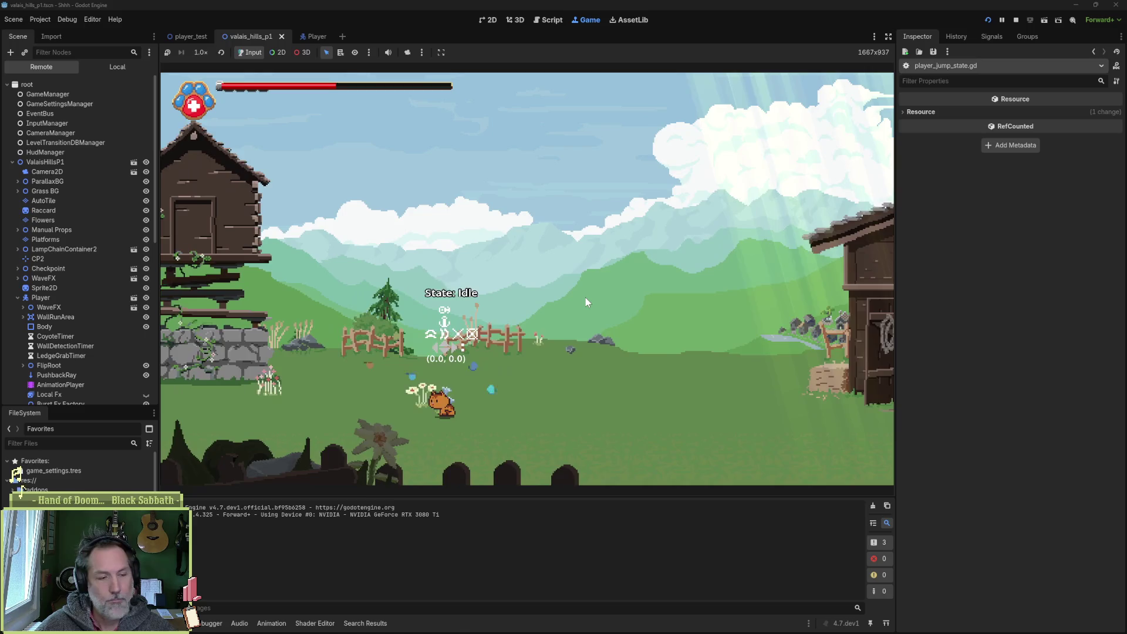
key("F8")
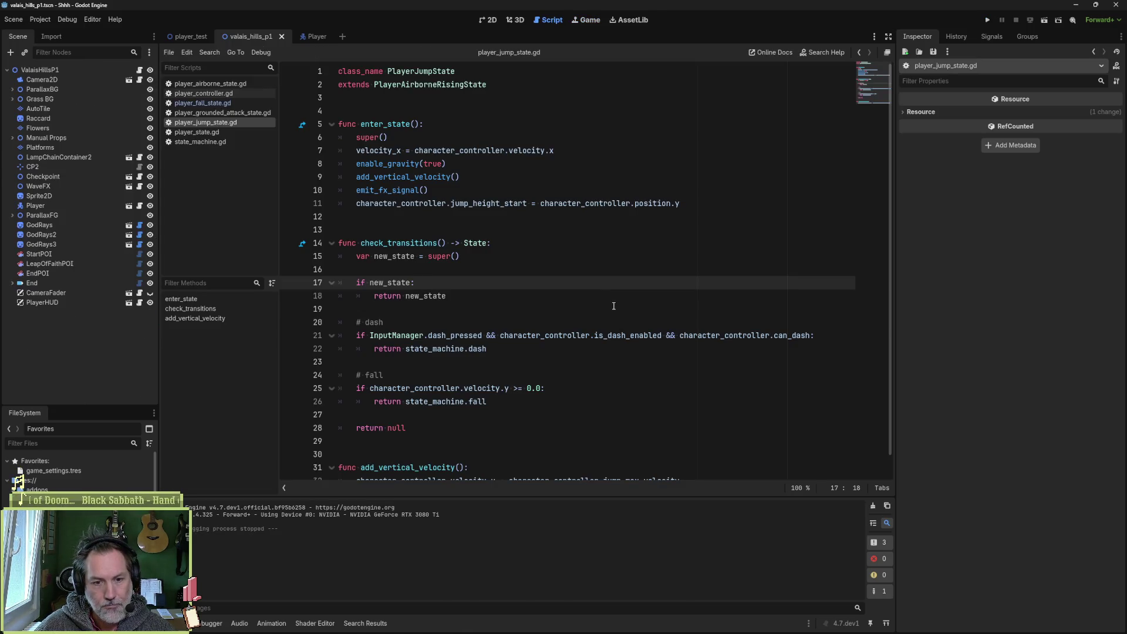
key("F5")
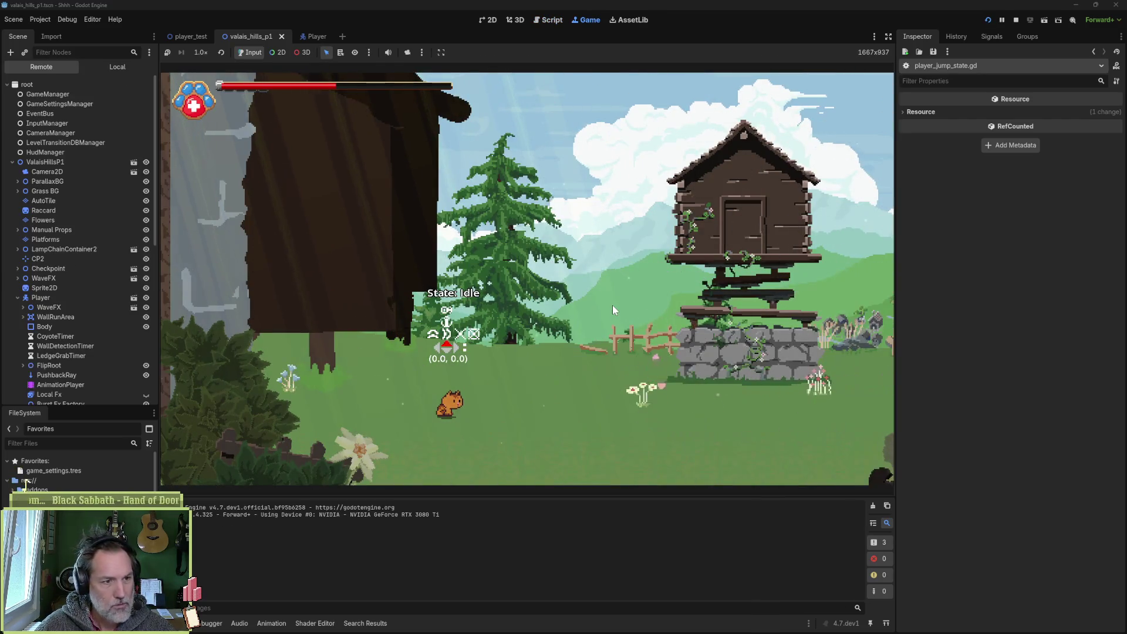
- Test a grounded upward attack, jumps and running left and right, then stop the game
key("Right")
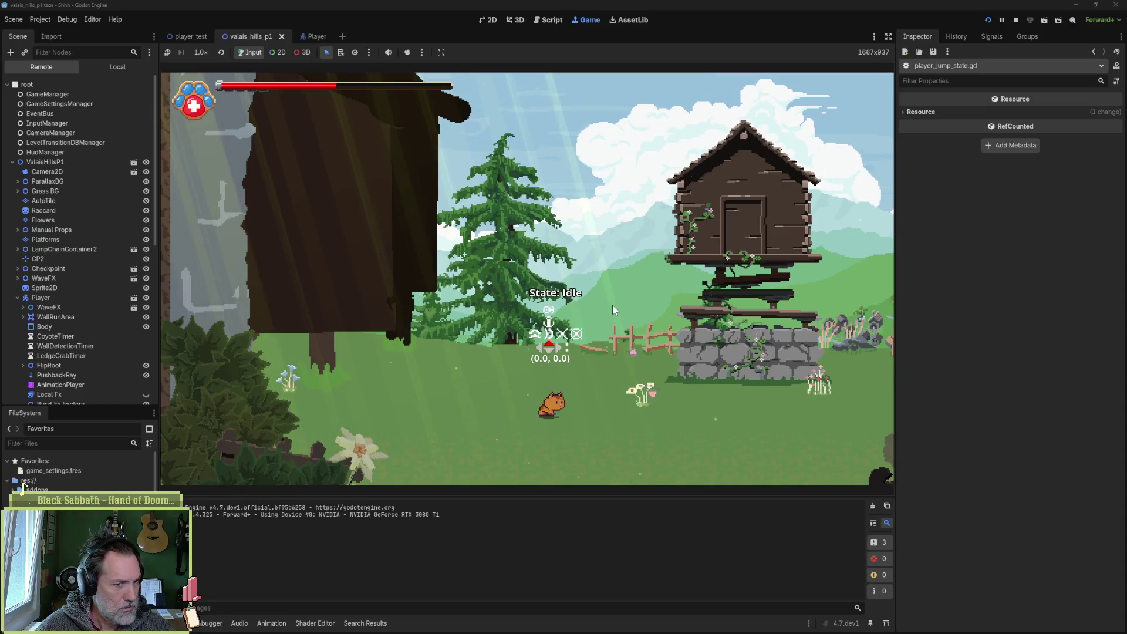
key("Up")
key("Up")
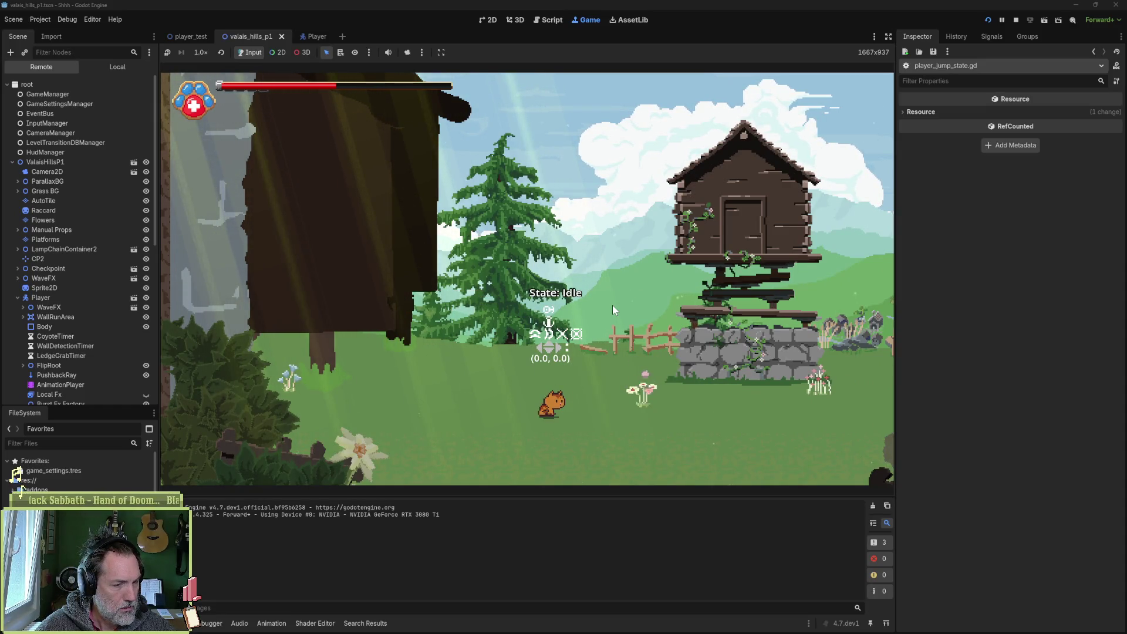
key("space")
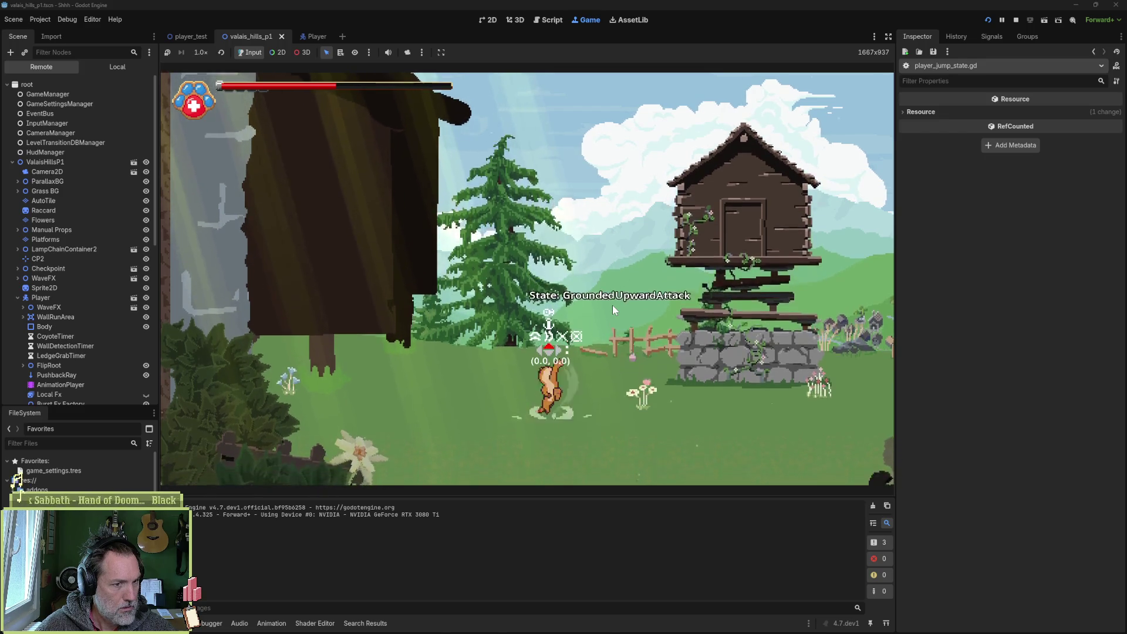
key("Right")
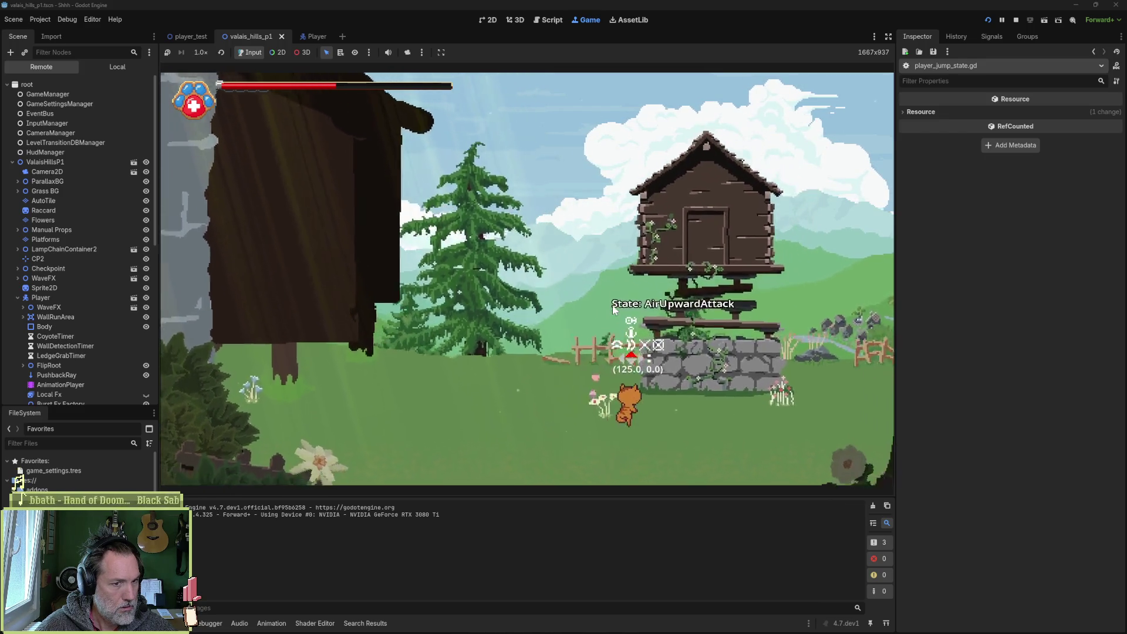
key("space")
key("Left")
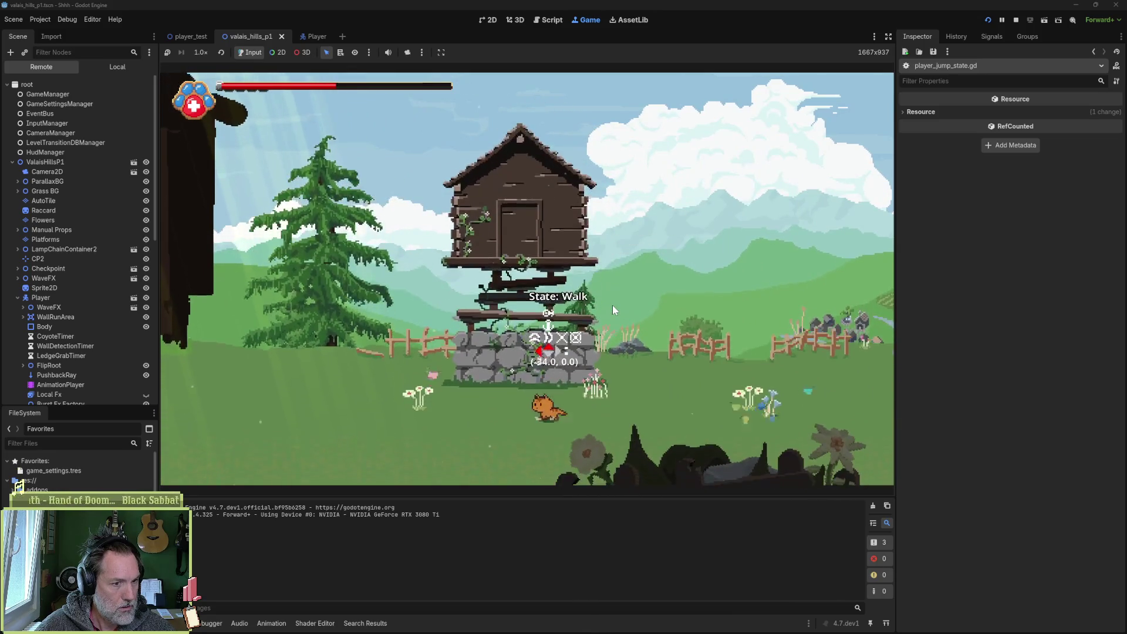
key("shift")
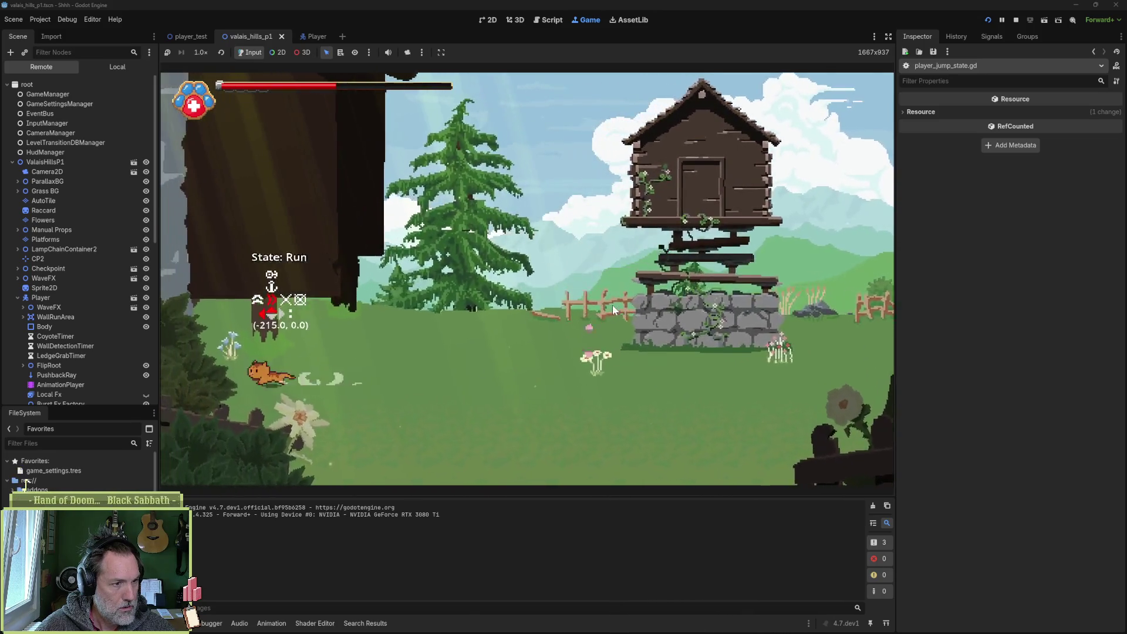
key("space")
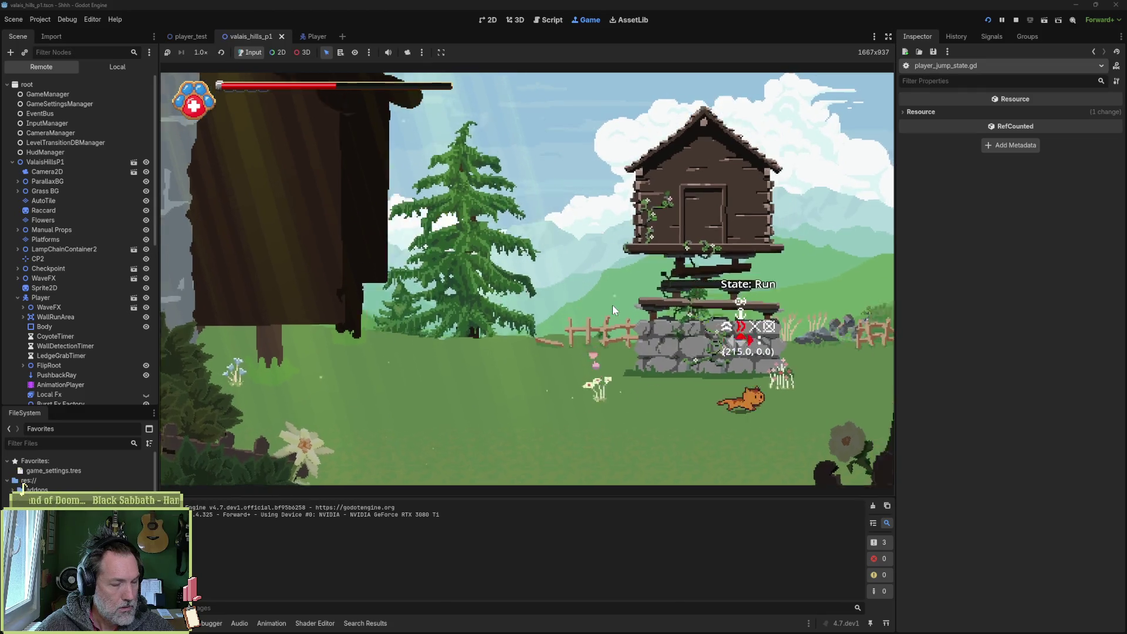
key("F8")
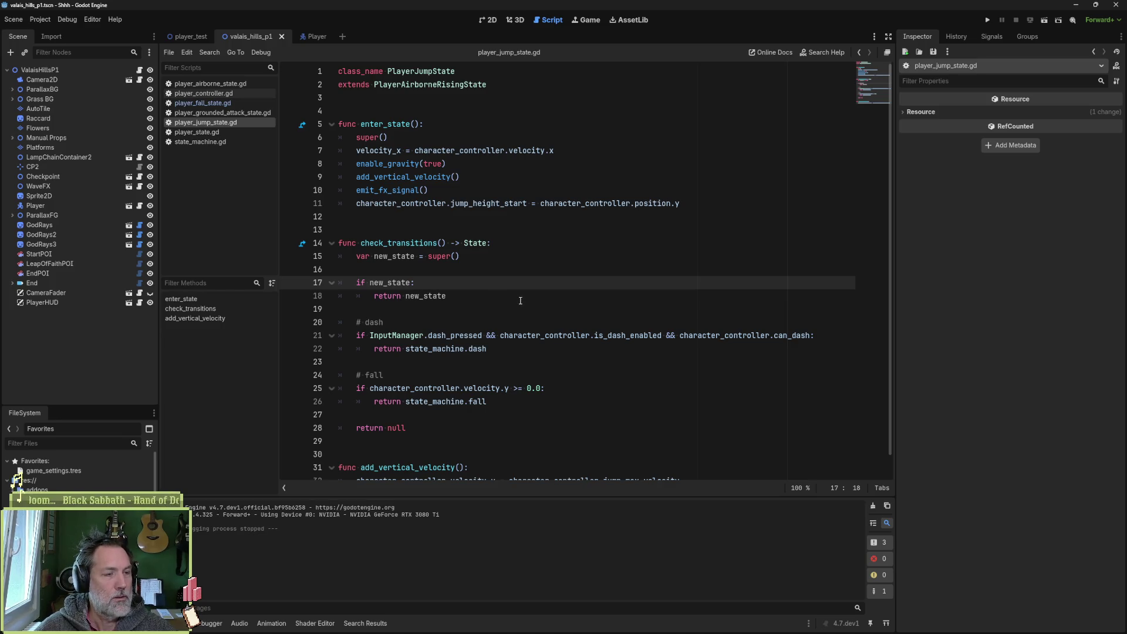
- Quick-open player_air_upward_attack_state.gd via 'upward', add a debug line after velocity_x, then undo it
key("shift+alt+o")
type("upward")
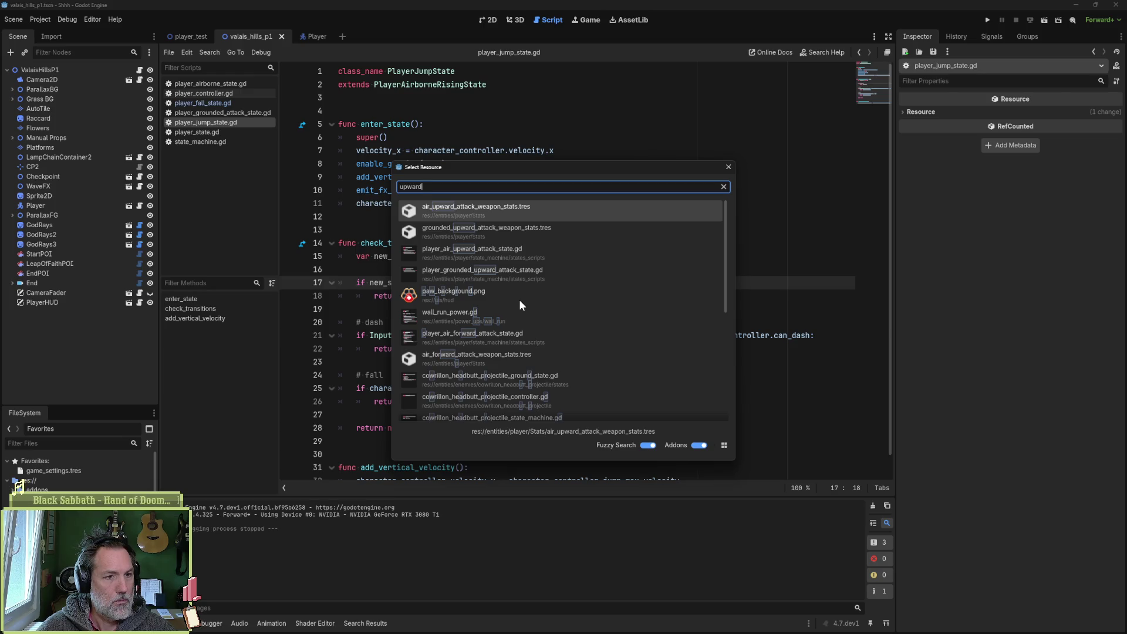
key("Down")
key("Down")
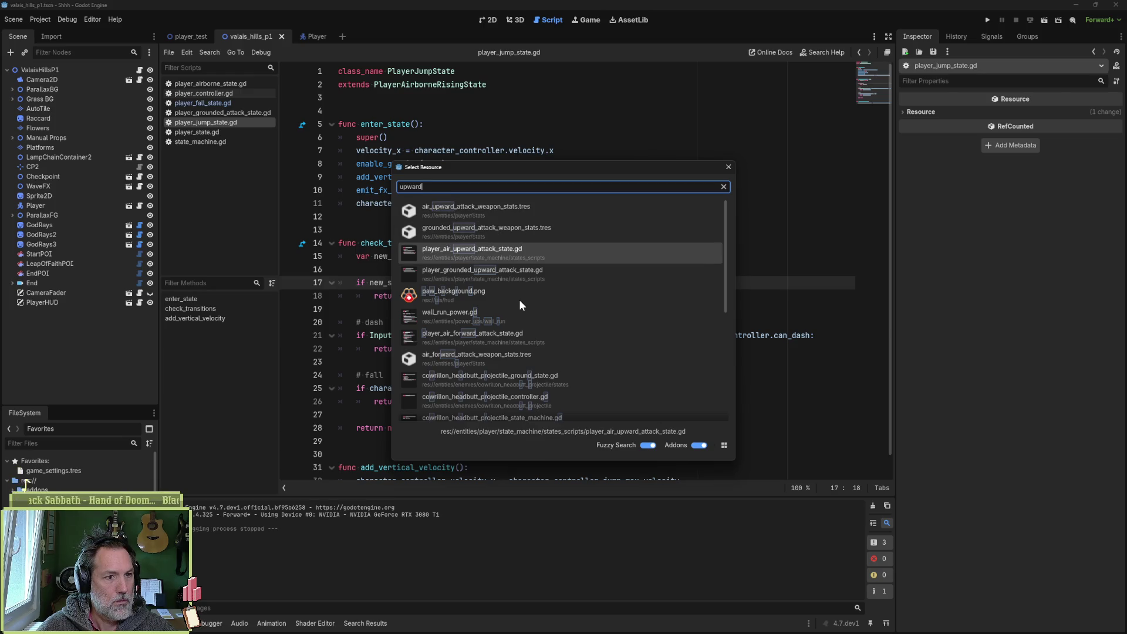
key("Return")
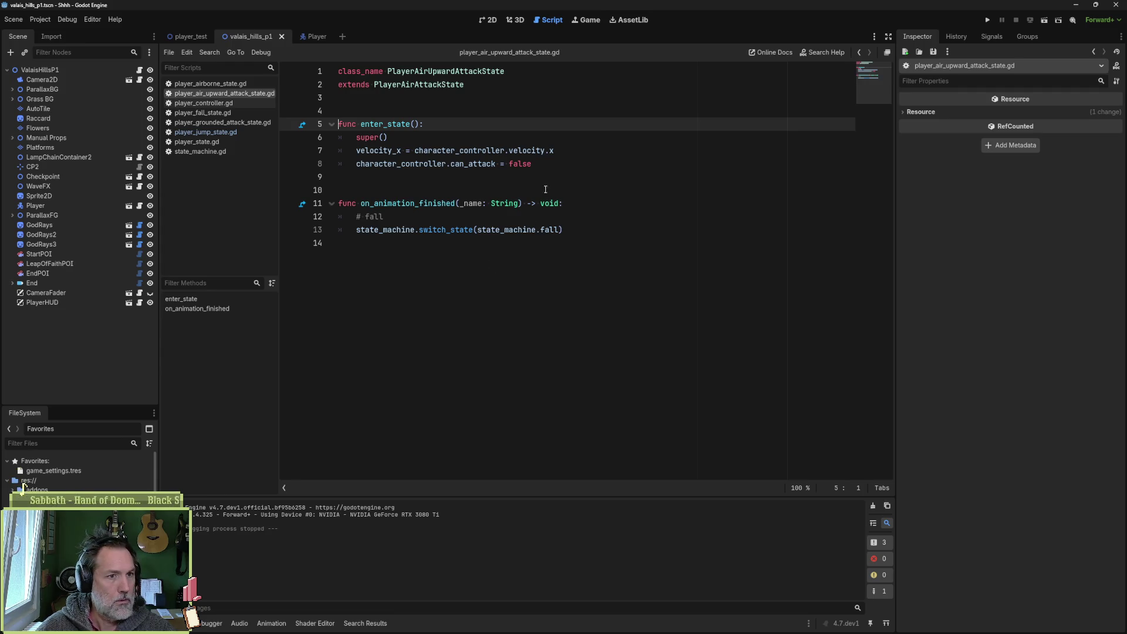
key("Down")
key("Down")
key("End")
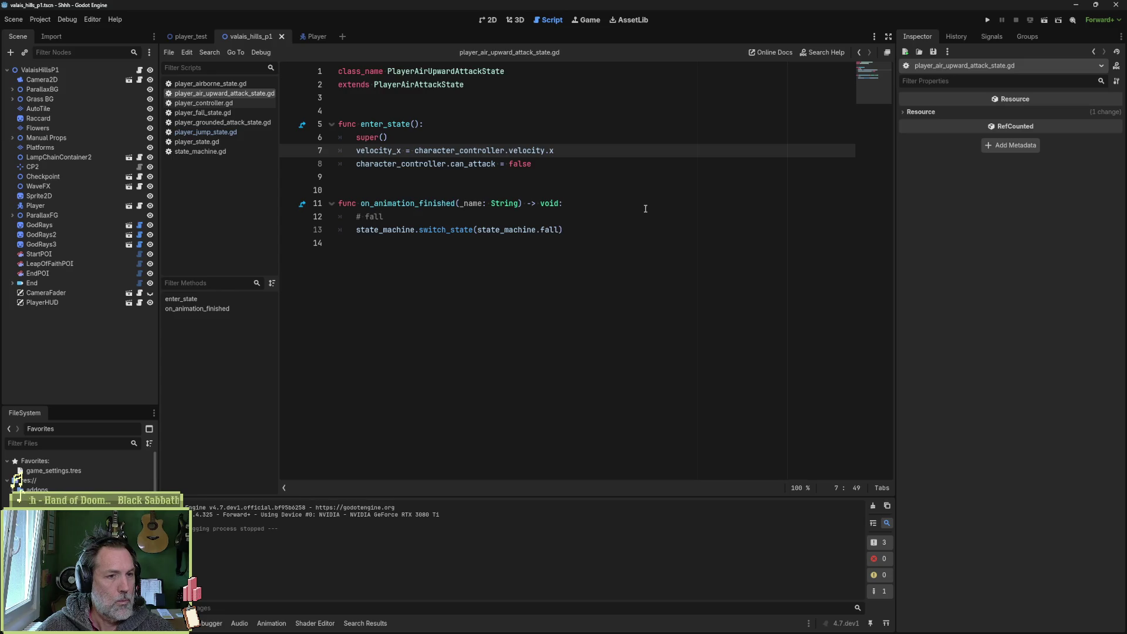
key("Return")
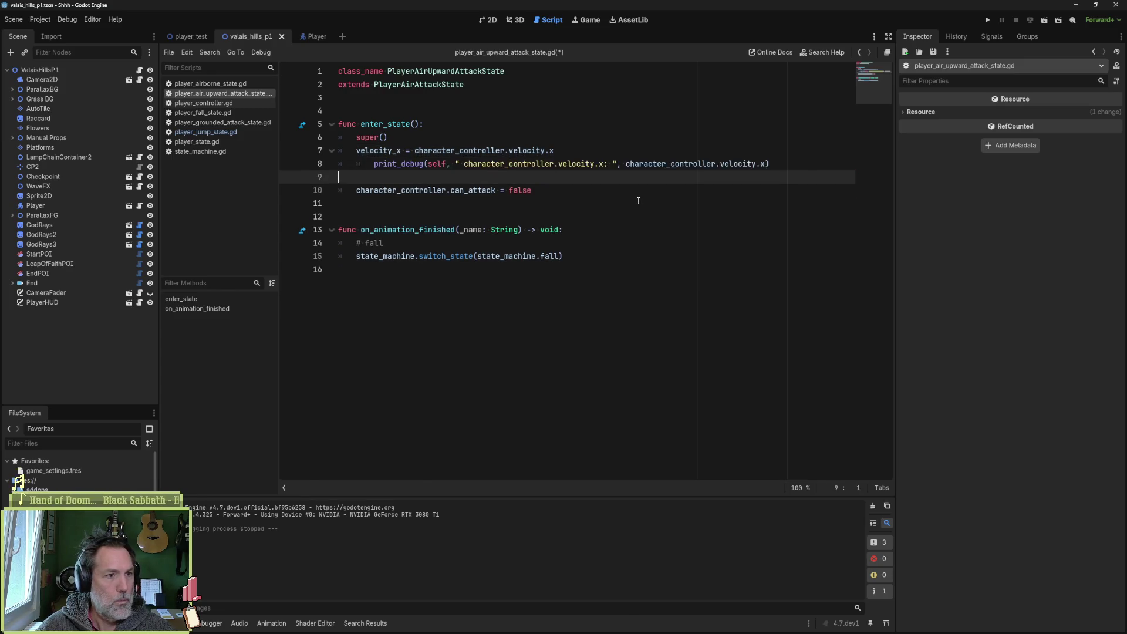
key("ctrl+z")
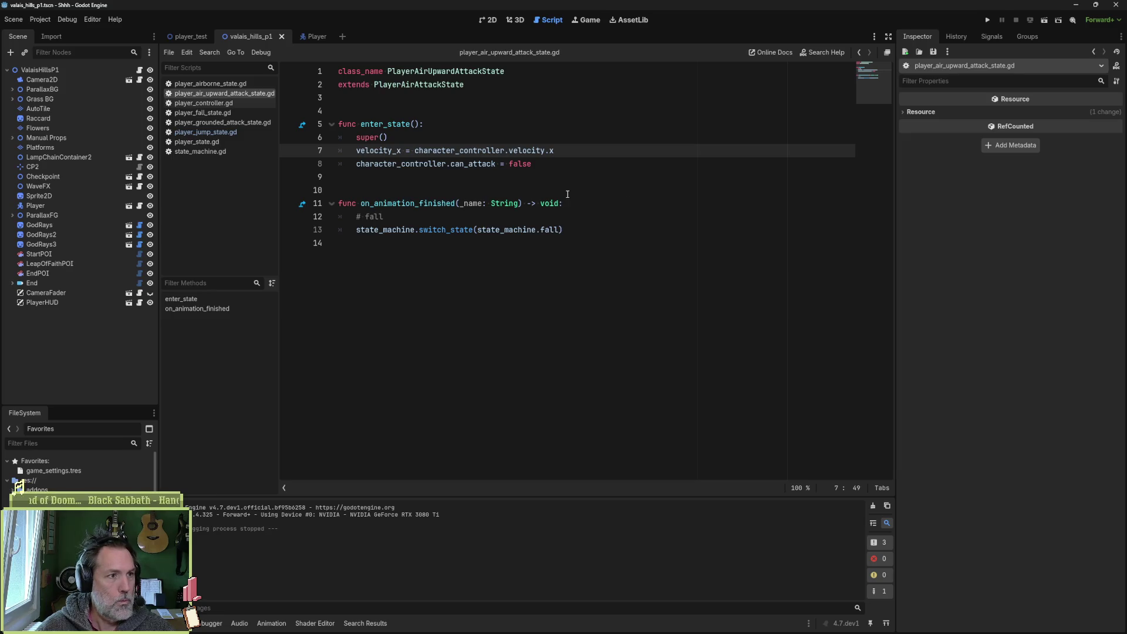
- Inspect the slide_momentum_initial_velocity assignment on line 13 of player_fall_state.gd
left_click(213, 134)
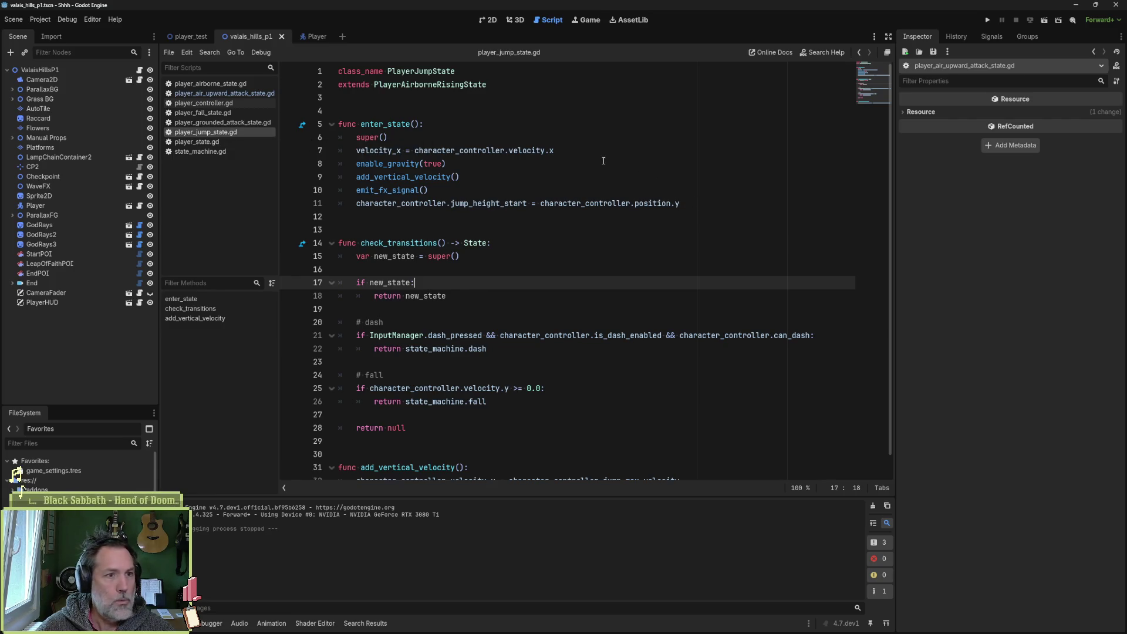
left_click(223, 112)
left_click(877, 75)
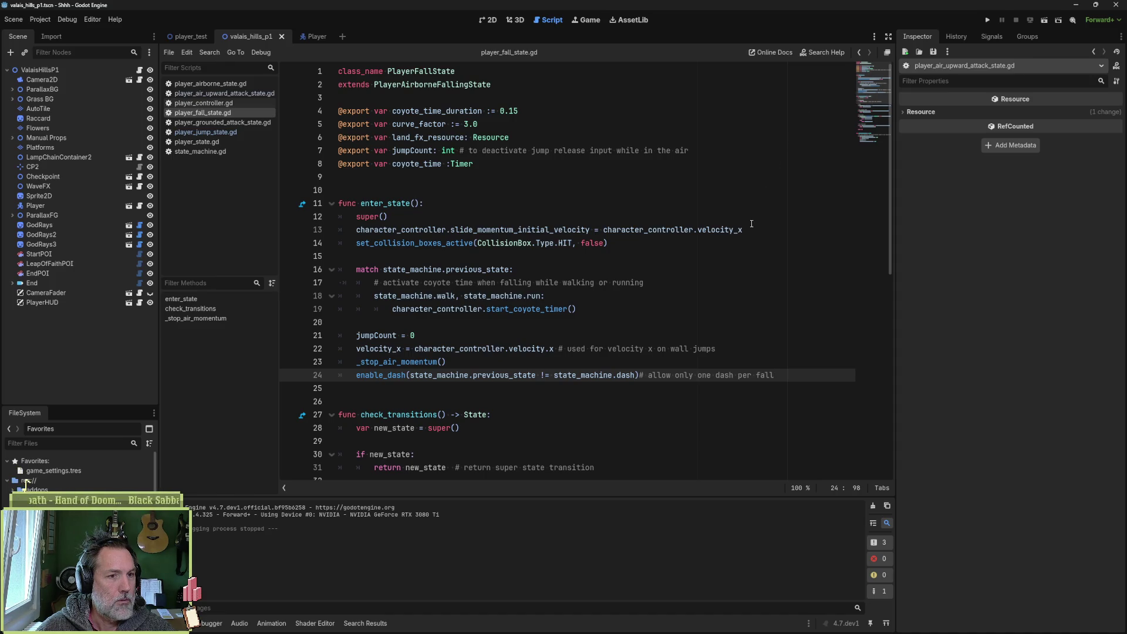
left_click_drag(752, 223, 750, 219)
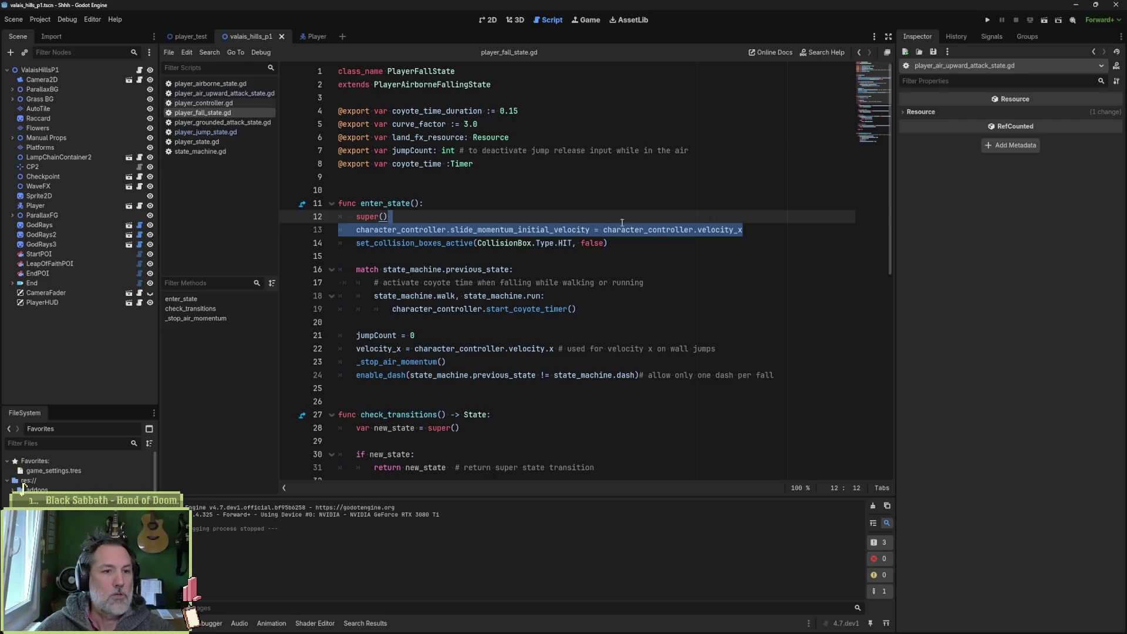
left_click(598, 221)
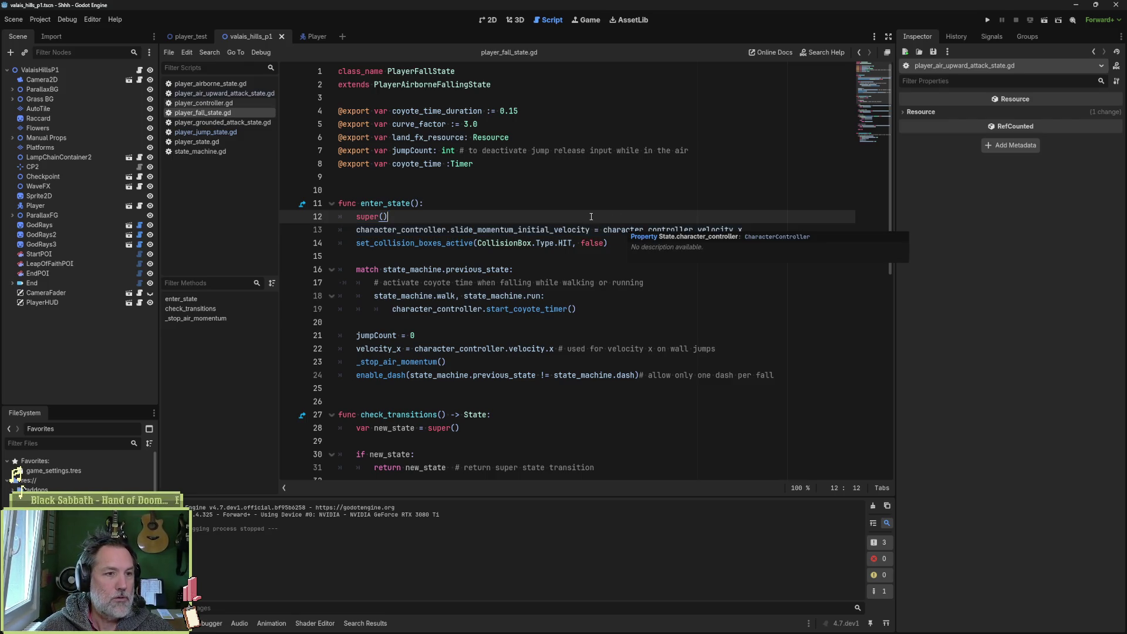
double_click(517, 229)
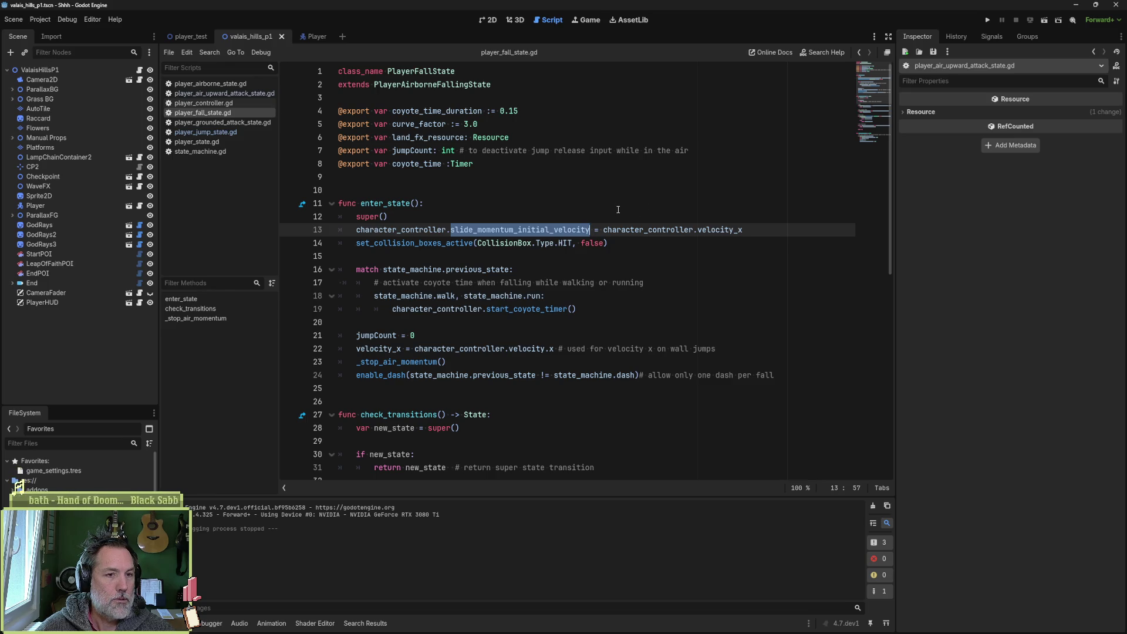
left_click_drag(748, 229, 752, 220)
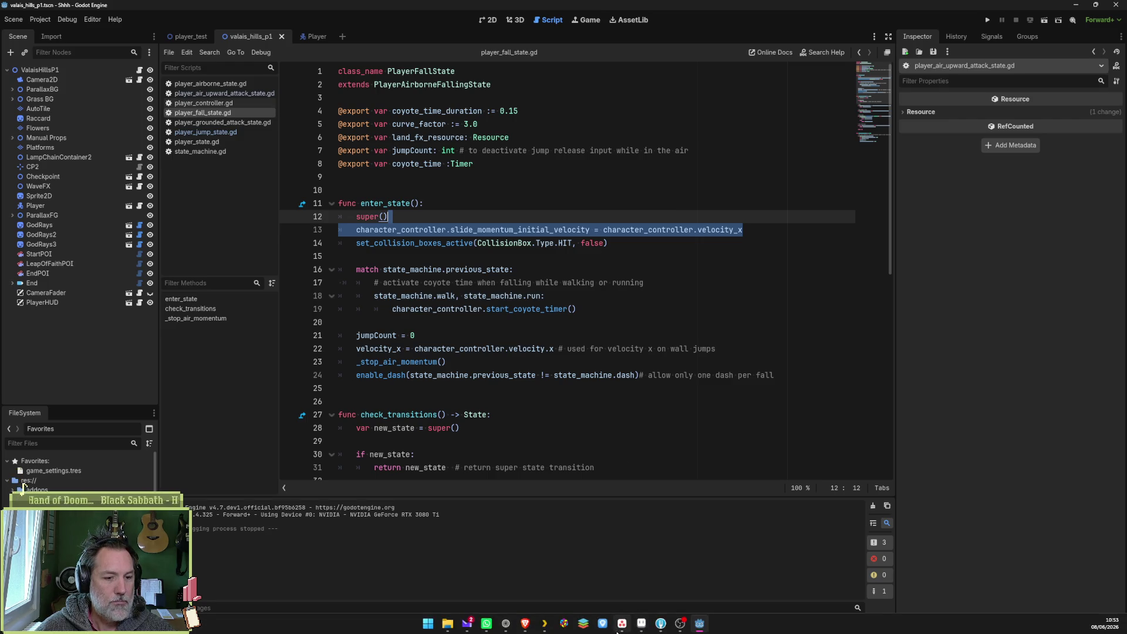
- Copy the title of the Asana 'stops x velocity on jump/dash' task and bring up Fork's pending diff
left_click(624, 624)
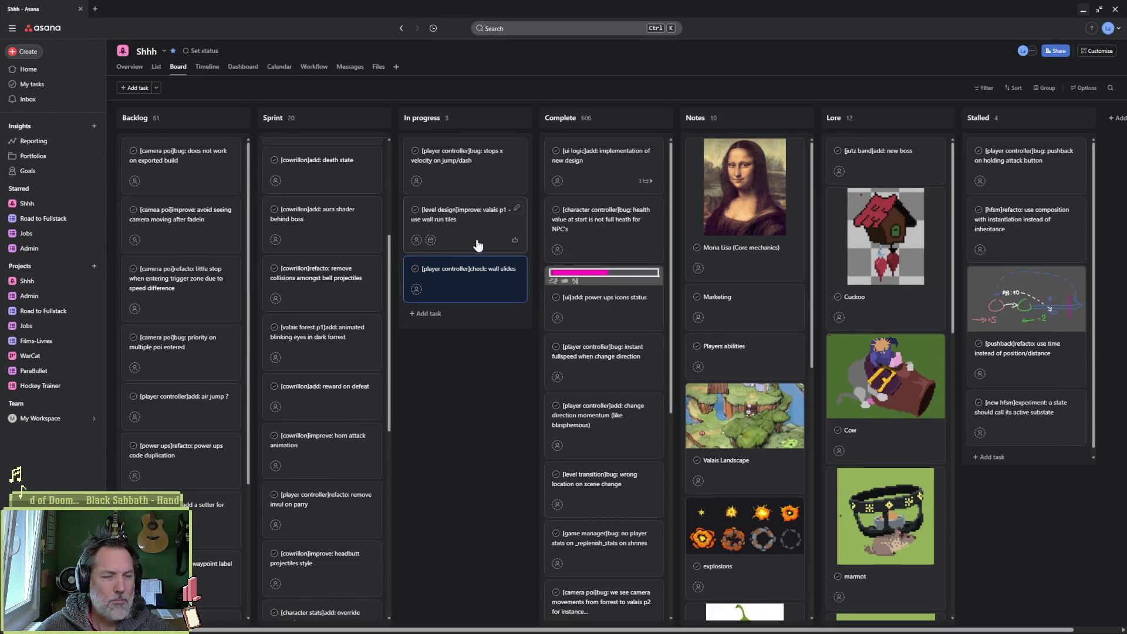
left_click(470, 170)
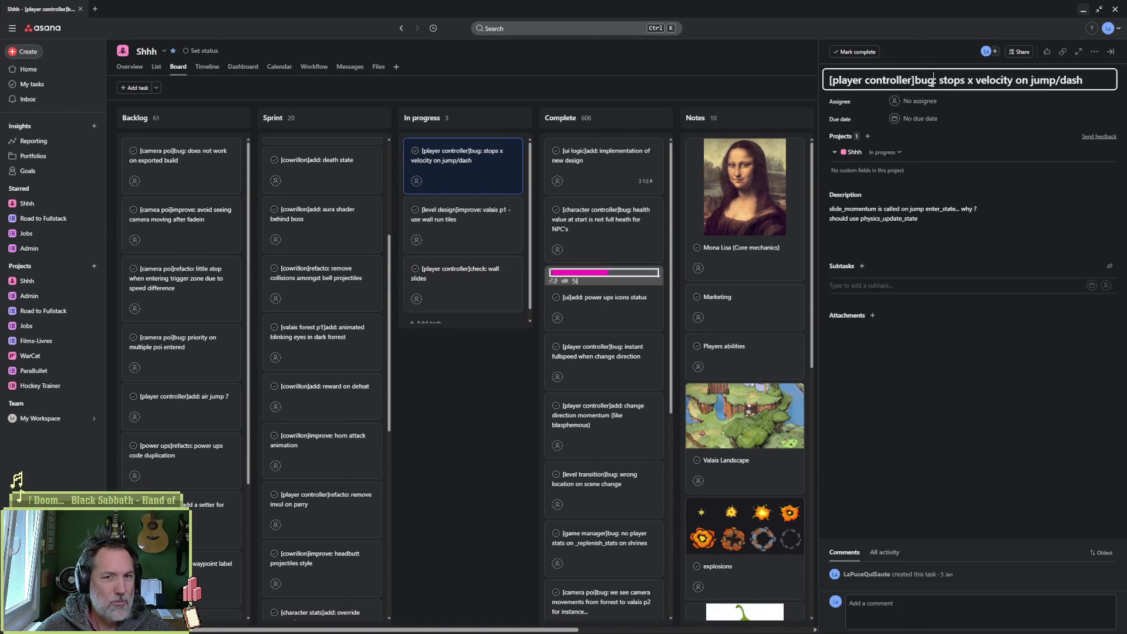
triple_click(933, 80)
key("ctrl+c")
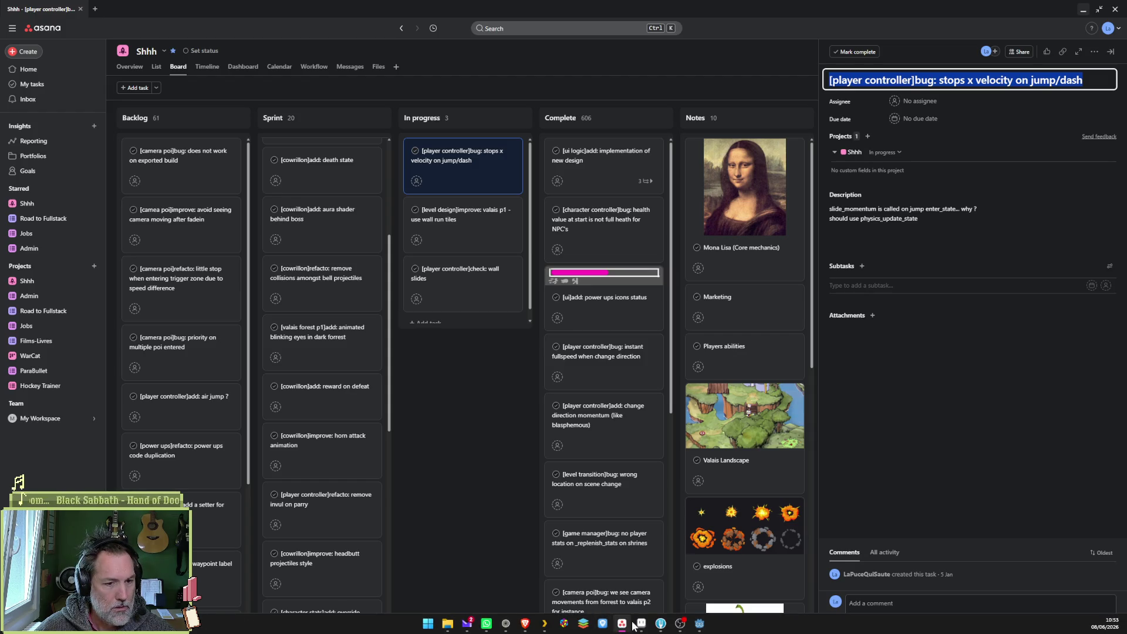
left_click(661, 623)
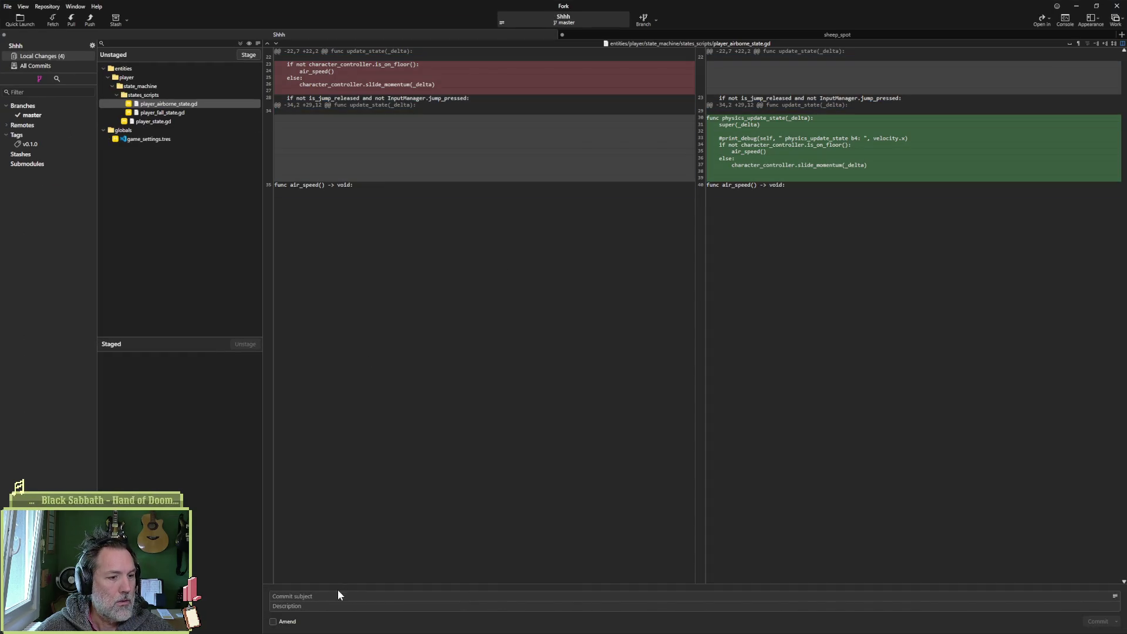
- Make Fork's commit subject '[player controller]fixed: stops x velocity on jump/dash', then return to Godot
left_click(326, 594)
key("ctrl+v")
left_click(324, 596)
type("fi")
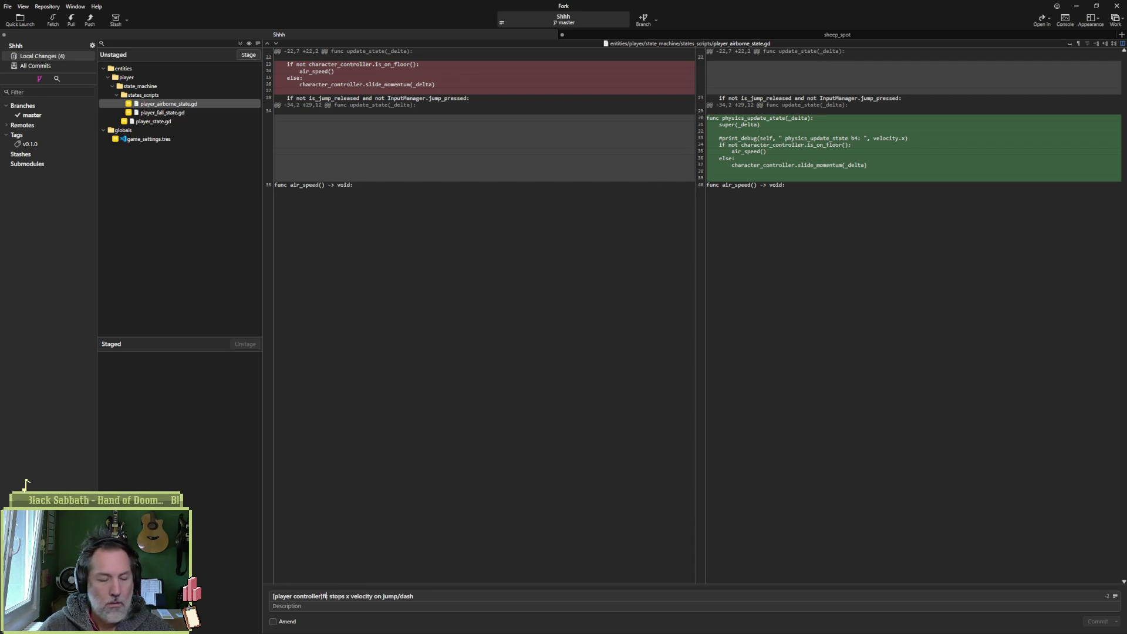
type("xed:")
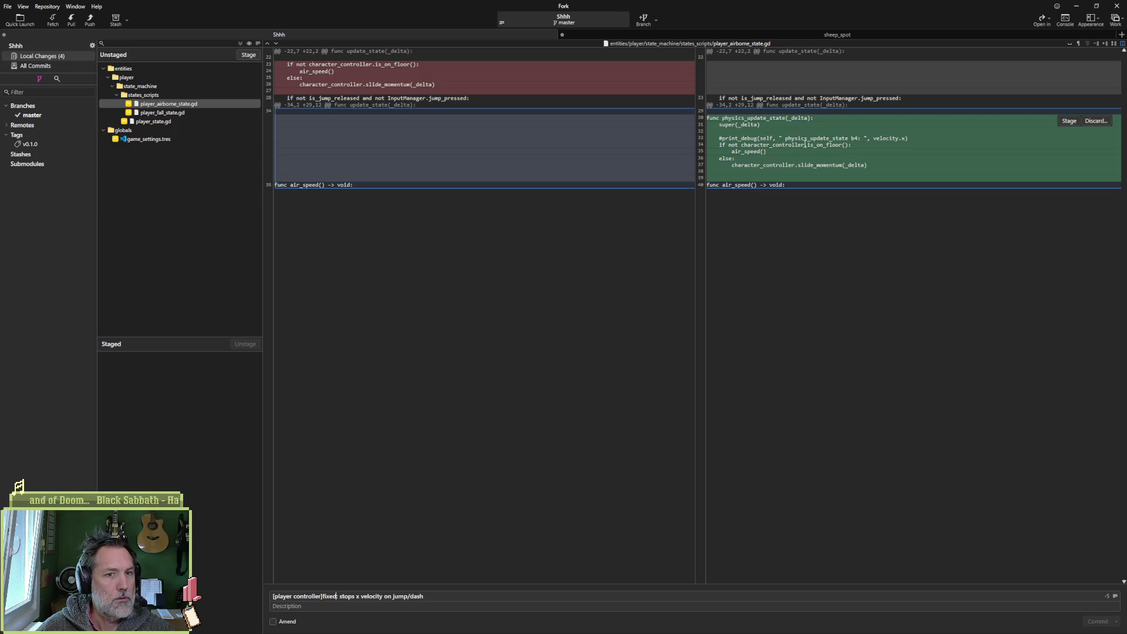
mouse_move(660, 624)
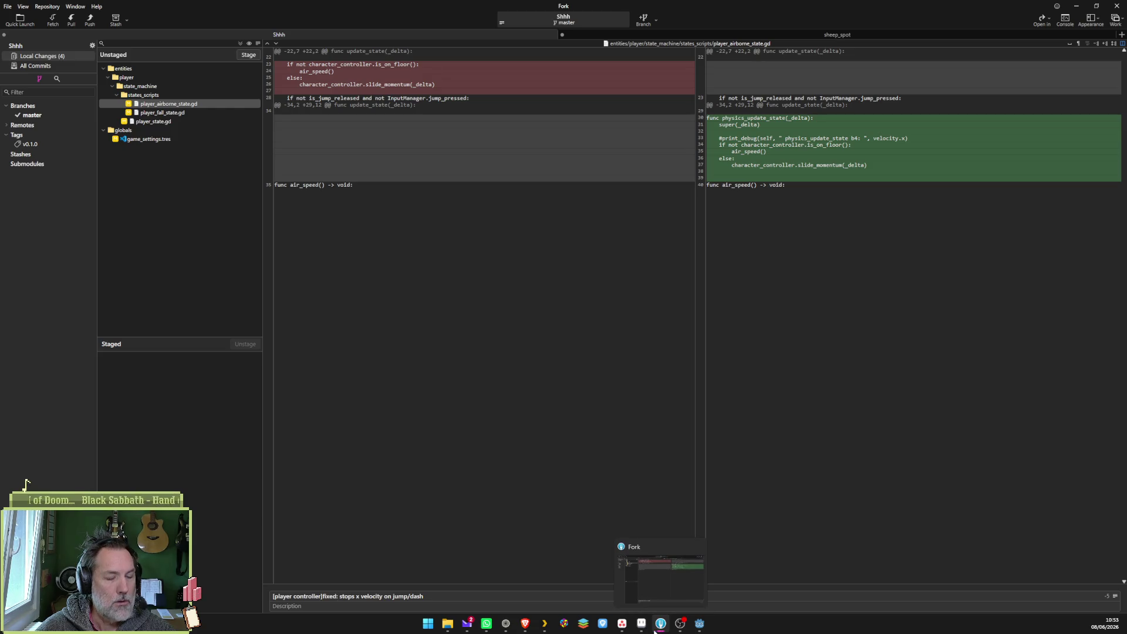
left_click(699, 624)
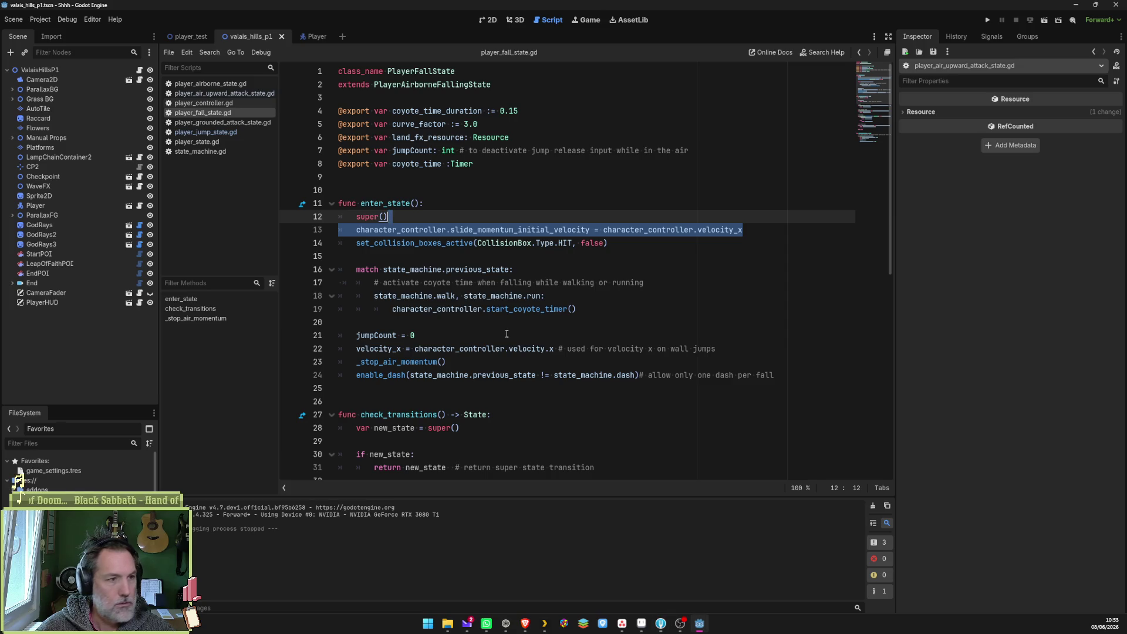
- Delete the commented print_debug line from player_airborne_state.gd and recheck the diff in Fork
left_click(251, 86)
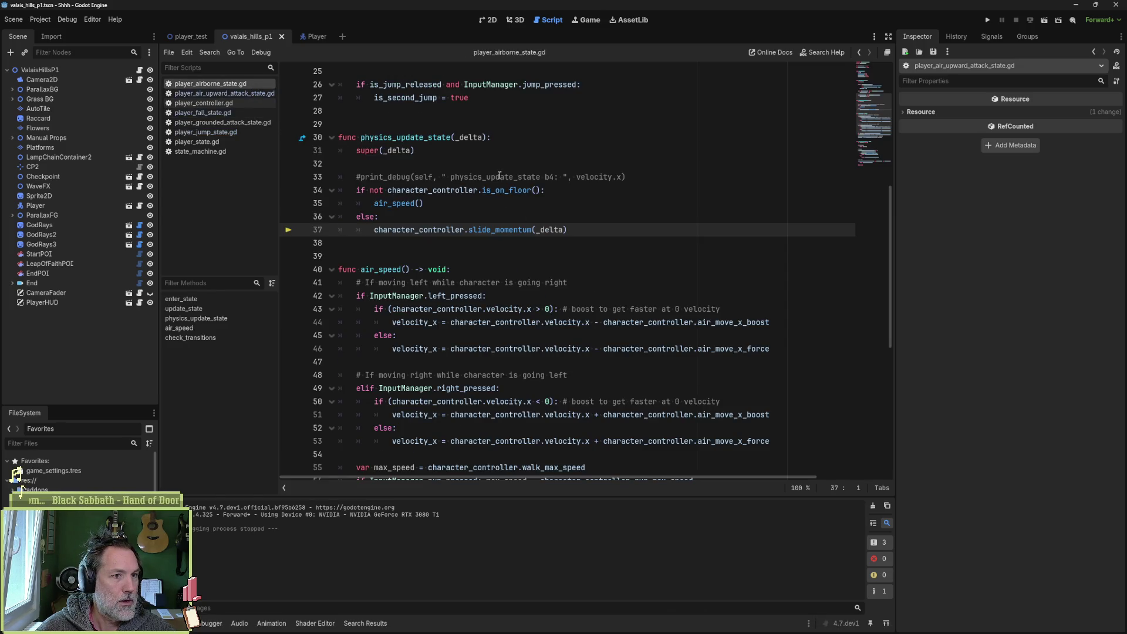
left_click(499, 175)
key("ctrl+shift+k")
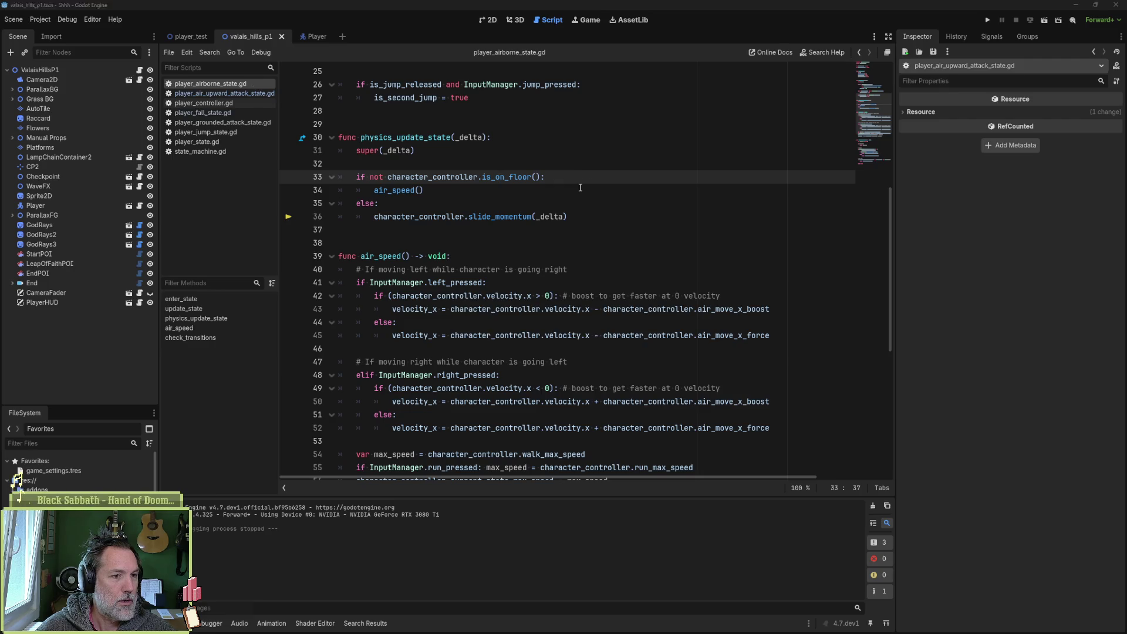
key("alt+Tab")
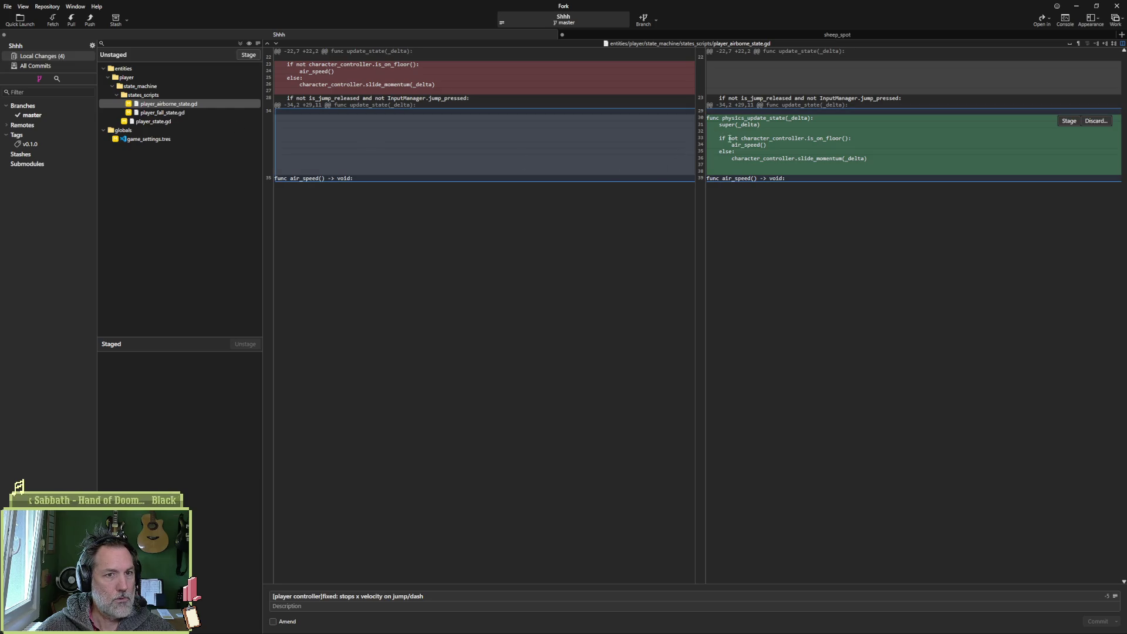
key("alt+Tab")
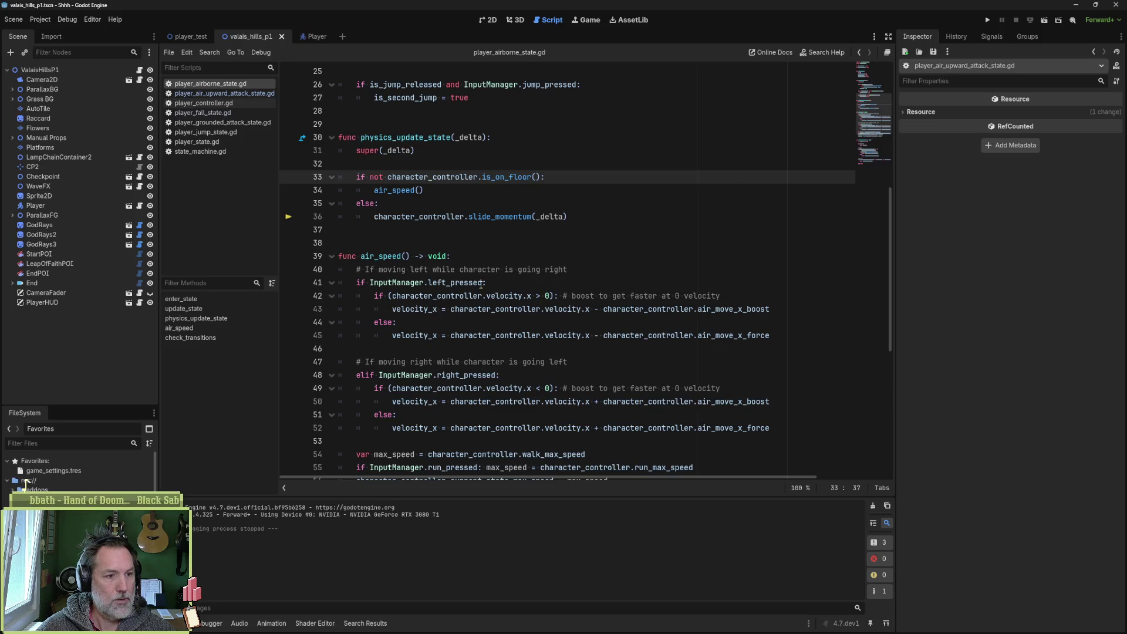
- Rename air_speed to _air_speed in its definition and in the line 34 call
left_click(361, 256)
type("_")
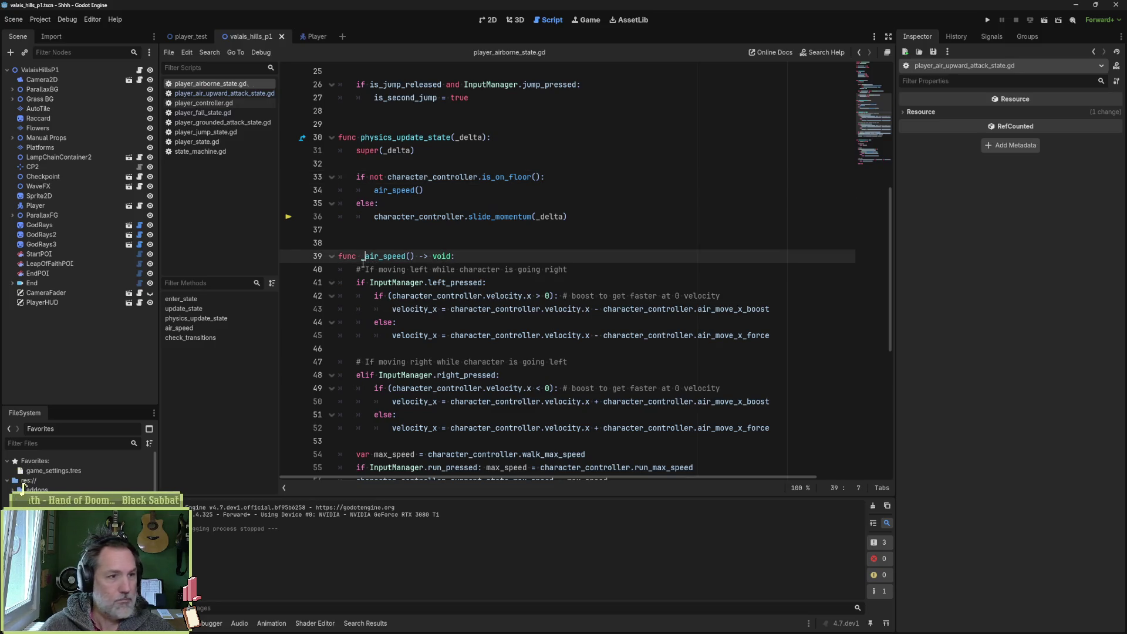
key("Escape")
double_click(395, 190)
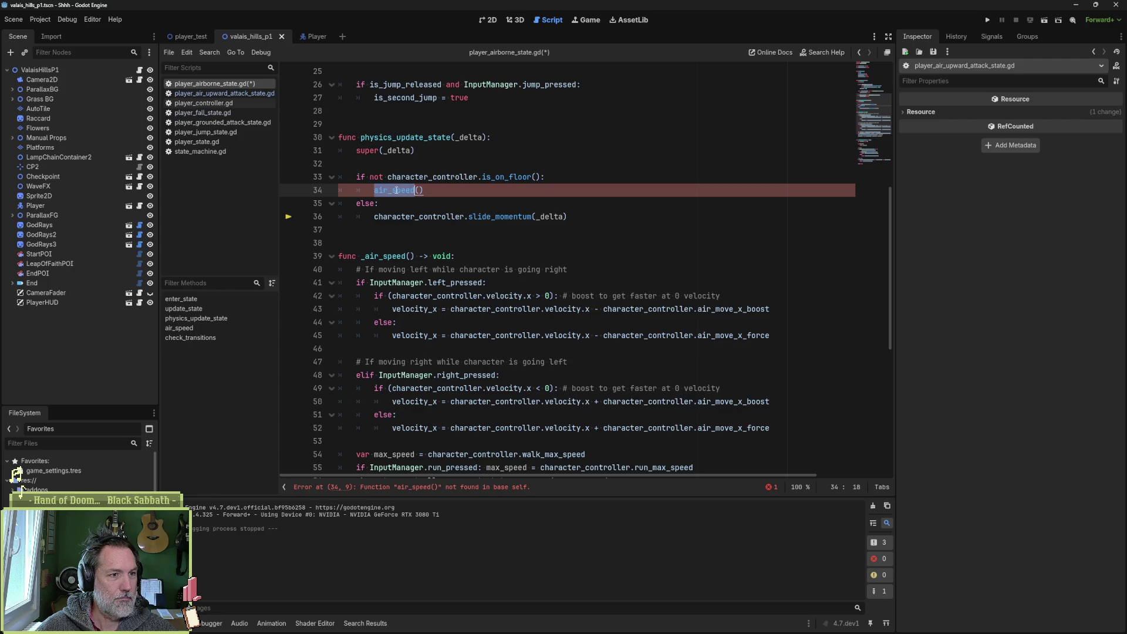
type("_air_speed")
key("alt+Tab")
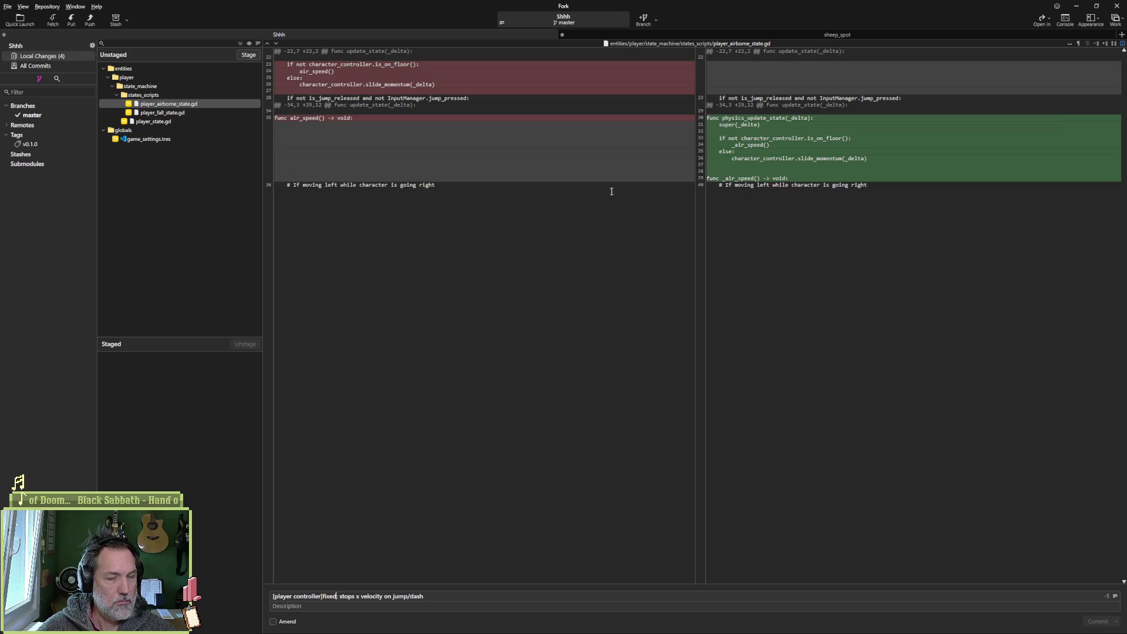
- Check Fork's player_fall_state.gd diff with stop_air_momentum renamed to _stop_air_momentum, then return to Godot
left_click(167, 113)
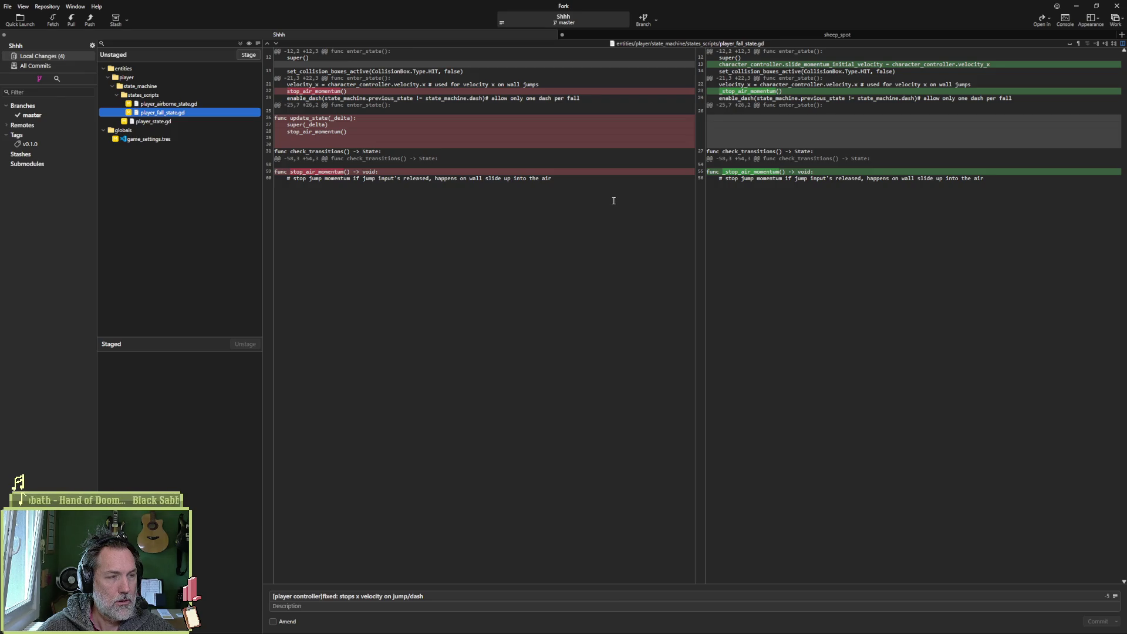
mouse_move(361, 179)
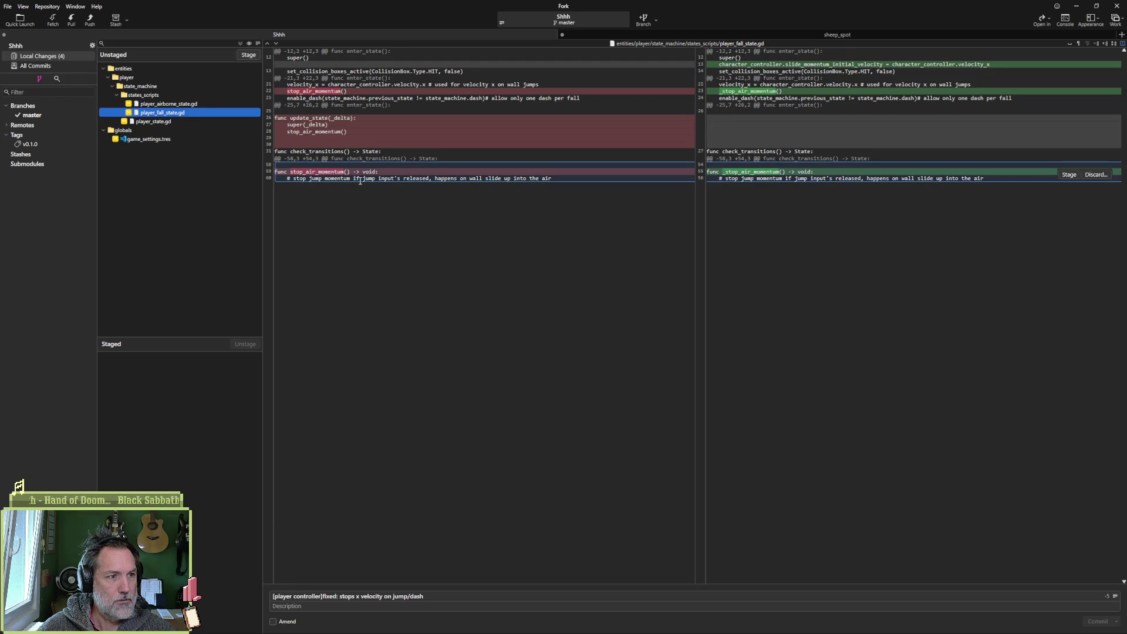
key("alt+Tab")
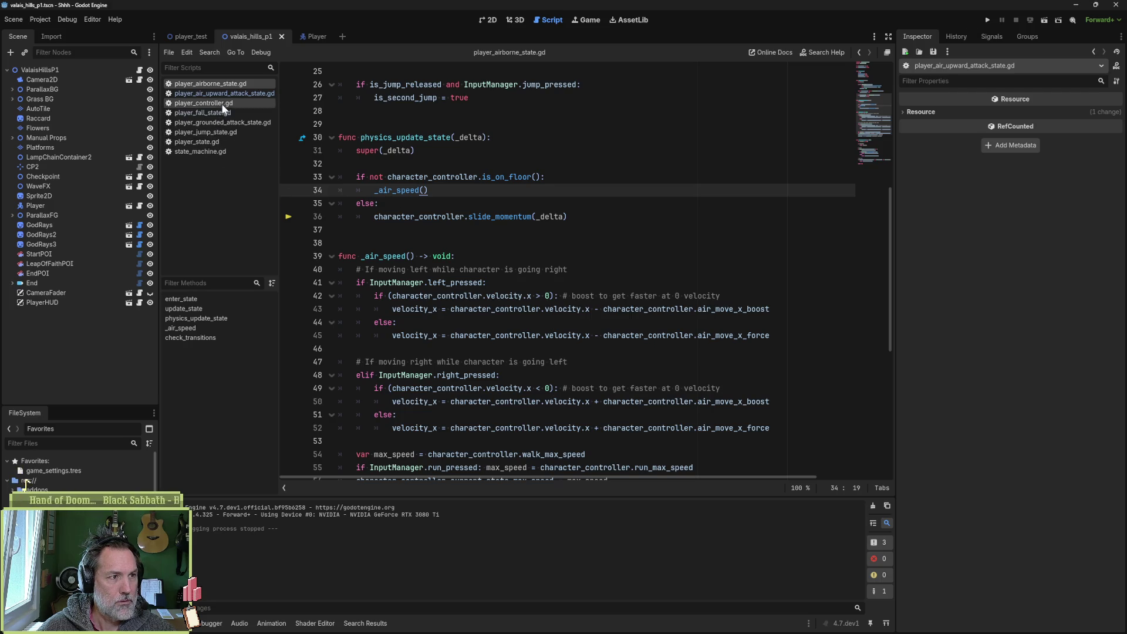
- Open player_fall_state.gd and select the _stop_air_momentum function name at line 55
left_click(215, 114)
scroll(479, 323, "down", 10)
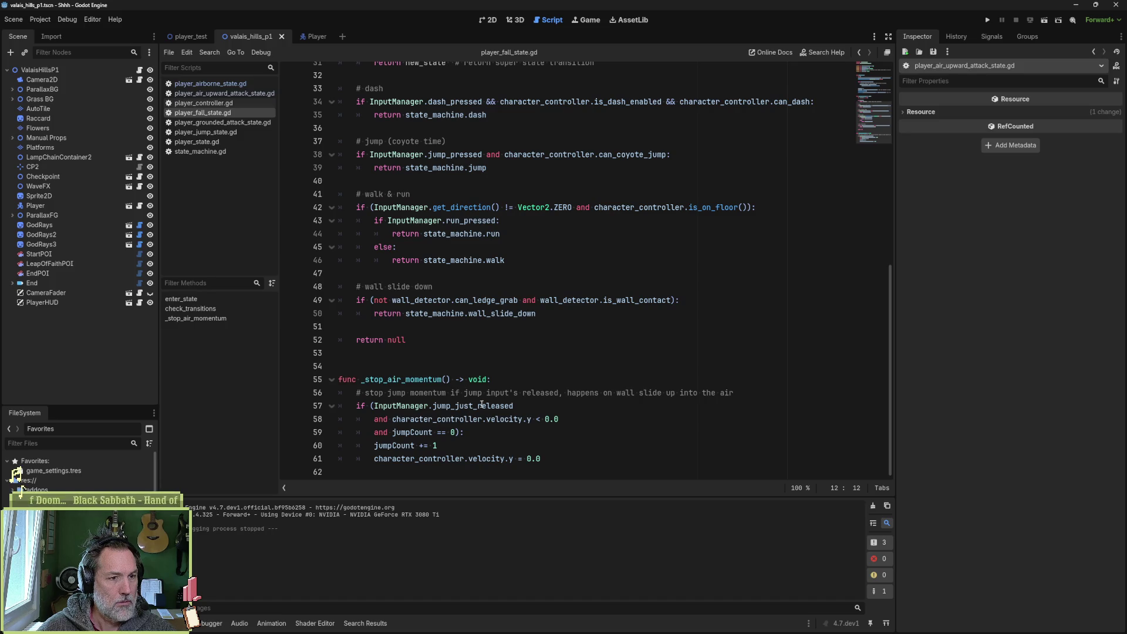
mouse_move(483, 379)
left_mouse_down()
mouse_move(353, 405)
mouse_move(486, 458)
left_mouse_up()
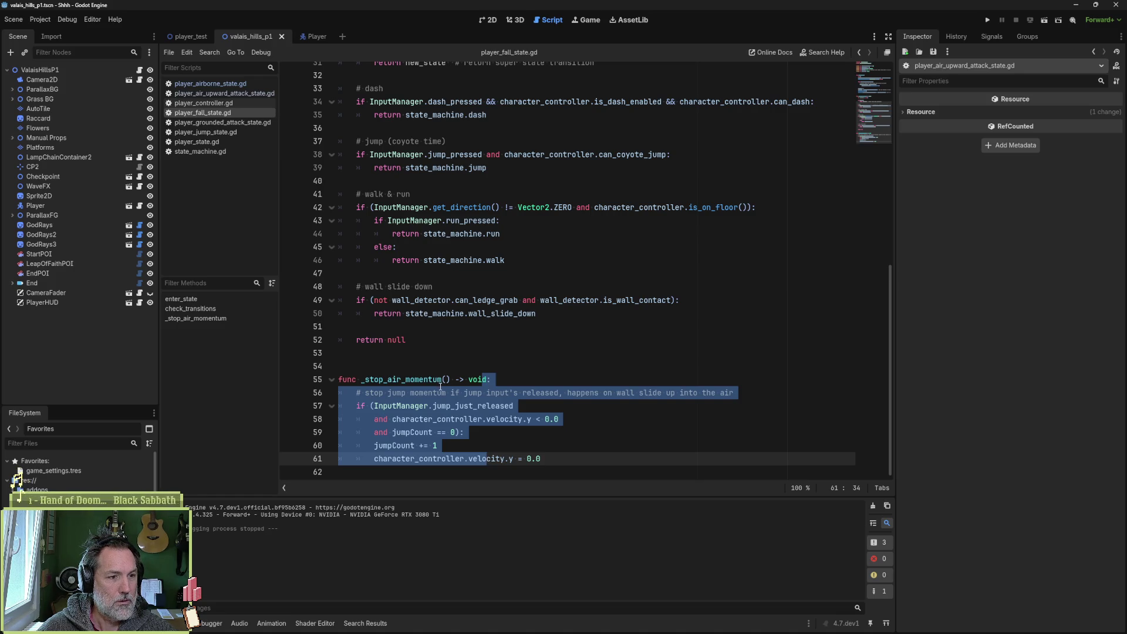
left_click(439, 381)
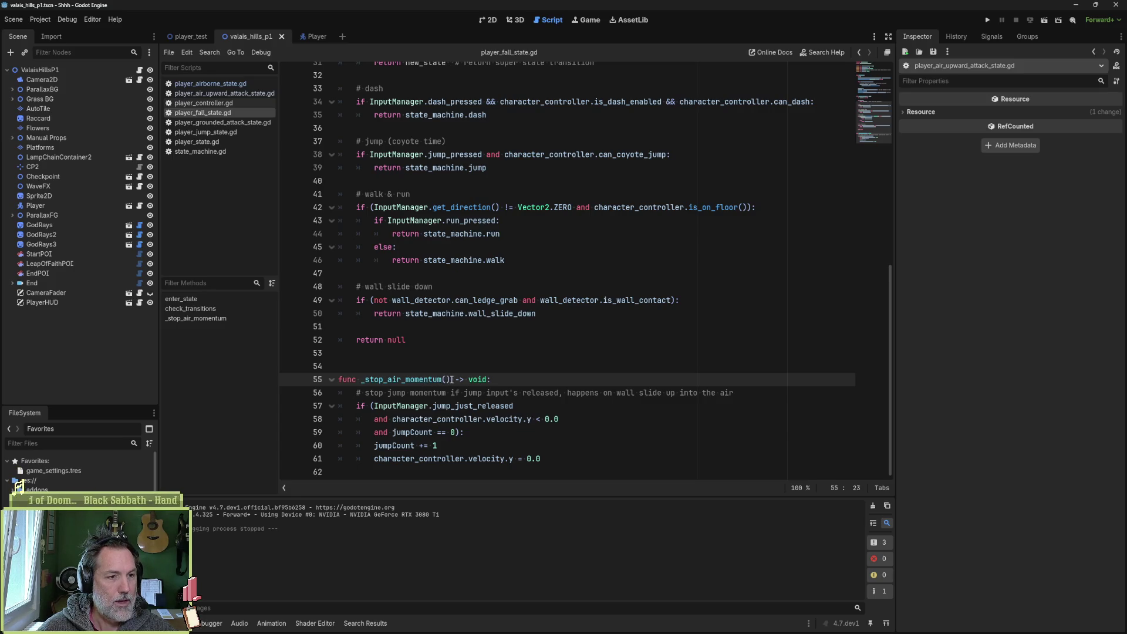
left_click_drag(450, 379, 361, 380)
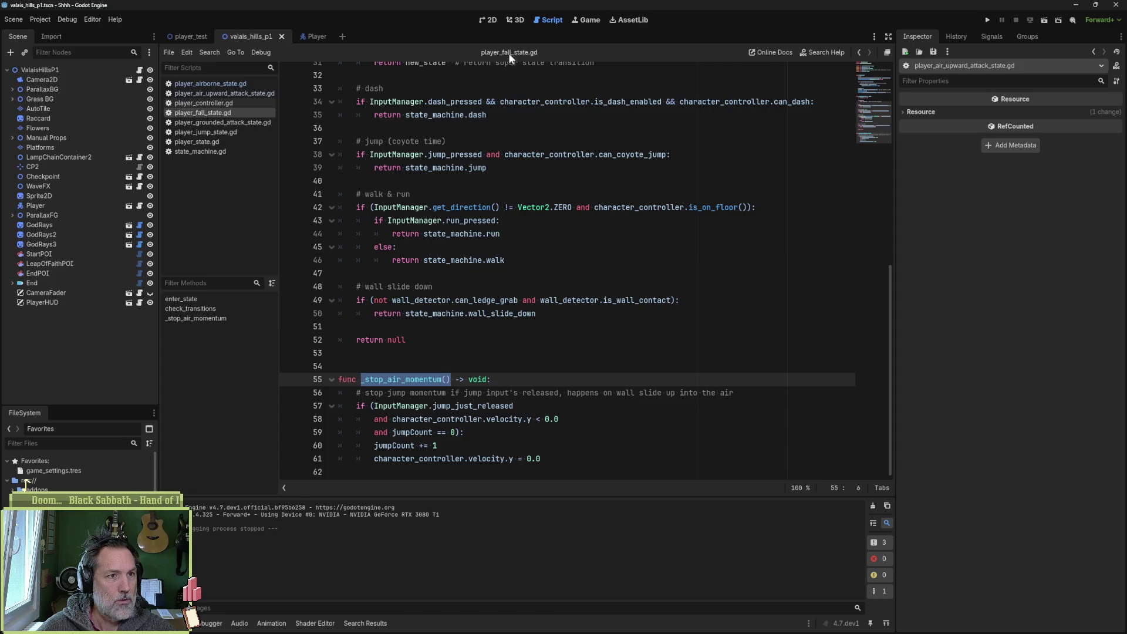
- Give the Asana wall slides task the description 'in player_fall_state → _stop_air_momentum()'
left_click(618, 629)
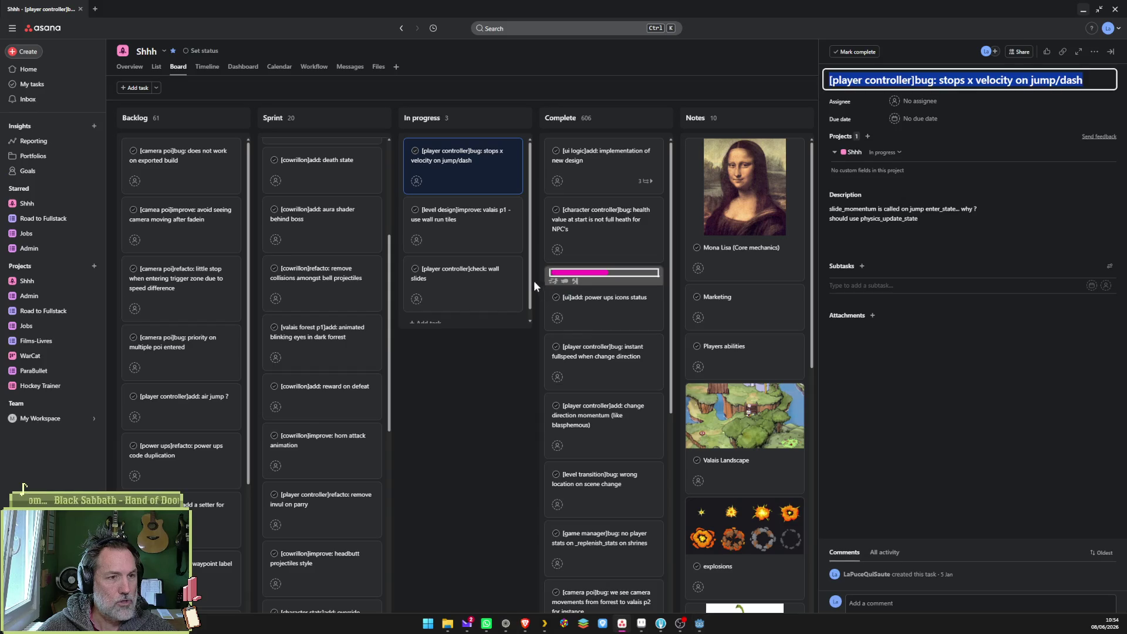
left_click(483, 284)
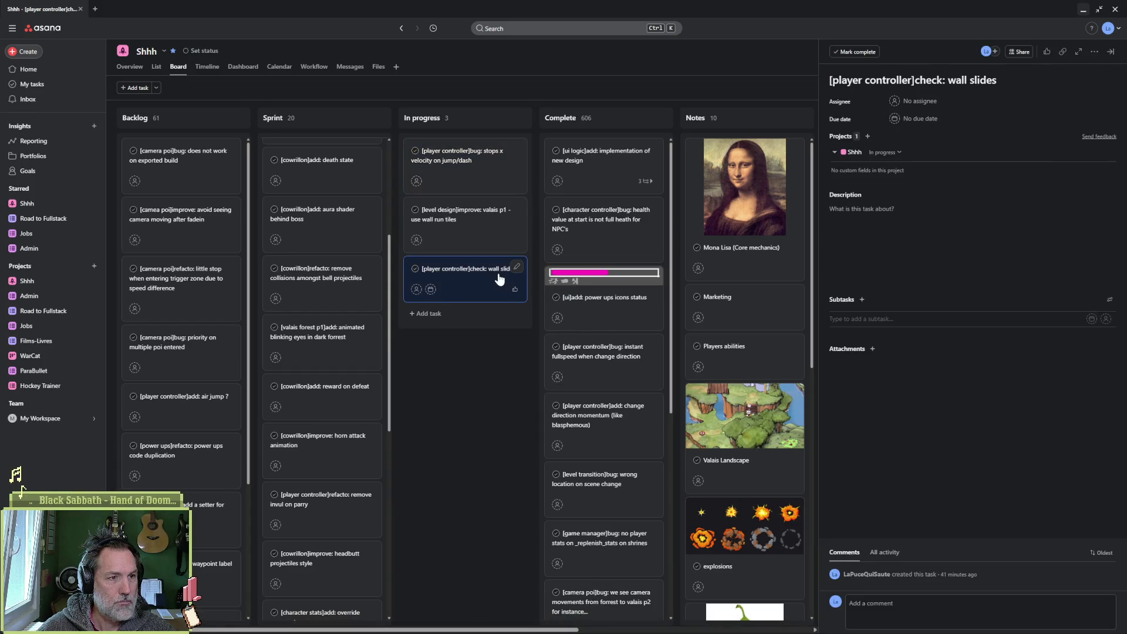
left_click(884, 234)
type("in")
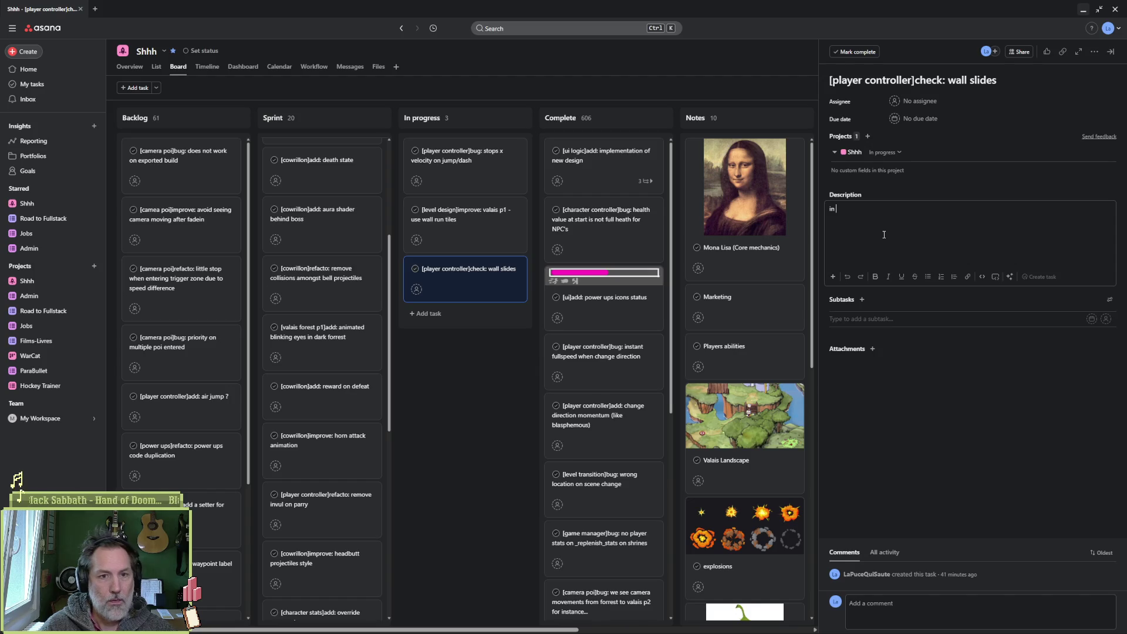
type("_fla")
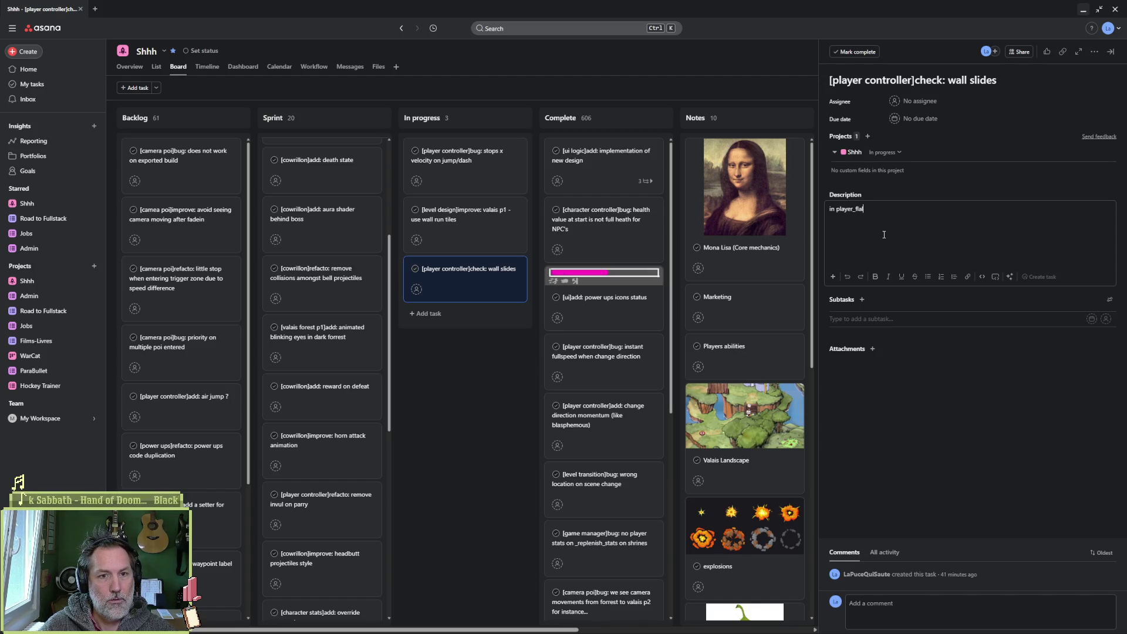
type("_state")
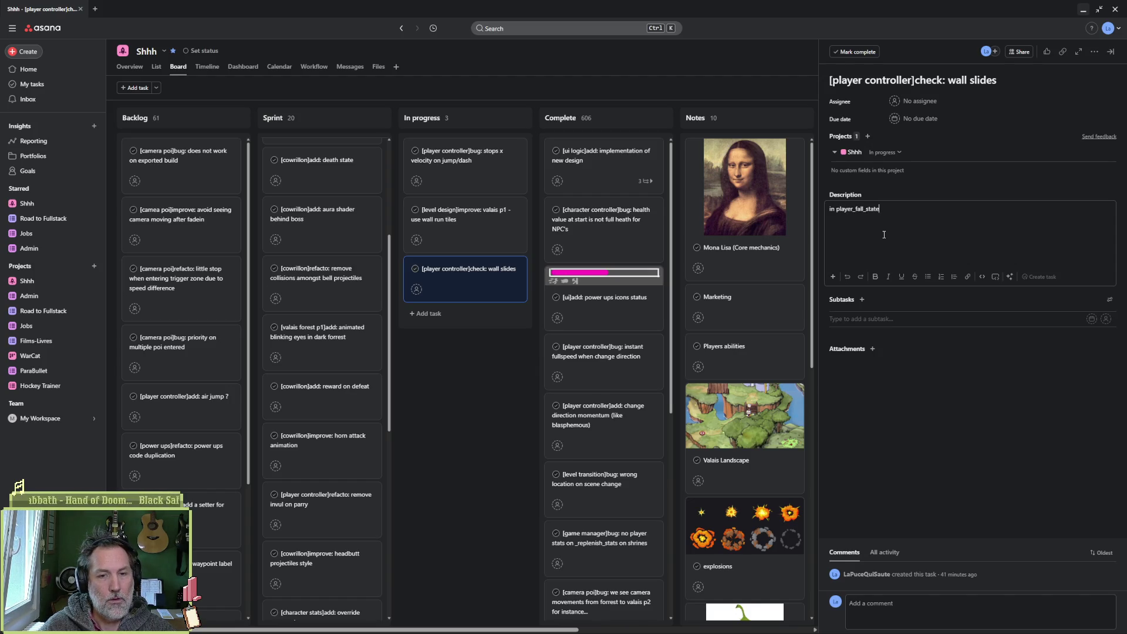
type("-> _stop_air_momentum()")
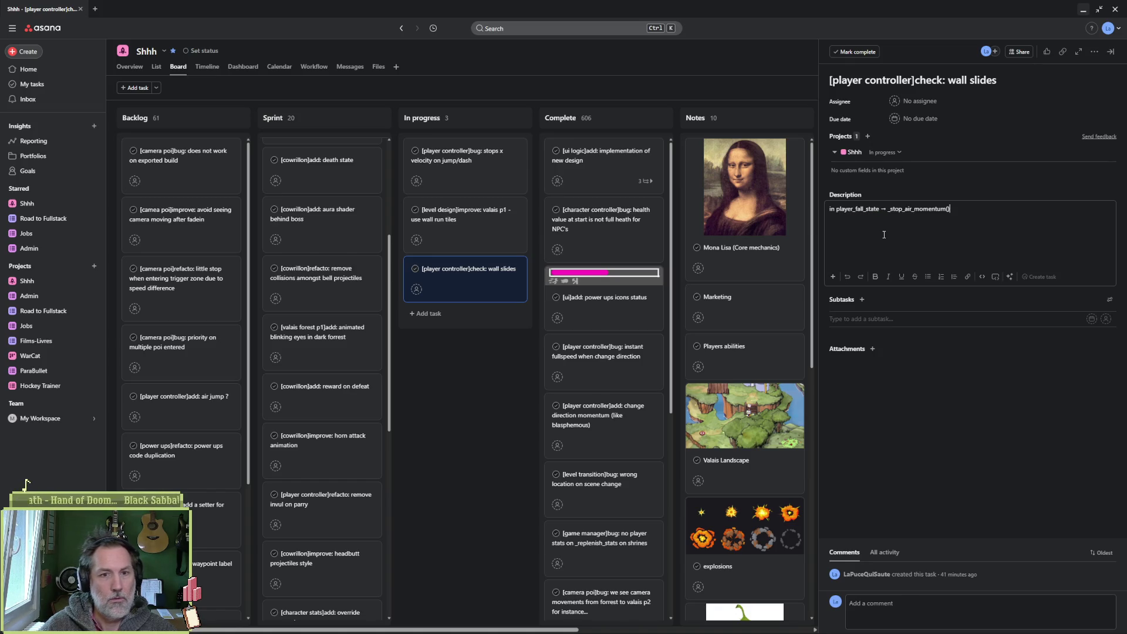
left_click(463, 427)
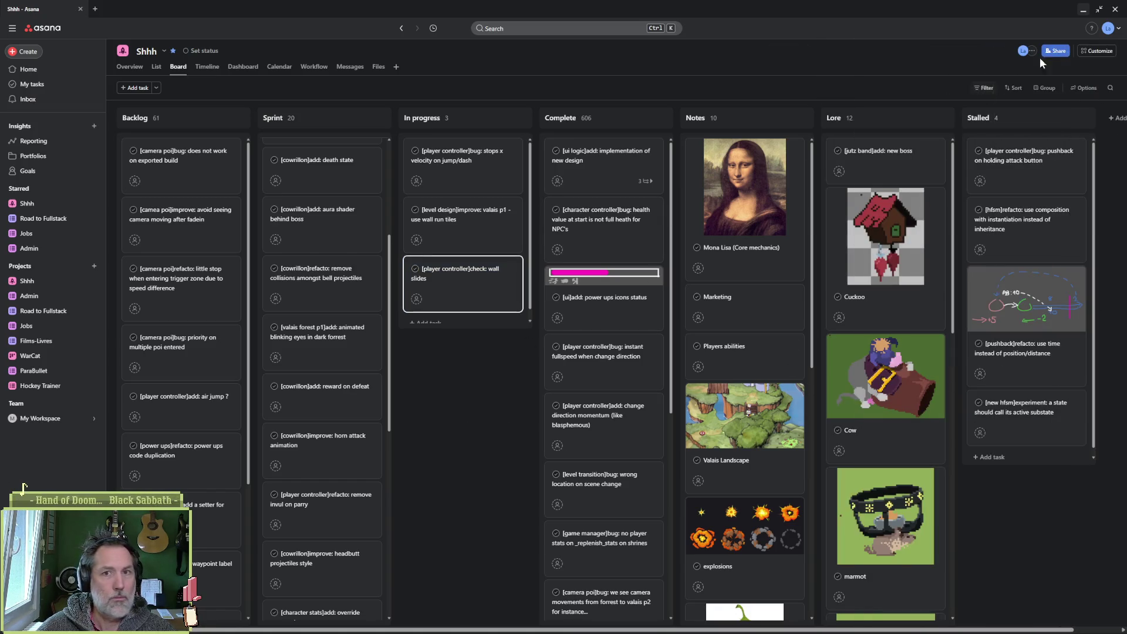
left_click(1084, 10)
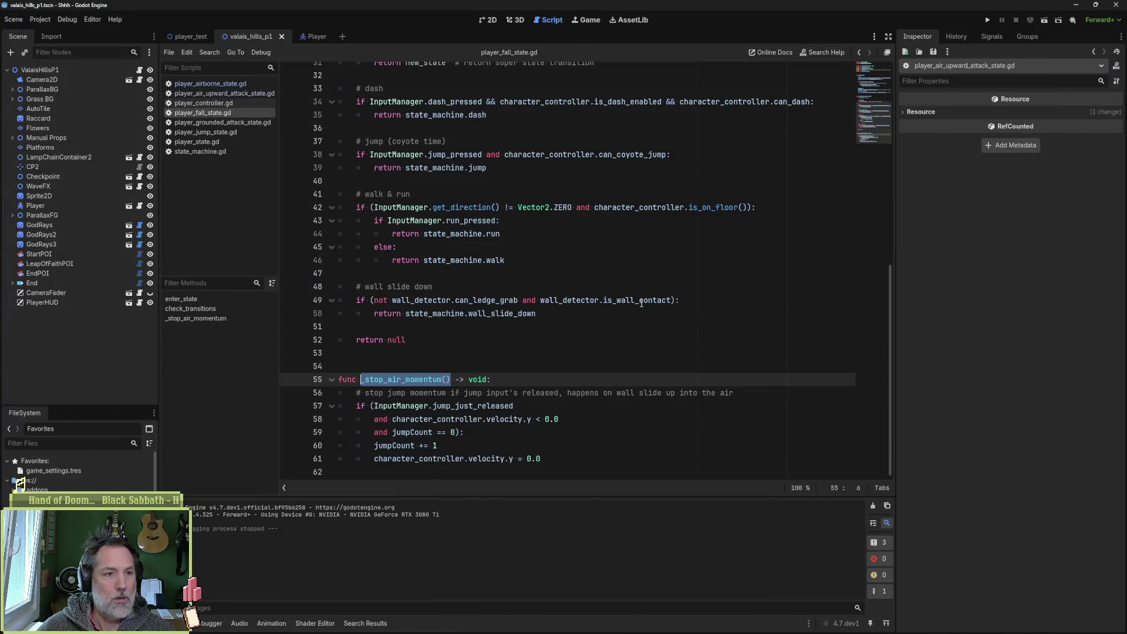
- Bring up Fork showing the pending player_fall_state.gd changes
left_click(500, 343)
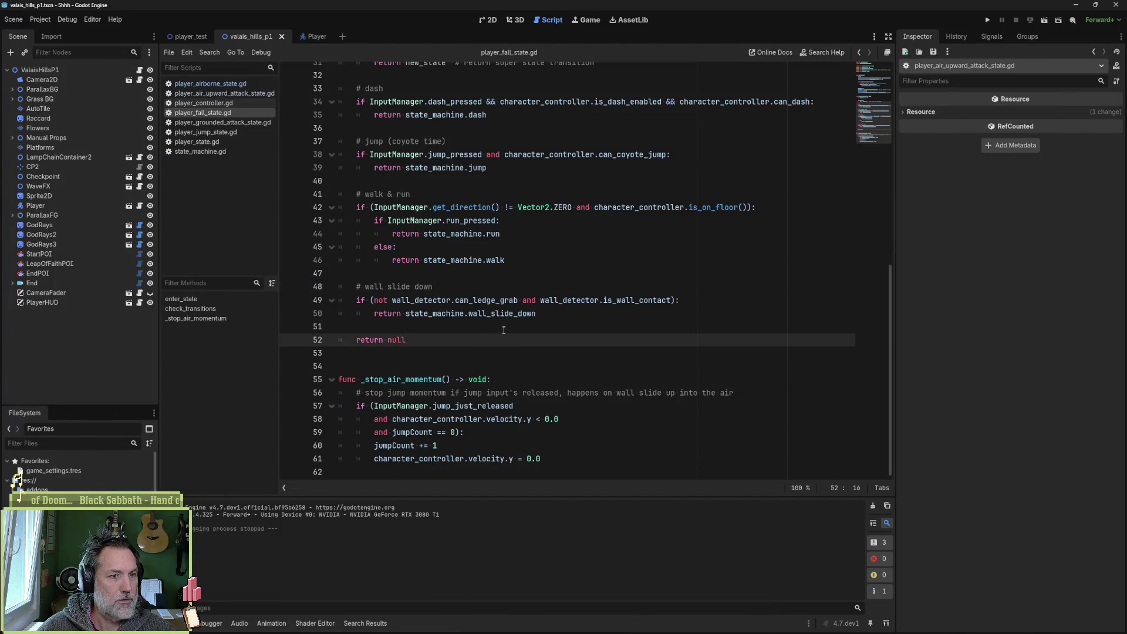
key("alt+Tab")
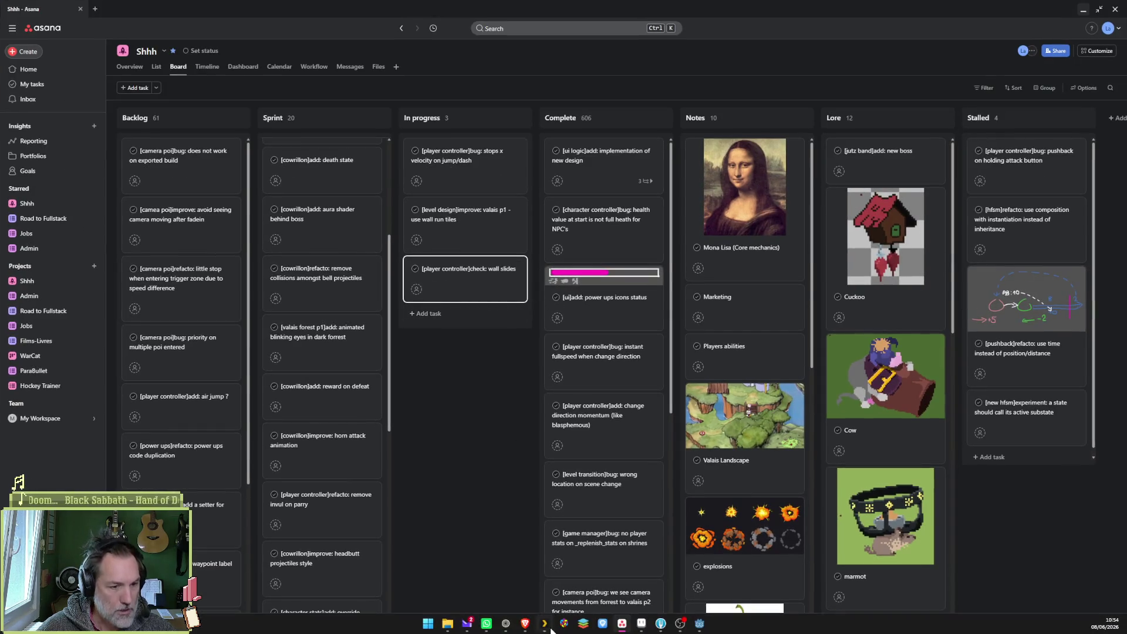
left_click(661, 623)
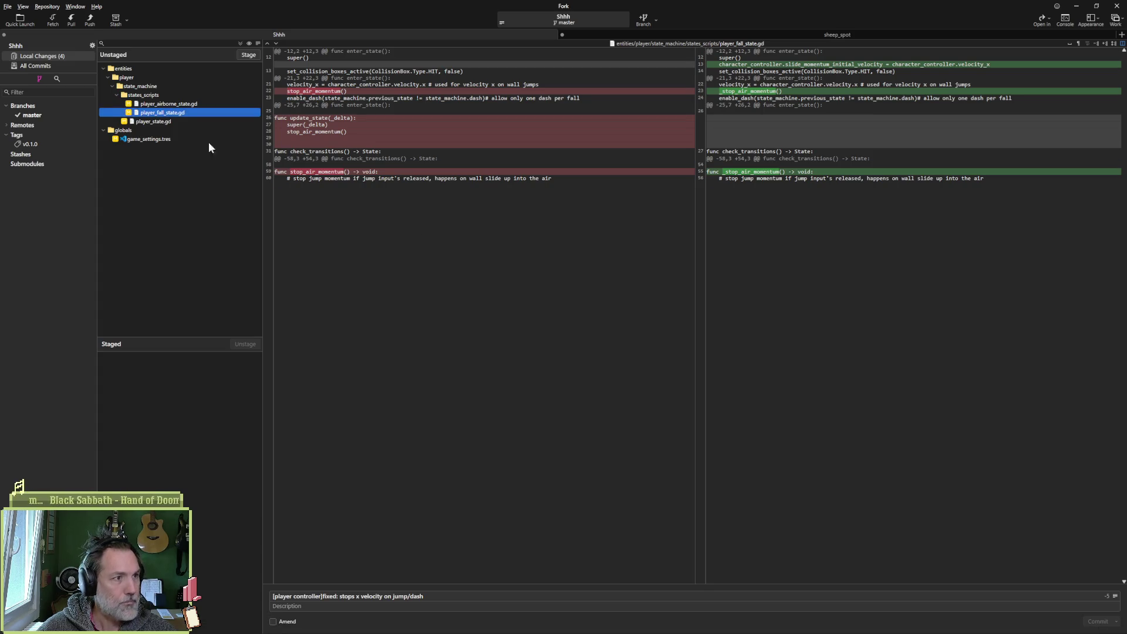
- Review player_state.gd and game_settings.tres, commit all four files, and push master to origin
left_click(179, 121)
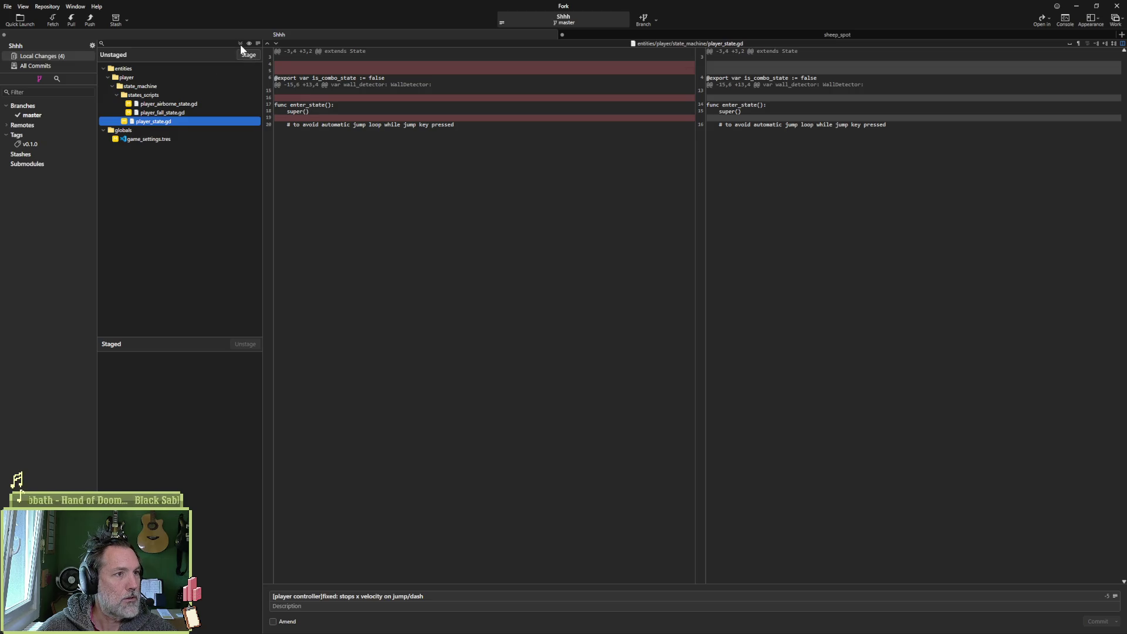
left_click(214, 139)
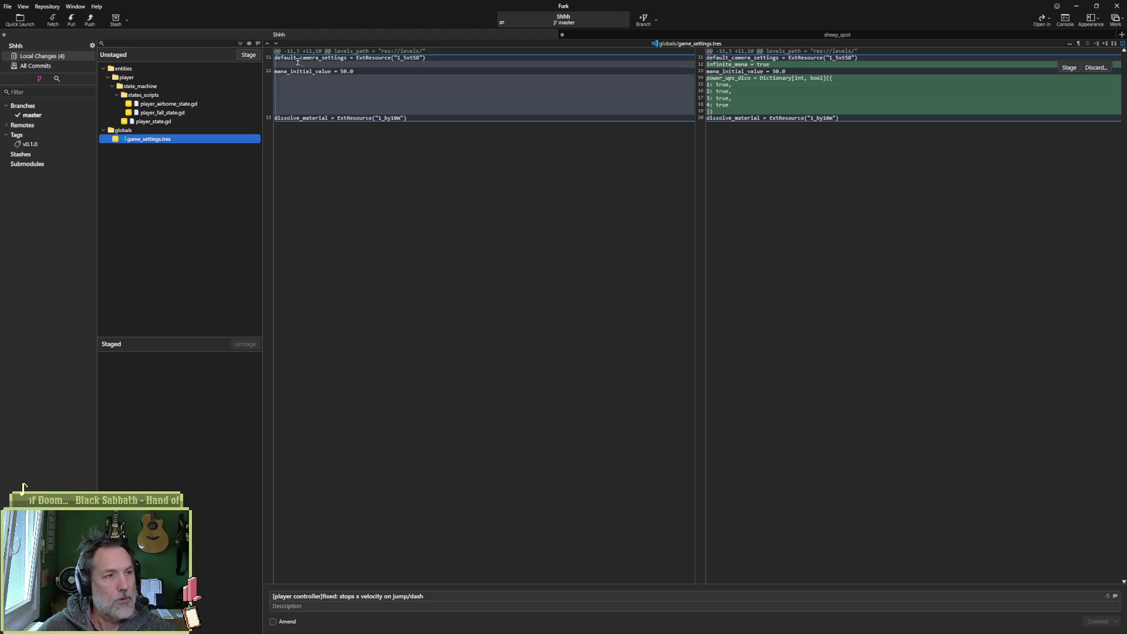
left_click(248, 55)
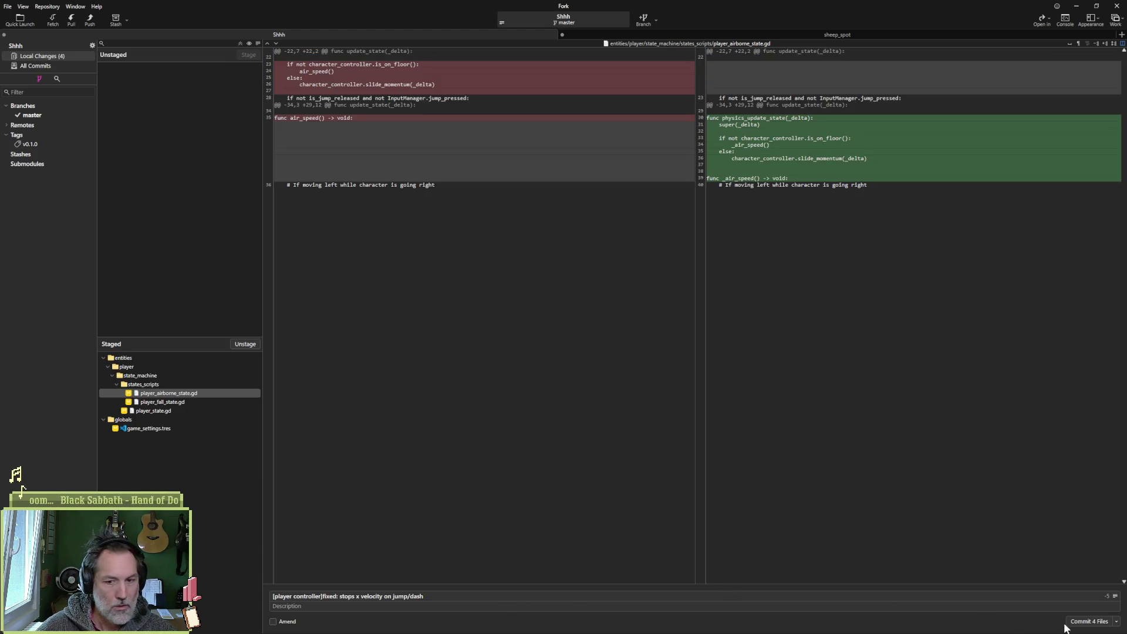
left_click(1086, 621)
left_click(90, 19)
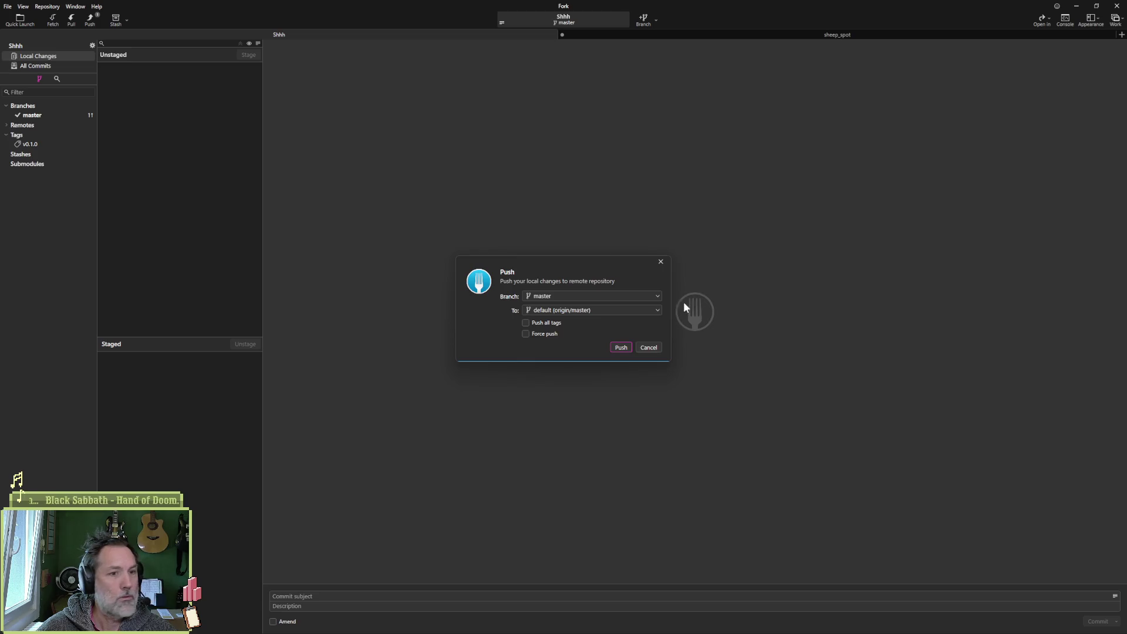
left_click(620, 347)
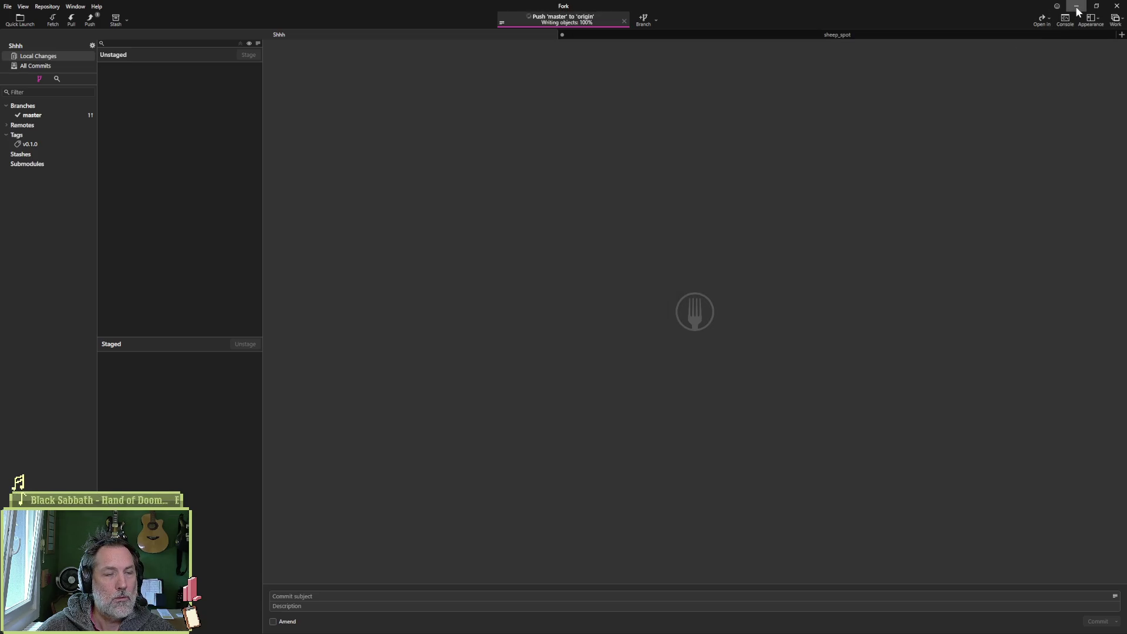
- Minimize Fork and the Asana browser to get back to the Godot editor
left_click(1078, 7)
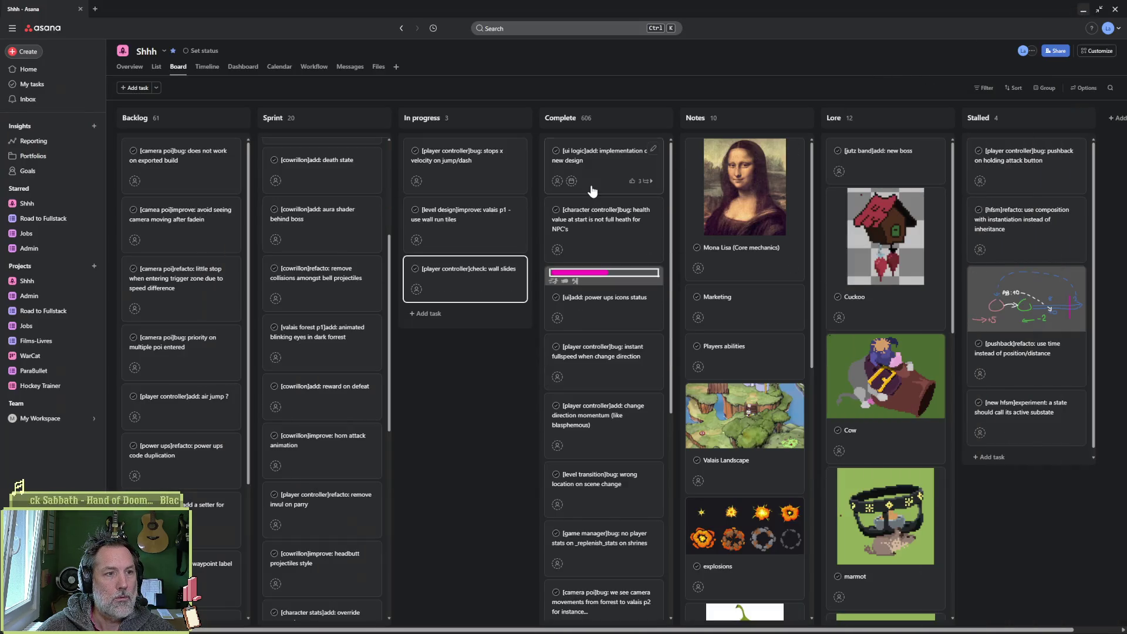
left_click(1083, 10)
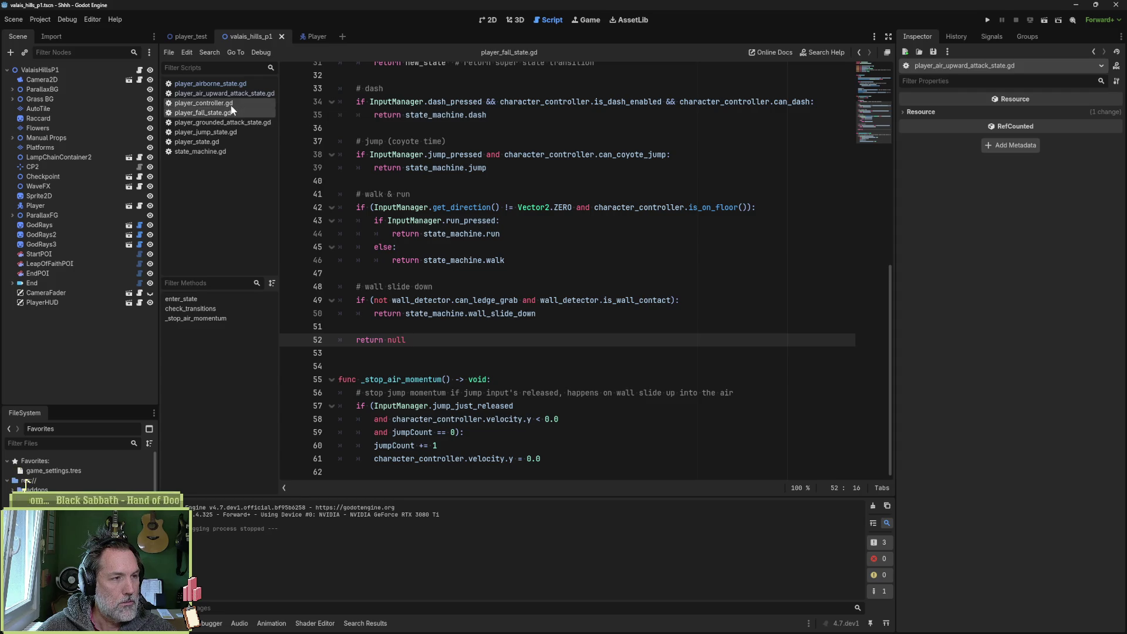
- Trace the AirUpwardAttack script up through PlayerAirAttackState to player_airborne_state.gd
left_click(227, 96)
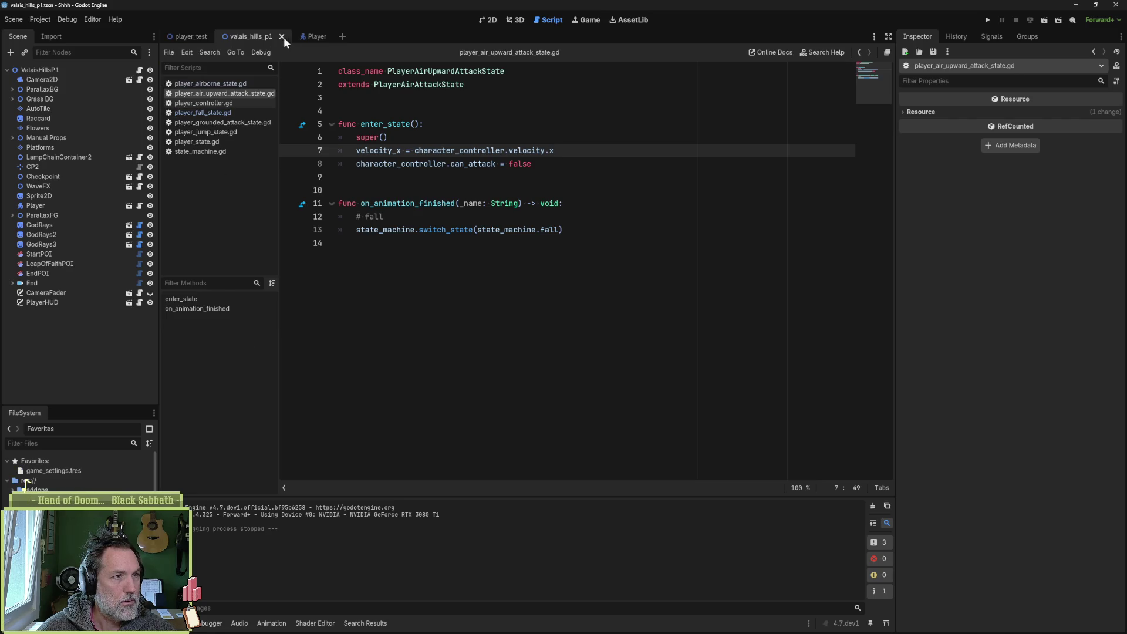
left_click(307, 37)
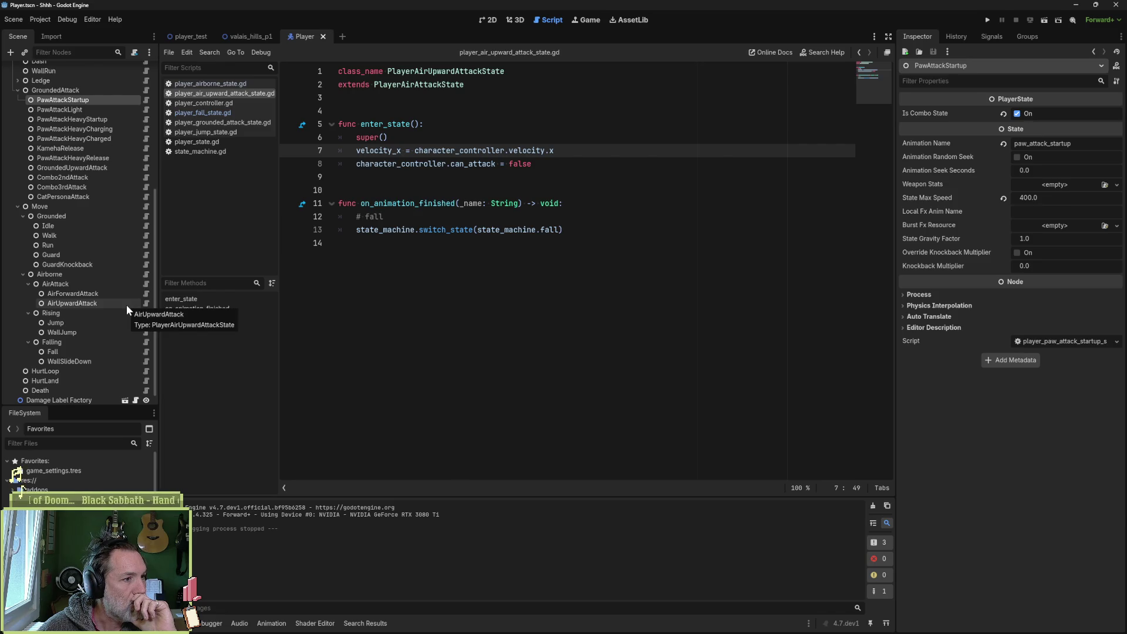
left_click(145, 306)
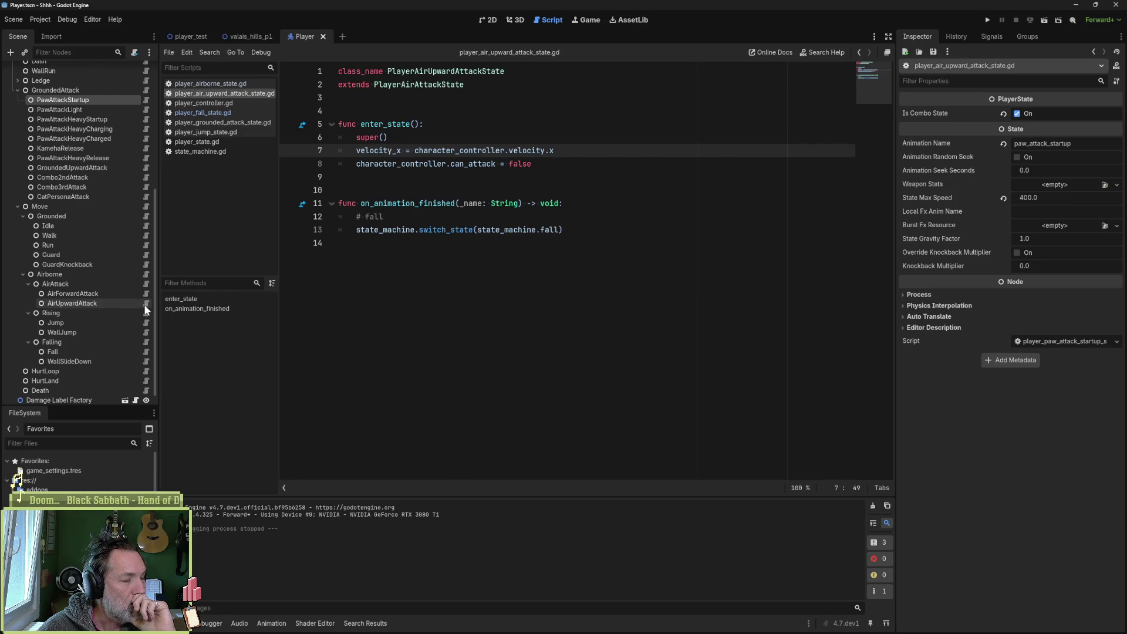
left_click(442, 85)
left_click(441, 85, "ctrl")
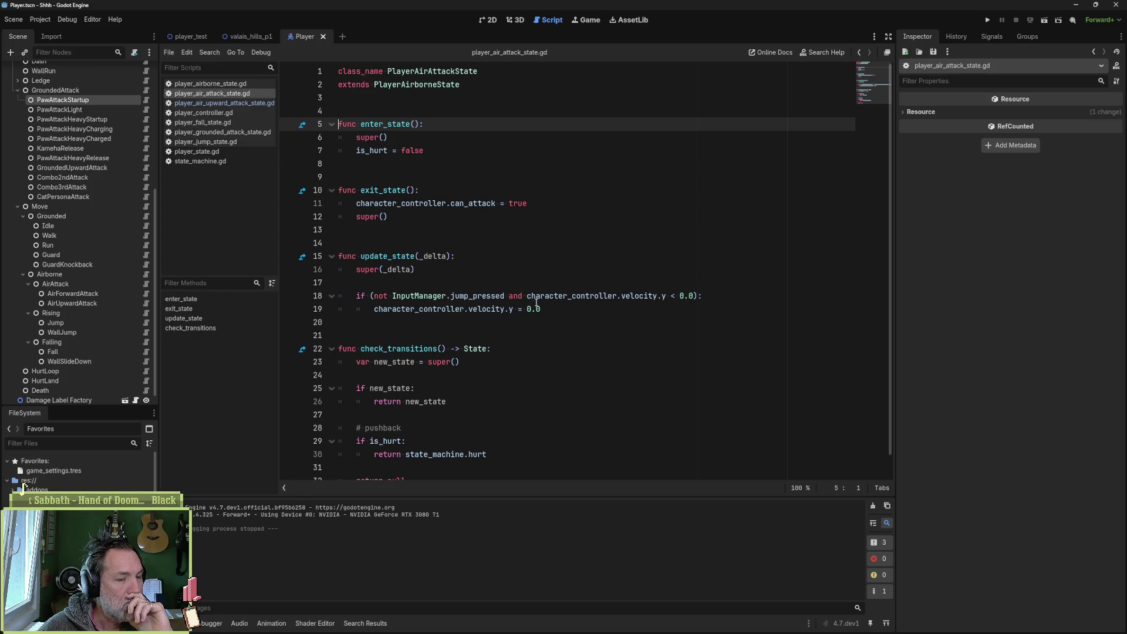
scroll(542, 310, "down", 2)
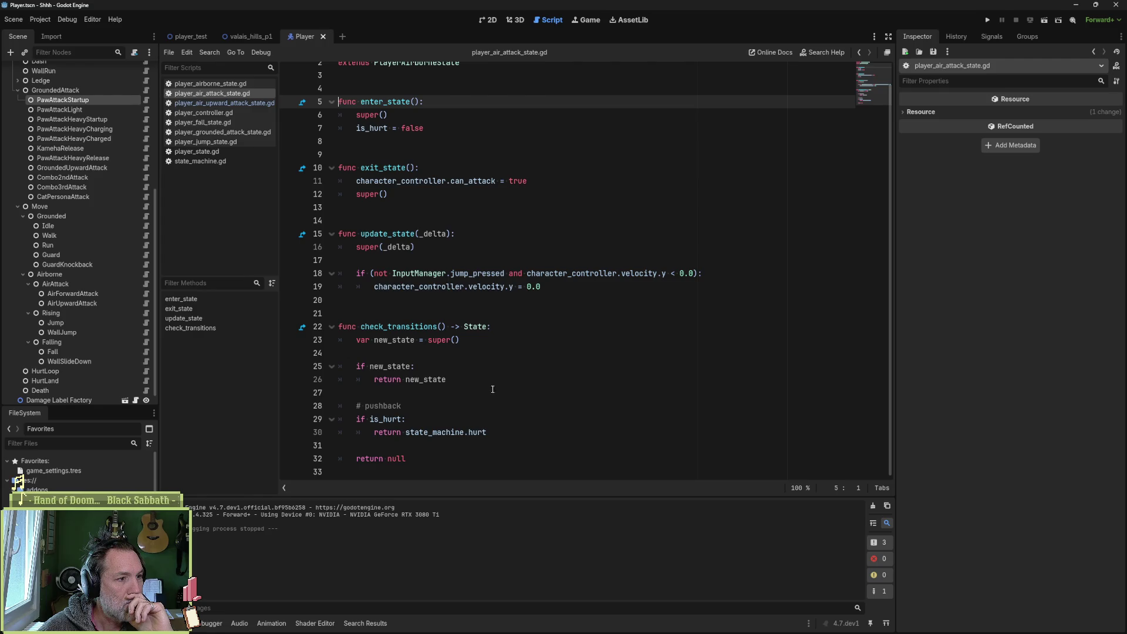
scroll(416, 177, "up", 2)
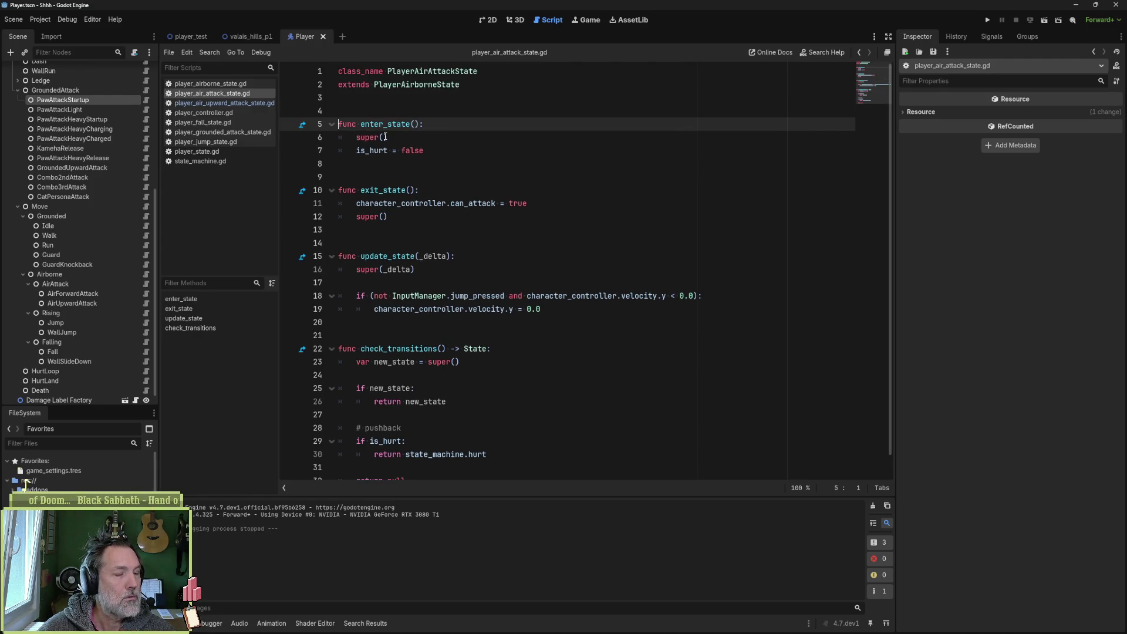
left_click(302, 124)
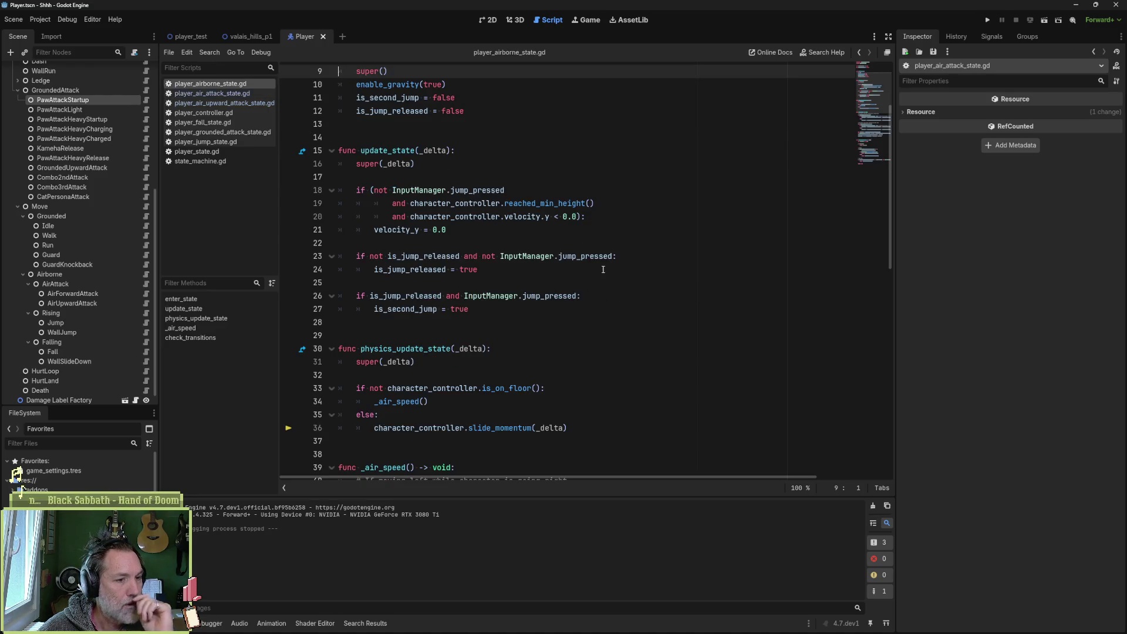
- Run the project with F5 to test the changes
mouse_move(602, 263)
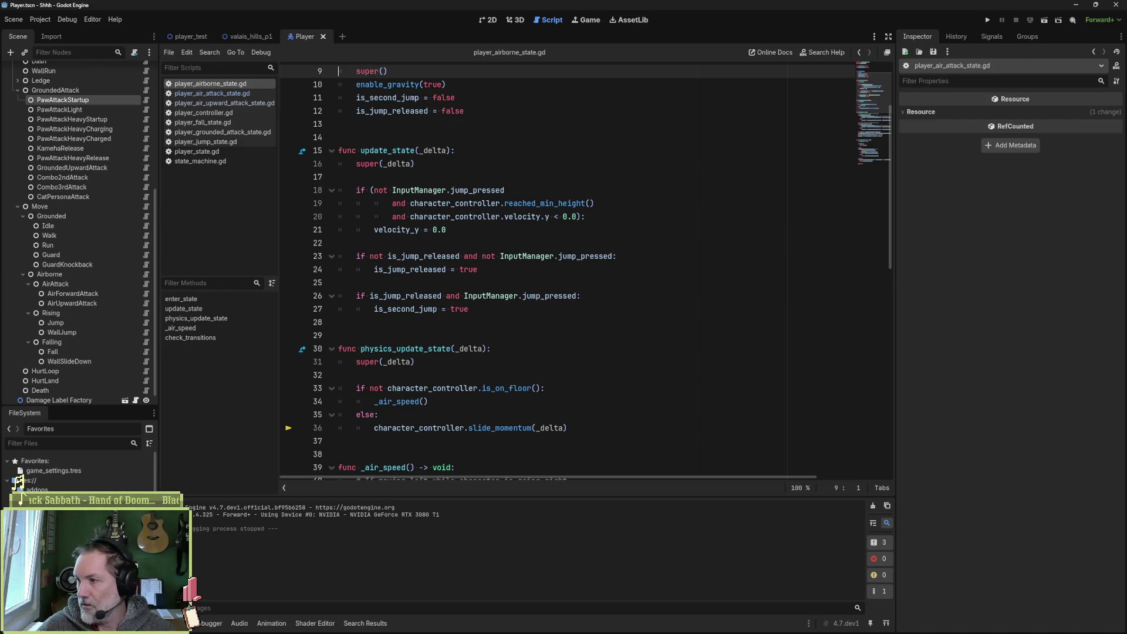
left_click(635, 309)
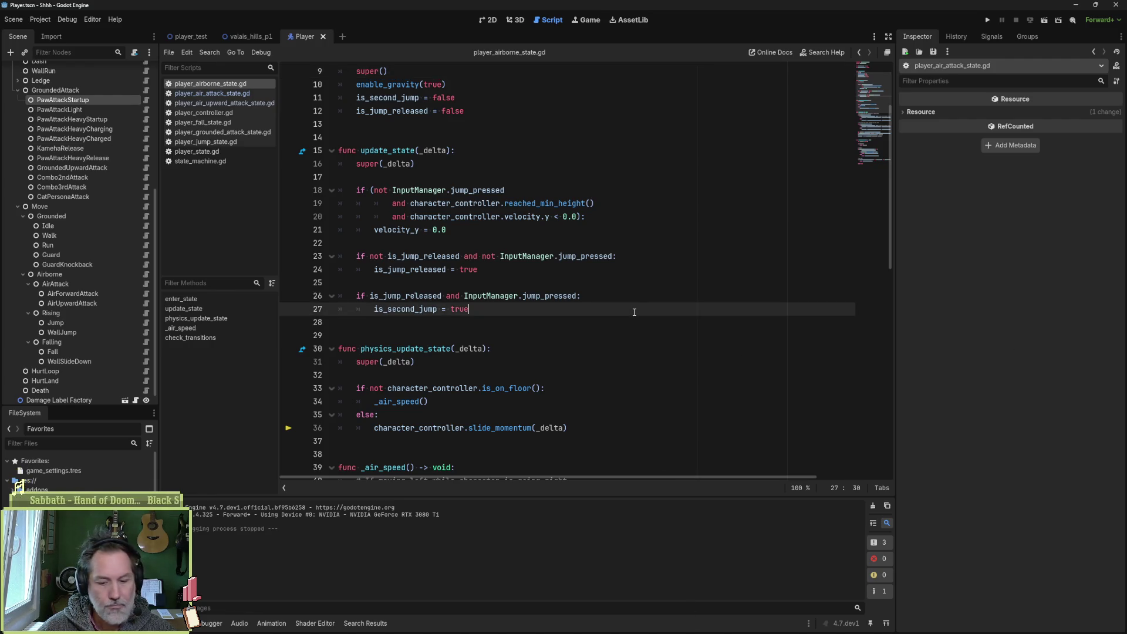
key("F5")
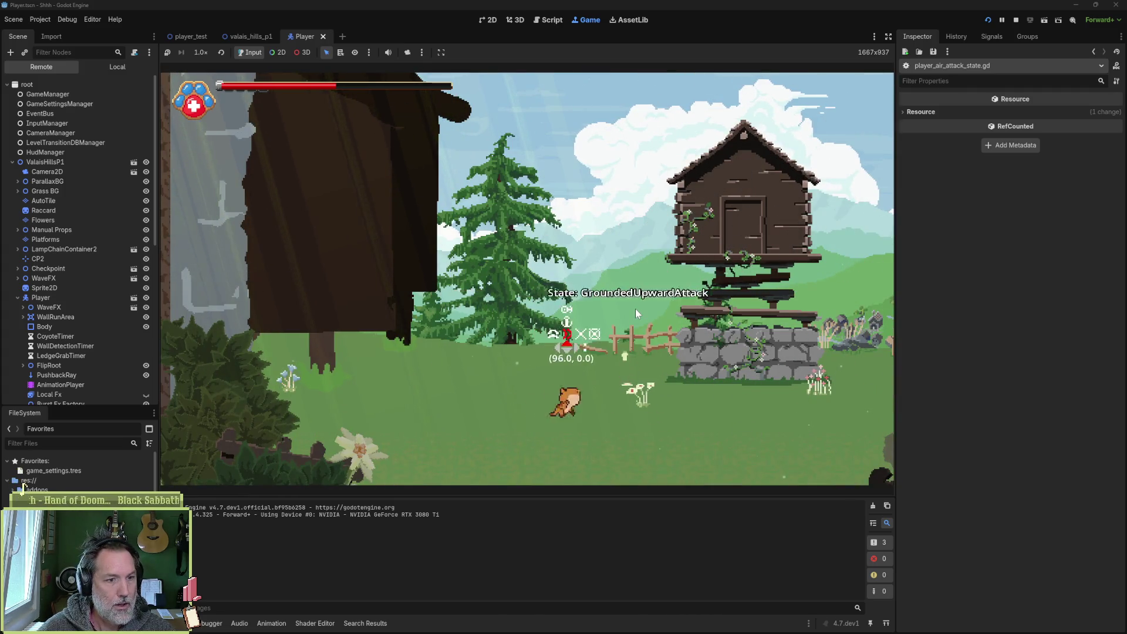
- Run the cat to the right in the game, then stop the test run with F8
key("Right")
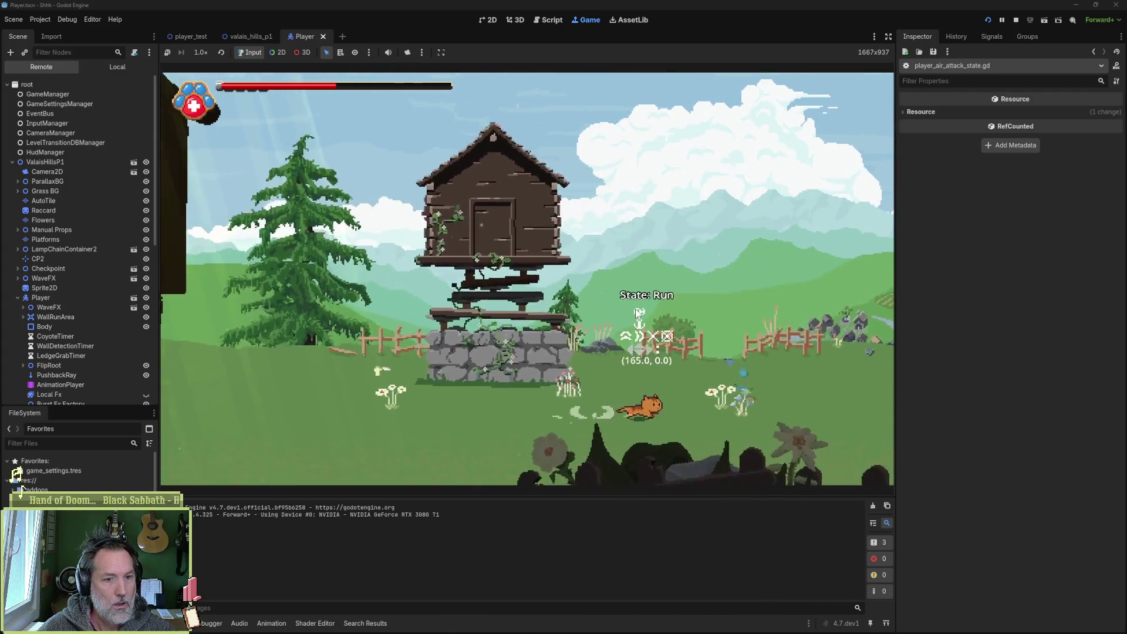
key("F8")
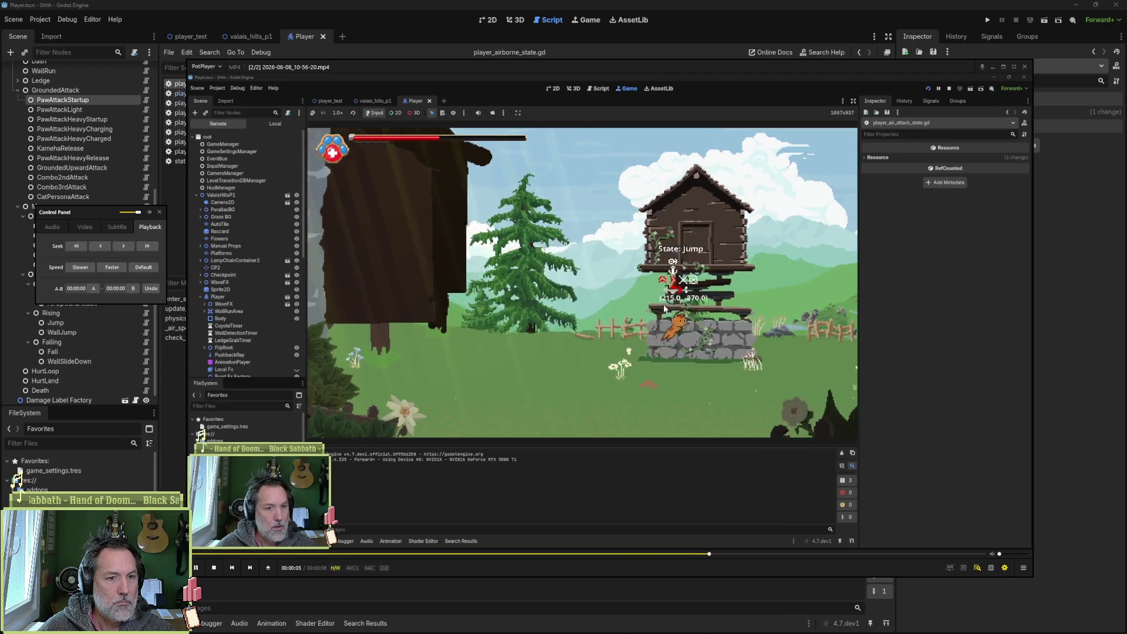
- Advance the replay frame by frame near 6 seconds, through the cat's AirUpwardAttack state
key("f")
key("f")
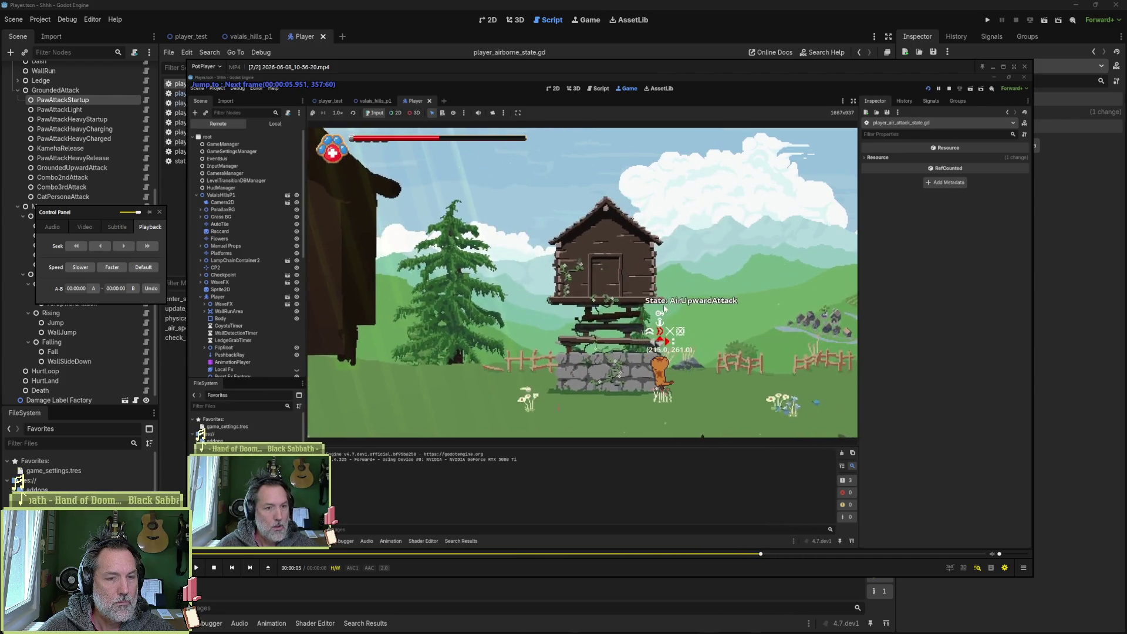
key("f")
key("f")
key("f")
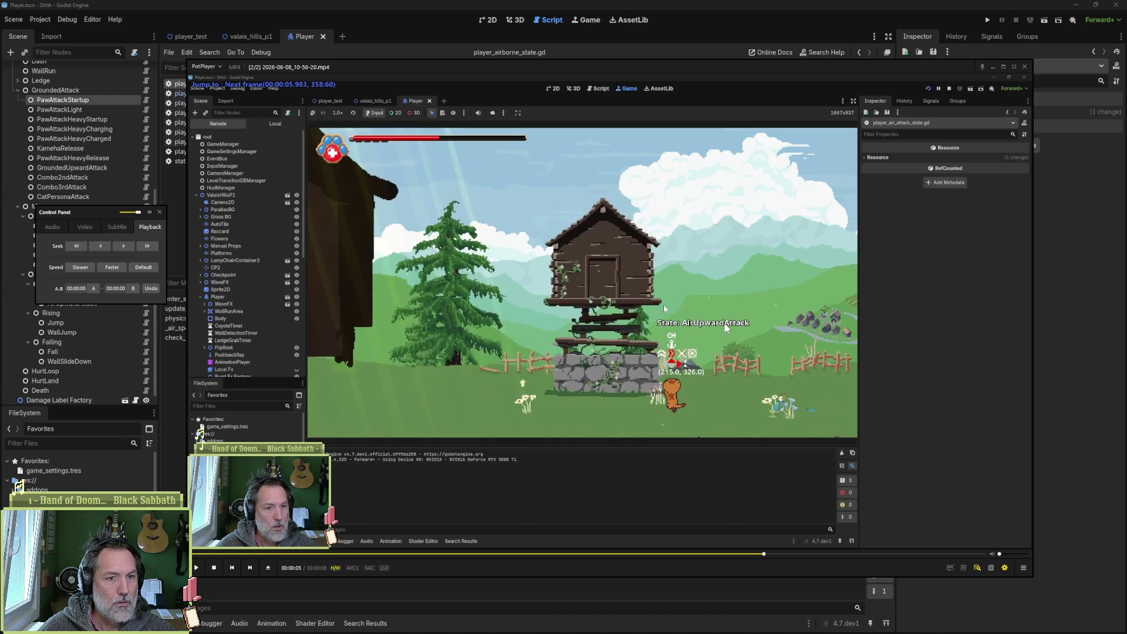
key("f")
key("f")
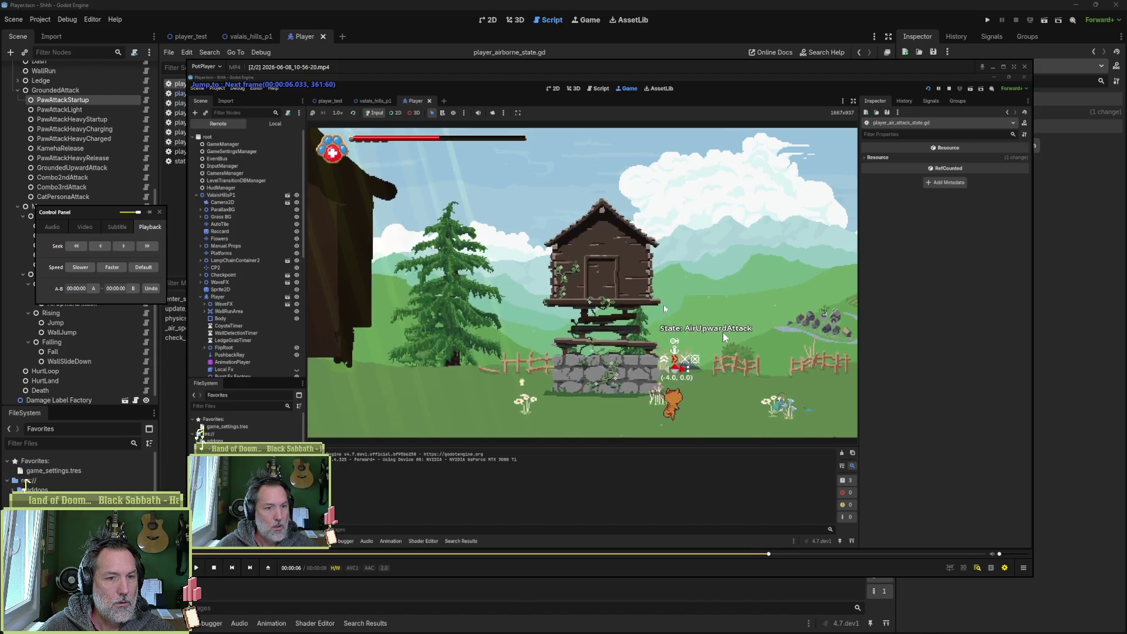
key("f")
key("f")
key("f")
- Back in Godot, review player_air_upward_attack_state.gd and its parent script's enter_state and update_state
left_click(706, 22)
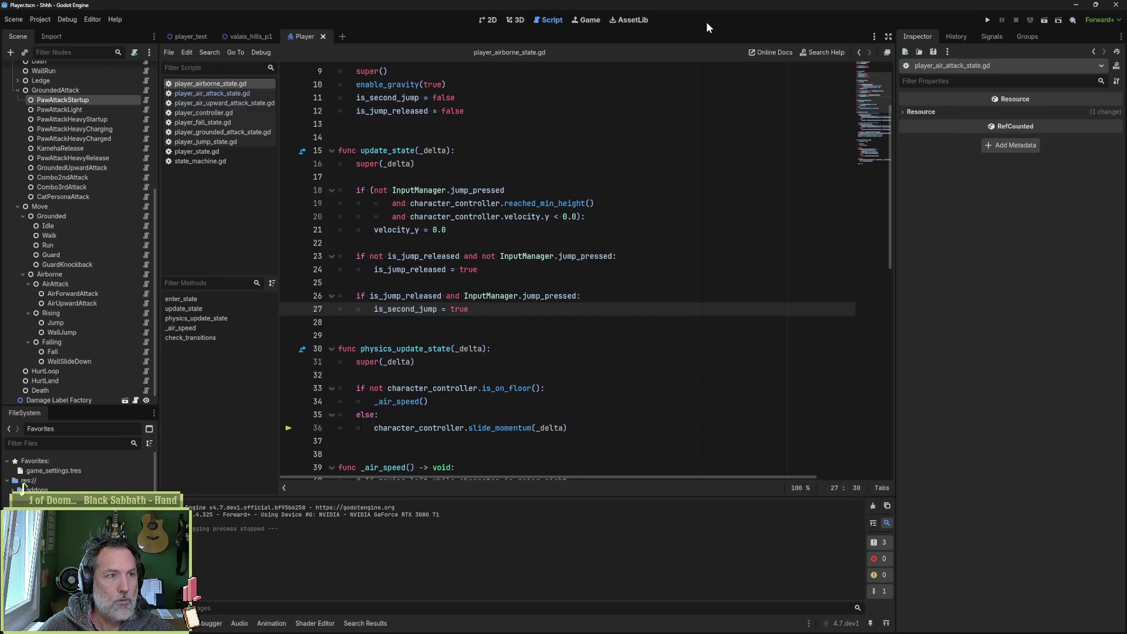
left_click(248, 102)
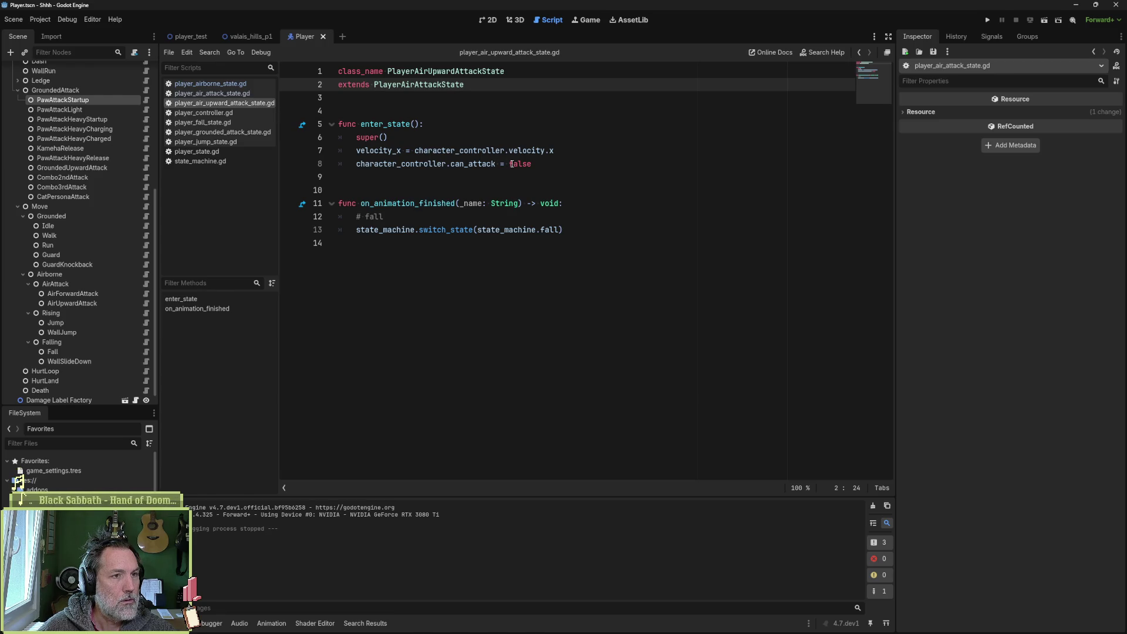
left_click(407, 112)
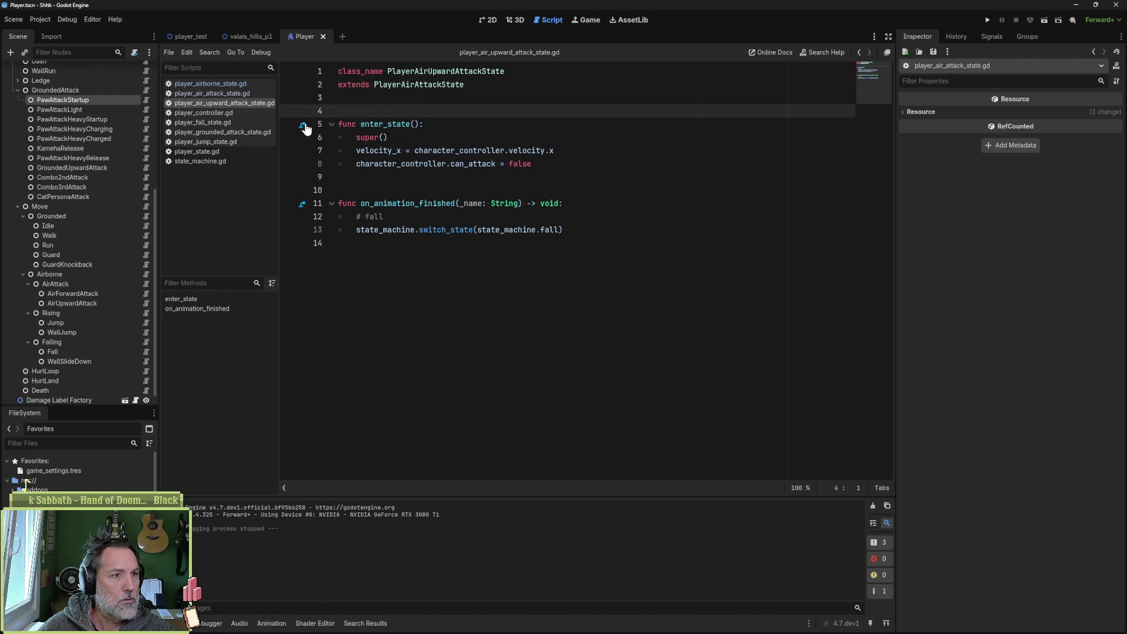
left_click(304, 126)
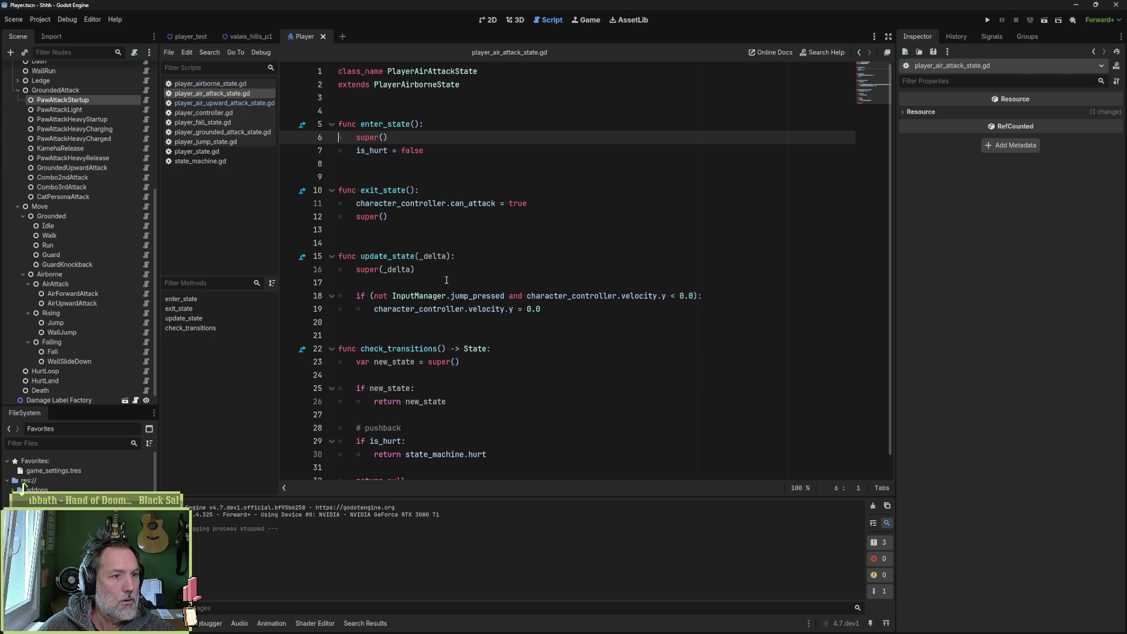
mouse_move(548, 308)
left_mouse_down()
mouse_move(346, 284)
mouse_move(350, 275)
left_mouse_up()
scroll(569, 308, "down", 1)
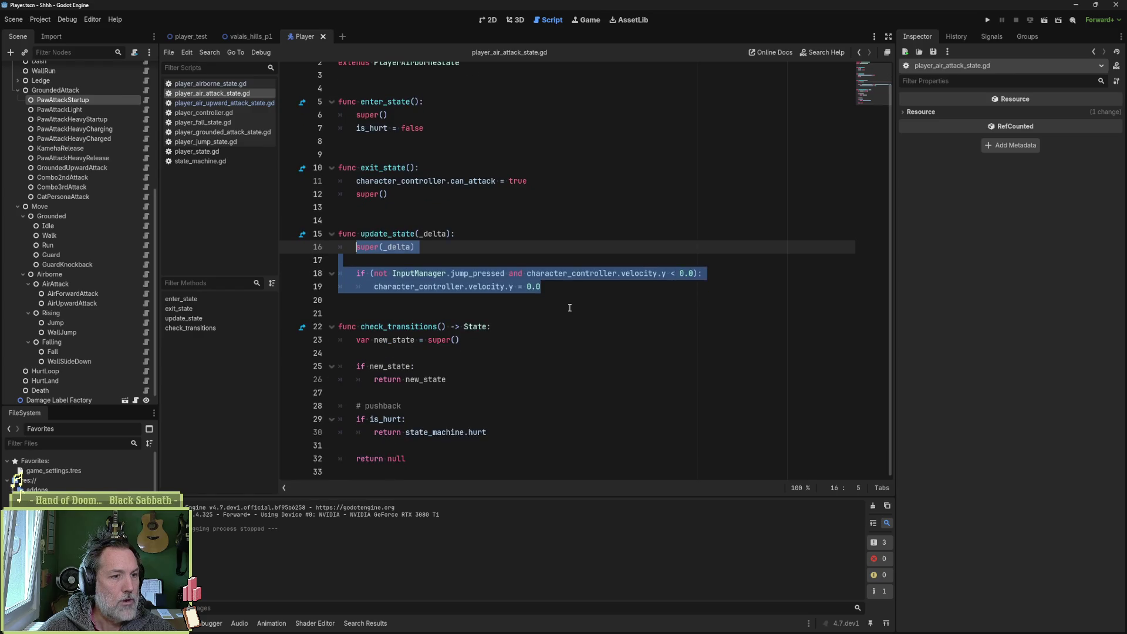
scroll(575, 308, "up", 1)
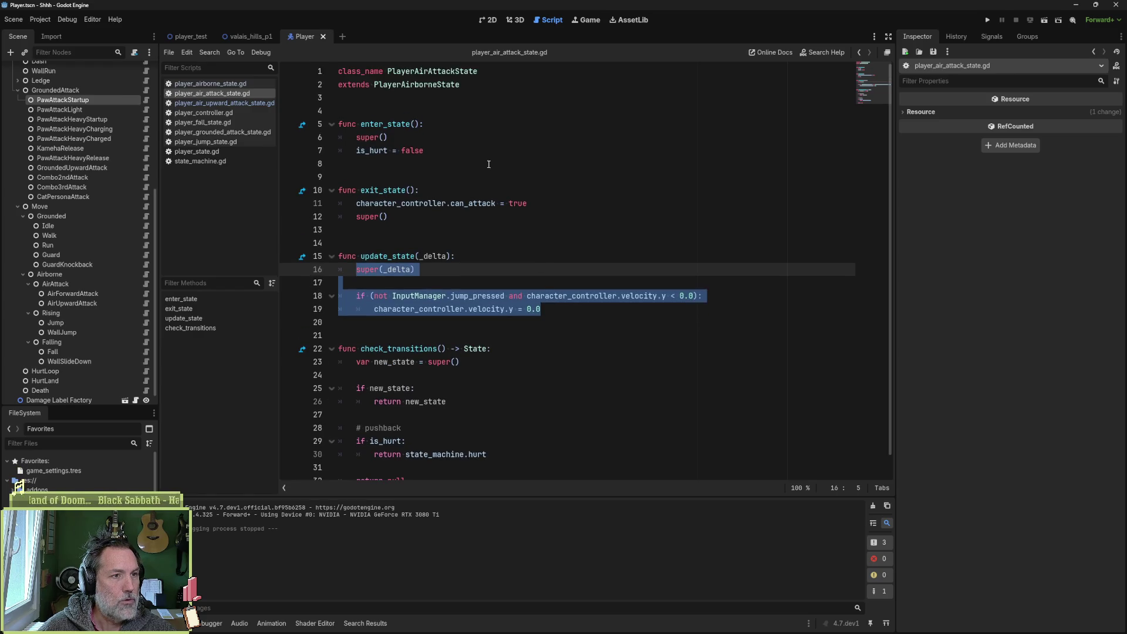
- Inspect player_airborne_state.gd's jump handling and slide_momentum call, then view player_controller.gd's slide_momentum
left_click(438, 84)
left_click(303, 126)
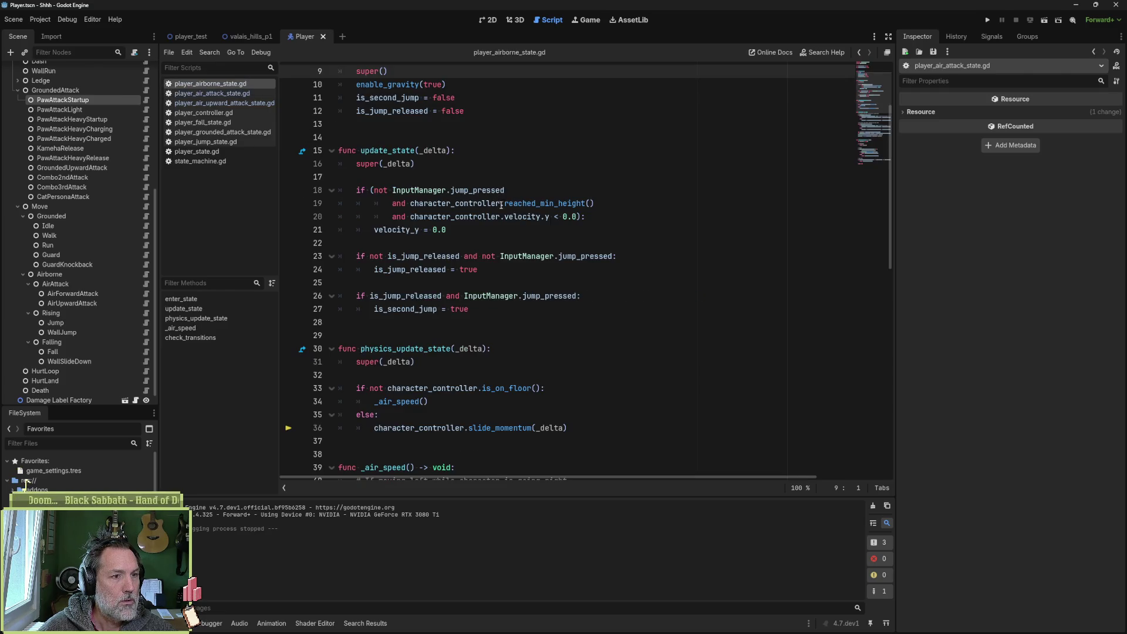
left_click_drag(473, 190, 472, 317)
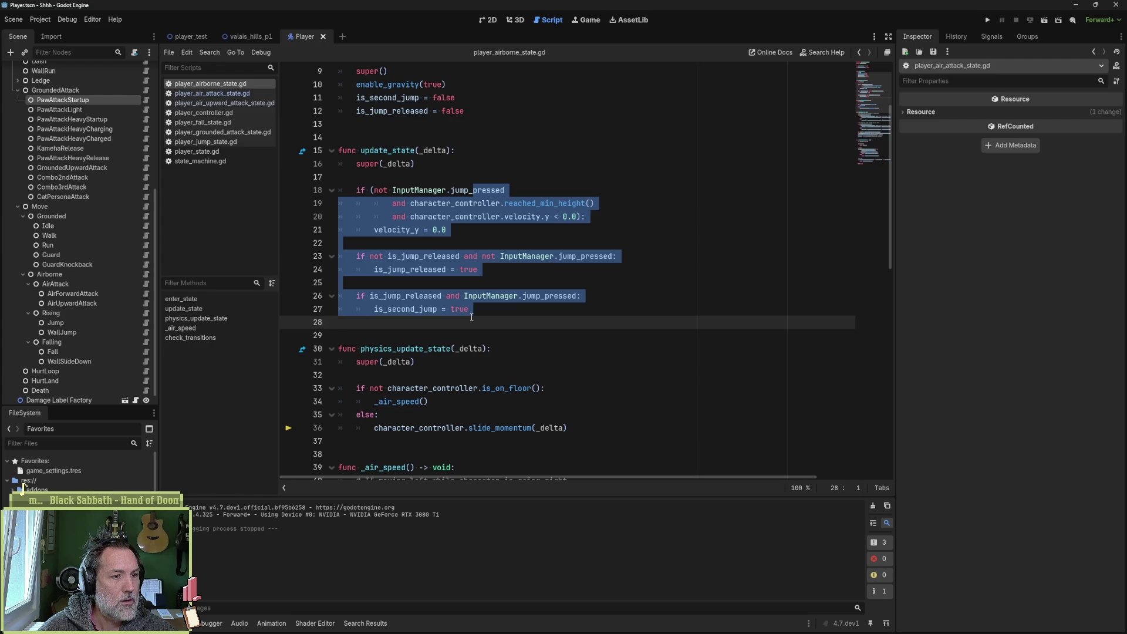
left_click_drag(503, 366, 518, 428)
left_click(518, 428)
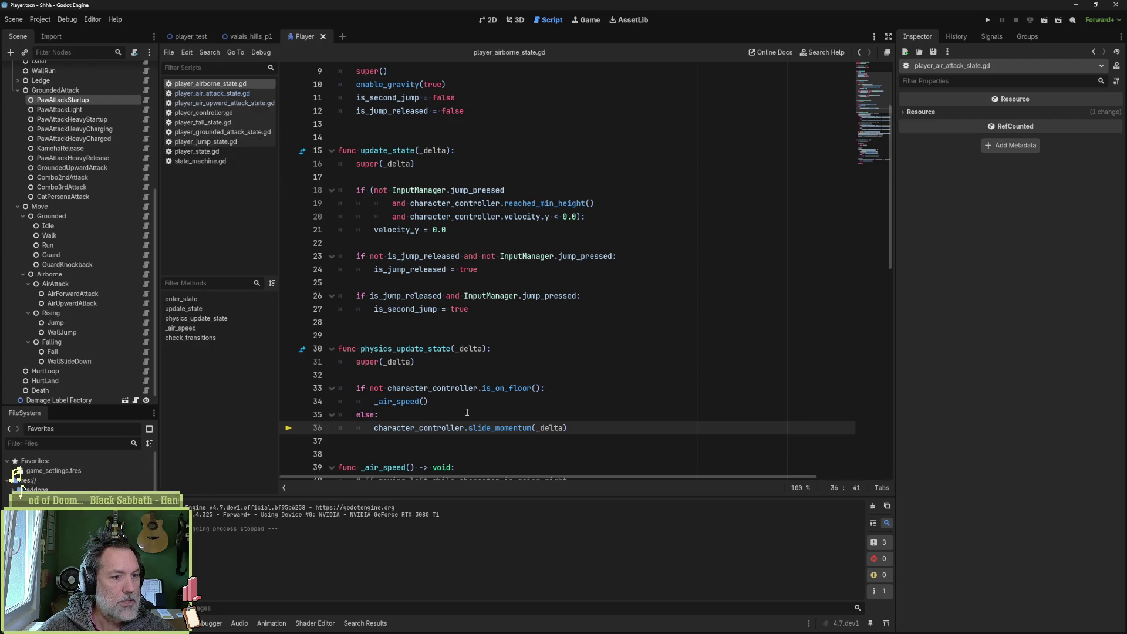
left_click(205, 113)
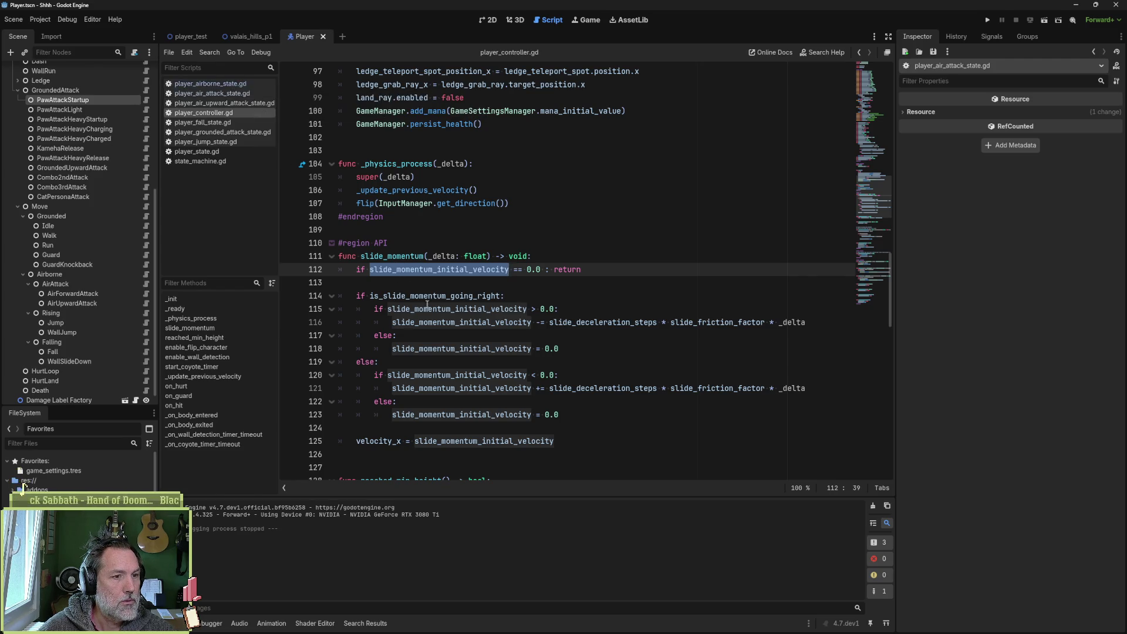
- Find slide_momentum_initial_velocity across the project and copy its assignment from player_grounded_attack_state.gd
double_click(470, 308)
key("ctrl+shift+f")
key("Return")
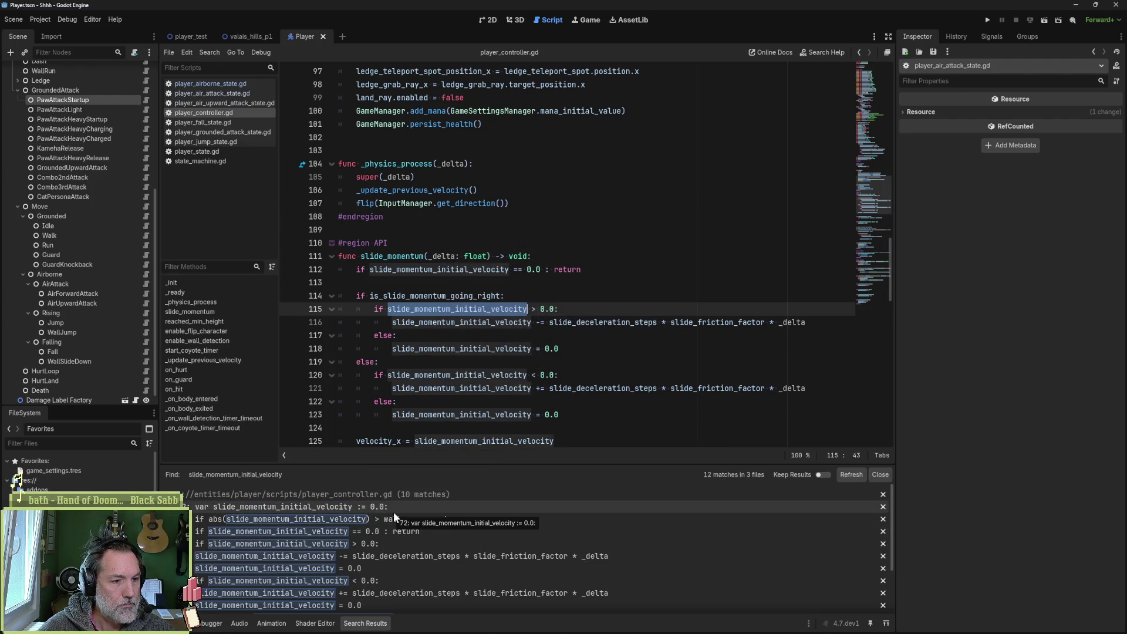
scroll(622, 523, "down", 3)
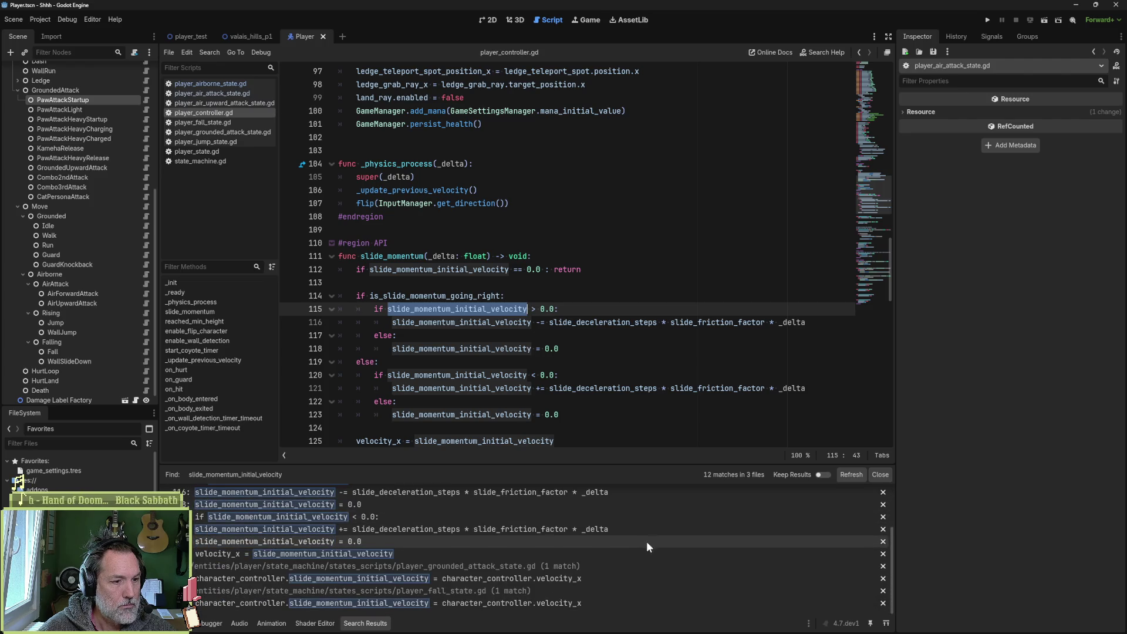
left_click(638, 580)
left_click_drag(757, 165, 760, 154)
key("ctrl+c")
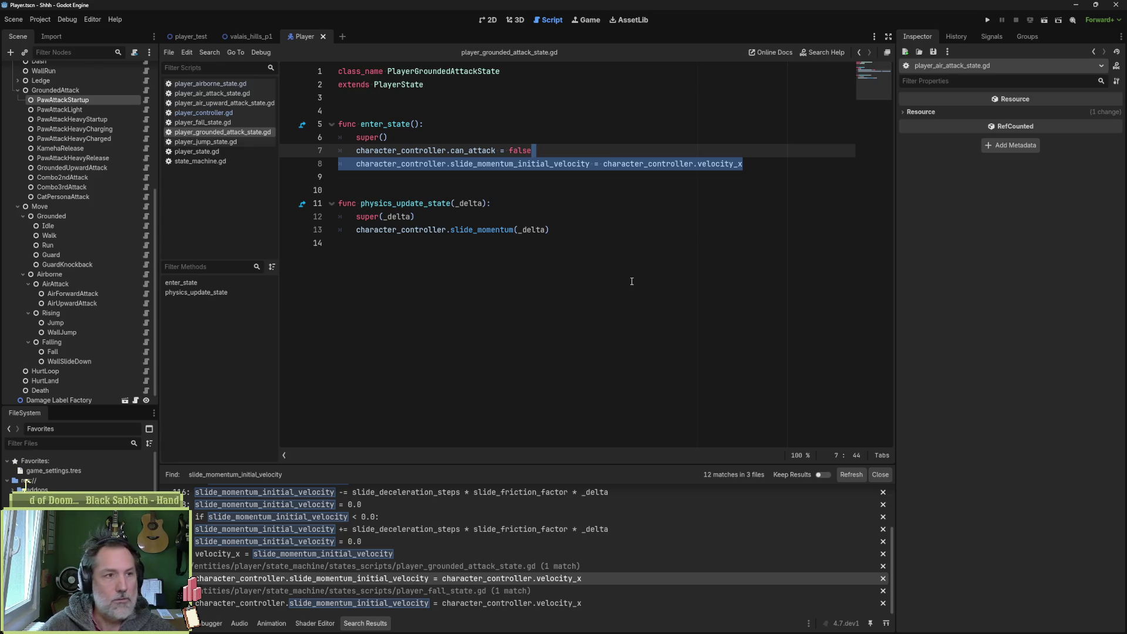
- Paste the velocity assignment into state.gd's enter_state after line 57, save, and run the game
key("ctrl+alt+o")
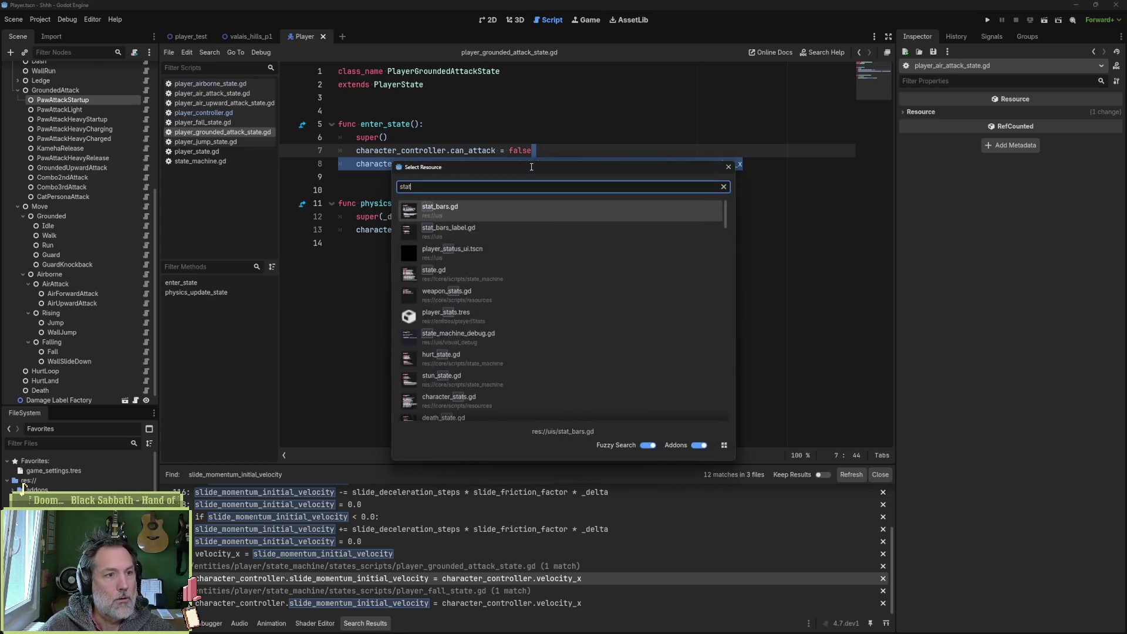
type("state")
key("Return")
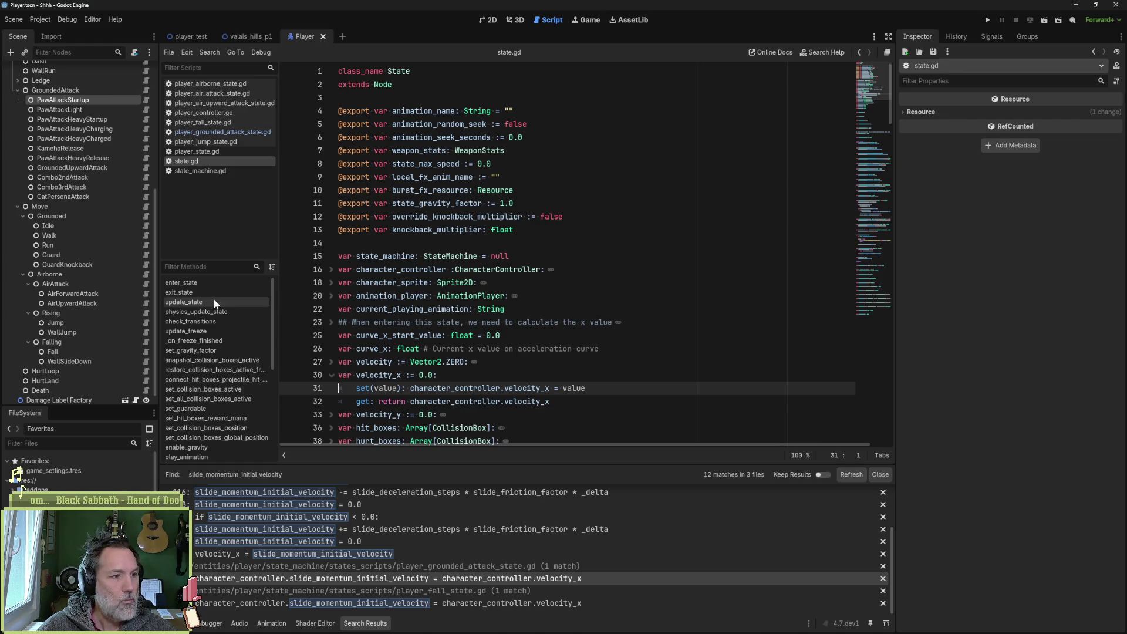
left_click(229, 282)
left_click(674, 281)
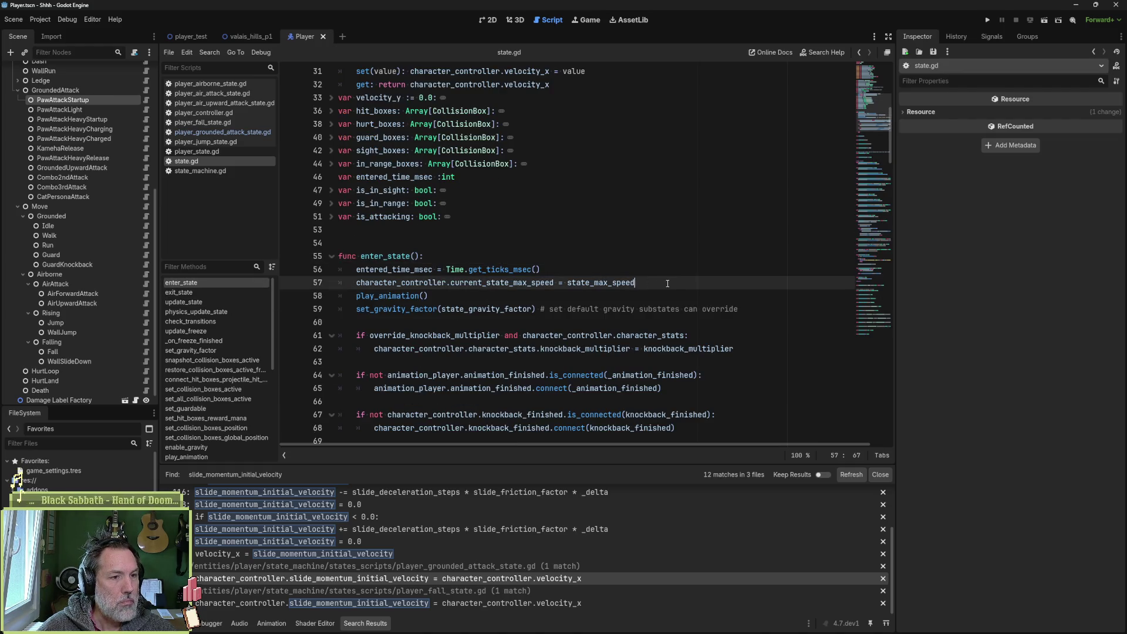
key("Return")
key("ctrl+v")
key("ctrl+shift+Return")
key("ctrl+shift+k")
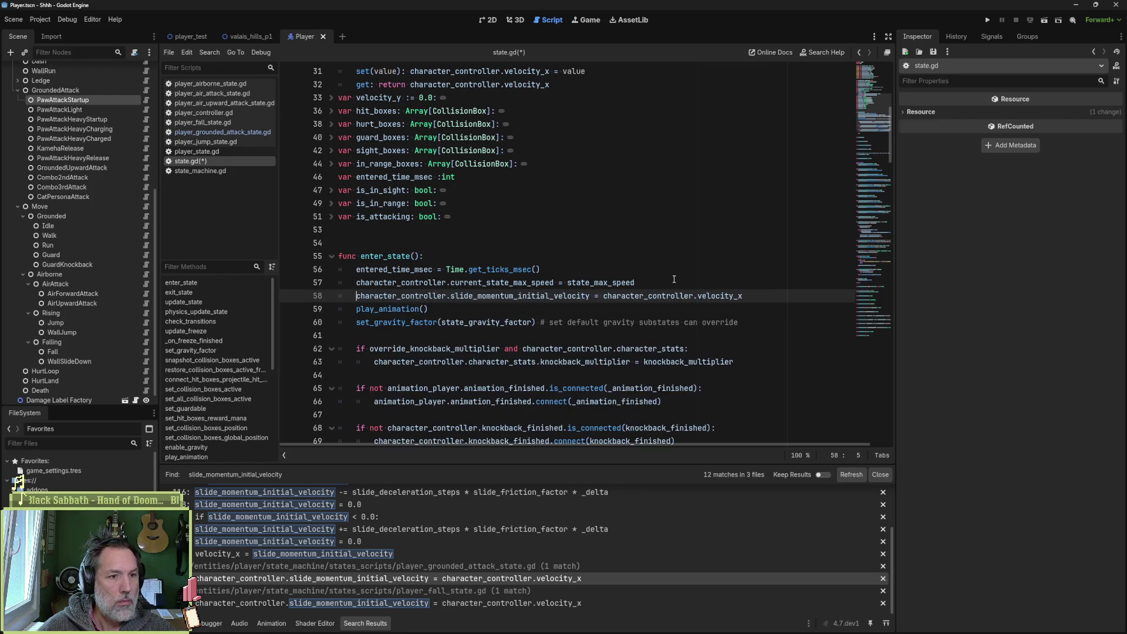
key("ctrl+s")
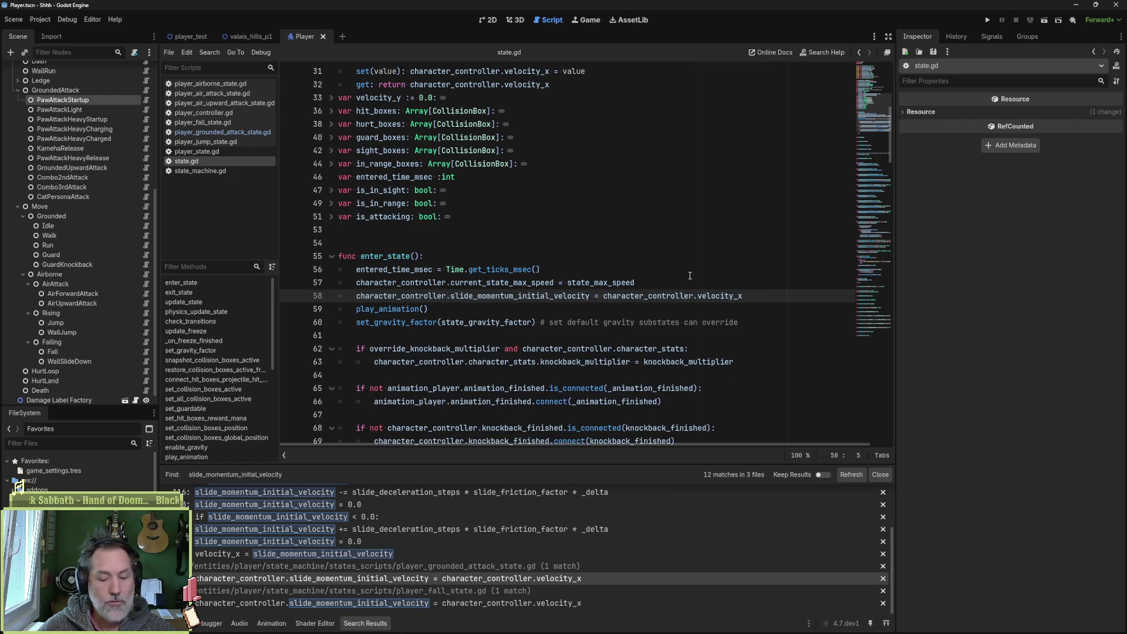
key("F5")
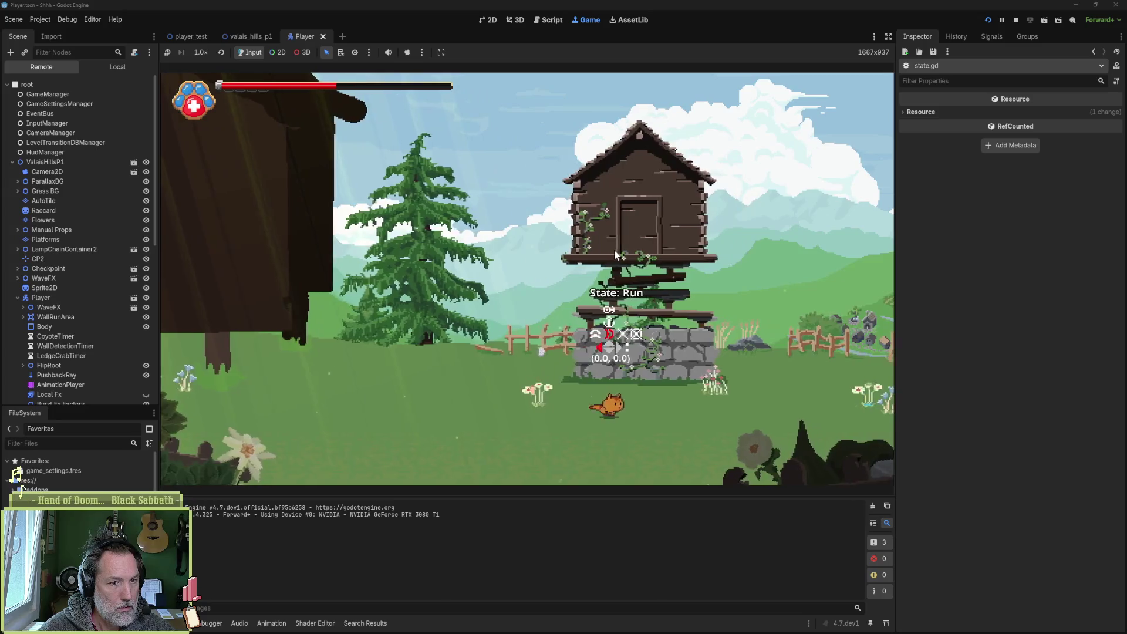
- Playtest the cat running left and right, jumping and attacking, then stop the game with F8
key("space")
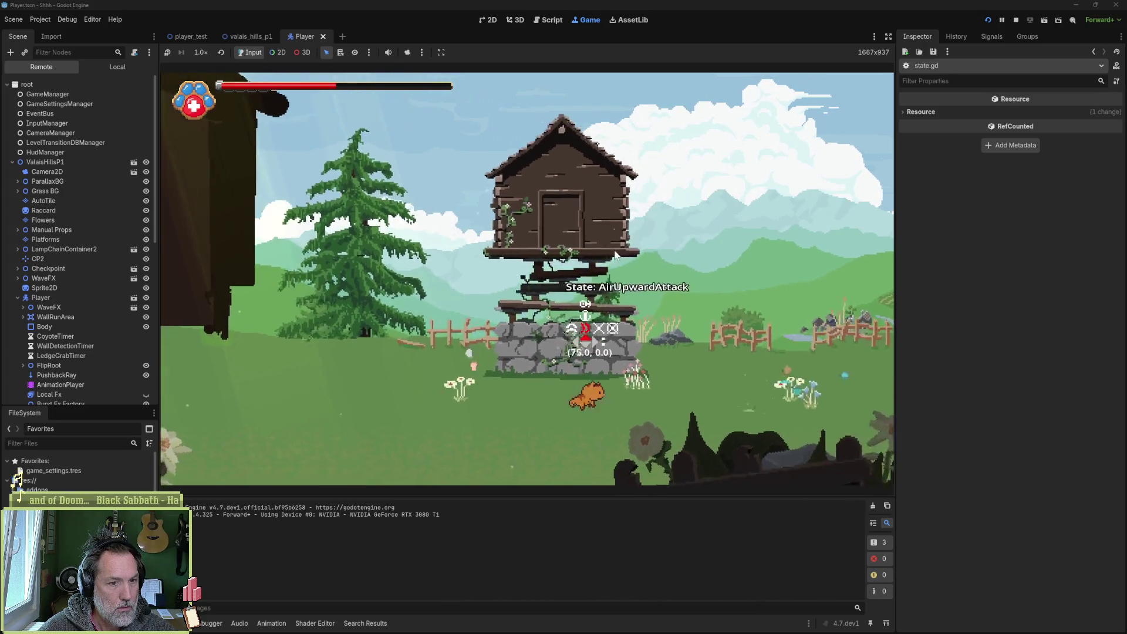
key("Left")
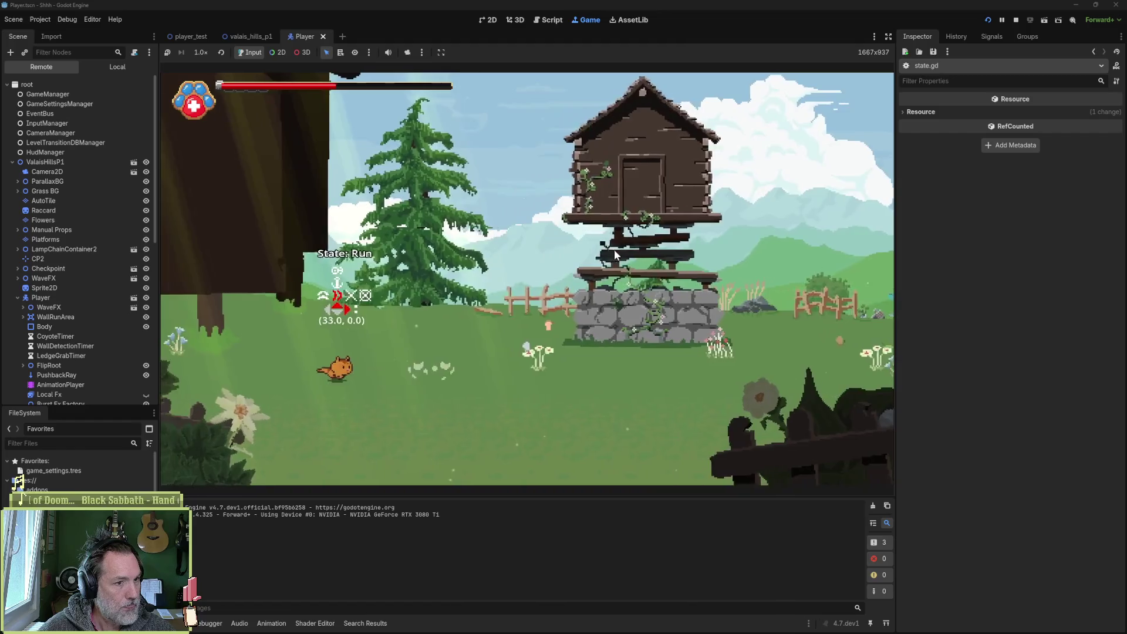
key("Right")
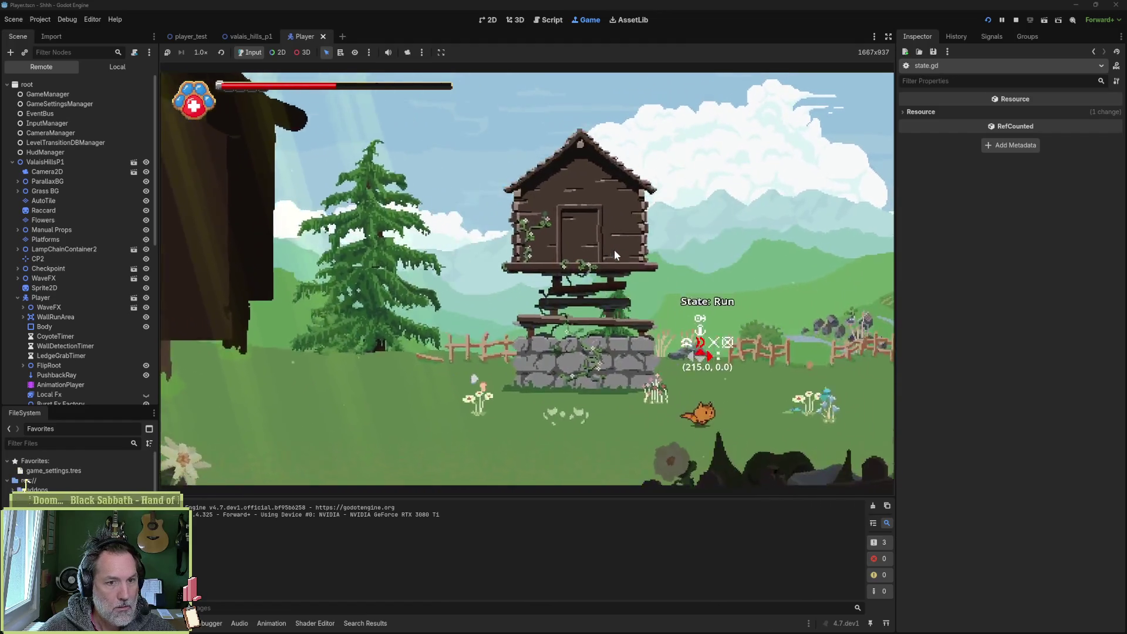
key("Left")
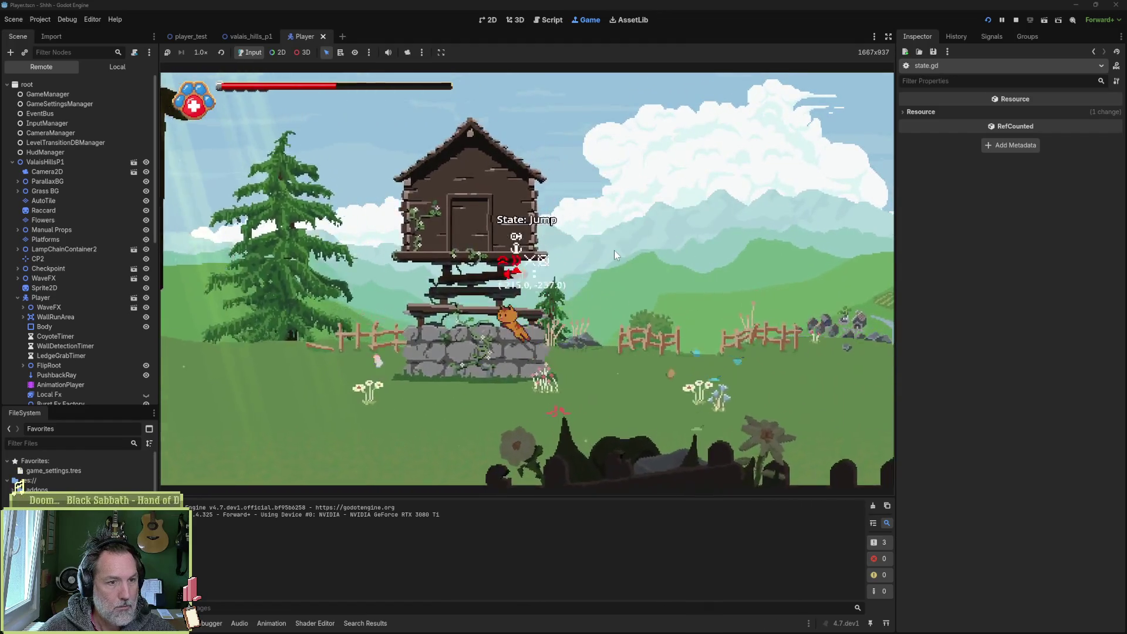
key("Right")
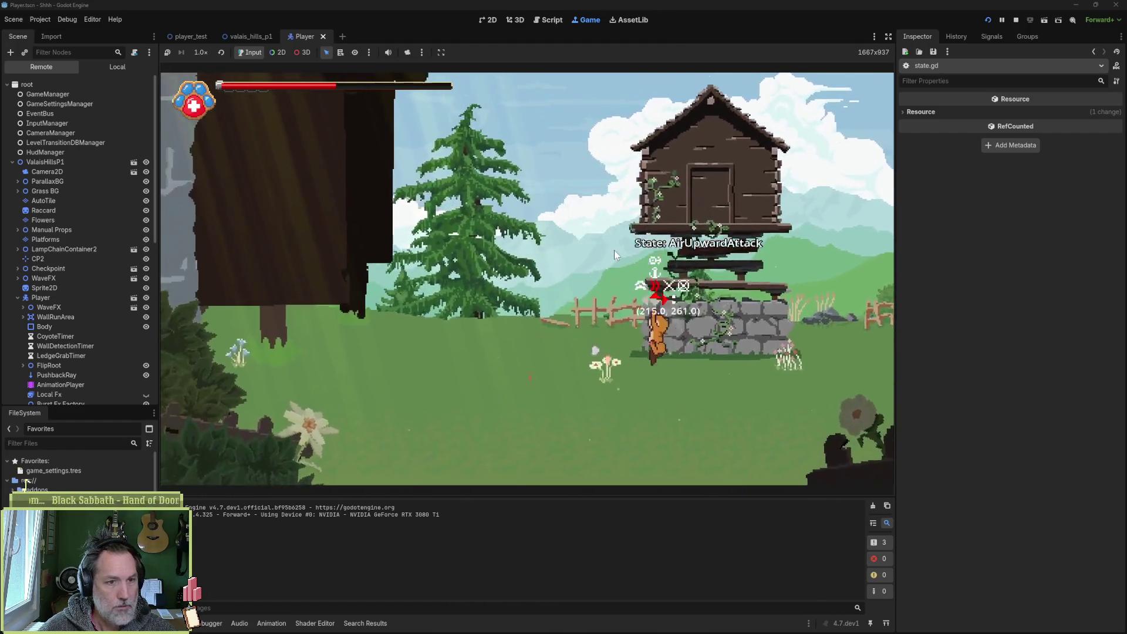
key("space")
key("x")
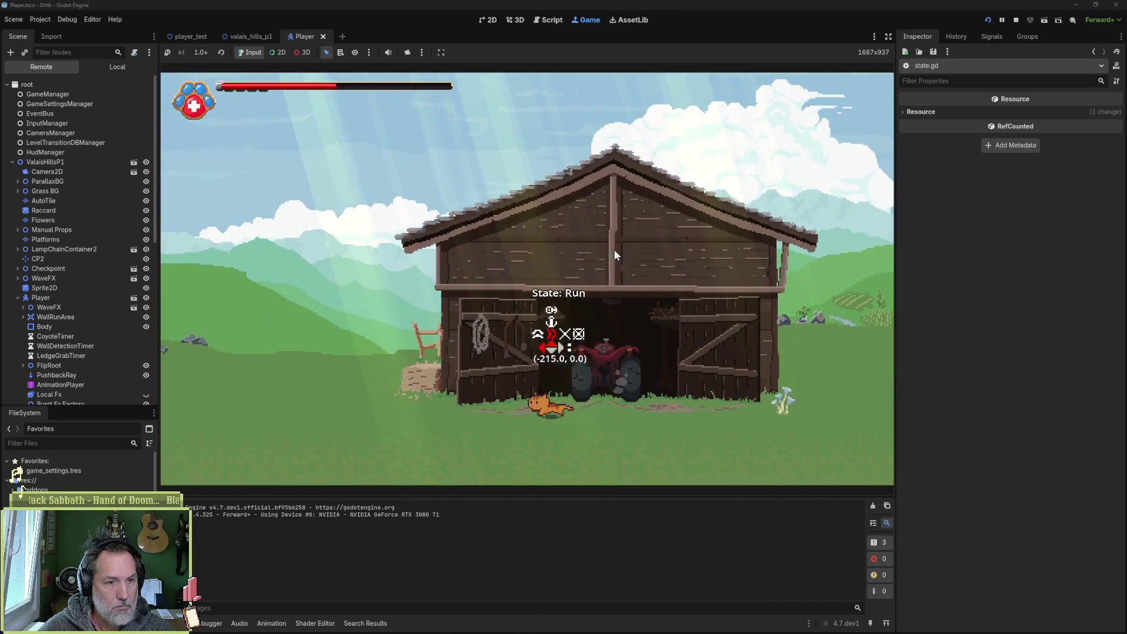
key("Left")
key("x")
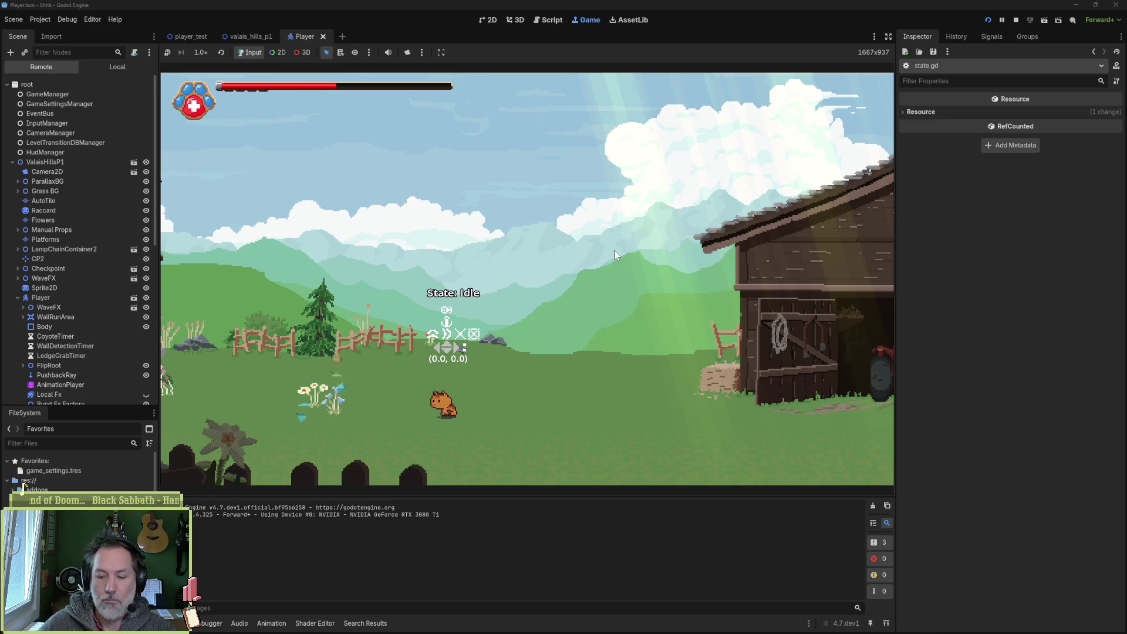
key("space")
key("Right")
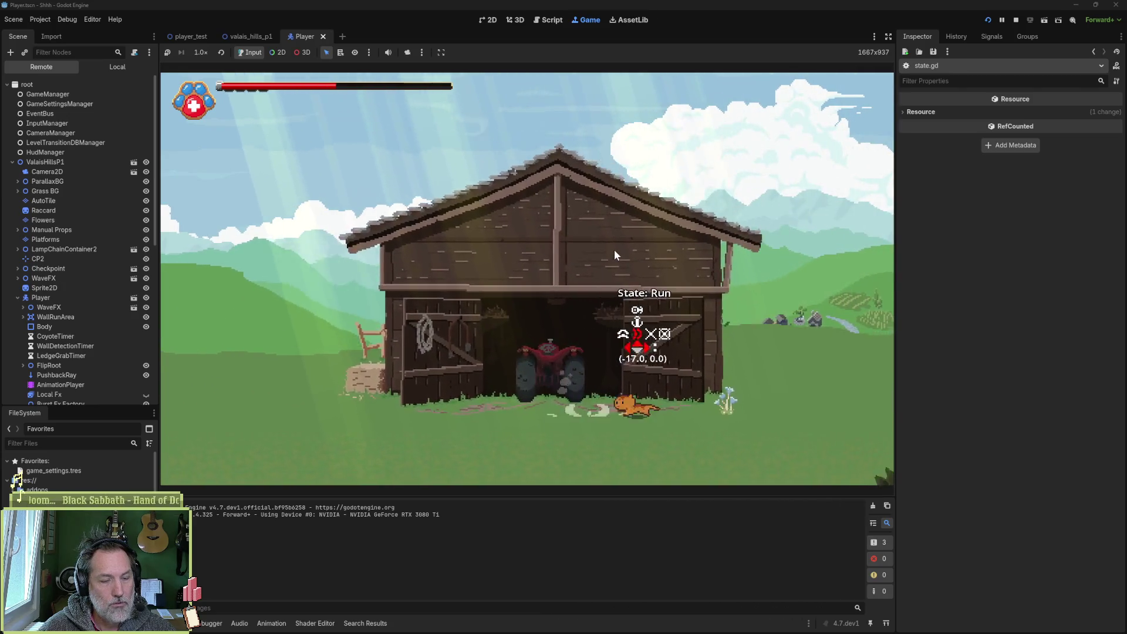
key("Left")
key("F8")
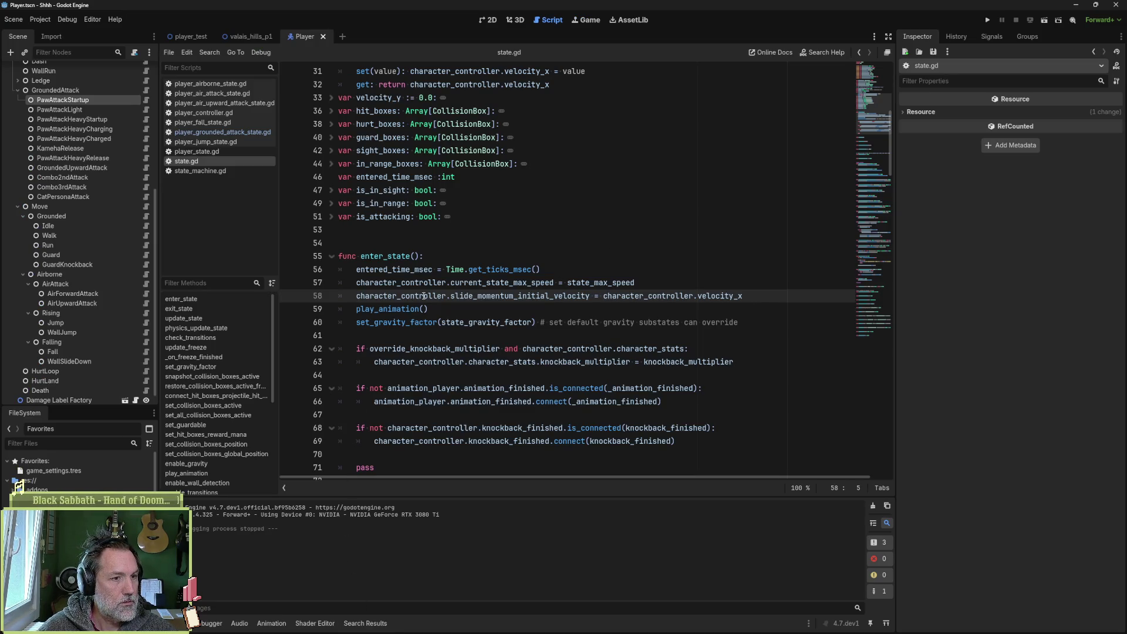
- Search for the pasted velocity line and comment out line 8 in player_grounded_attack_state.gd
left_click_drag(744, 296, 357, 295)
key("ctrl+shift+f")
key("Return")
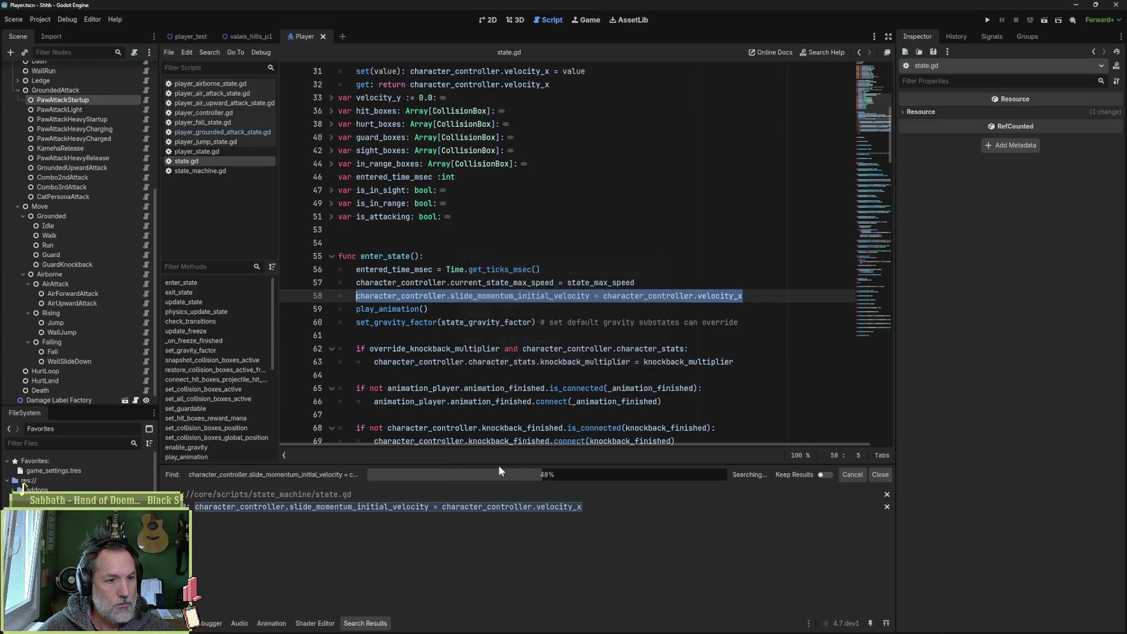
left_click(458, 531)
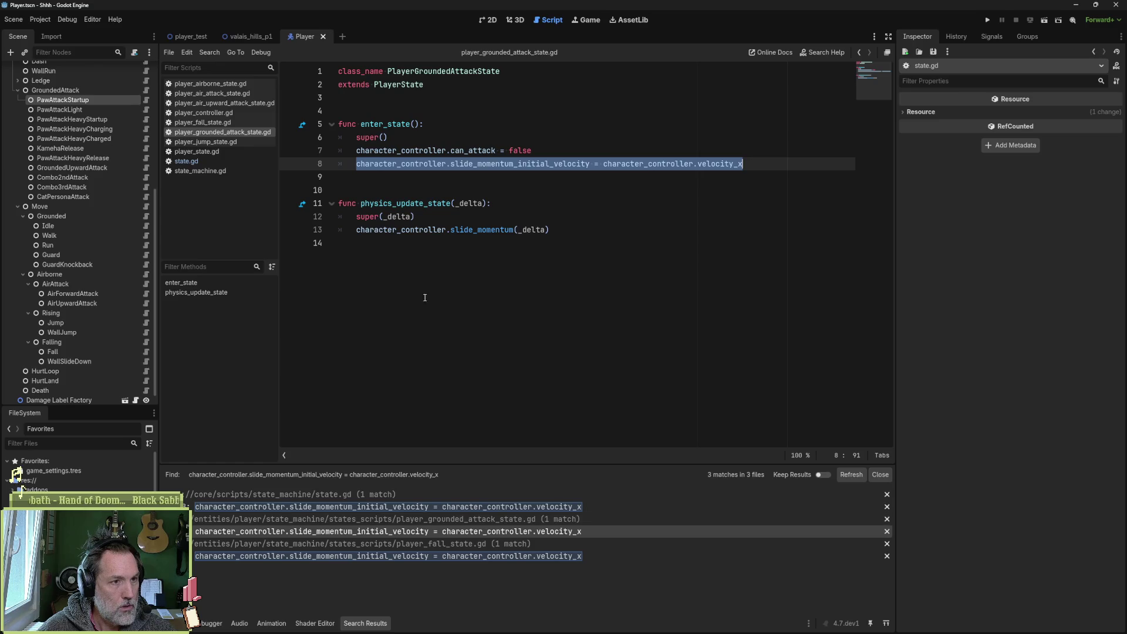
key("Left")
type("#")
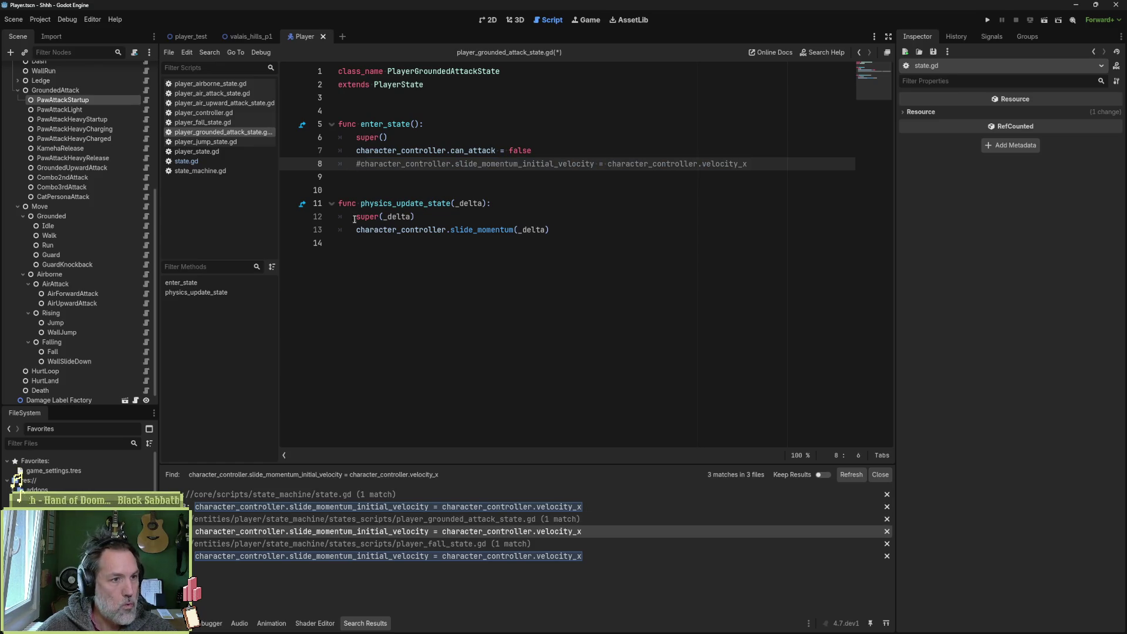
- Comment out the same line 13 in player_fall_state.gd and run the game with F5
left_click(235, 555)
left_click(356, 71)
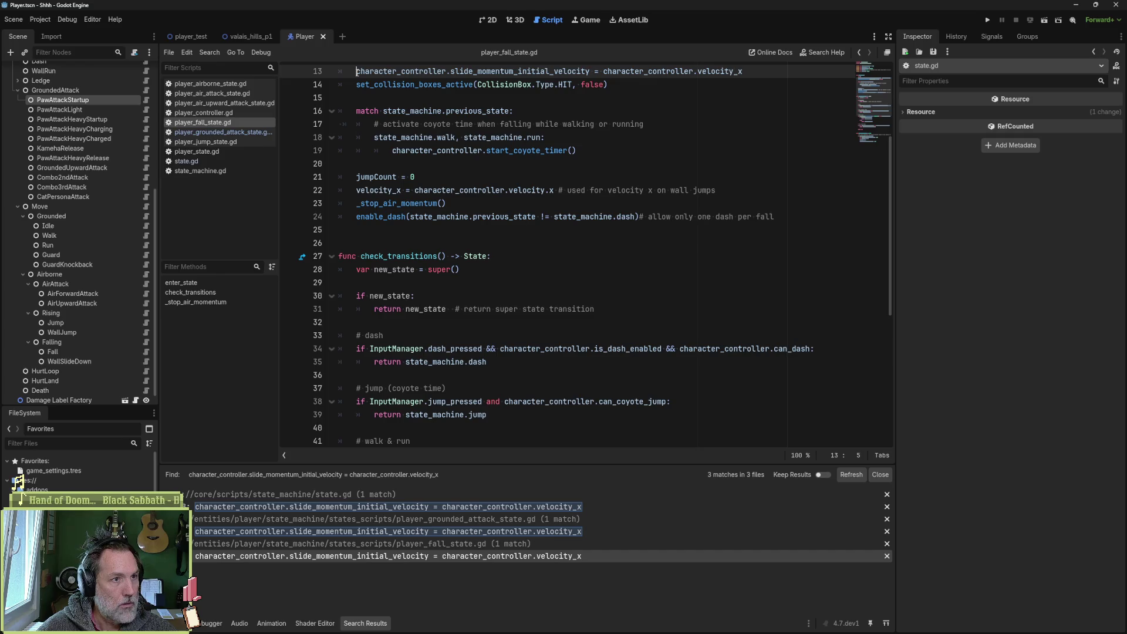
type("#")
key("F5")
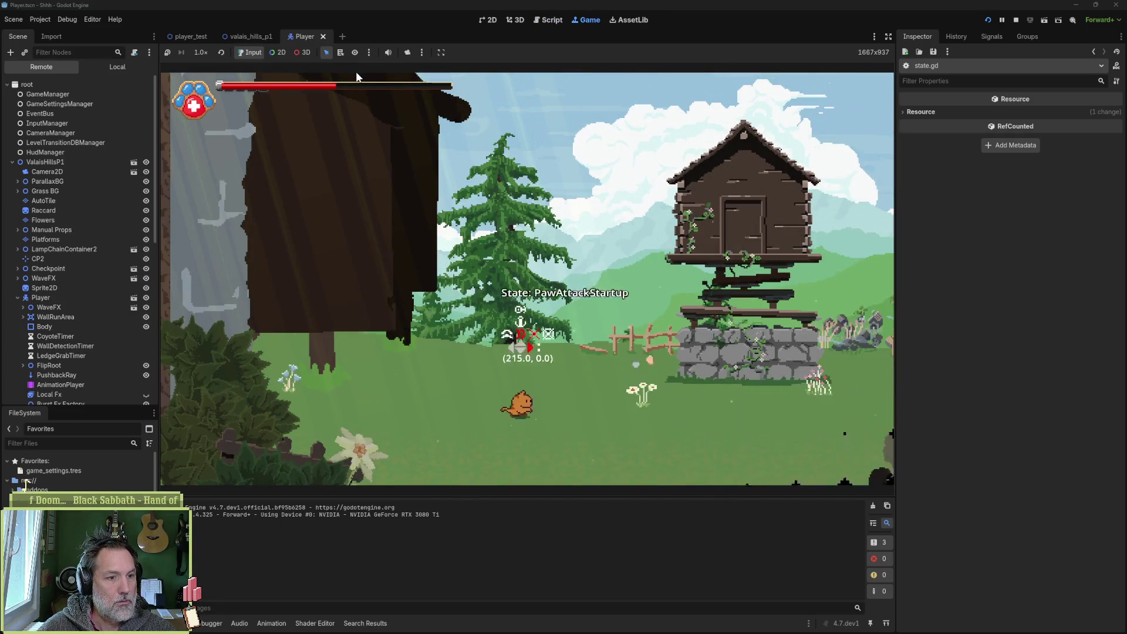
- Run the cat right and left past the barn with paw attacks, then stop with F8
key("Right")
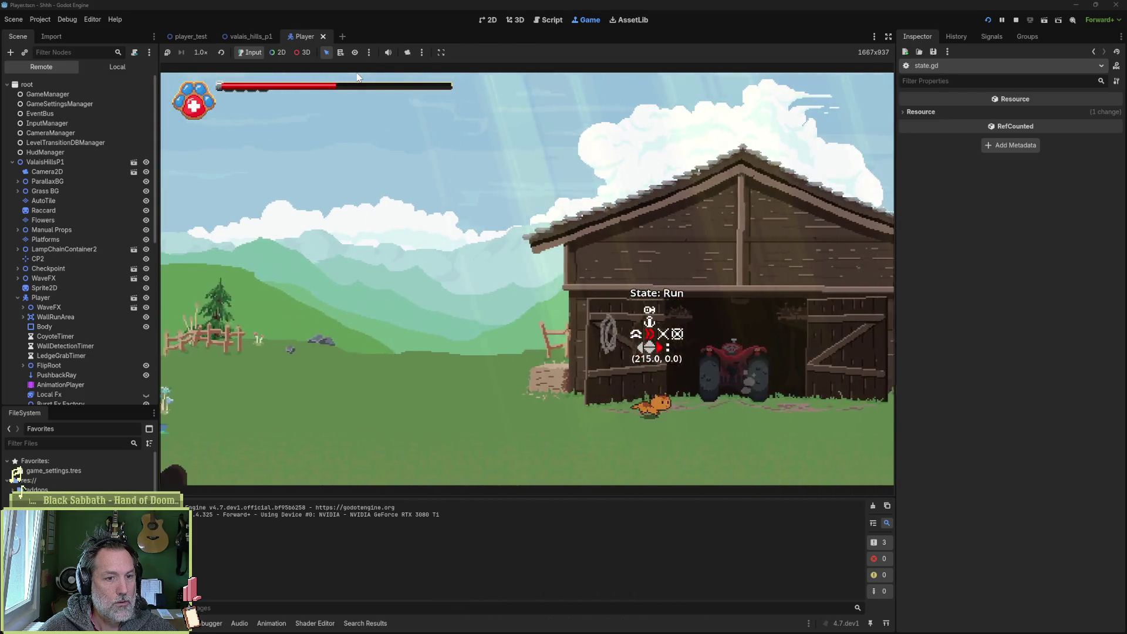
key("Left")
key("x")
key("Left")
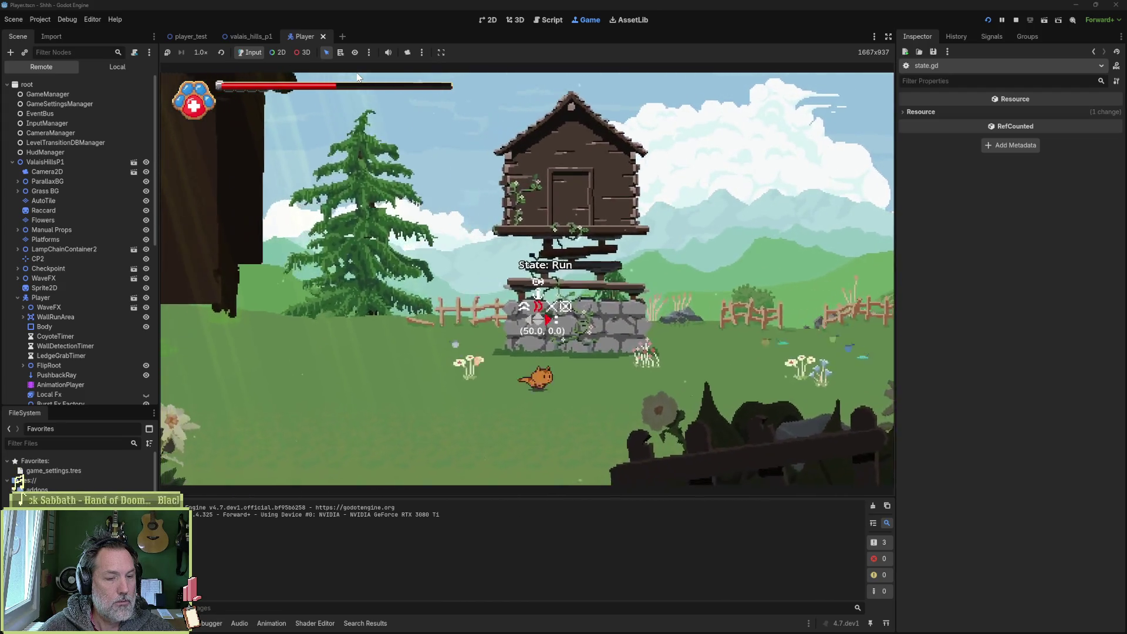
key("x")
key("F8")
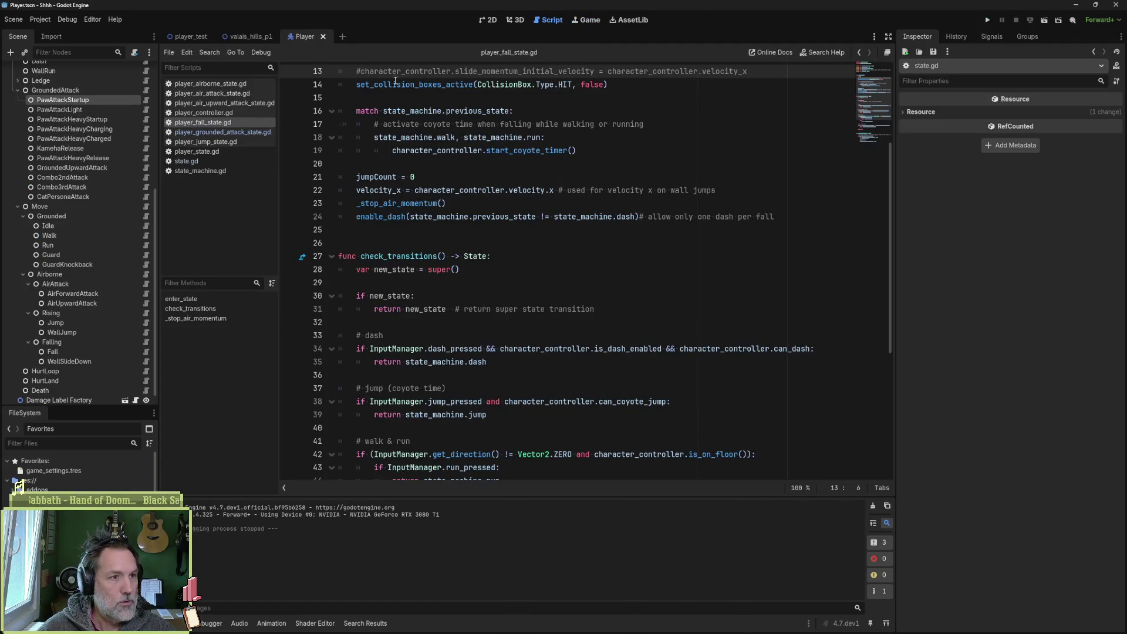
- Delete commented line 13 in player_fall_state.gd and line 8 in player_grounded_attack_state.gd, then save
scroll(428, 226, "up", 7)
left_click(428, 229)
key("ctrl+shift+k")
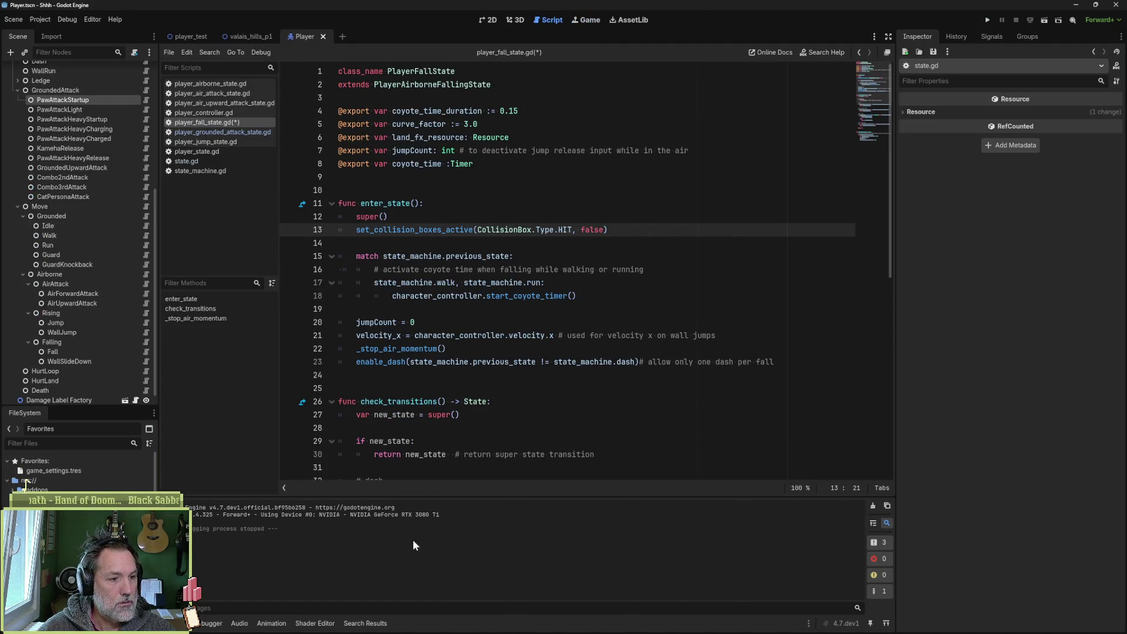
left_click(363, 621)
left_click(360, 532)
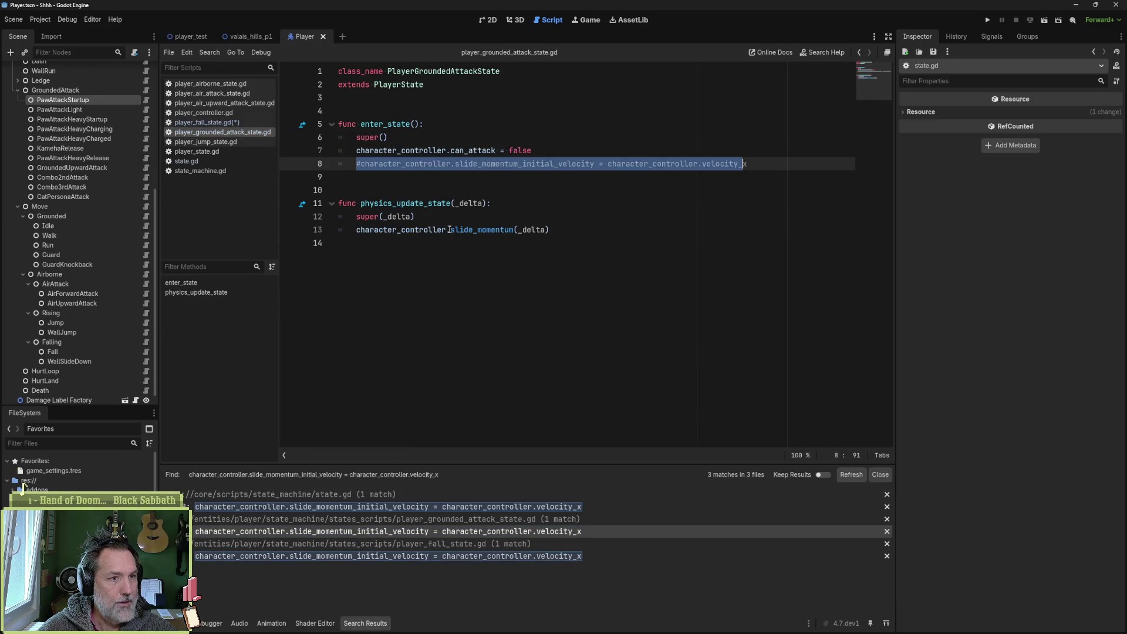
key("BackSpace")
key("BackSpace")
key("ctrl+s")
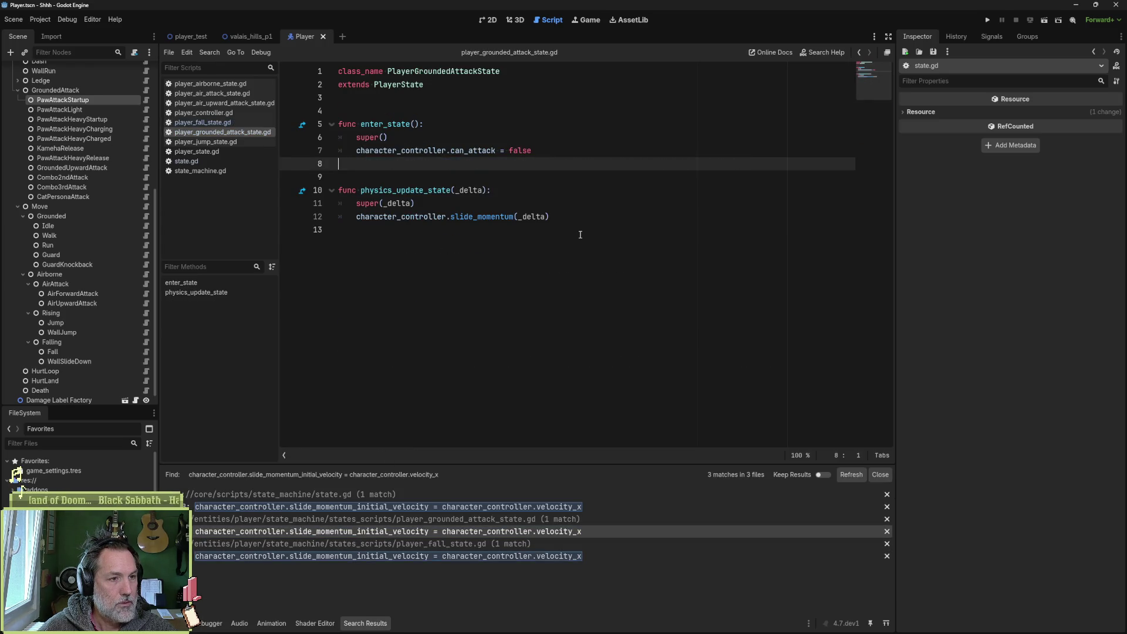
- Go to state.gd line 58, dismiss the Time tooltip, scroll the script, and close Search Results
left_click(395, 507)
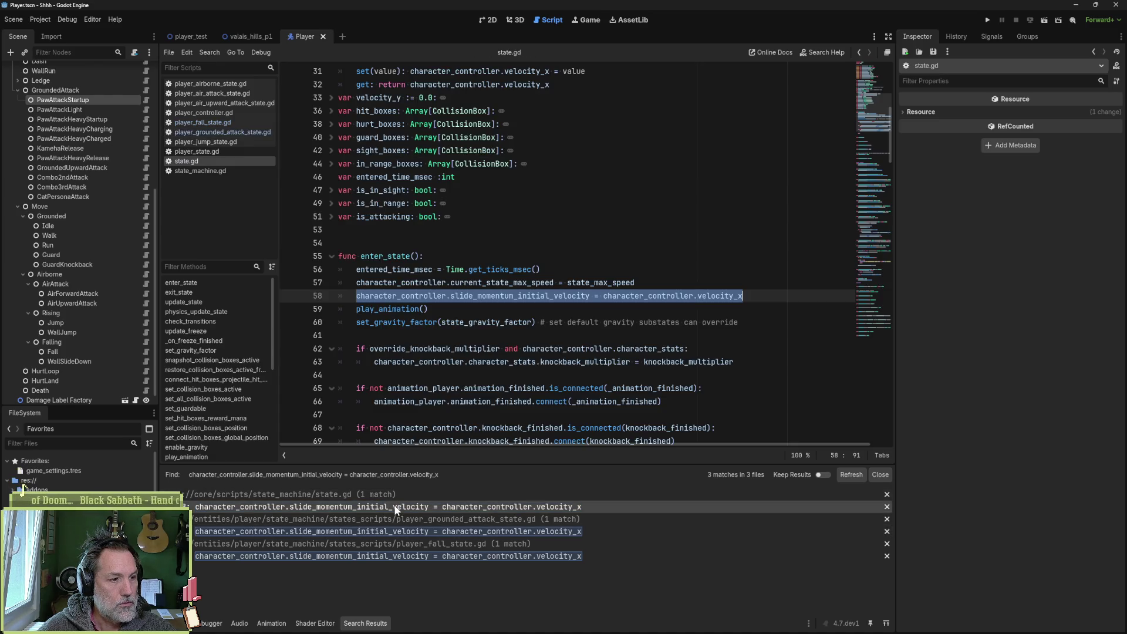
left_click(465, 265)
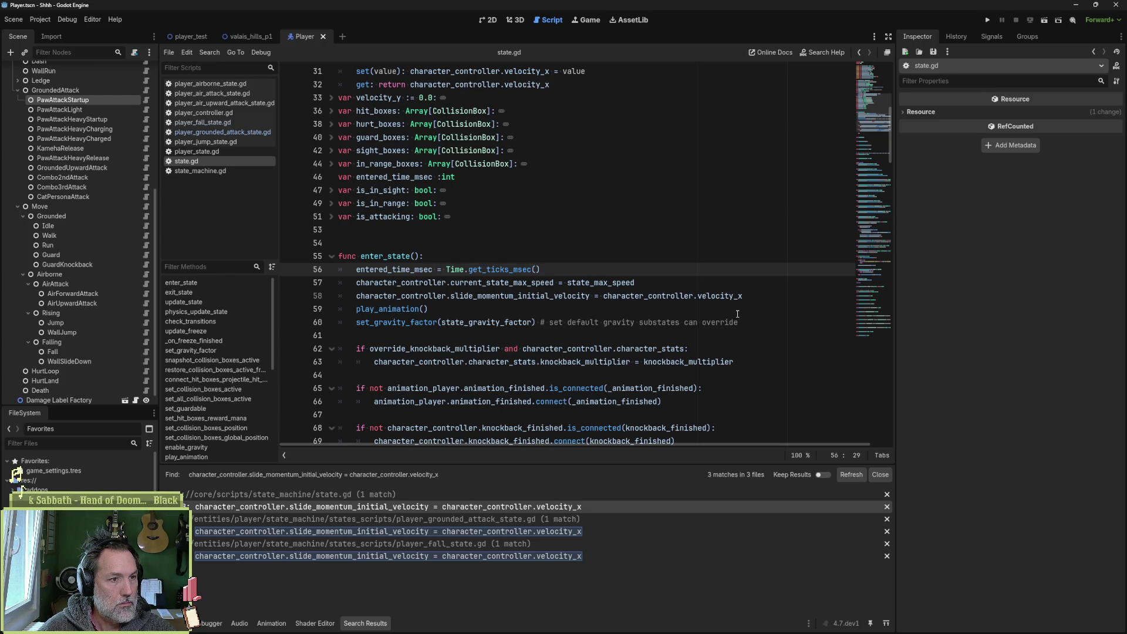
scroll(550, 295, "up", 8)
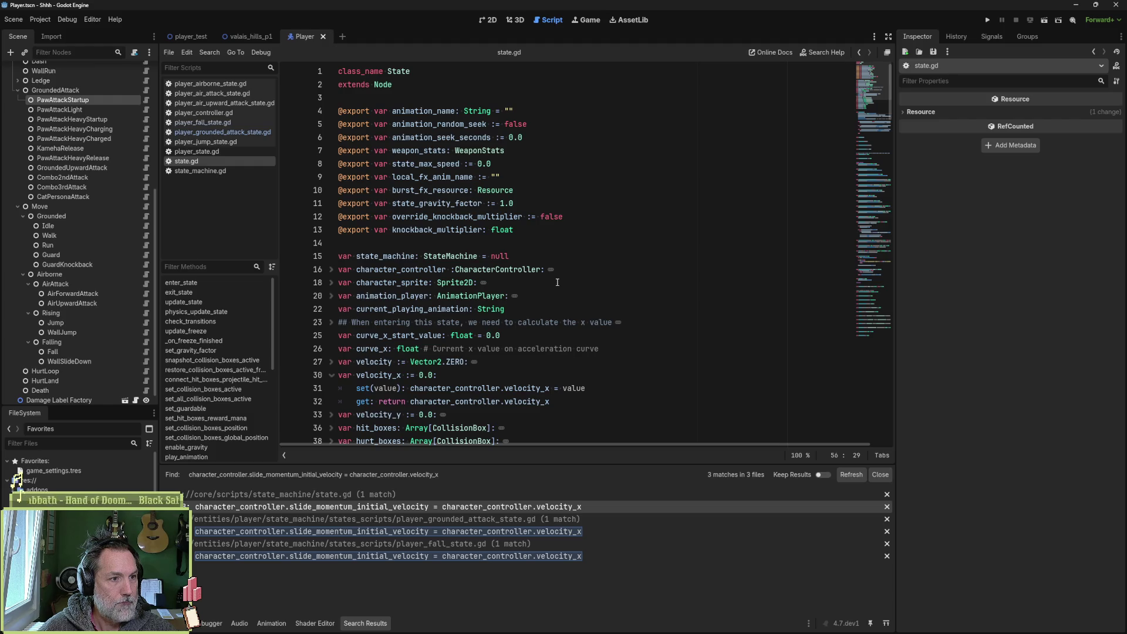
scroll(557, 283, "down", 6)
scroll(566, 284, "down", 1)
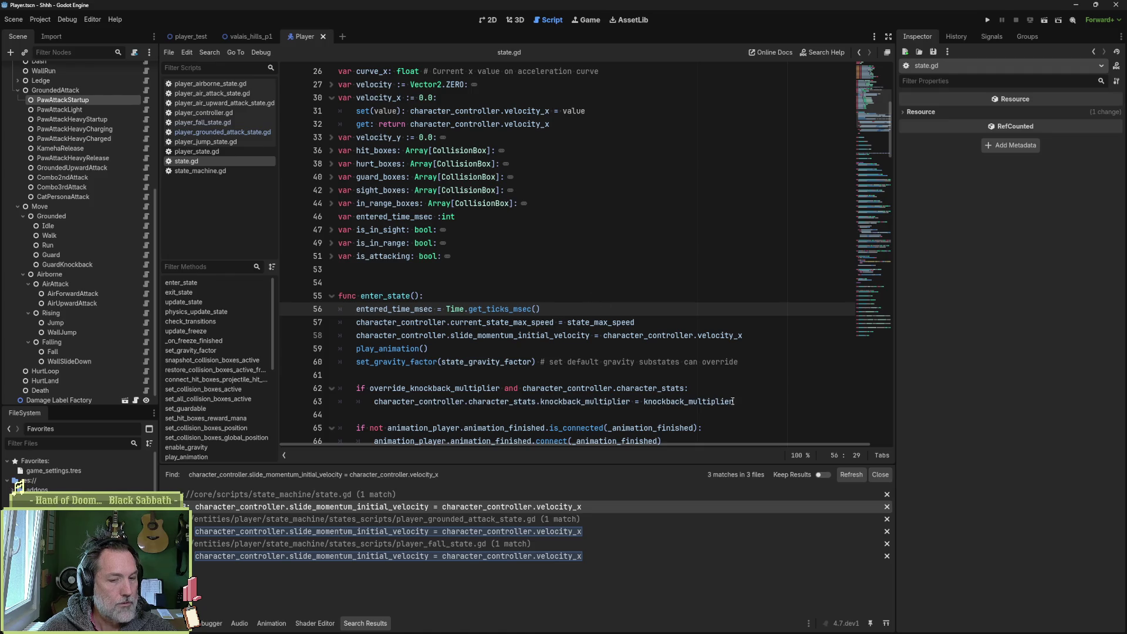
left_click(881, 475)
mouse_move(629, 626)
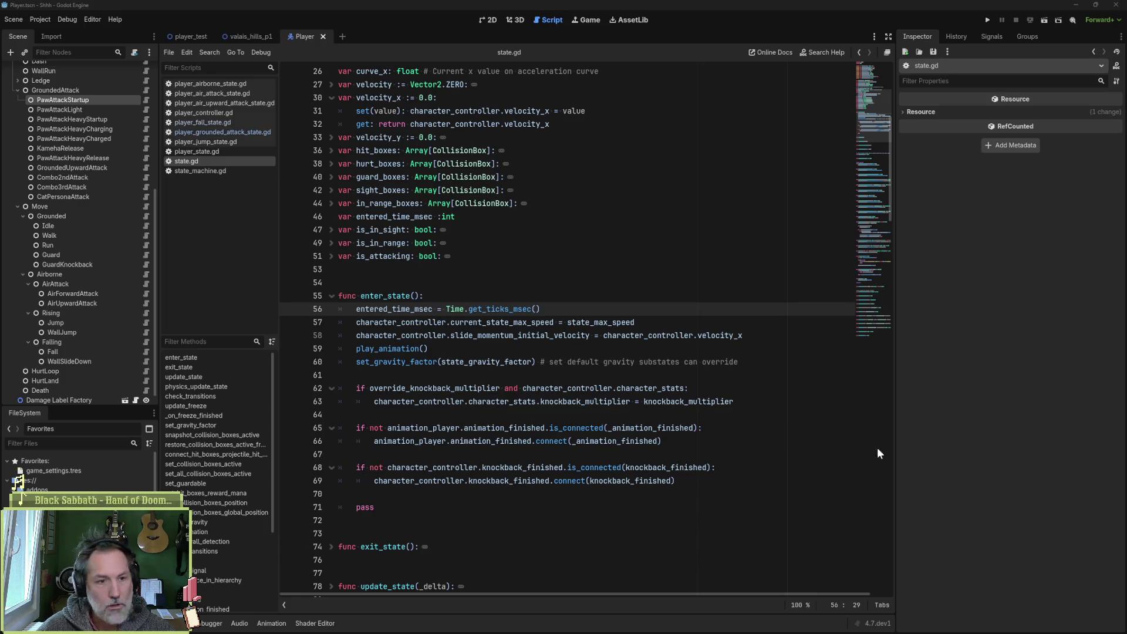
- Run the Player scene with F6, move the cat right, then stop it with F8
key("F6")
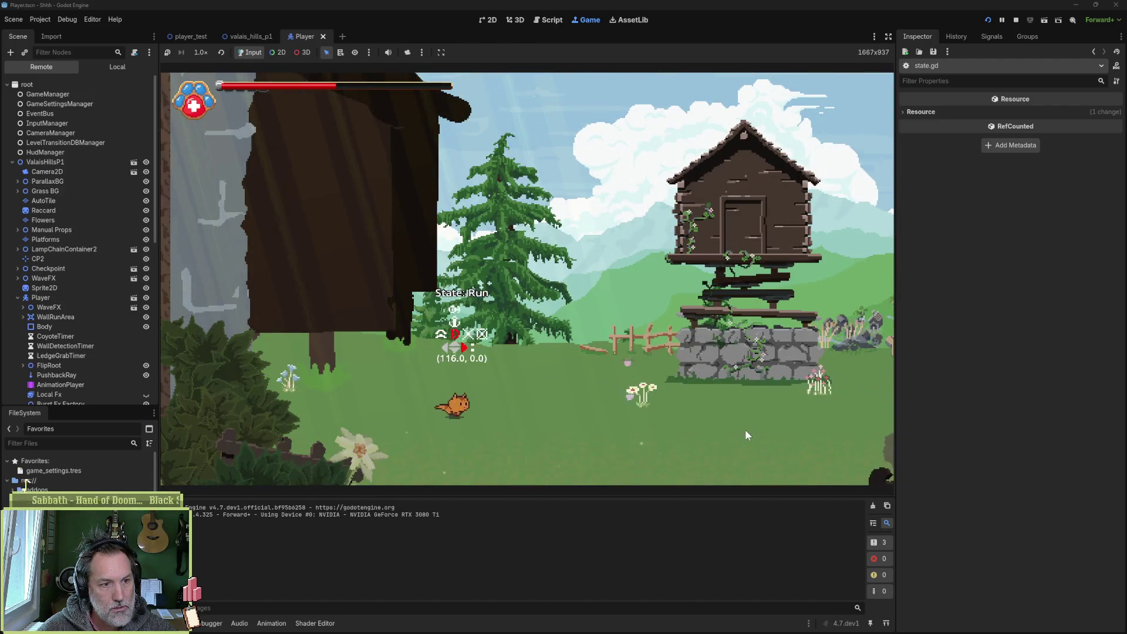
key("Right")
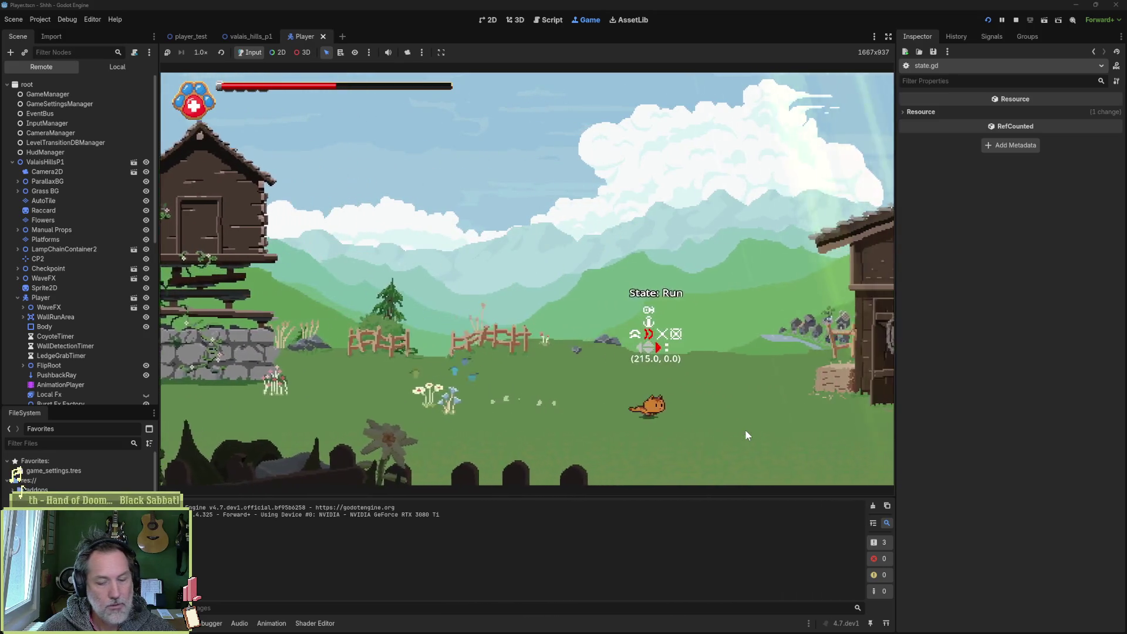
key("F8")
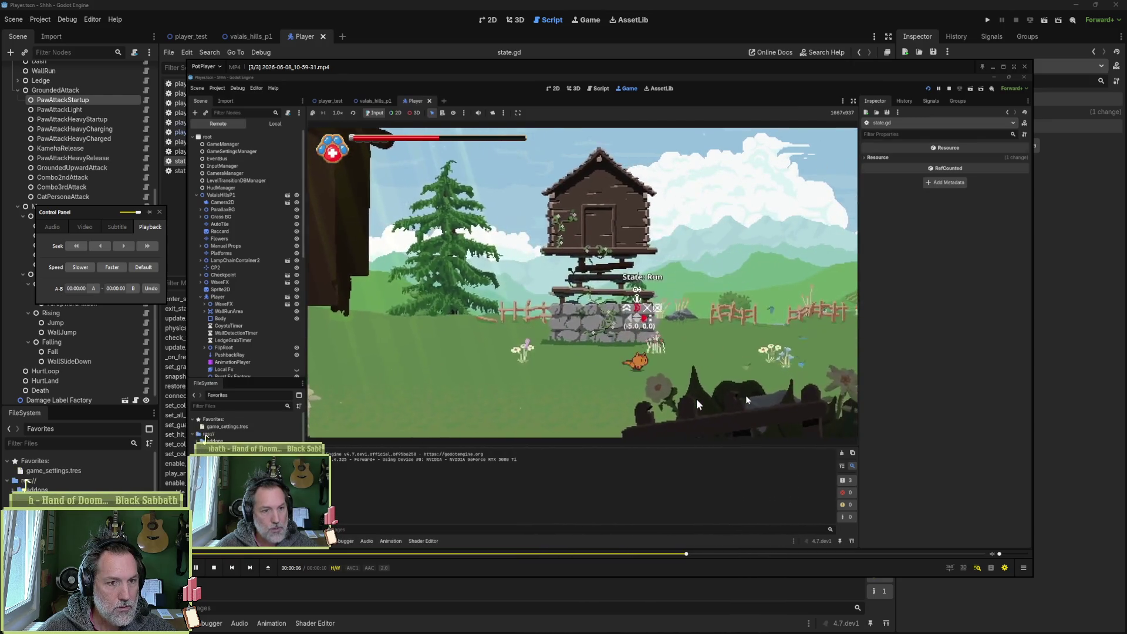
- Pause, seek back, and step the test footage frame by frame around 00:00:06–00:00:08
key("space")
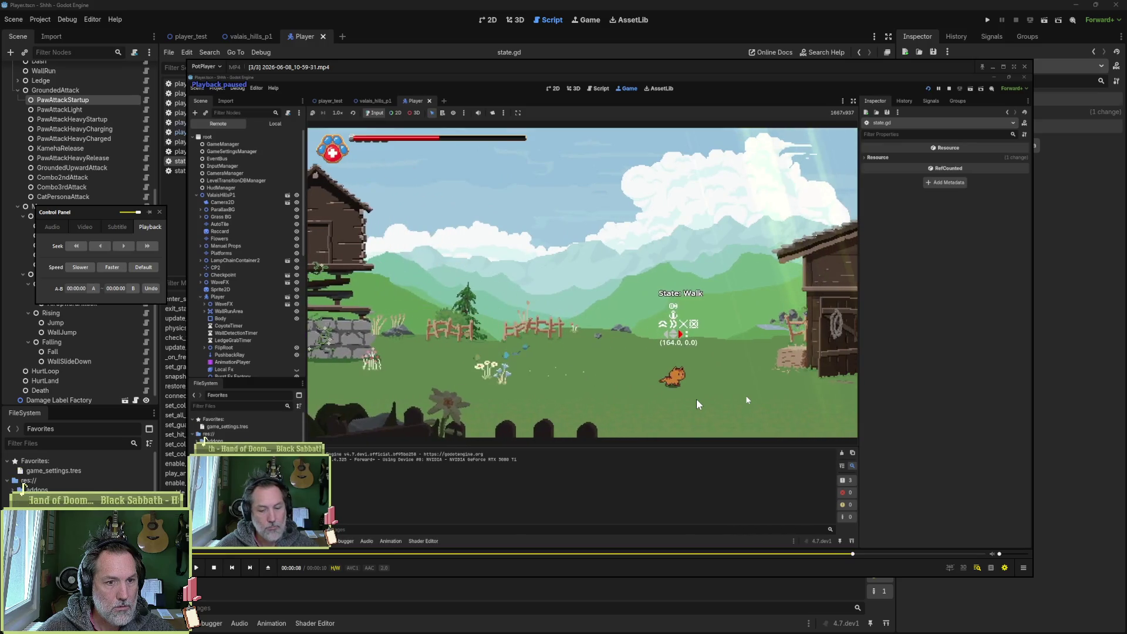
key("Left")
key("space")
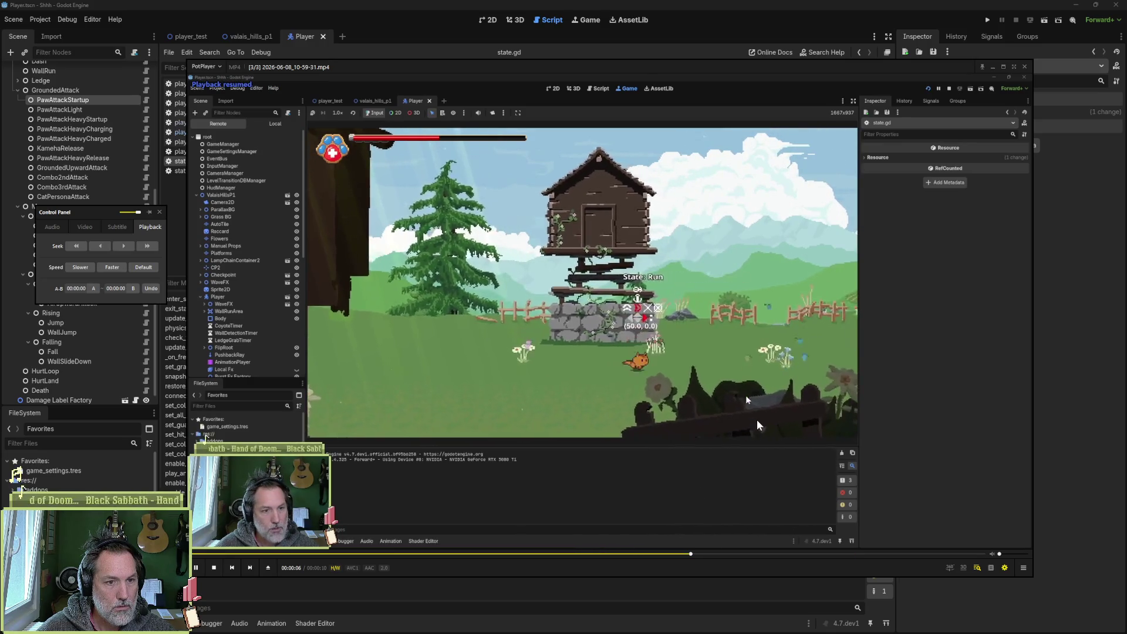
key("space")
key("f")
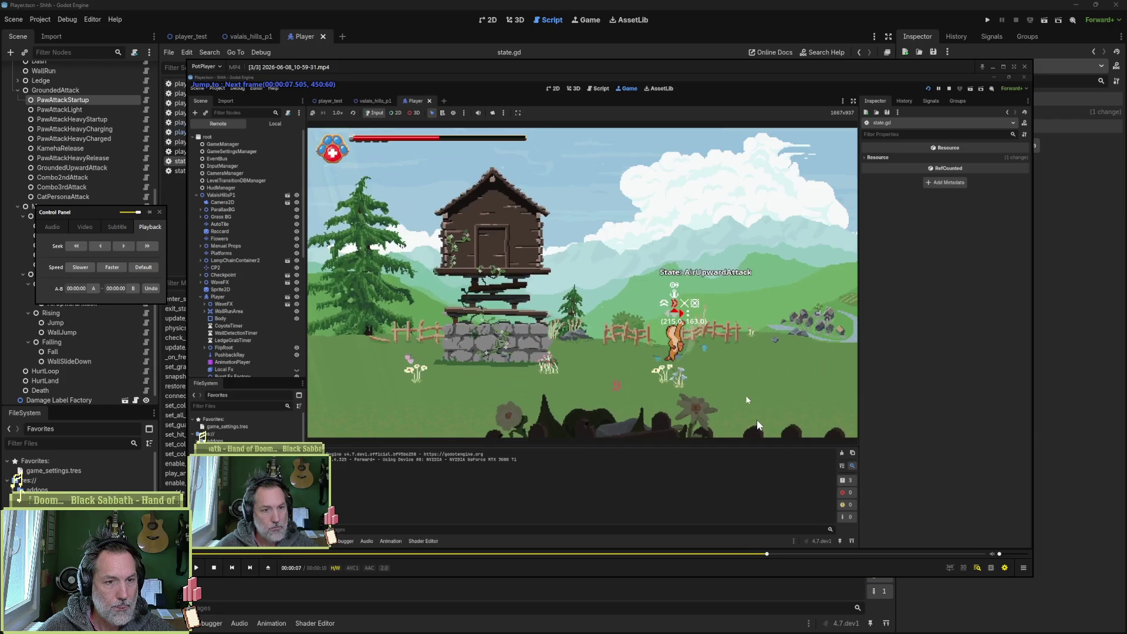
key("f")
key("f")
key("f")
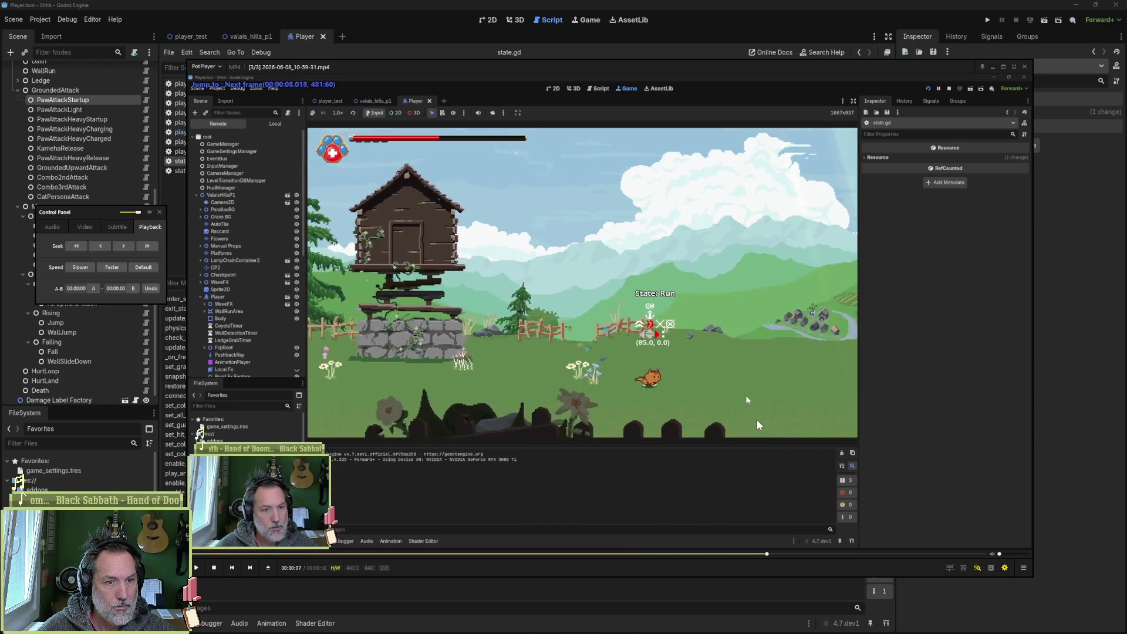
key("f")
key("f")
key("f")
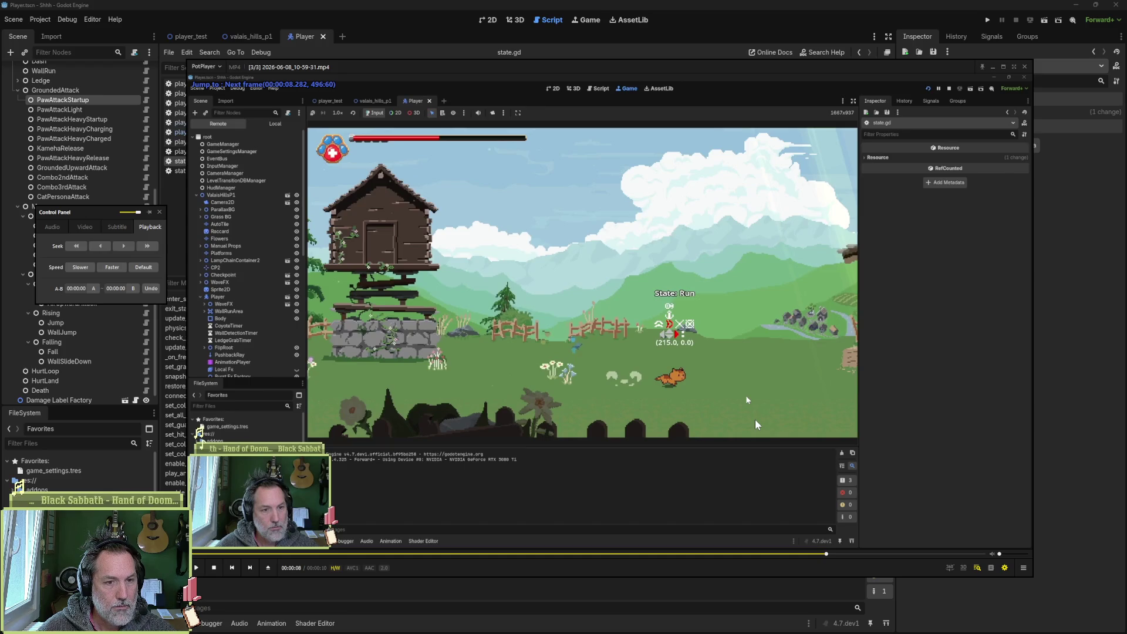
key("f")
key("f")
key("f")
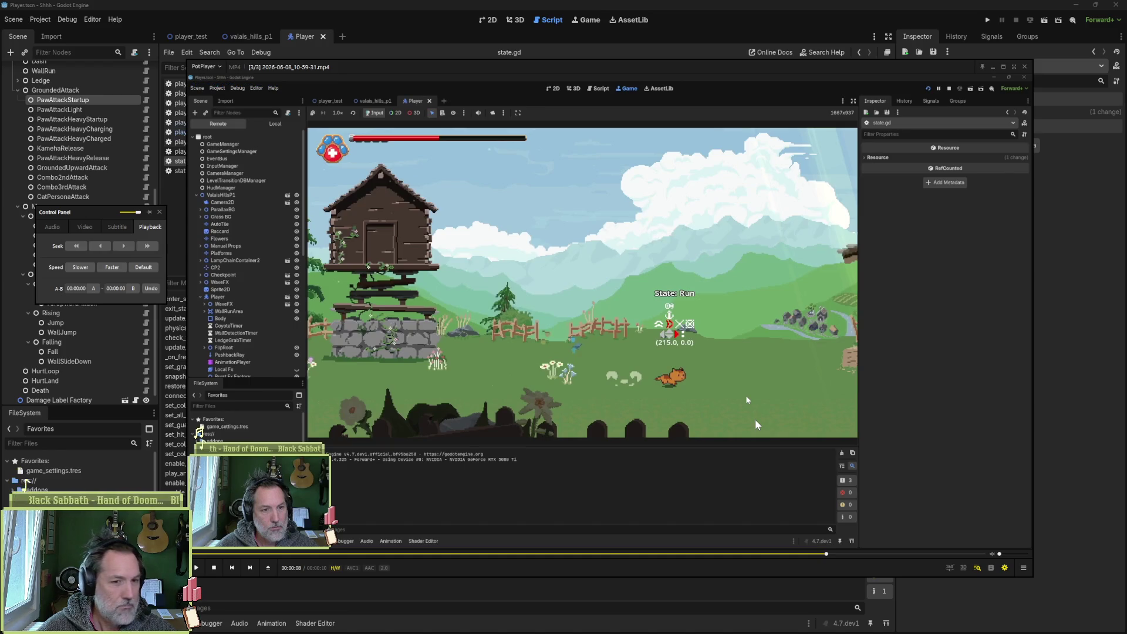
left_click(690, 552)
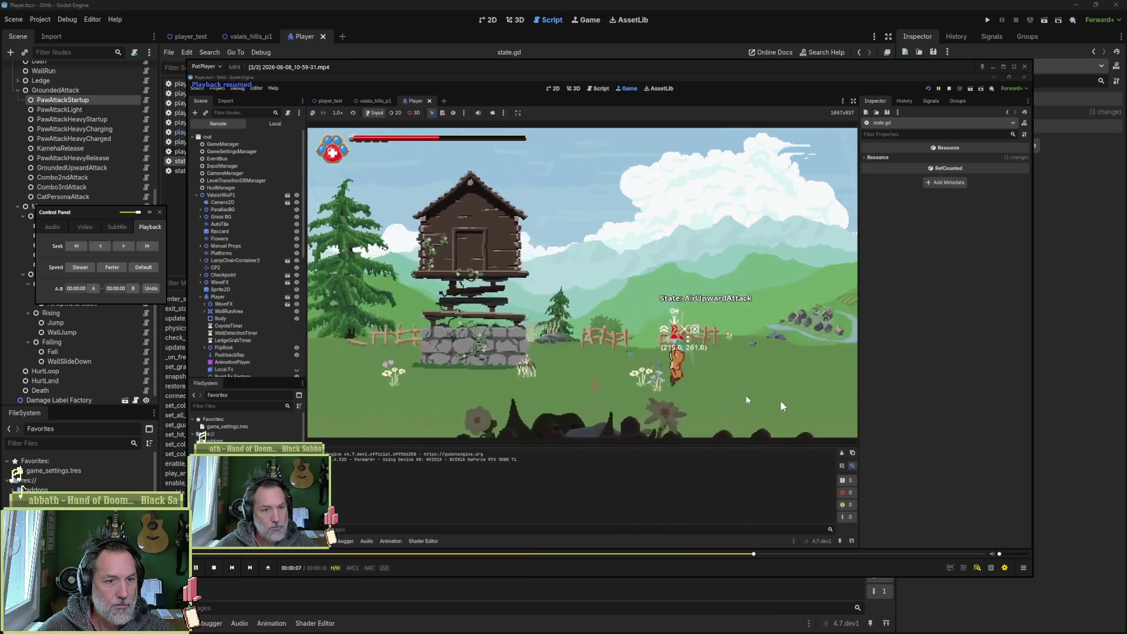
key("space")
key("Left")
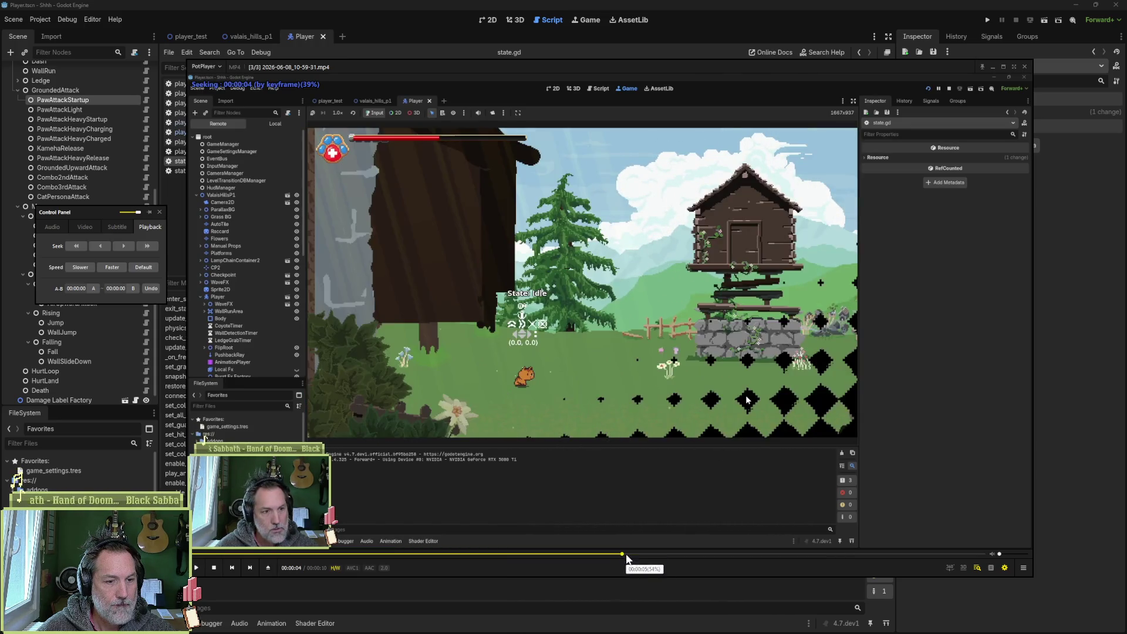
- A-B loop the footage from 00:00:07 to 00:00:08, then close PotPlayer and rerun with F6
right_click(631, 558)
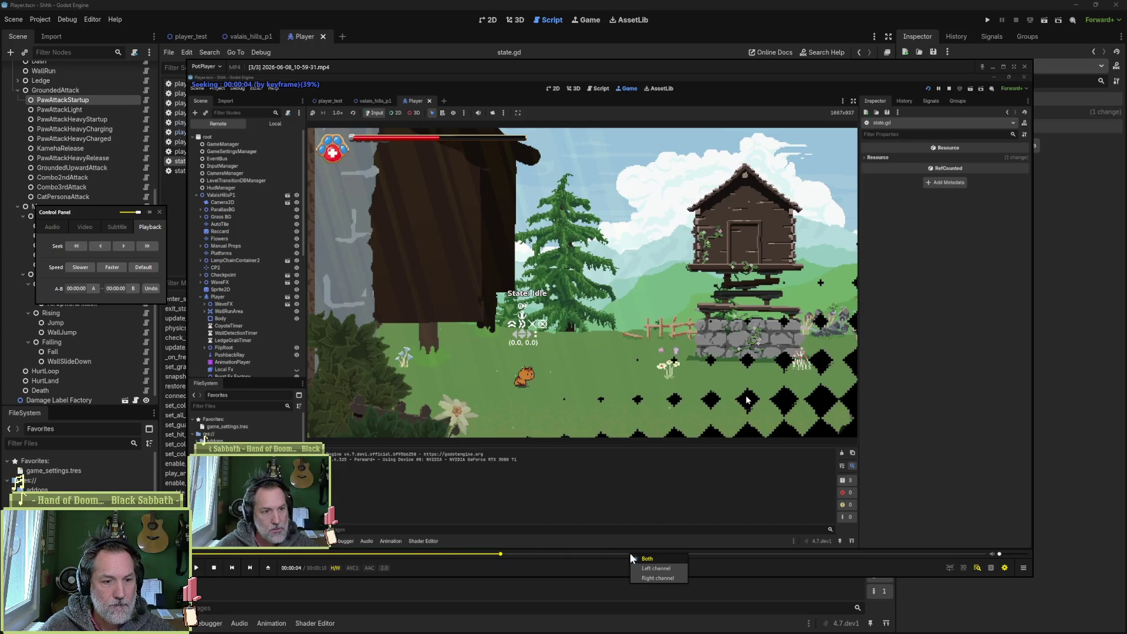
key("Escape")
key("7")
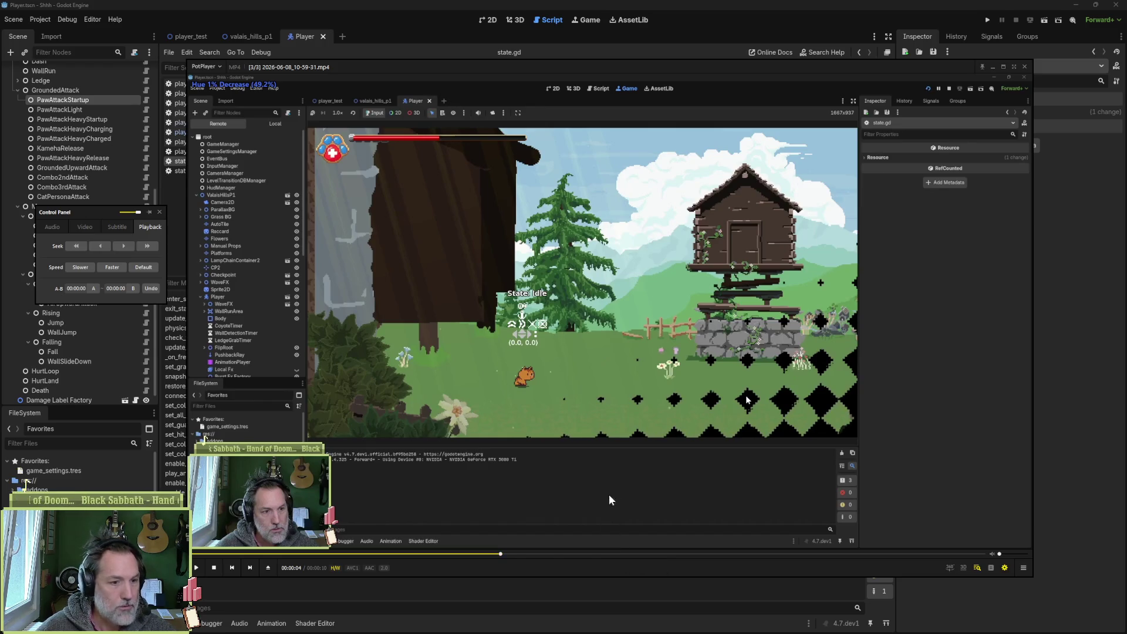
left_click(92, 288)
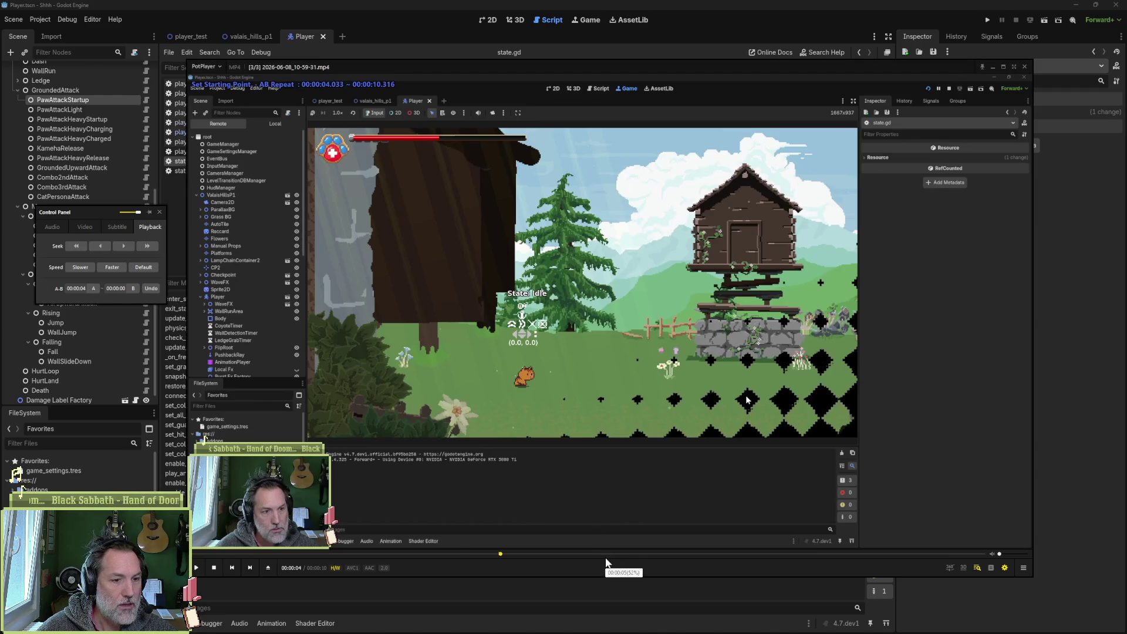
key("space")
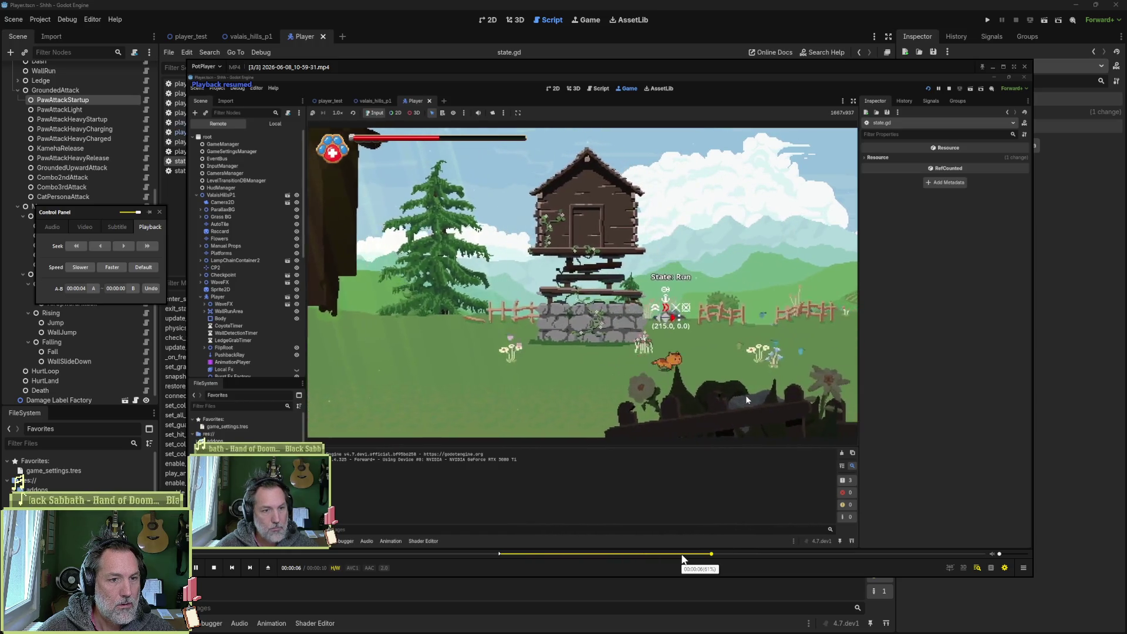
key("space")
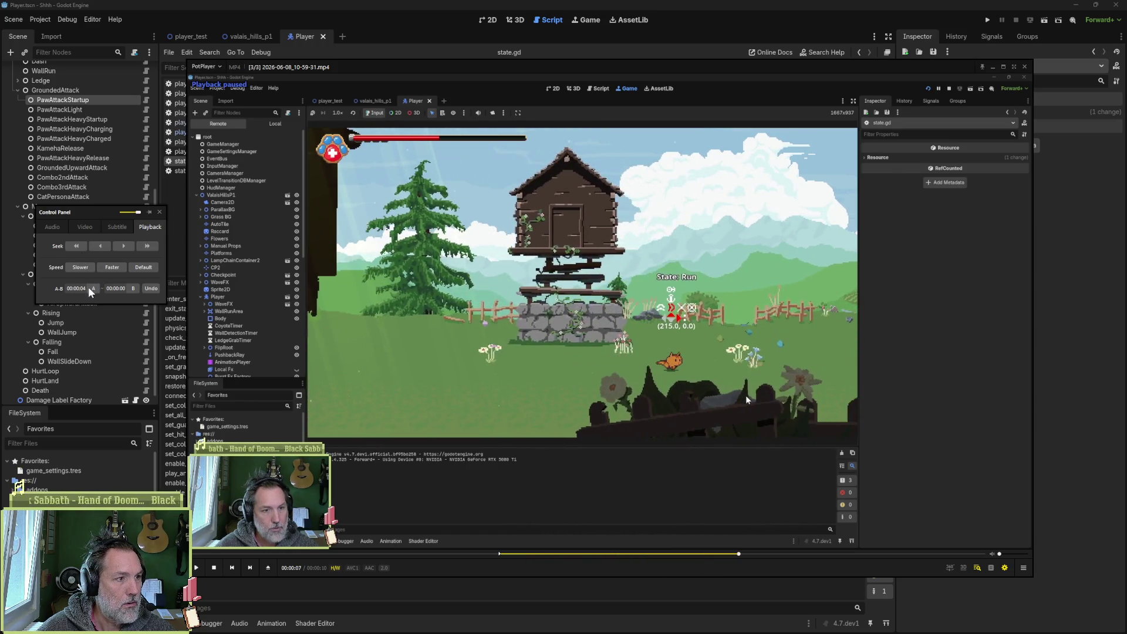
left_click(91, 288)
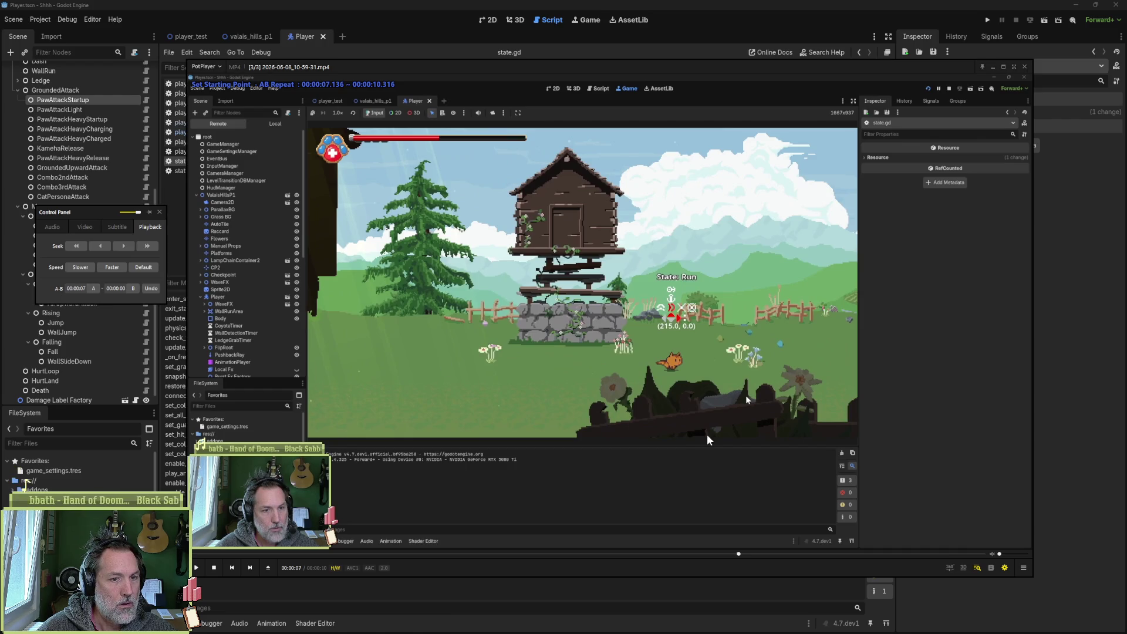
key("space")
key("space")
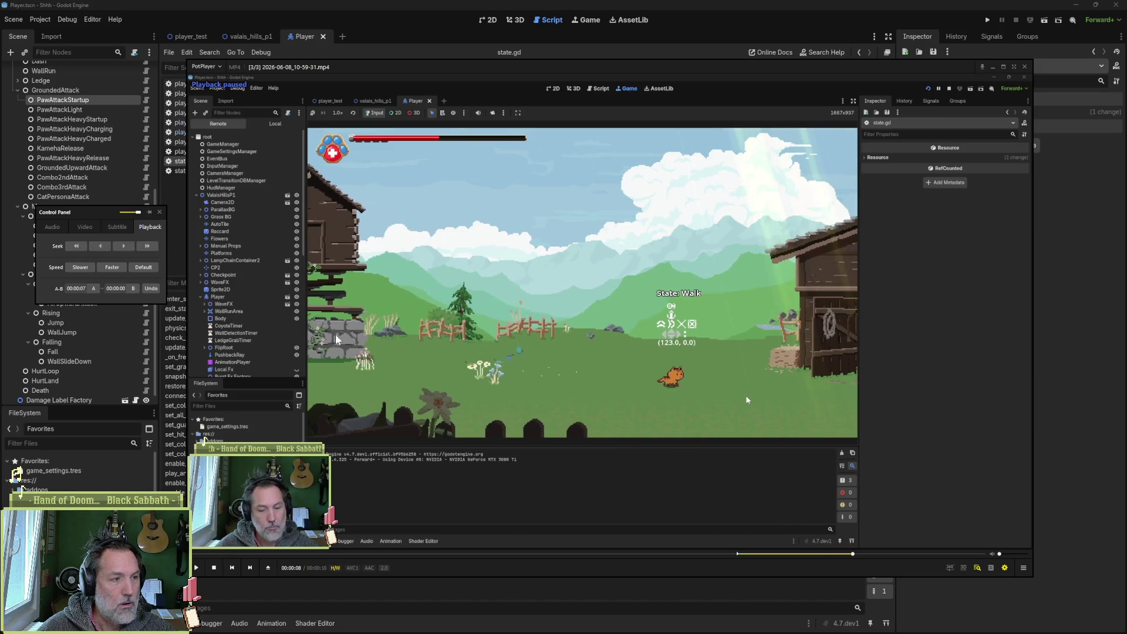
left_click(134, 288)
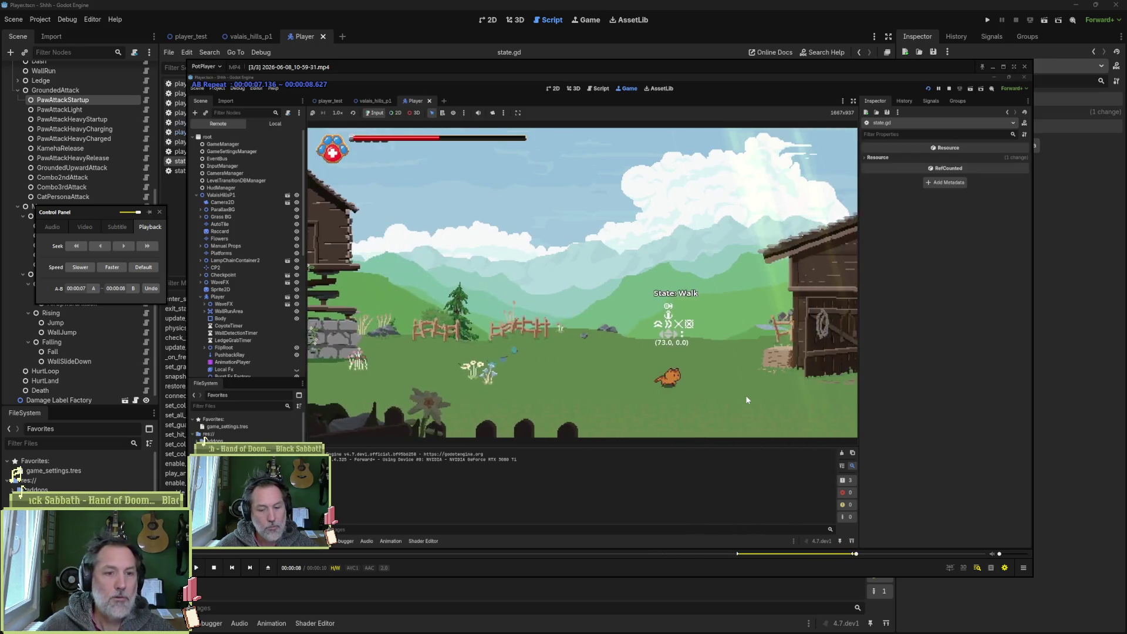
key("alt+F4")
key("F6")
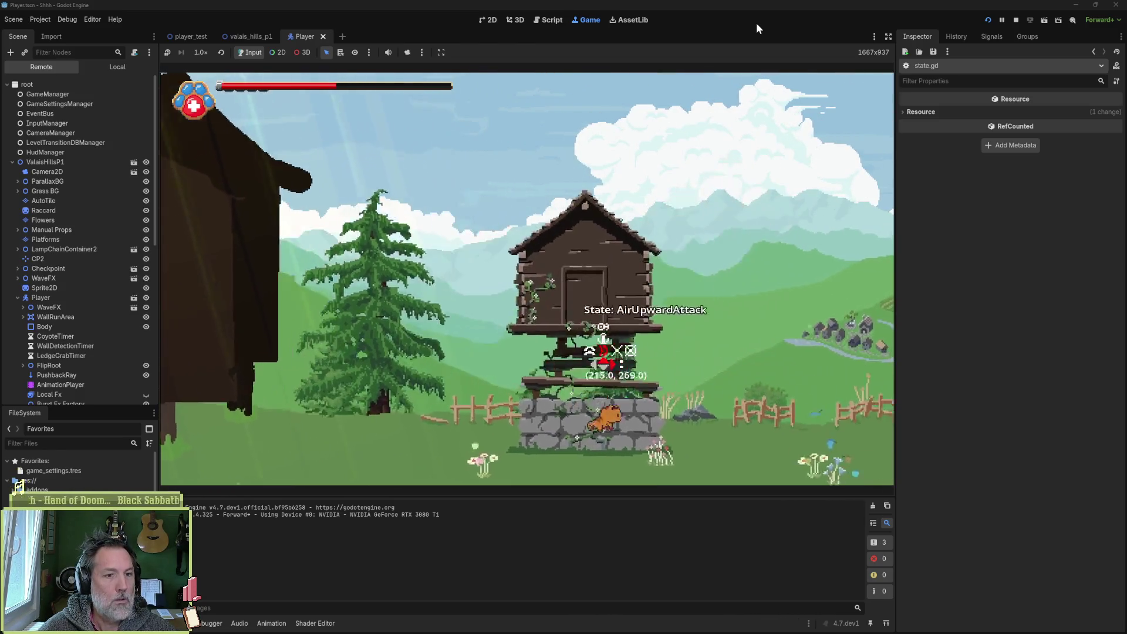
- Play-test the cat running right and left past the barn, jumping between platforms, then stop the game
key("space")
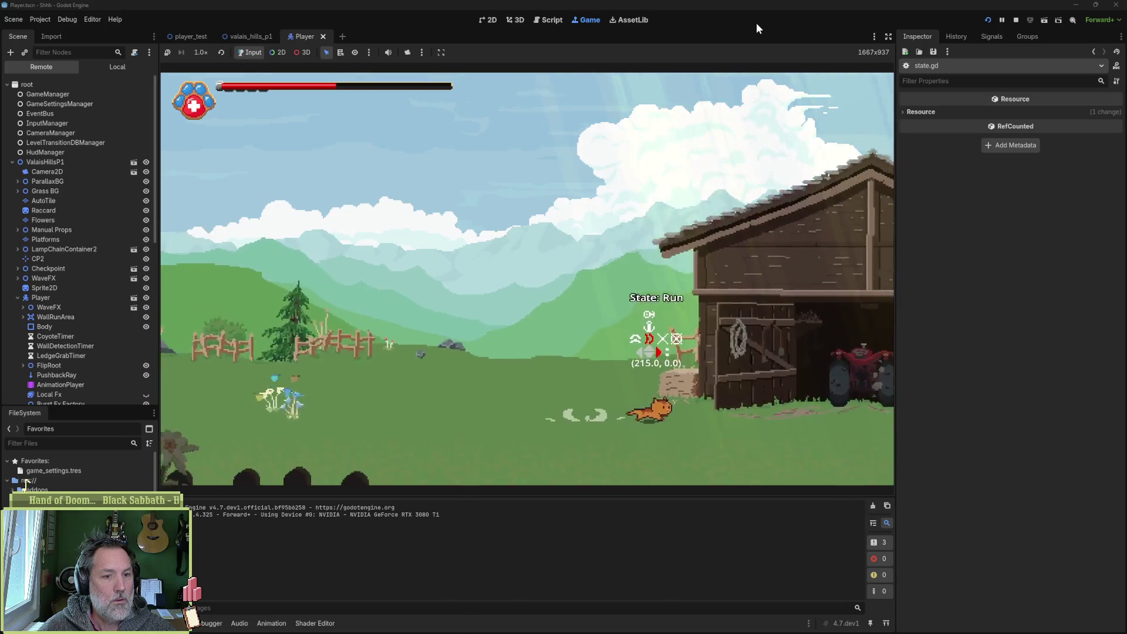
key("space")
key("Right")
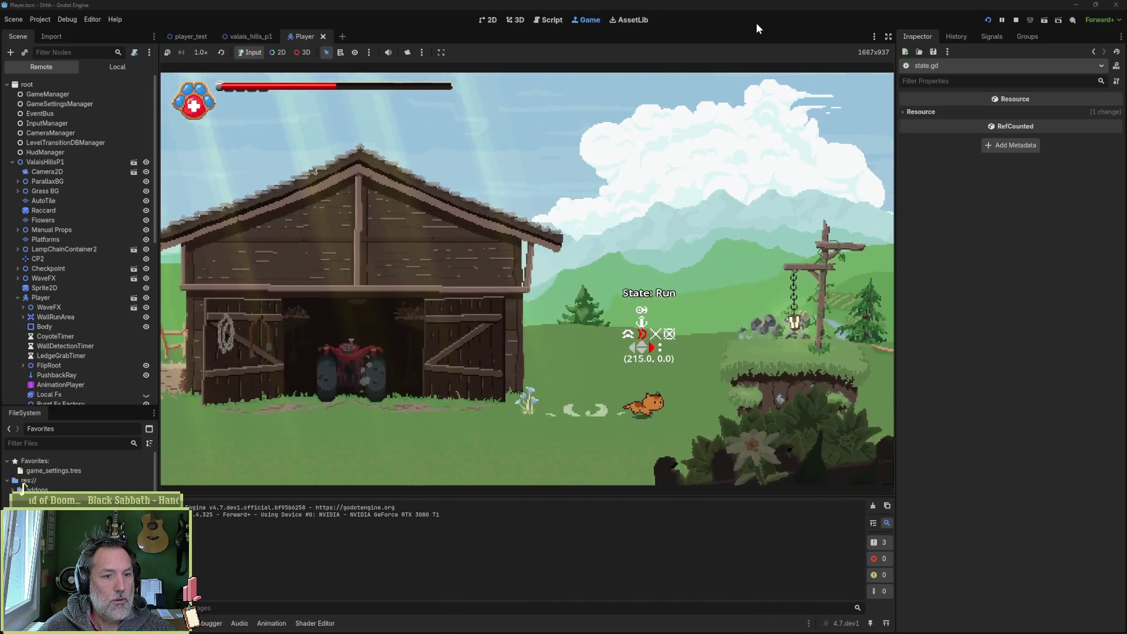
key("space")
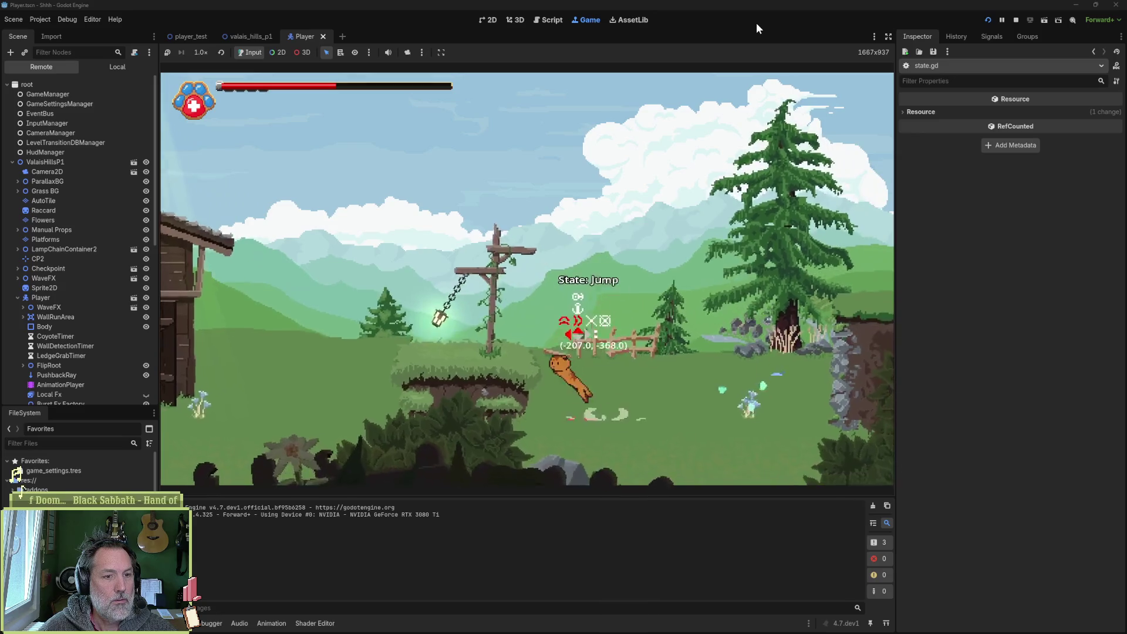
key("Left")
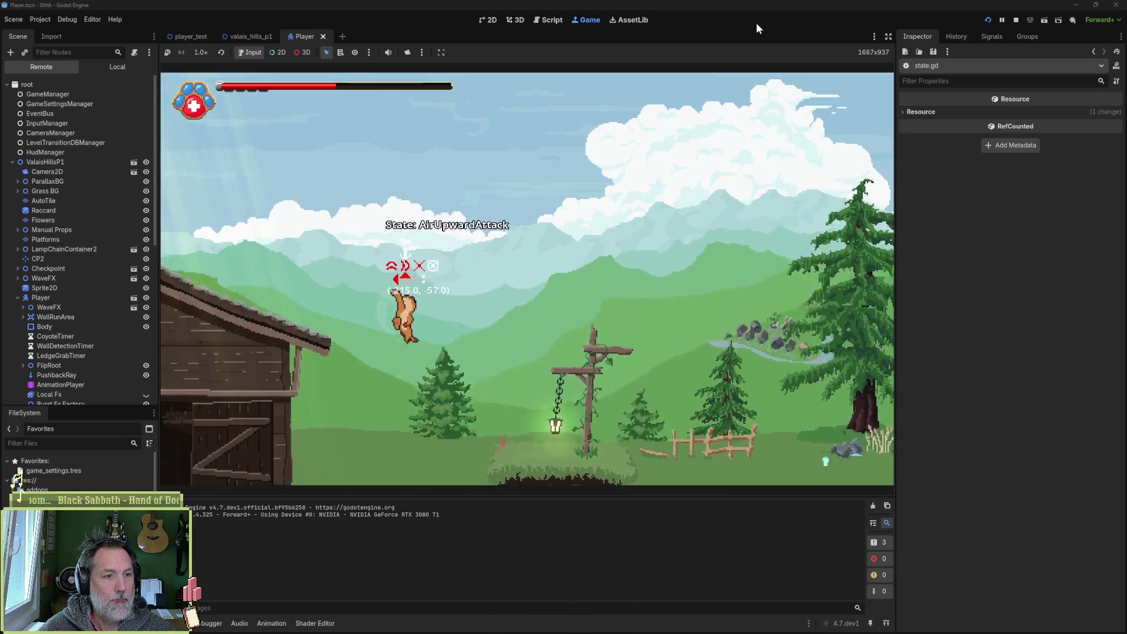
key("space")
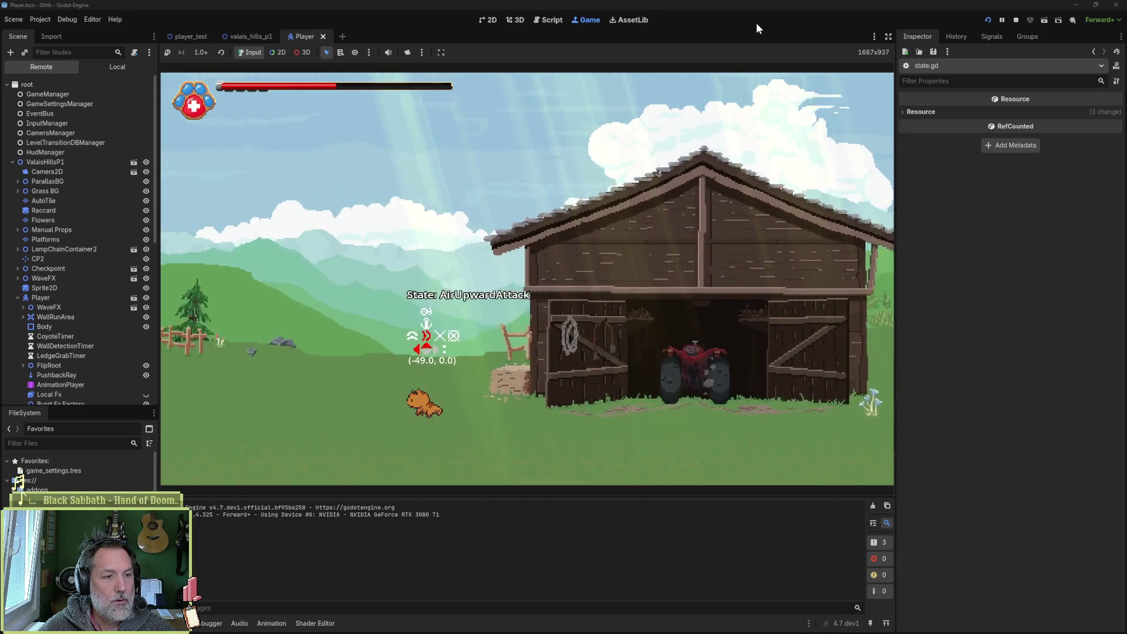
key("F8")
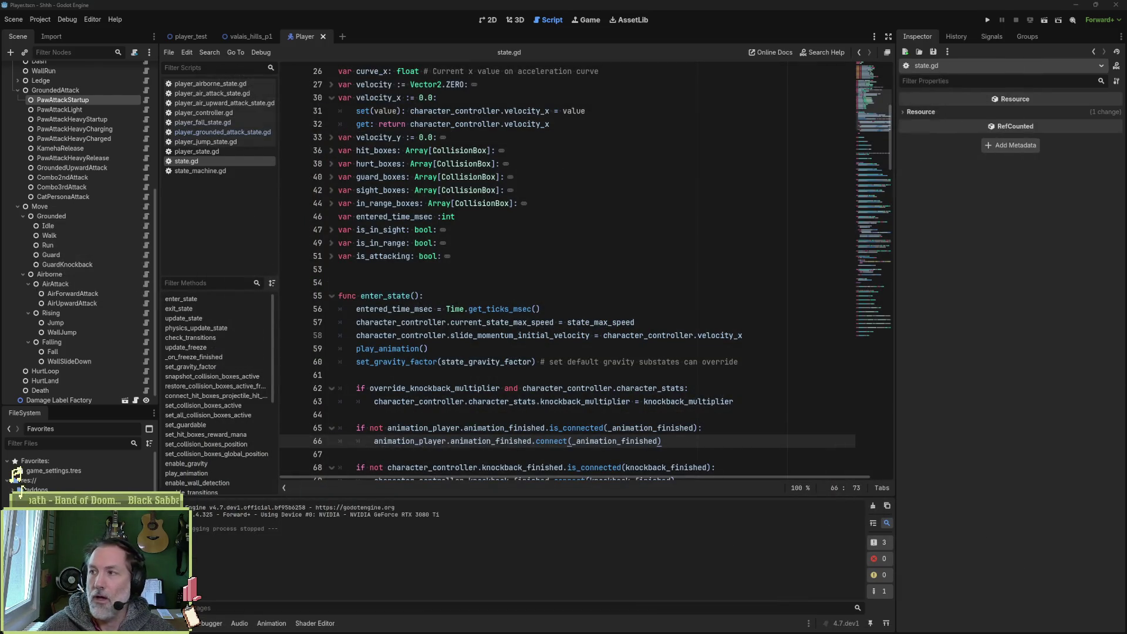
left_click(578, 283)
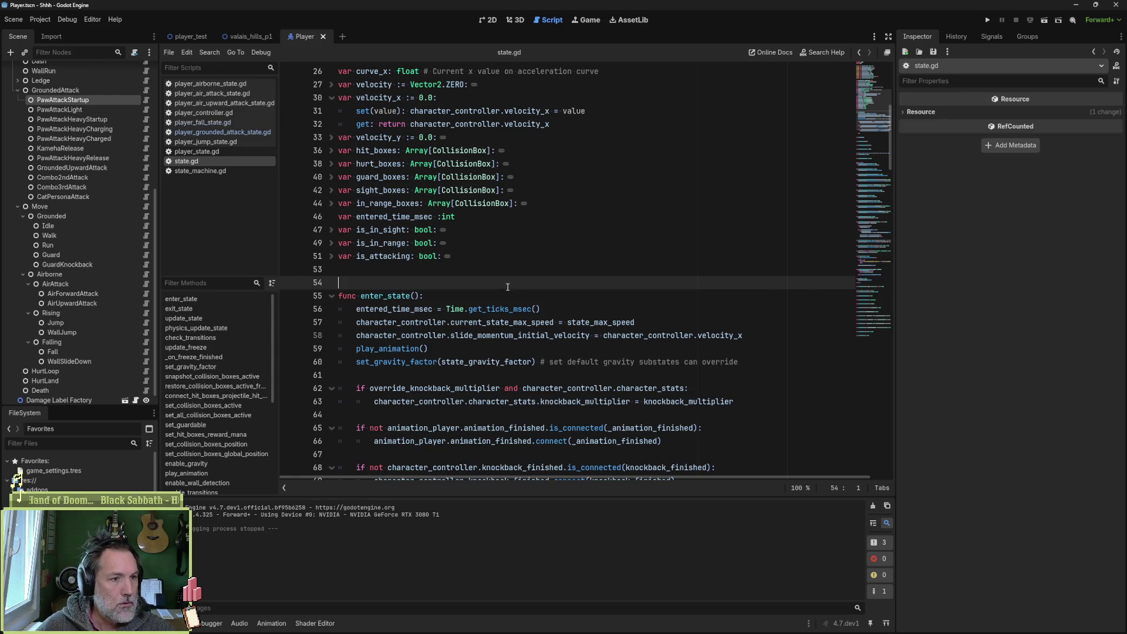
- In Fork, review the player_fall_state.gd changes and stage all unstaged script changes
left_click(661, 630)
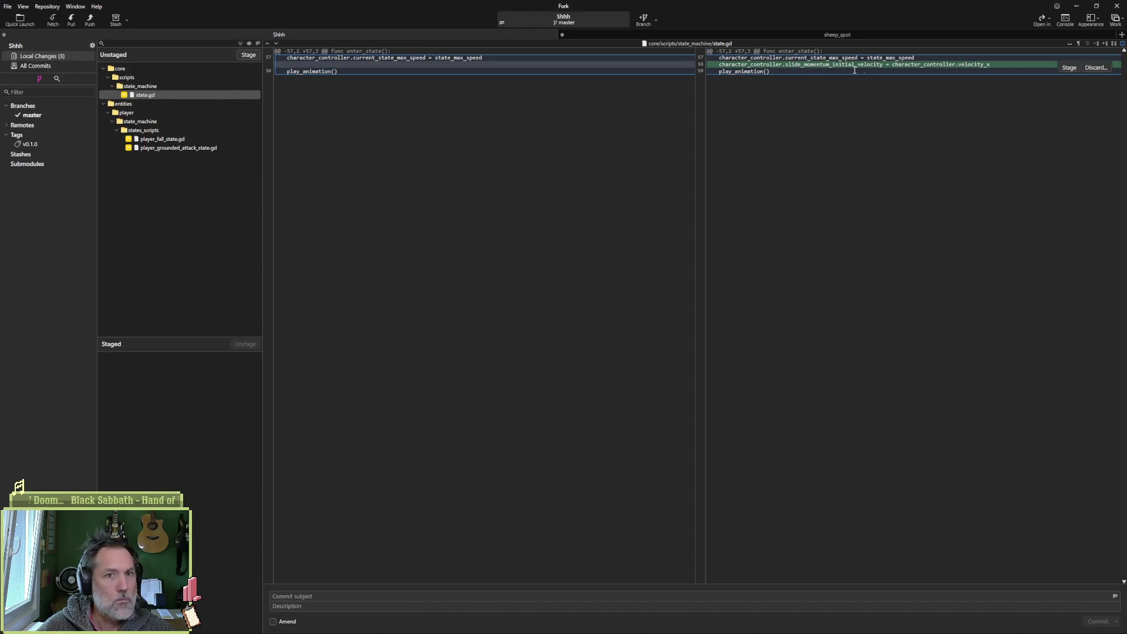
left_click(202, 140)
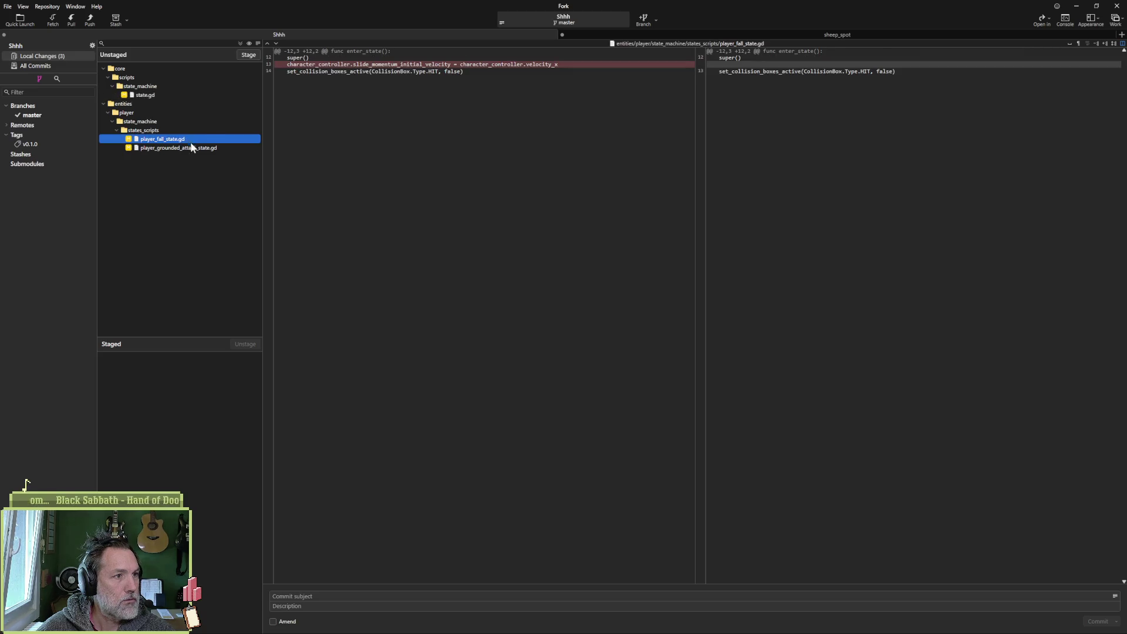
left_click(212, 86)
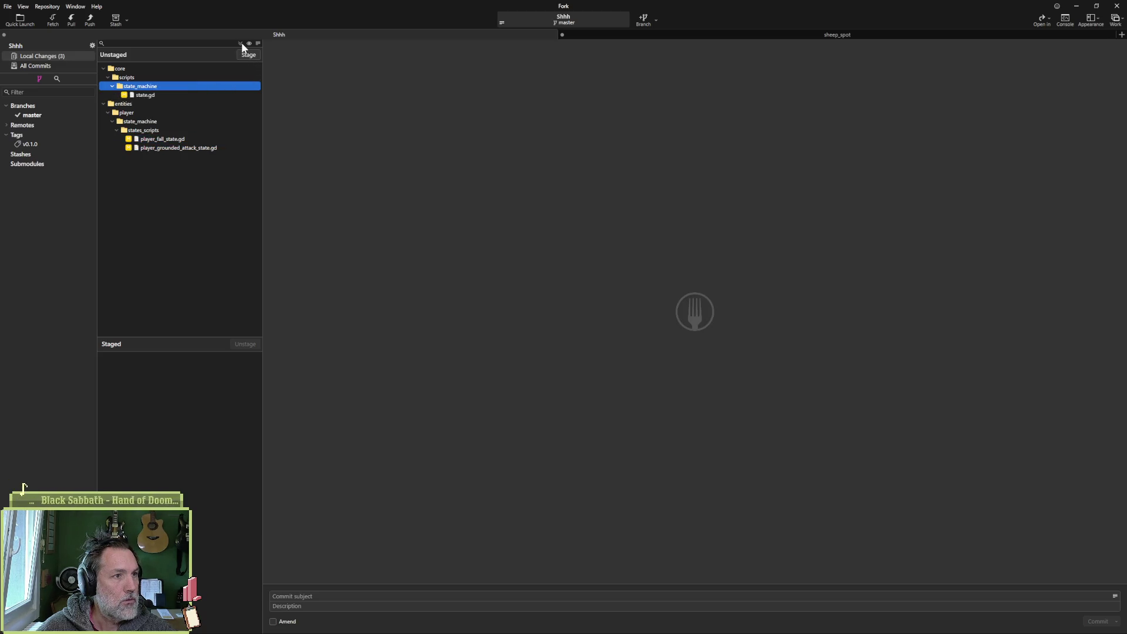
left_click(241, 44)
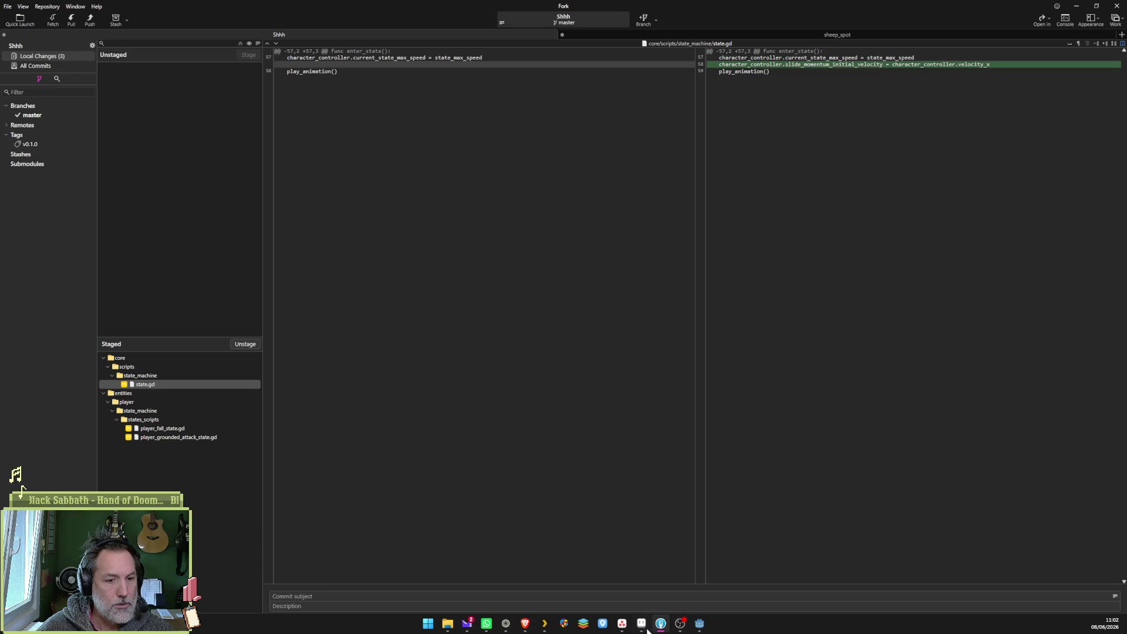
- Move the 'stops x velocity on jump/dash' task into Asana's Complete column
left_click(623, 626)
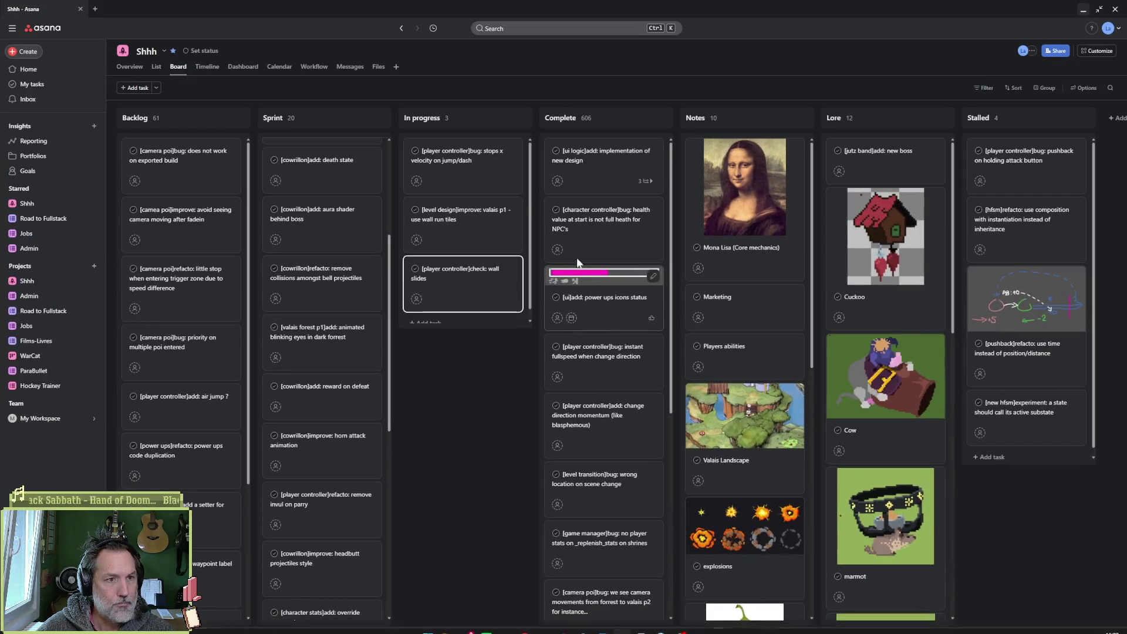
left_click(472, 175)
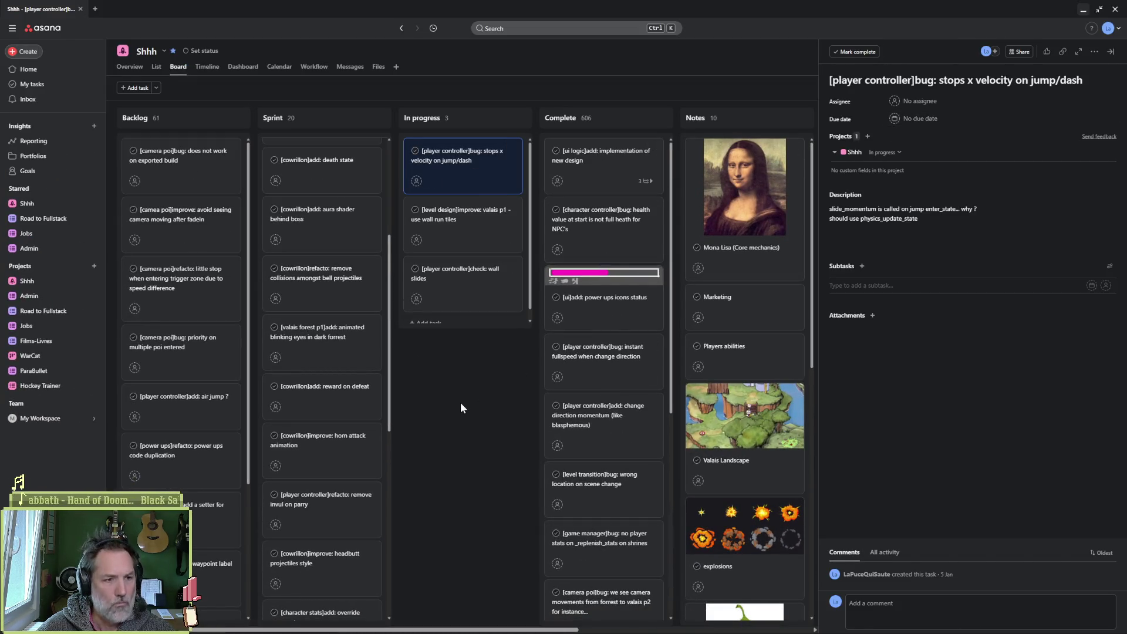
key("Escape")
left_click_drag(468, 160, 604, 163)
left_click(1083, 9)
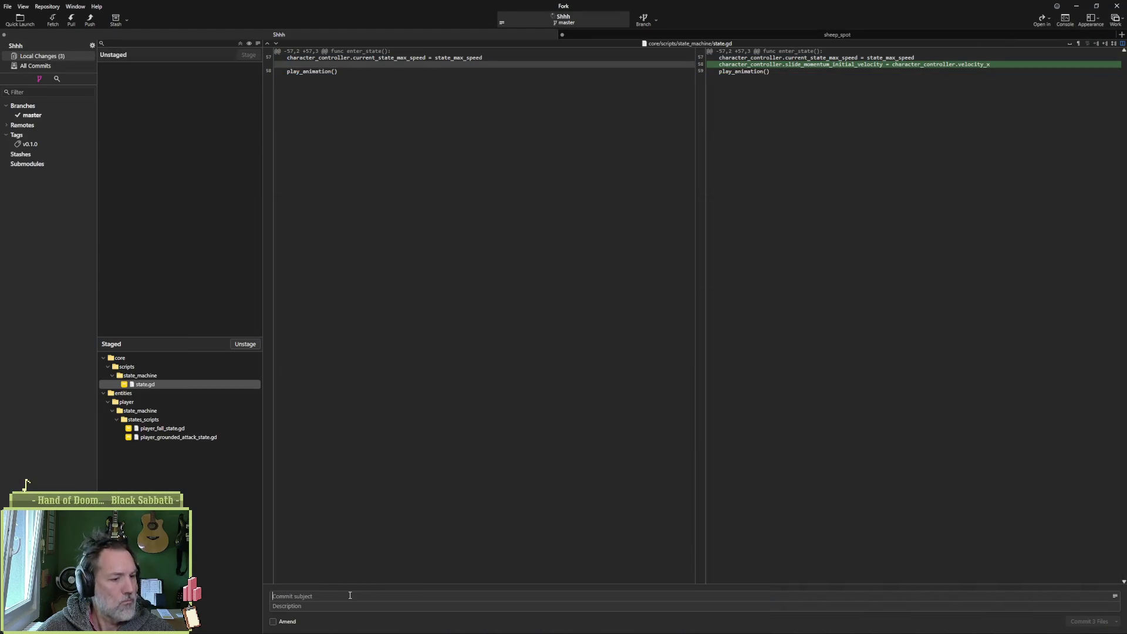
- Commit the three files as '[state]added: initial momentum velocity for all states' and push master to origin
left_click(368, 594)
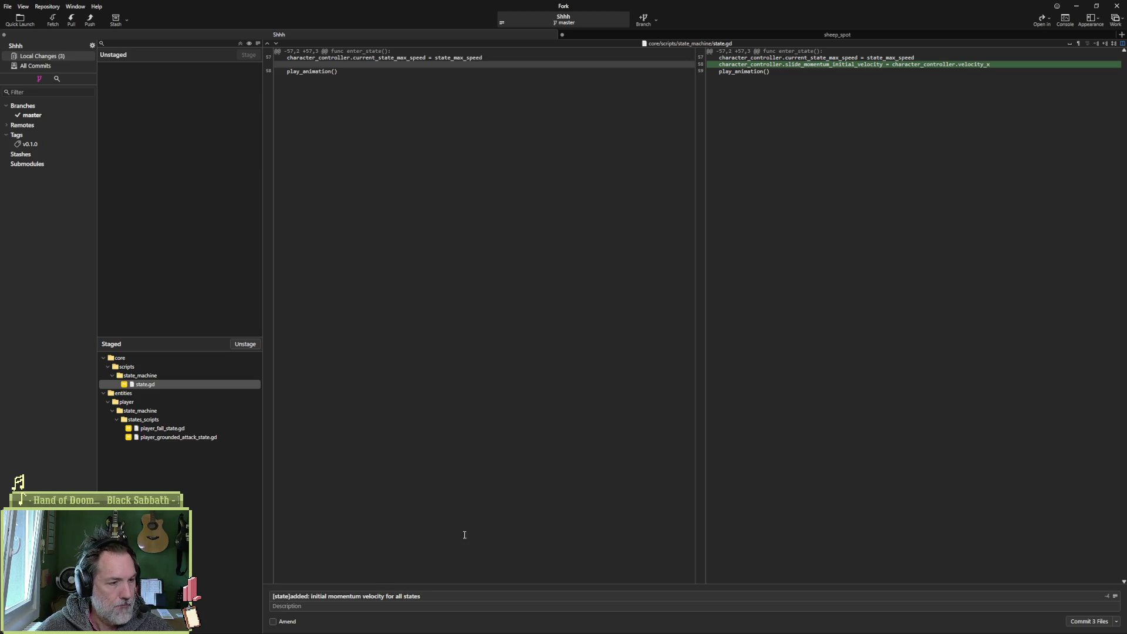
left_click(1085, 623)
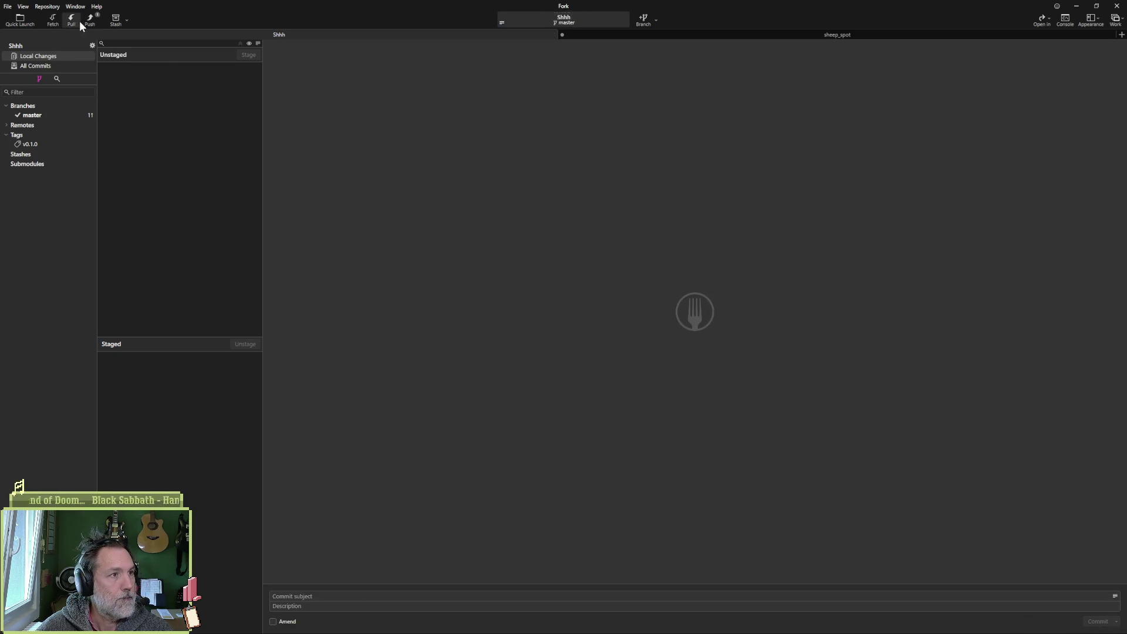
left_click(90, 19)
left_click(626, 348)
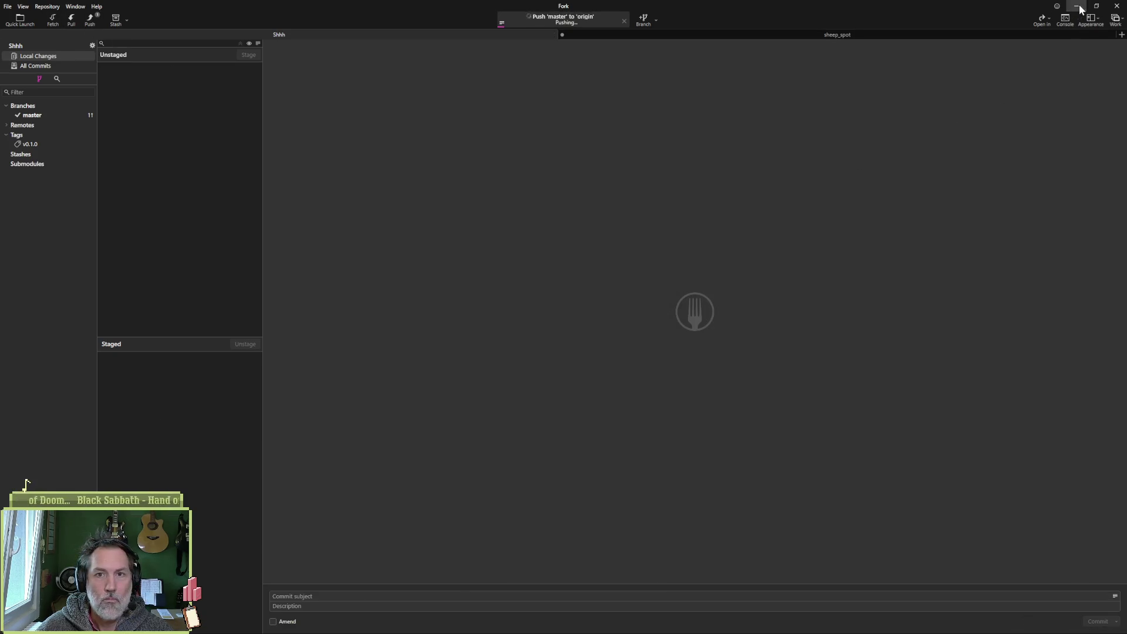
key("alt+Tab")
mouse_move(653, 630)
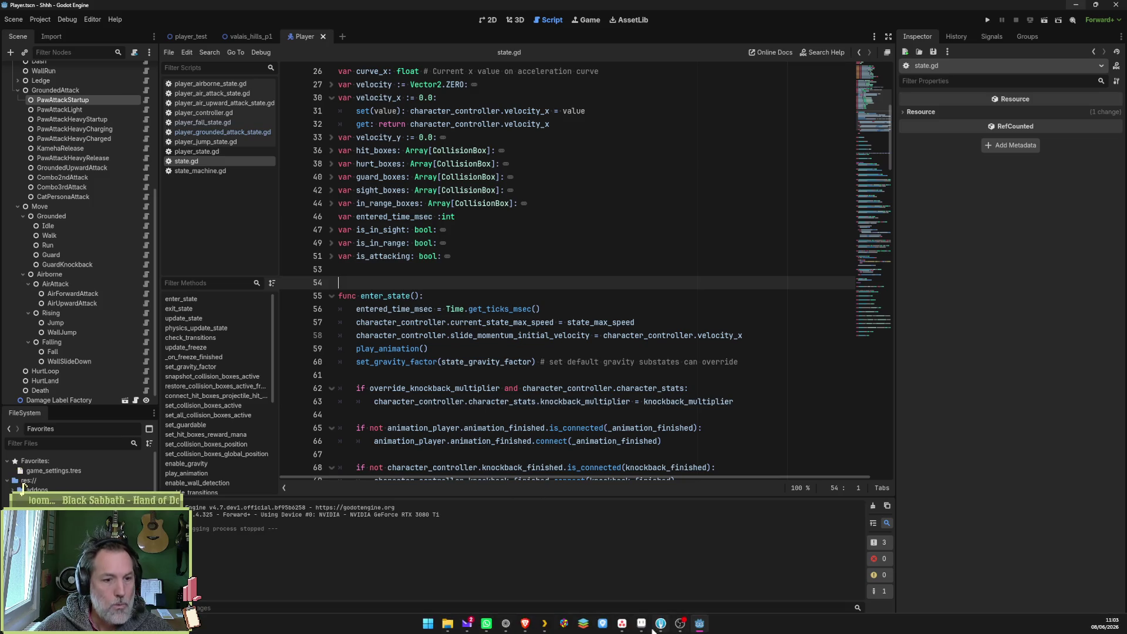
- Drag the 'check: wall slides' card to the top of Asana's In progress column, then return to Godot
left_click(624, 631)
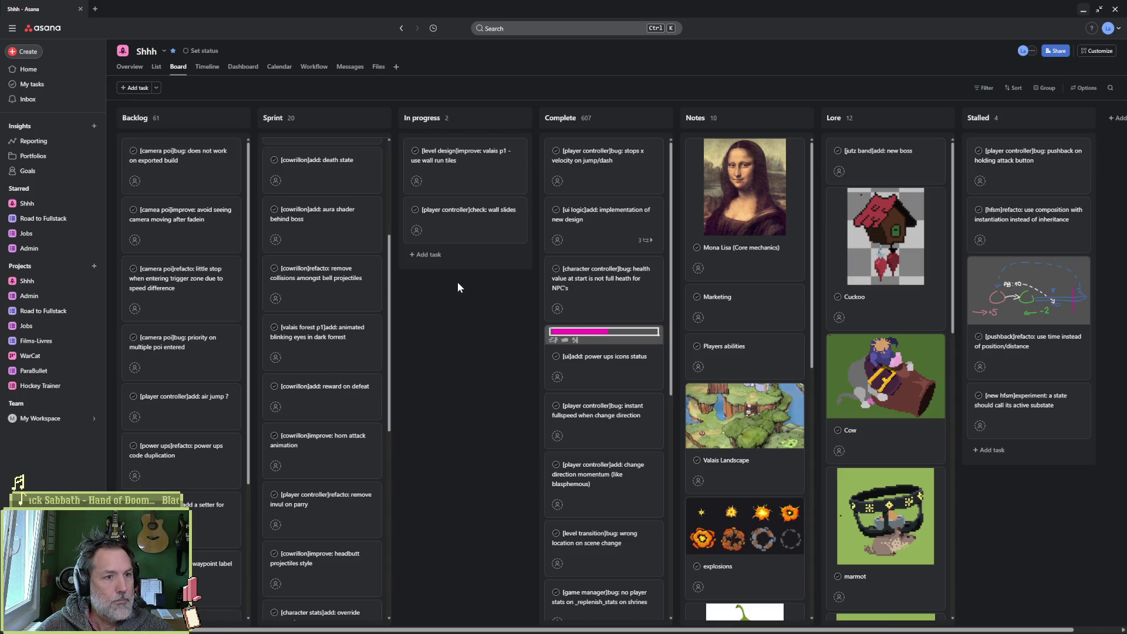
left_click_drag(472, 214, 470, 159)
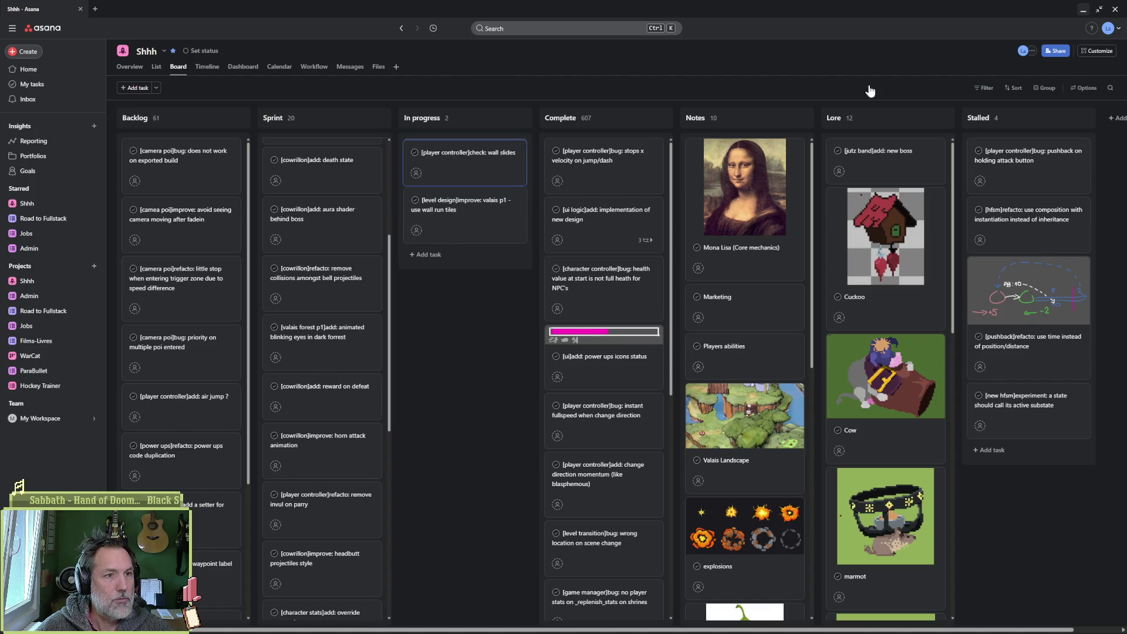
left_click(1083, 10)
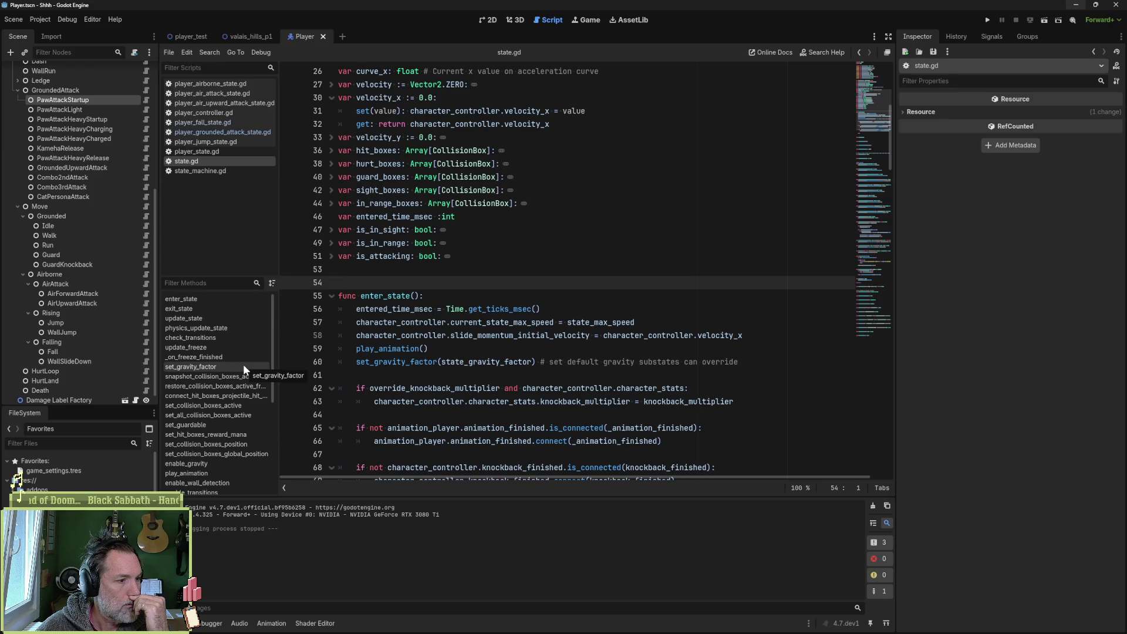
- Show the player_test level in the 2D view, pan to the starting platforms and run the game
left_click(487, 20)
left_click(188, 36)
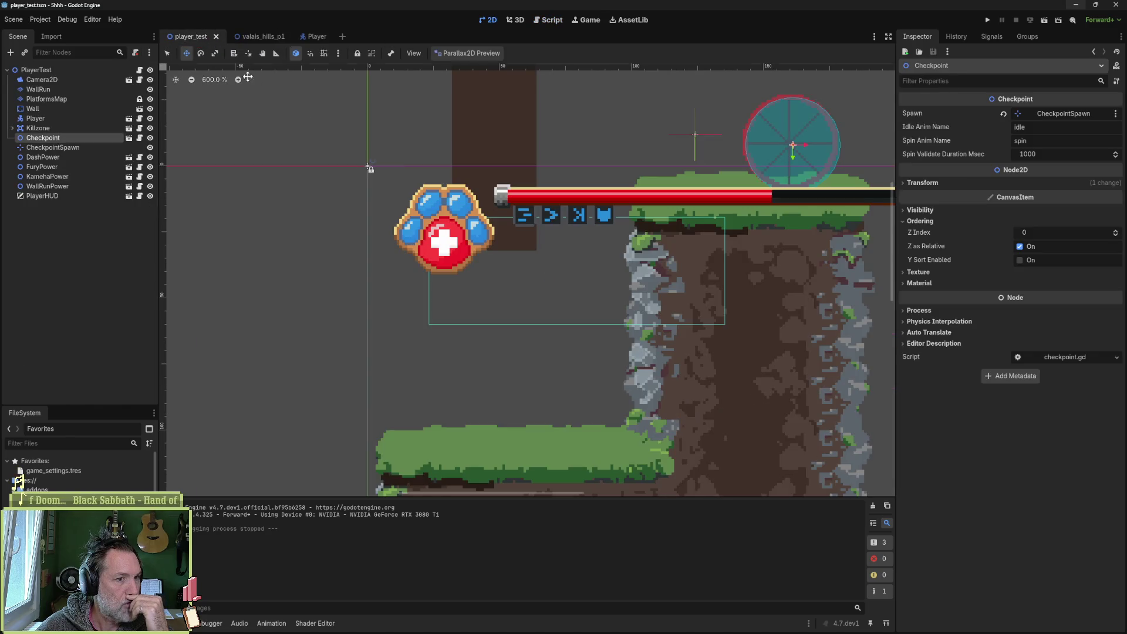
scroll(723, 366, "down", 4)
left_click_drag(723, 366, 443, 345)
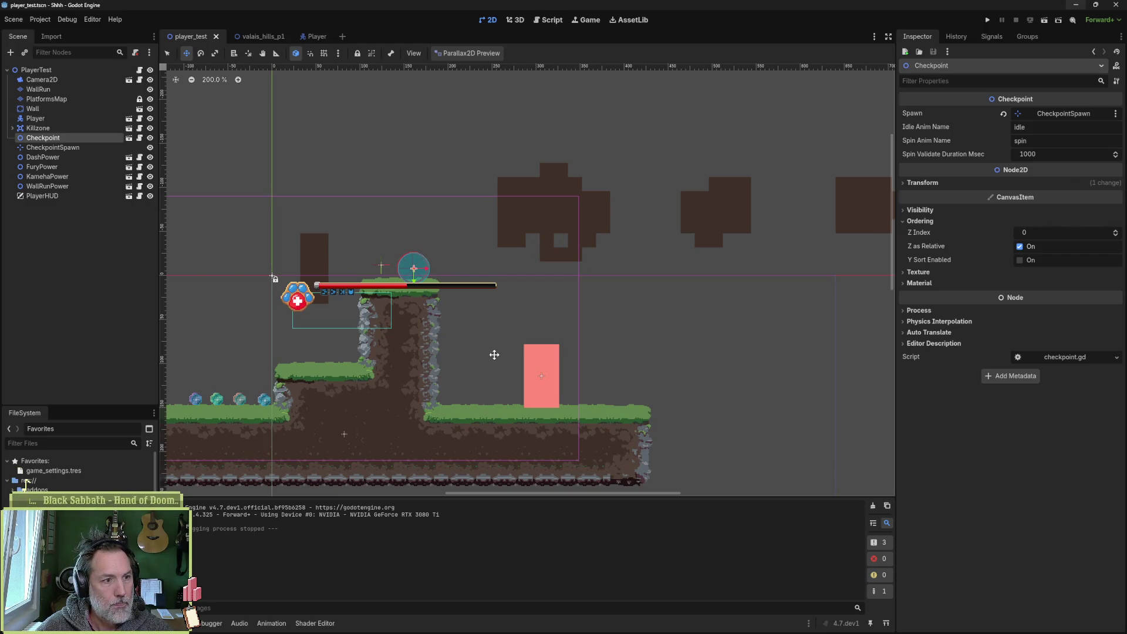
key("F5")
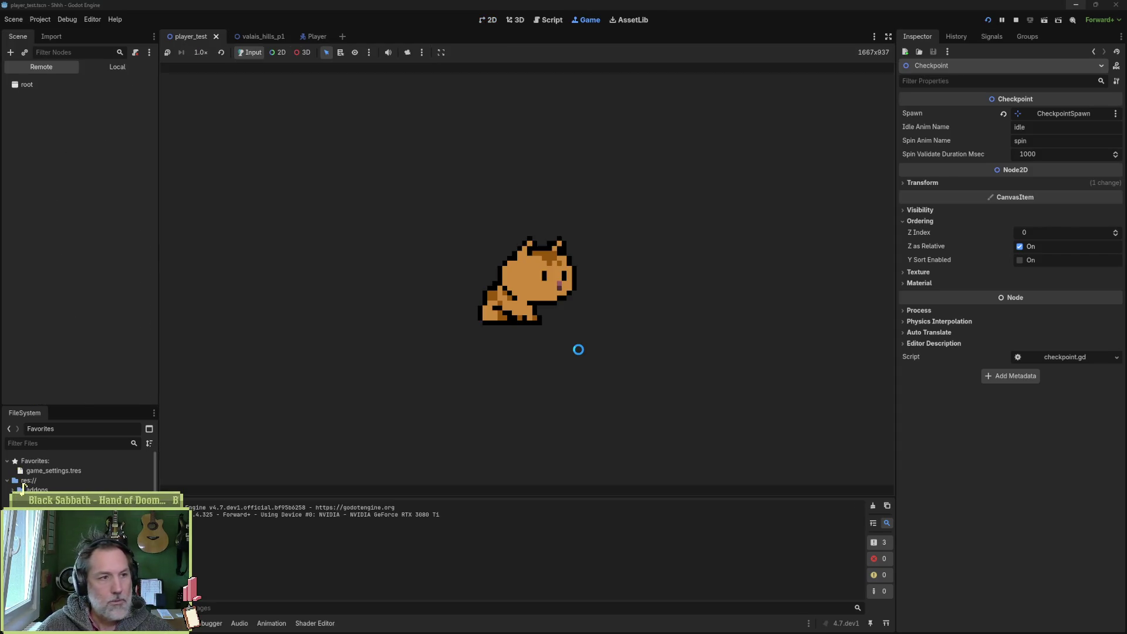
key("F5")
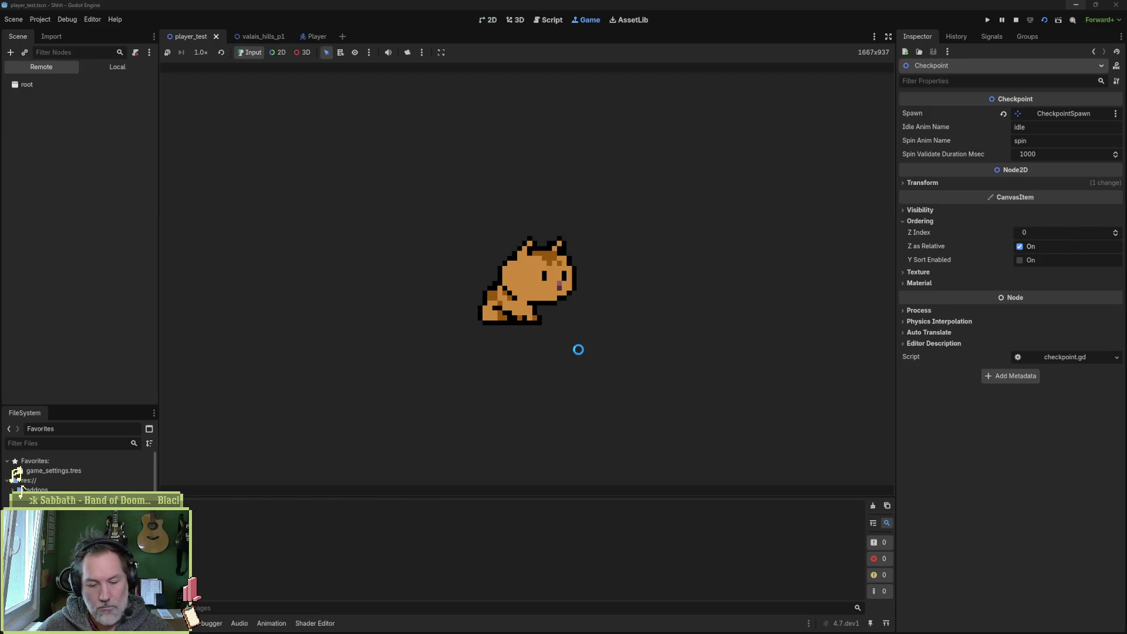
- Test the cat's jumps onto the middle ledge, a wall slide and a ledge climb, then stop the game
key("Right")
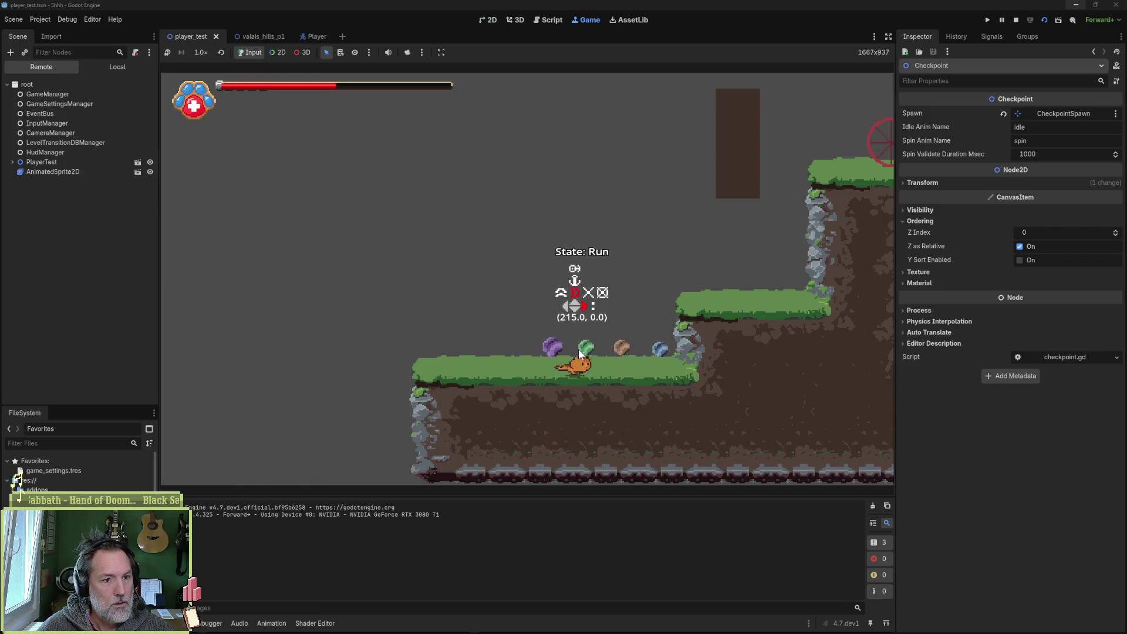
key("space")
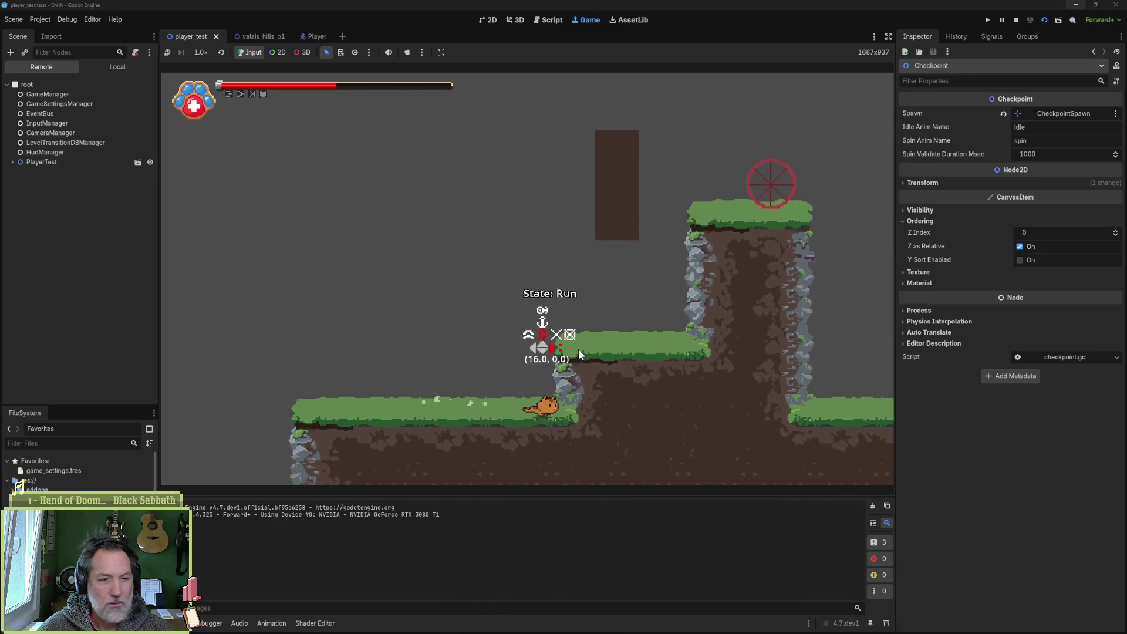
key("space")
key("Left")
key("Right")
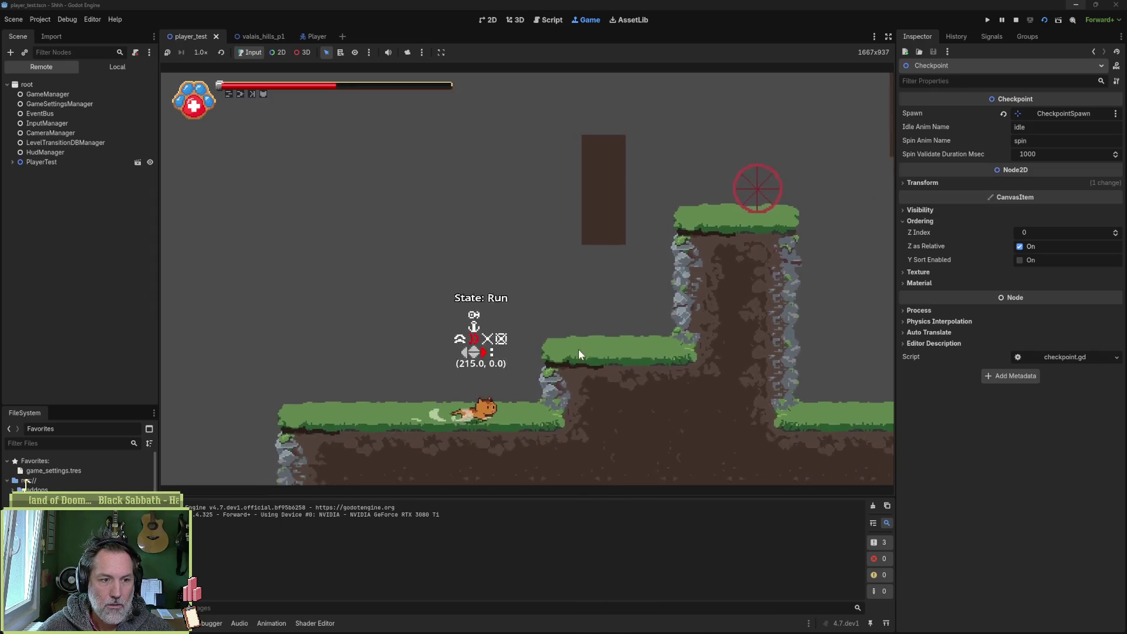
key("space")
key("space")
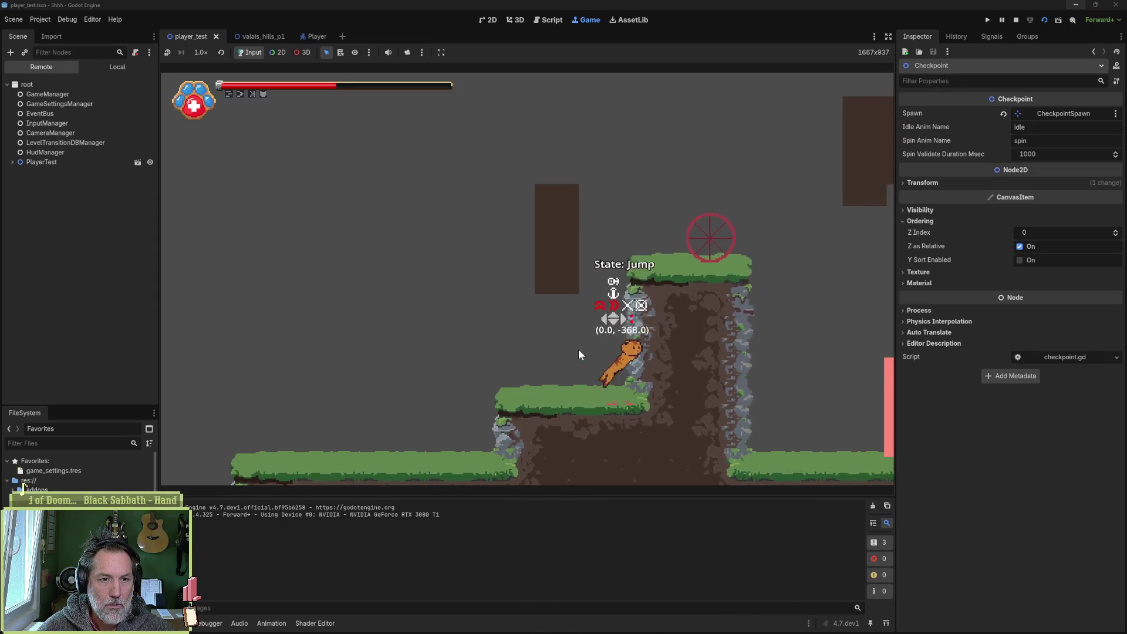
key("Left")
key("space")
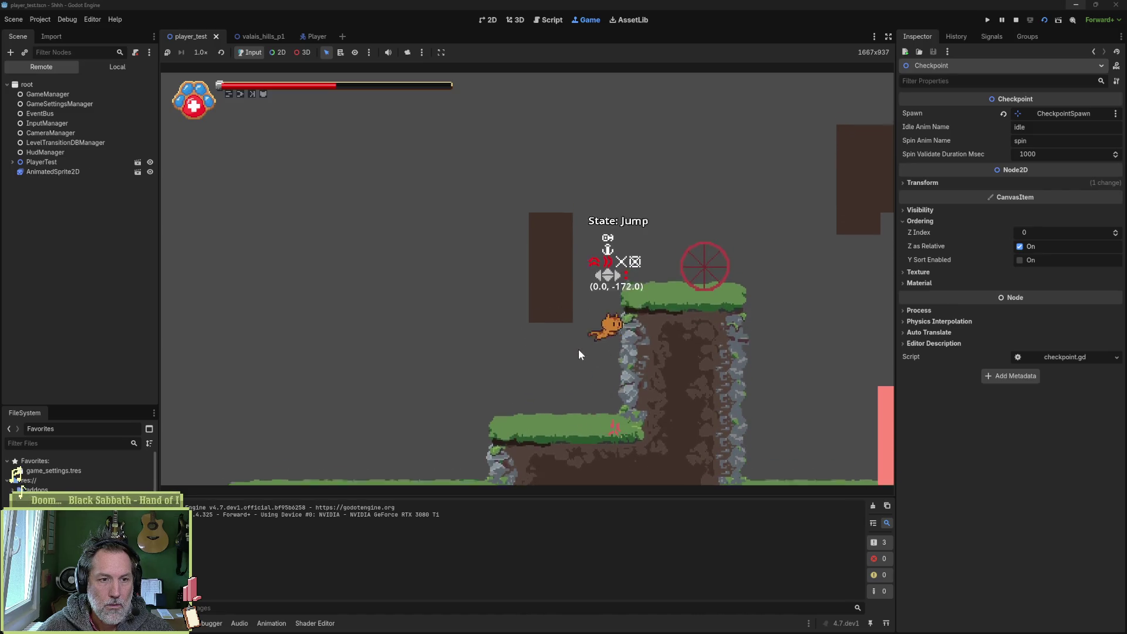
key("Right")
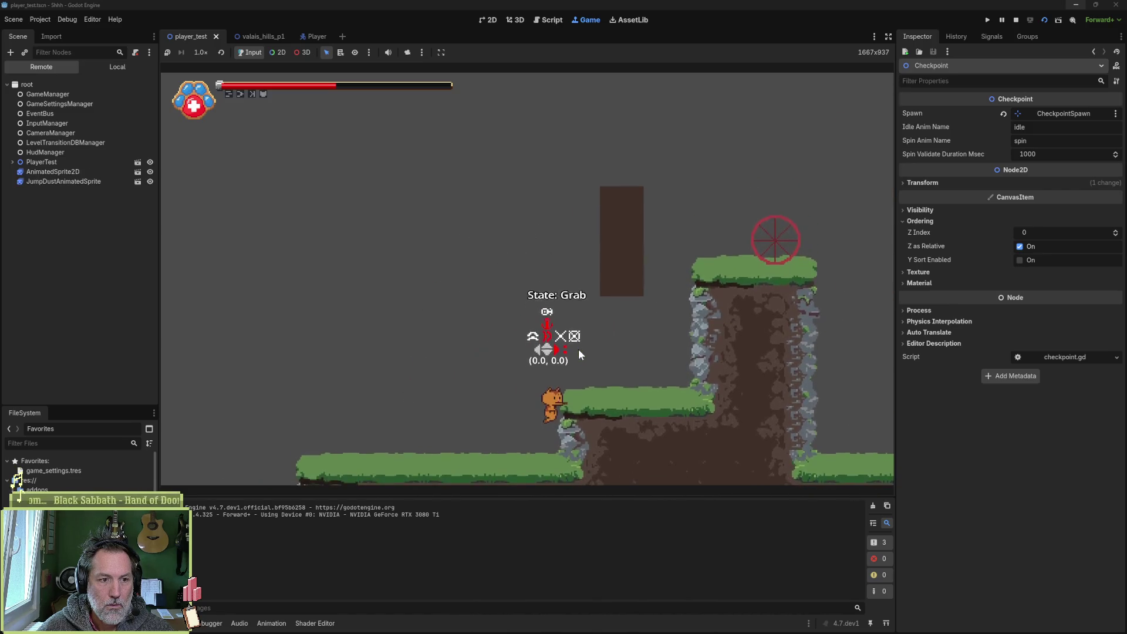
key("space")
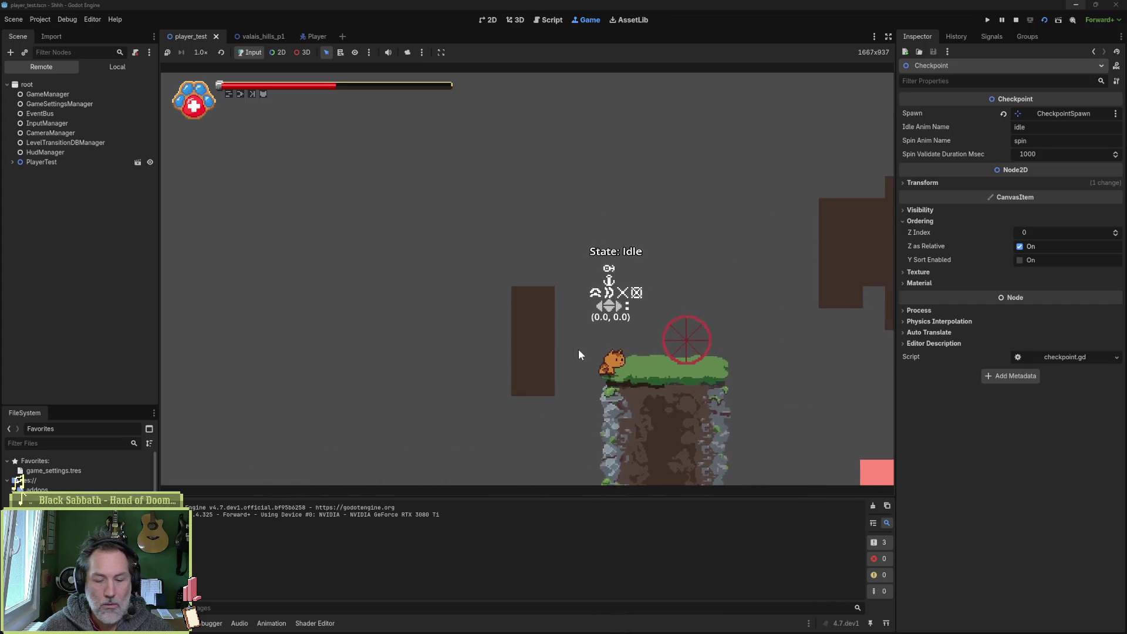
key("F8")
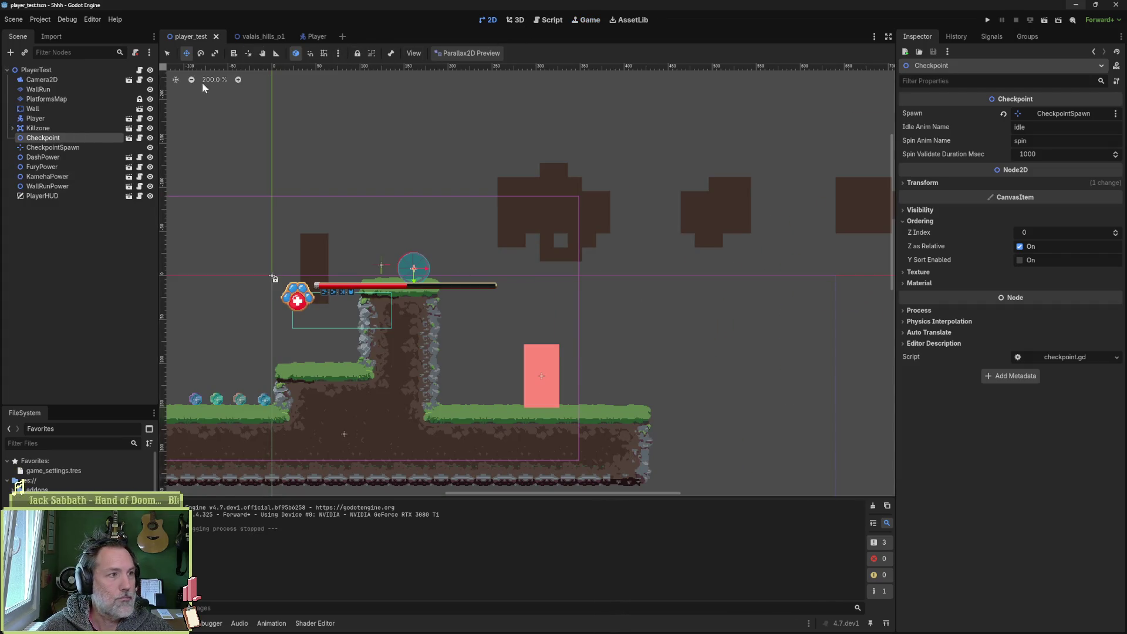
- Select the PlatformsMap tile layer and pan the viewport to the ground platforms
left_click(79, 99)
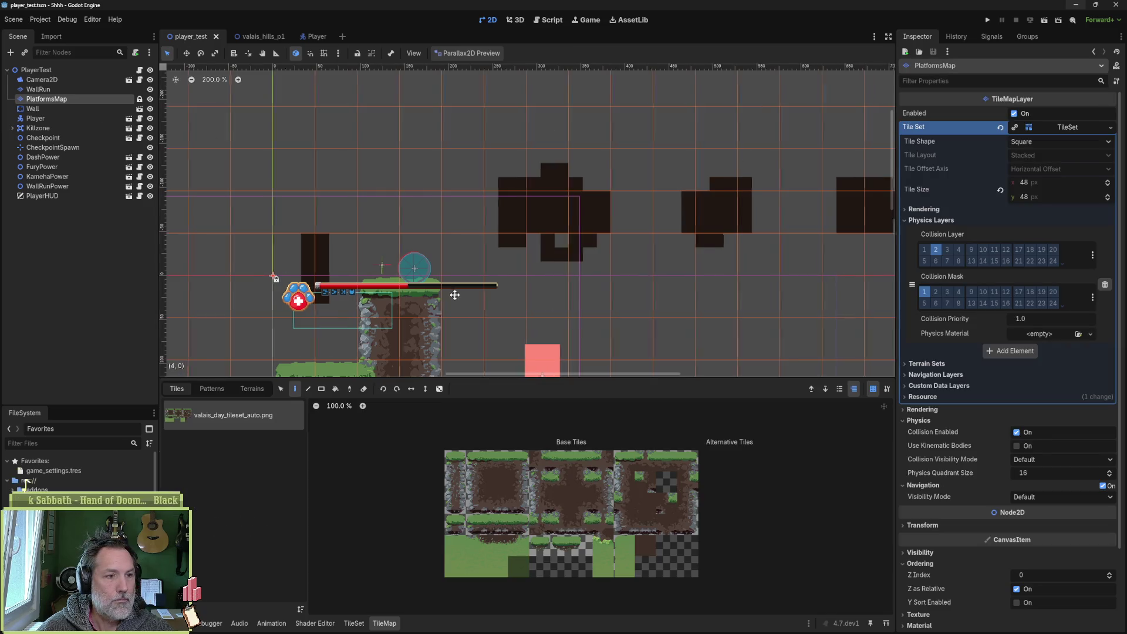
scroll(399, 275, "down", 5)
scroll(399, 275, "left", 3)
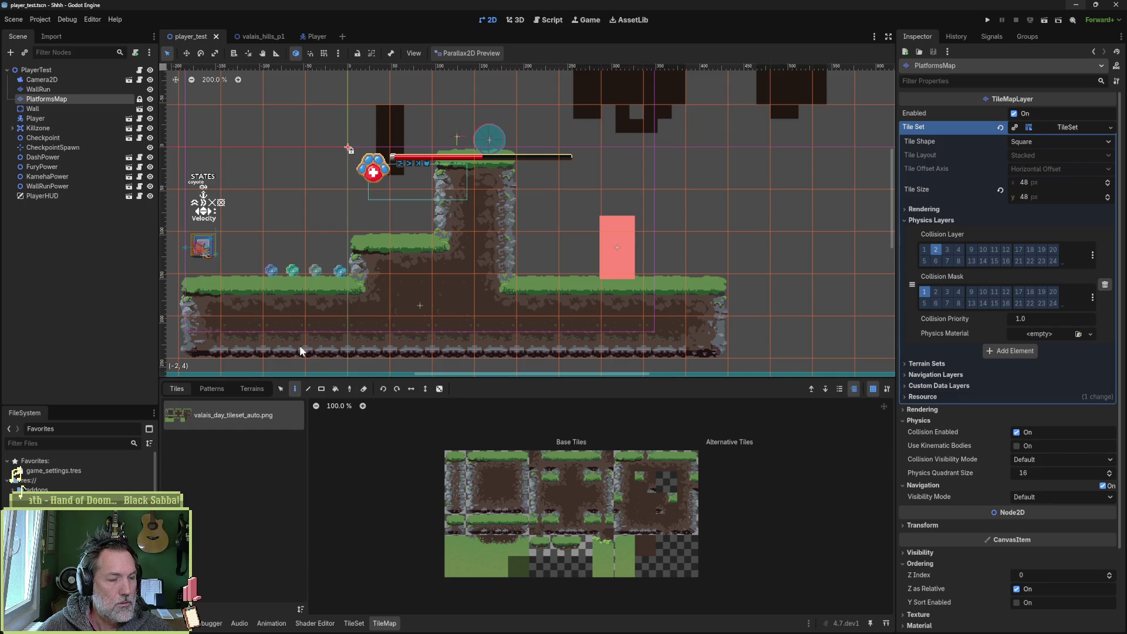
mouse_move(277, 308)
left_mouse_down()
mouse_move(330, 292)
mouse_move(439, 150)
mouse_move(327, 294)
left_mouse_up()
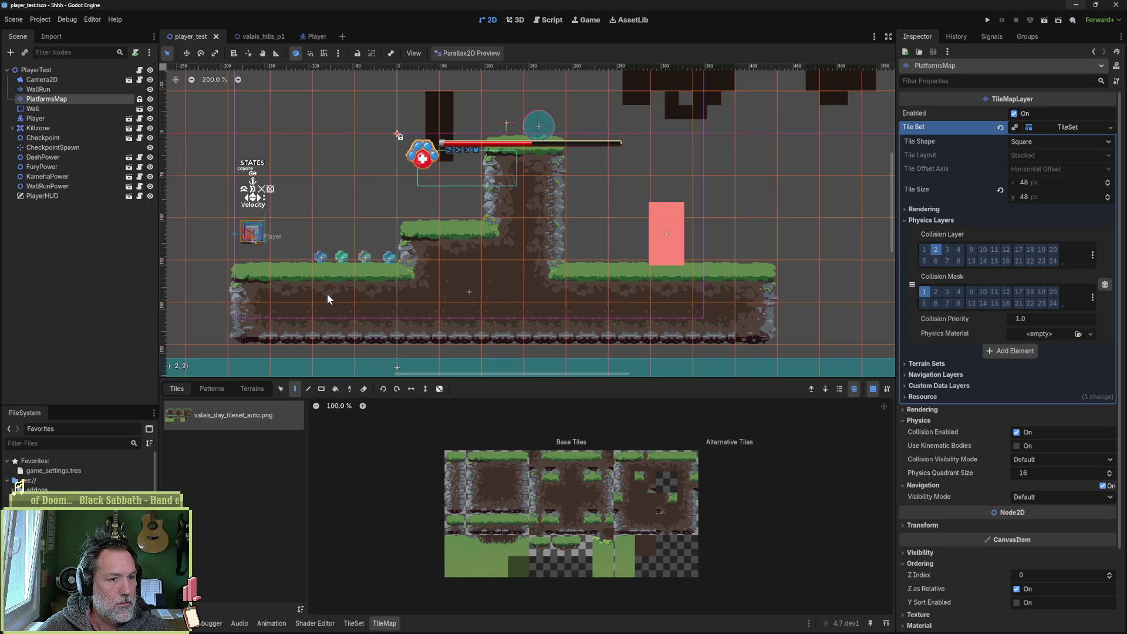
- With Terrain 0, fill the gap on PlatformsMap into one wide grass ground platform
left_click(251, 390)
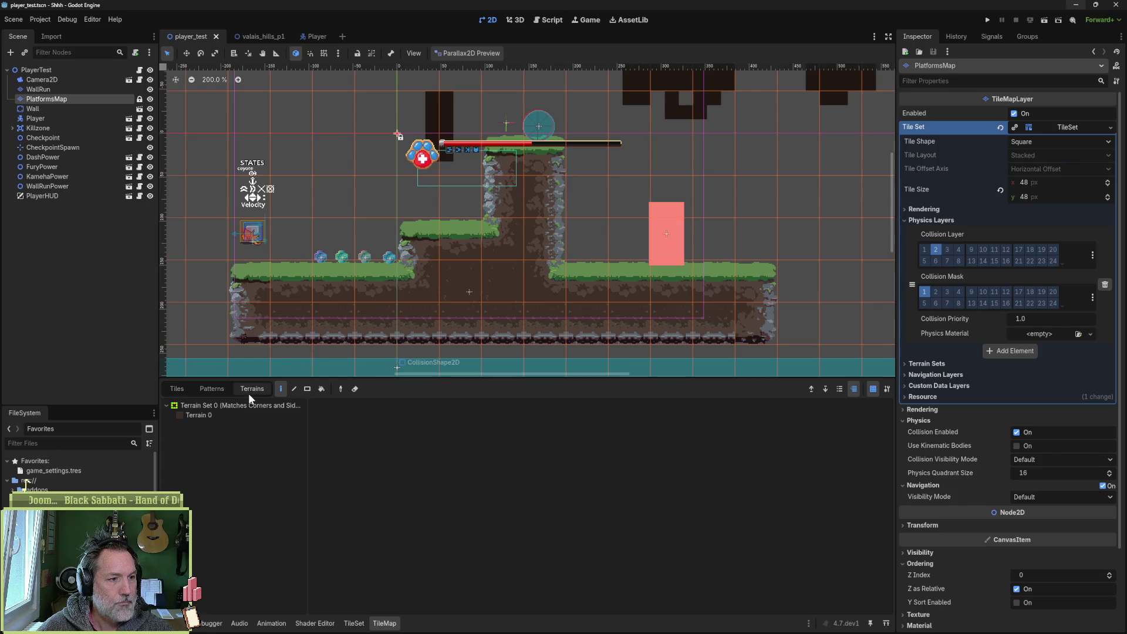
left_click(235, 414)
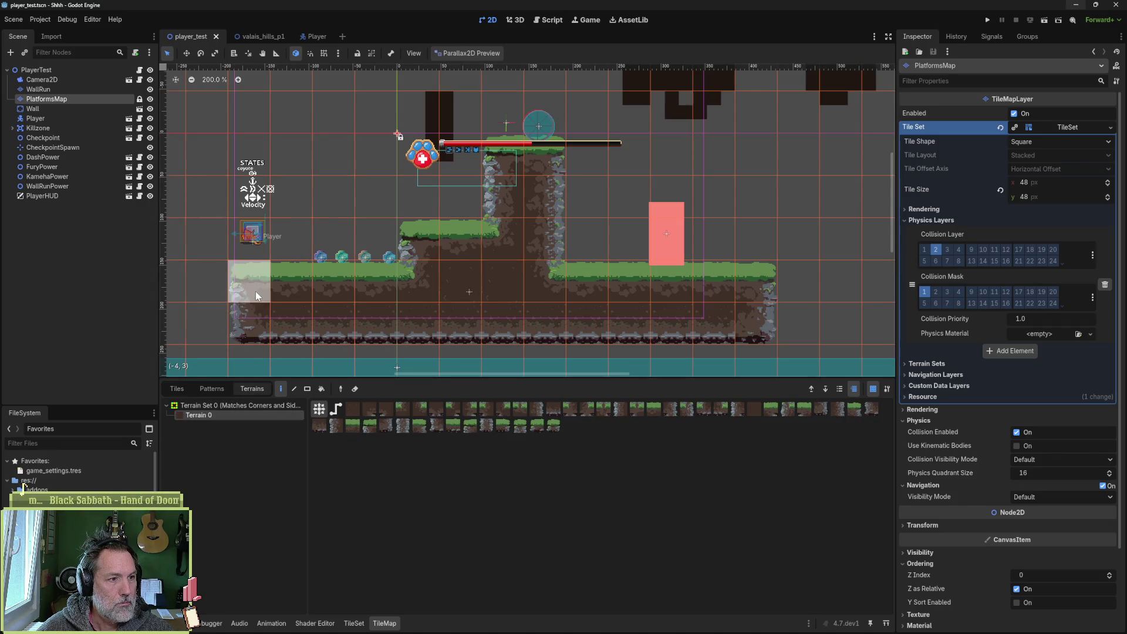
left_click(321, 231)
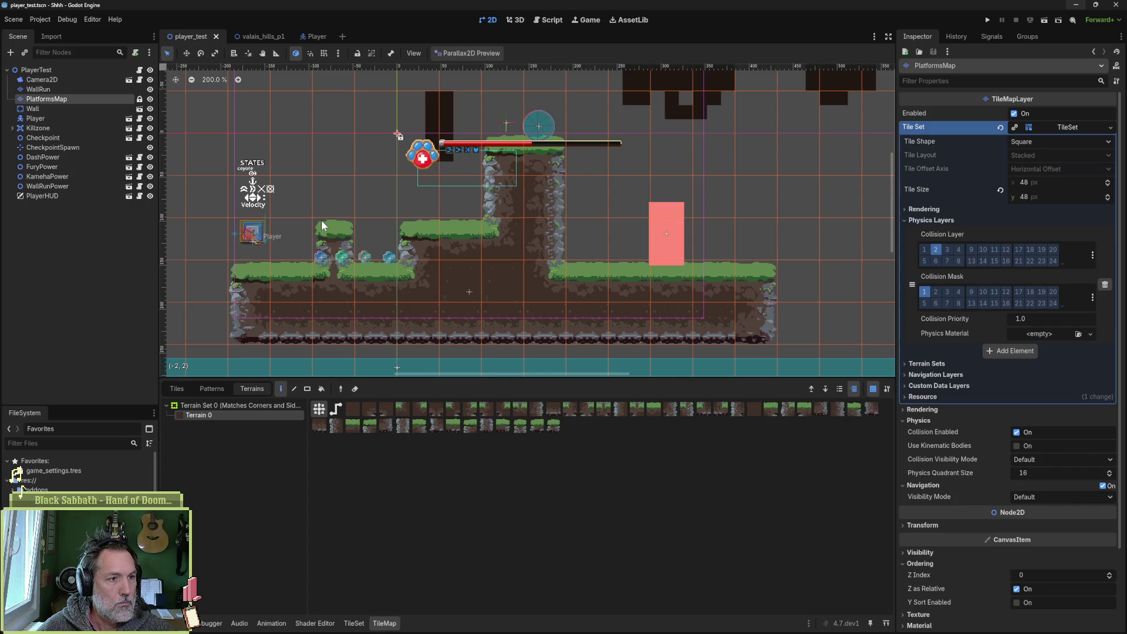
right_click(321, 226)
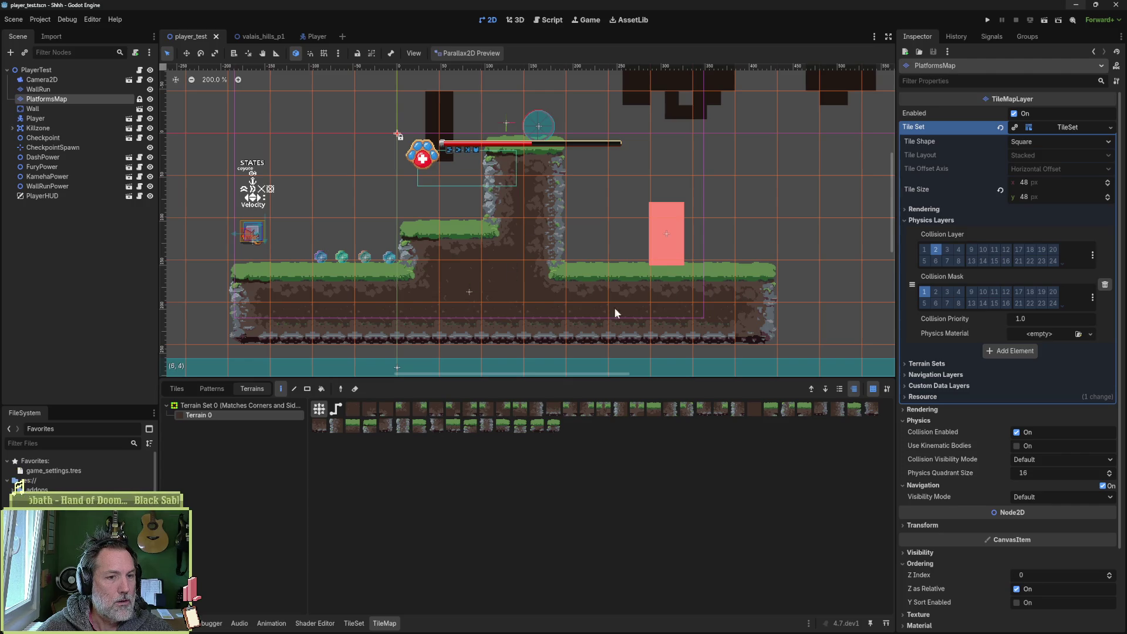
scroll(798, 280, "down", 5)
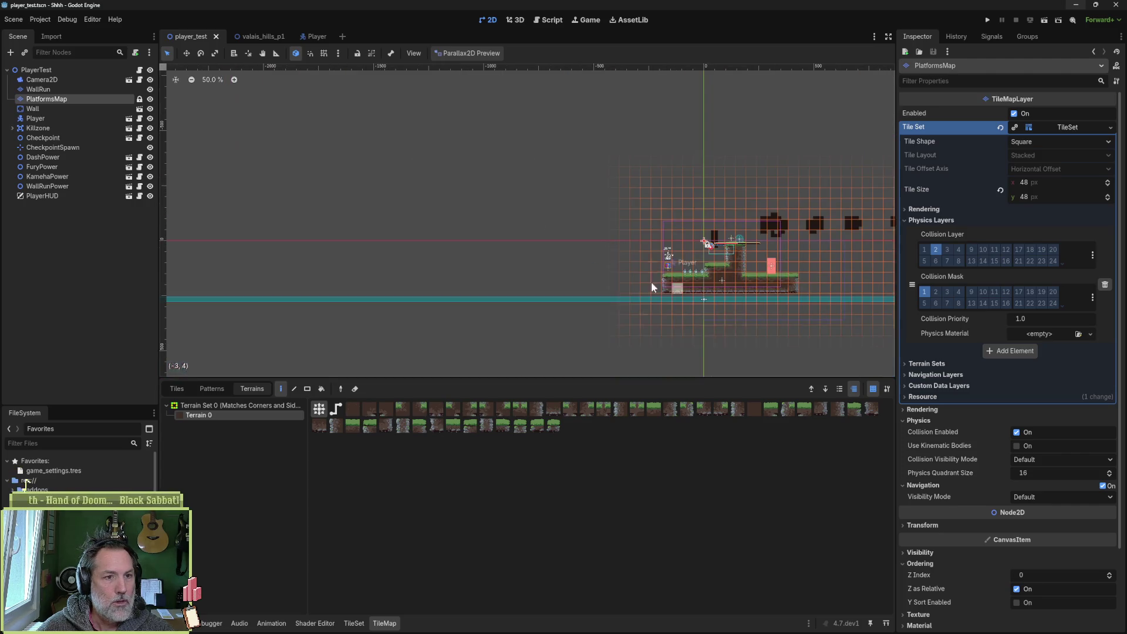
scroll(656, 283, "up", 5)
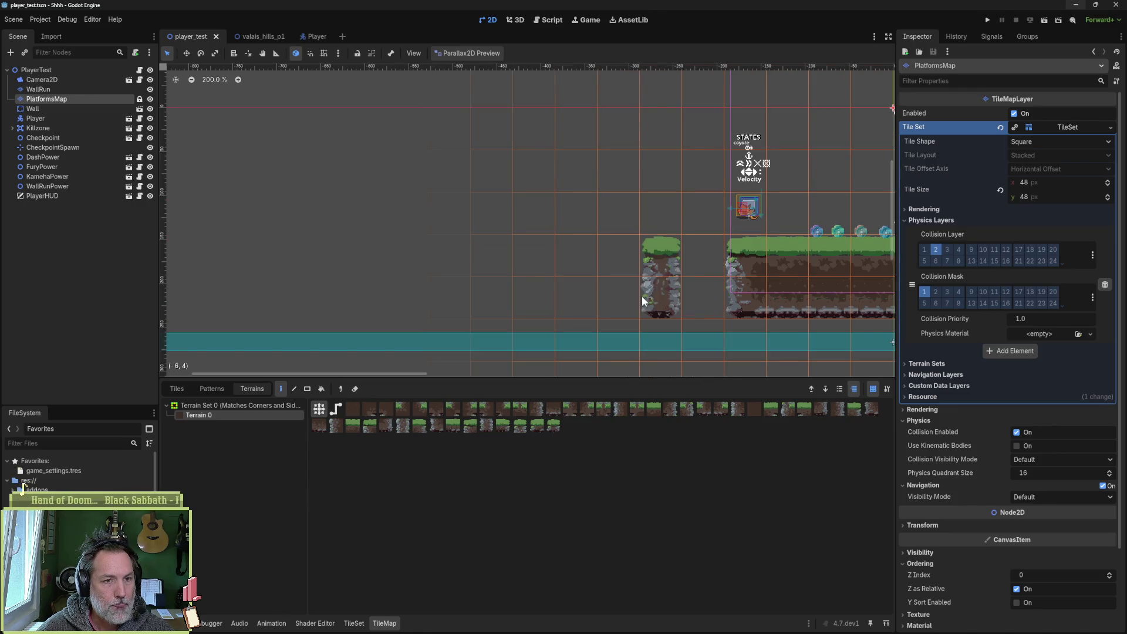
mouse_move(642, 296)
left_mouse_down()
mouse_move(573, 262)
mouse_move(226, 256)
left_mouse_up()
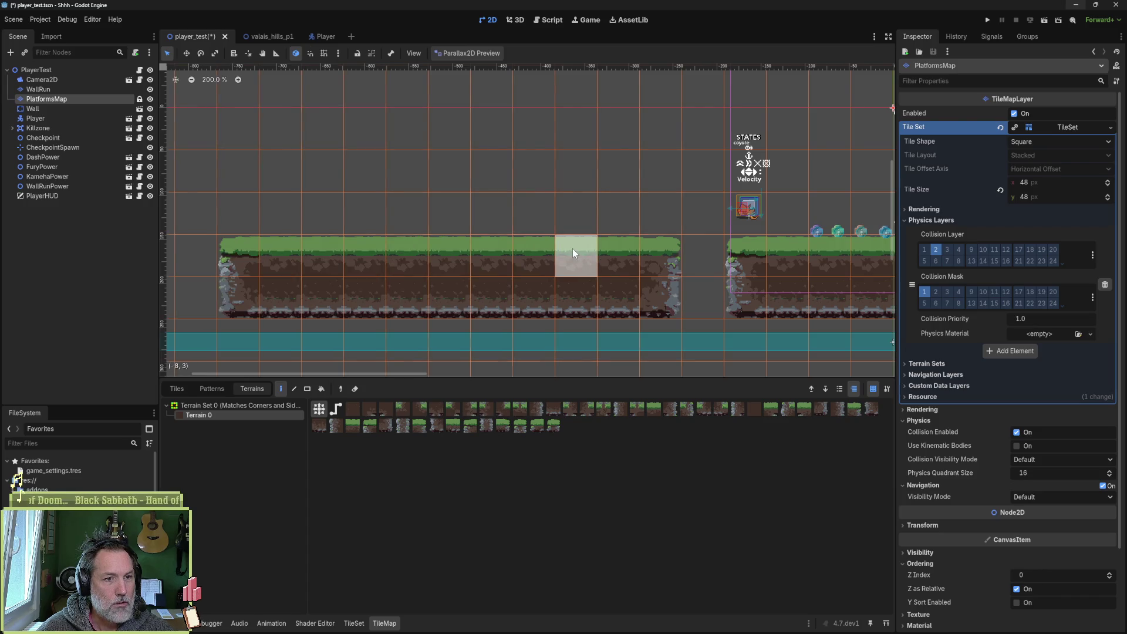
- Paint three grass-topped stone pillars of different heights on the platform, then save and run the scene
mouse_move(572, 249)
left_mouse_down()
mouse_move(571, 92)
mouse_move(550, 205)
left_mouse_up()
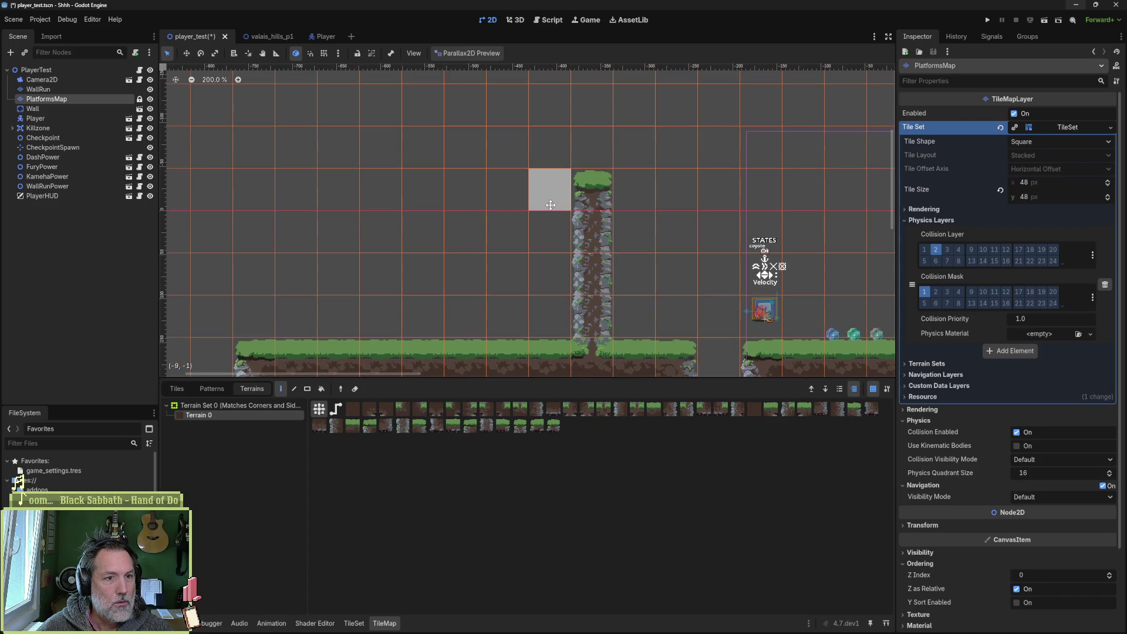
right_click(581, 206)
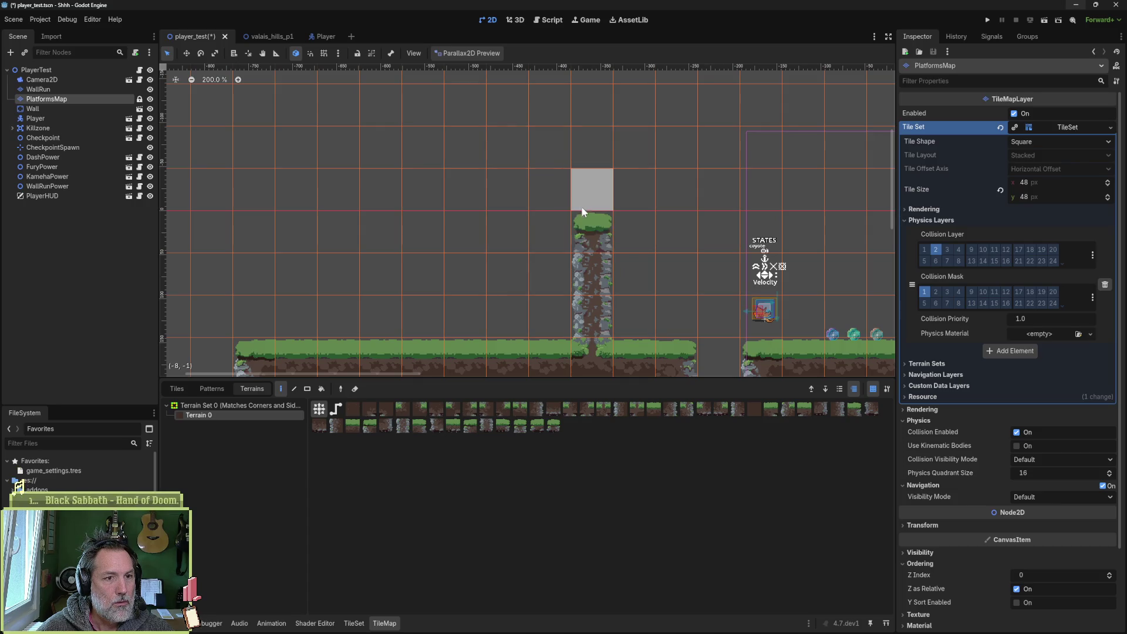
right_click(583, 225)
left_click_drag(507, 329, 506, 189)
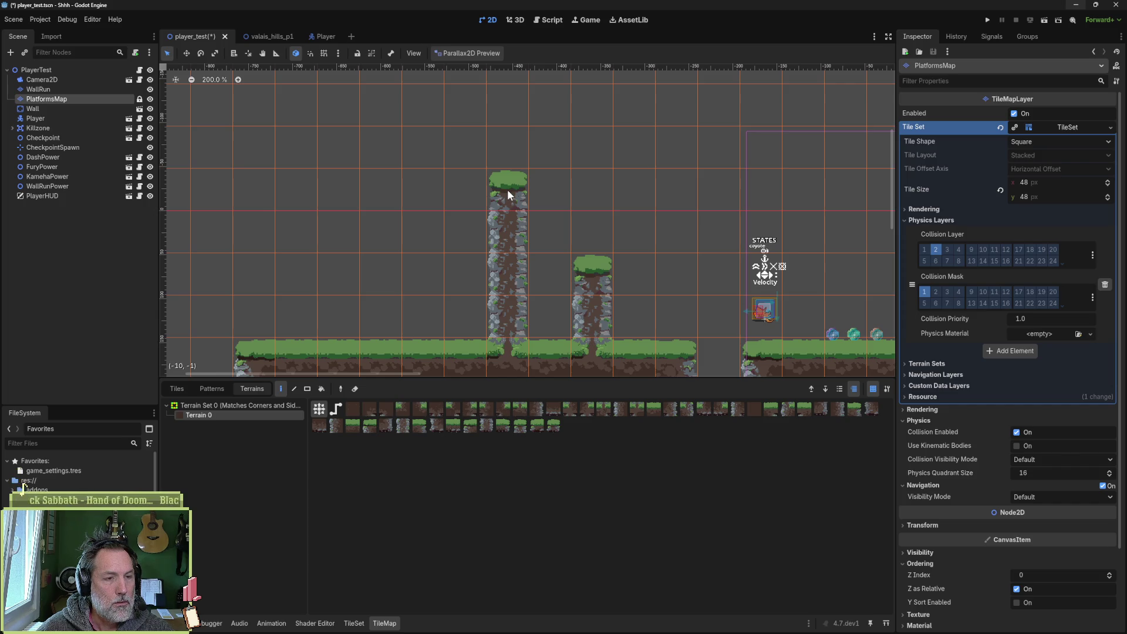
left_click(379, 331)
left_click_drag(379, 331, 400, 135)
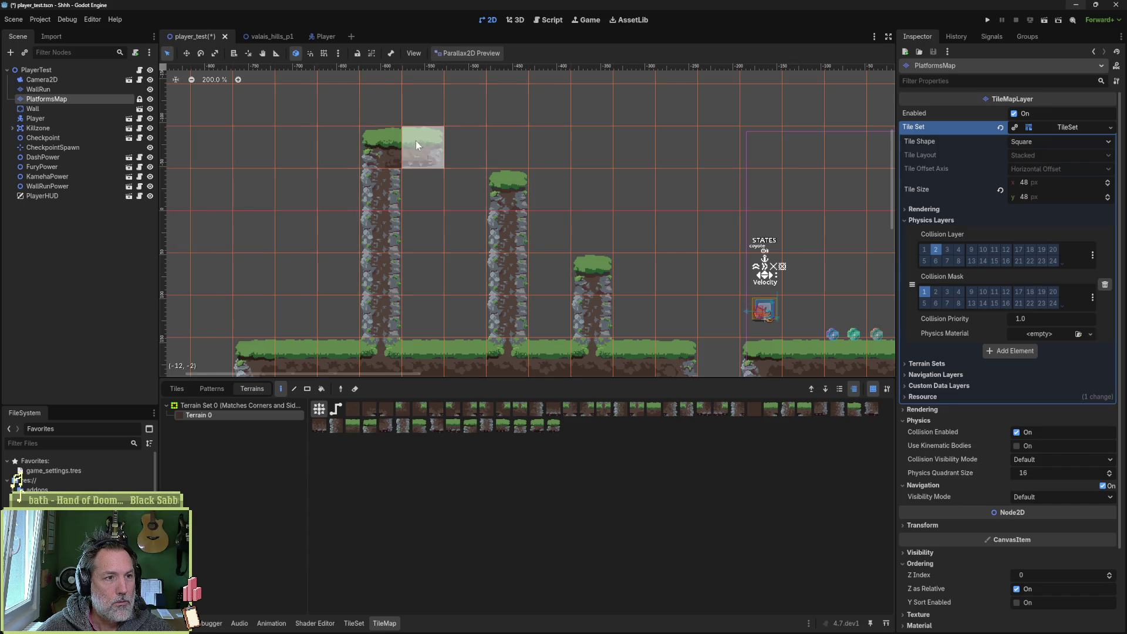
key("F6")
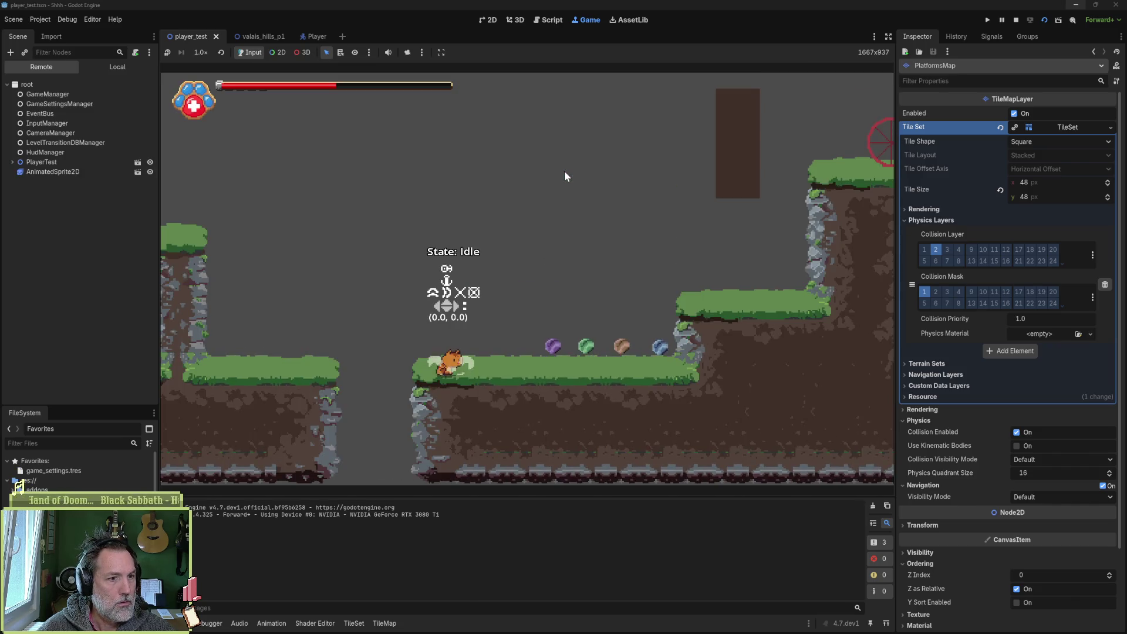
- Test jumping off the first pillar wall, then run right and jump toward the middle pillar
key("a")
key("space")
key("a")
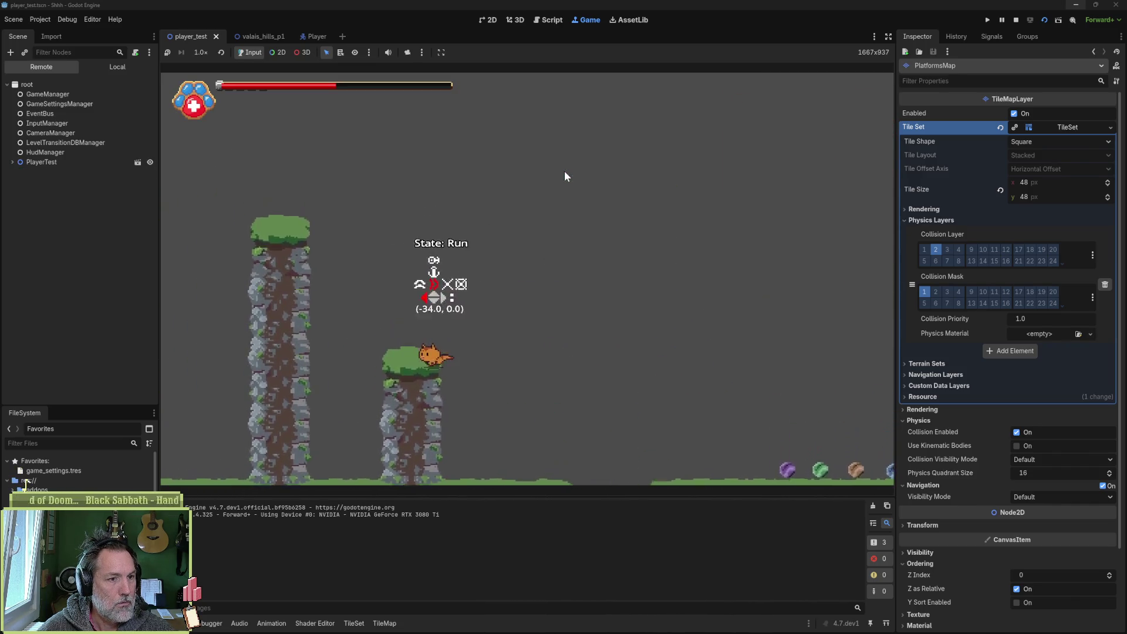
key("space")
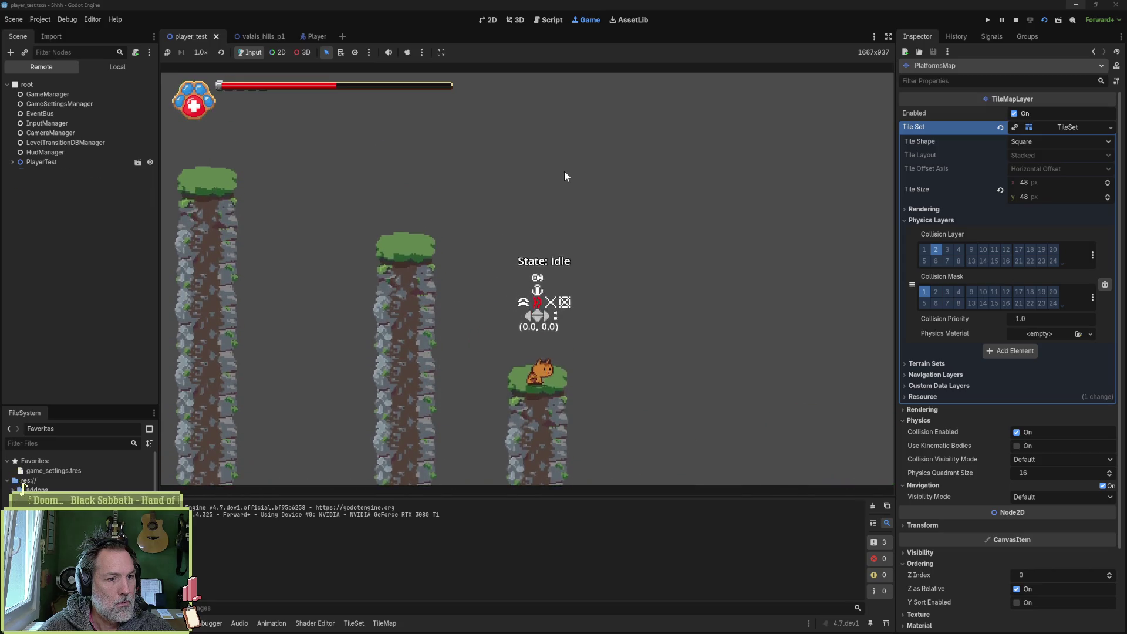
key("space")
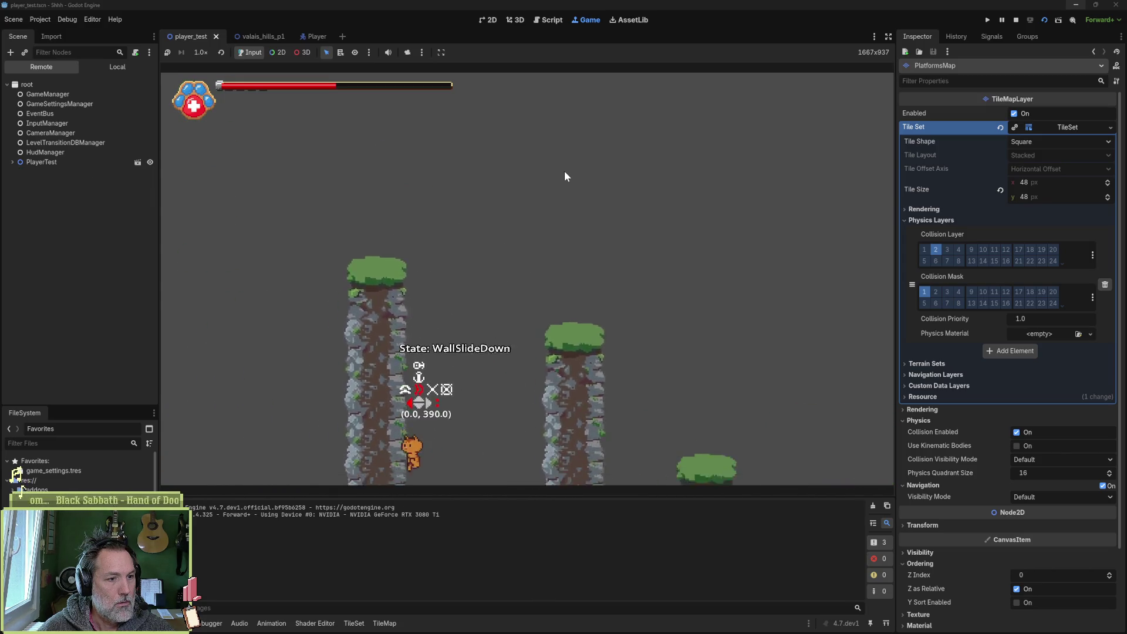
key("space")
key("d")
key("a")
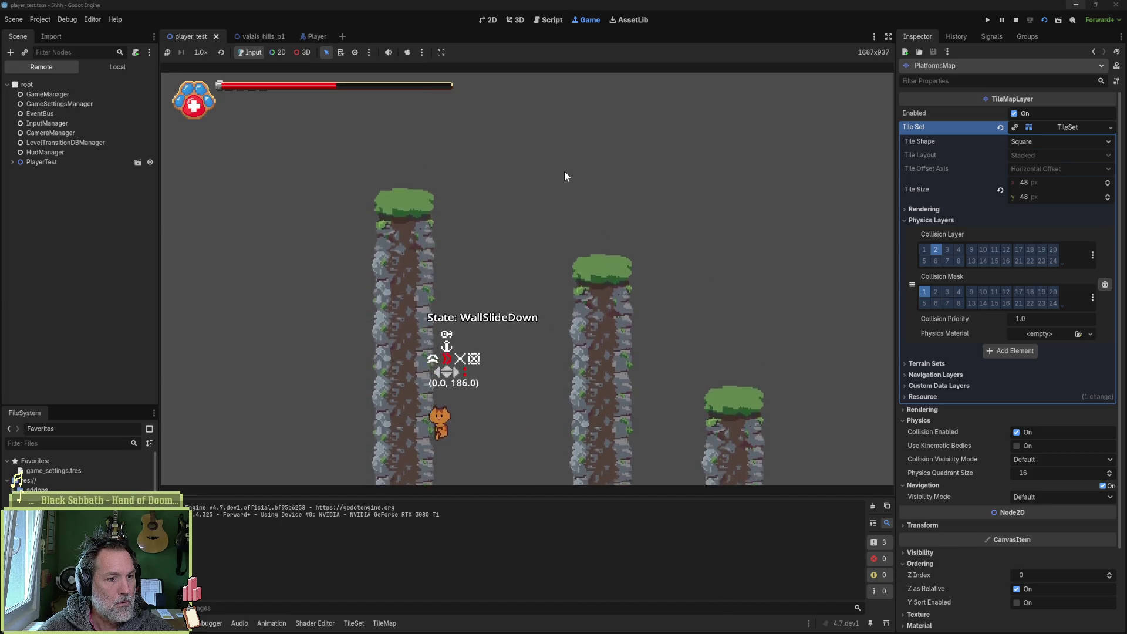
key("d")
key("space")
key("a")
key("space")
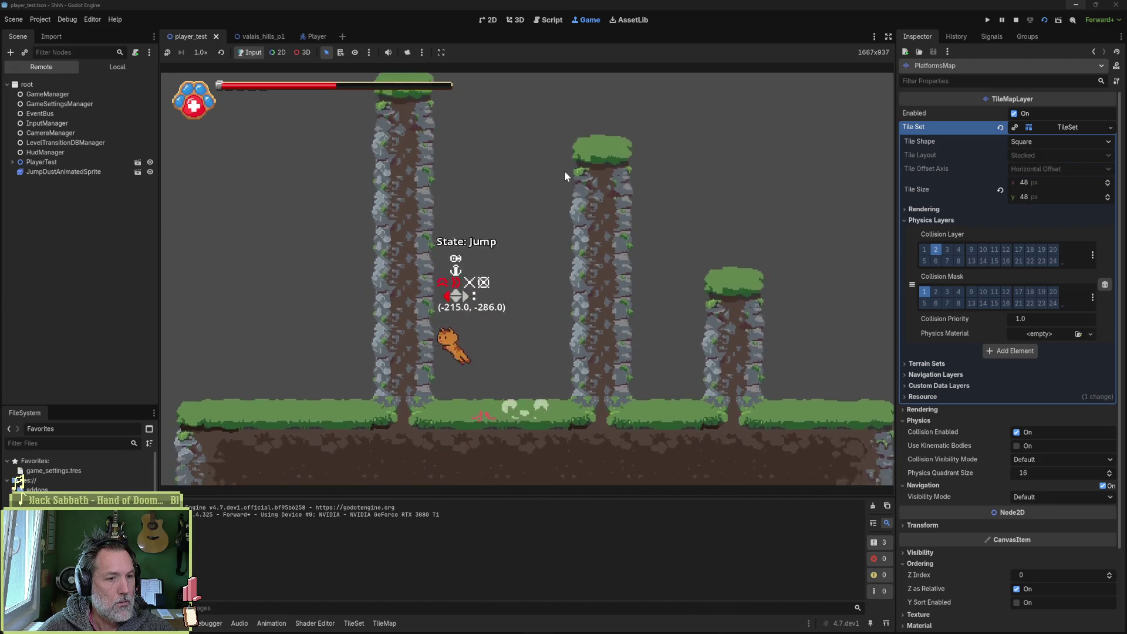
key("d")
key("space")
key("a")
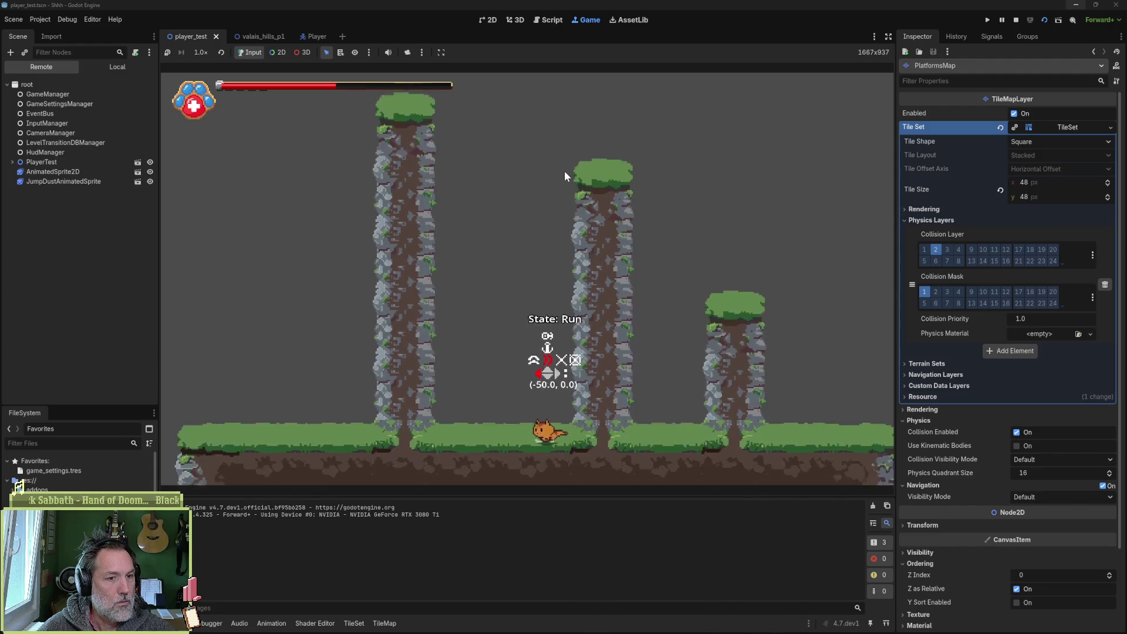
key("space")
- Wall-slide down the left pillar, wall-jump up onto the next pillar's top, then run off to the ground
key("space")
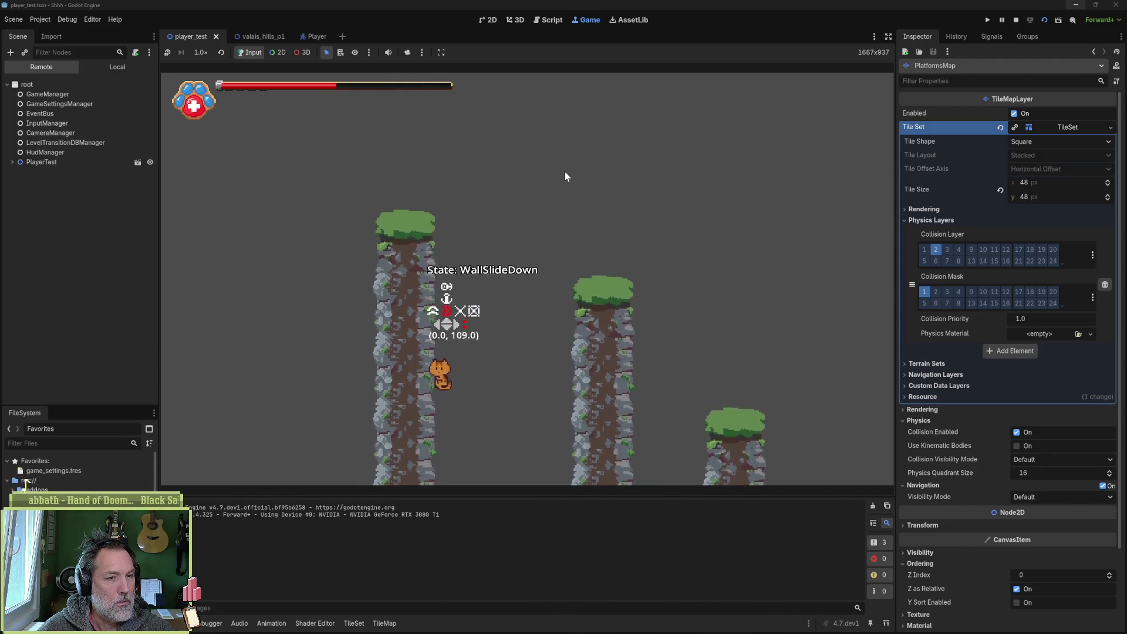
key("space")
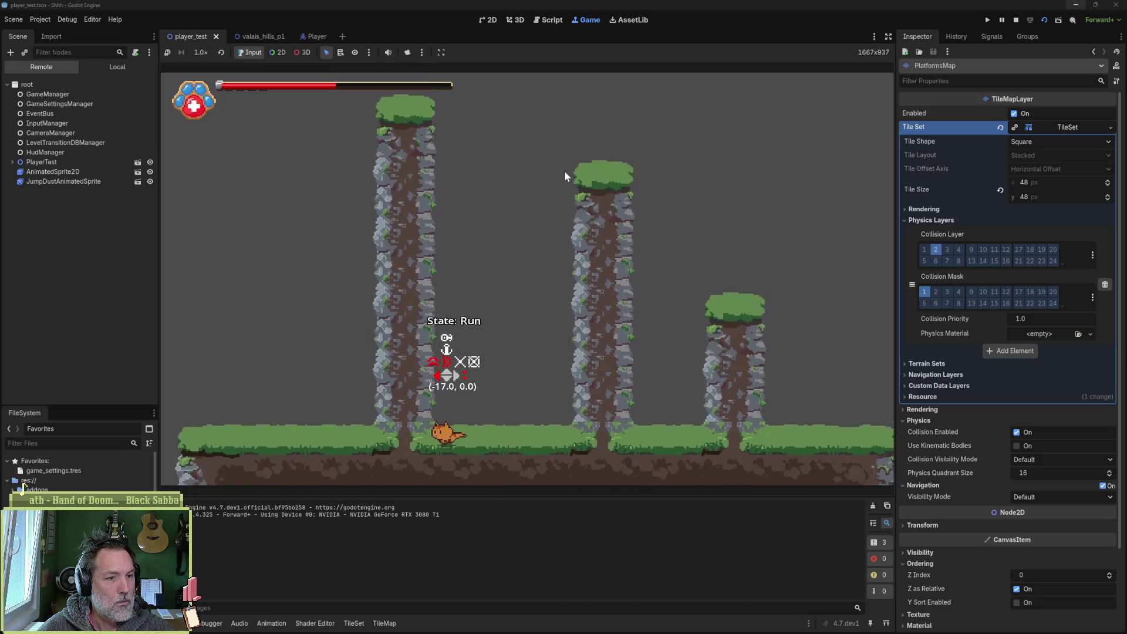
key("space")
key("a")
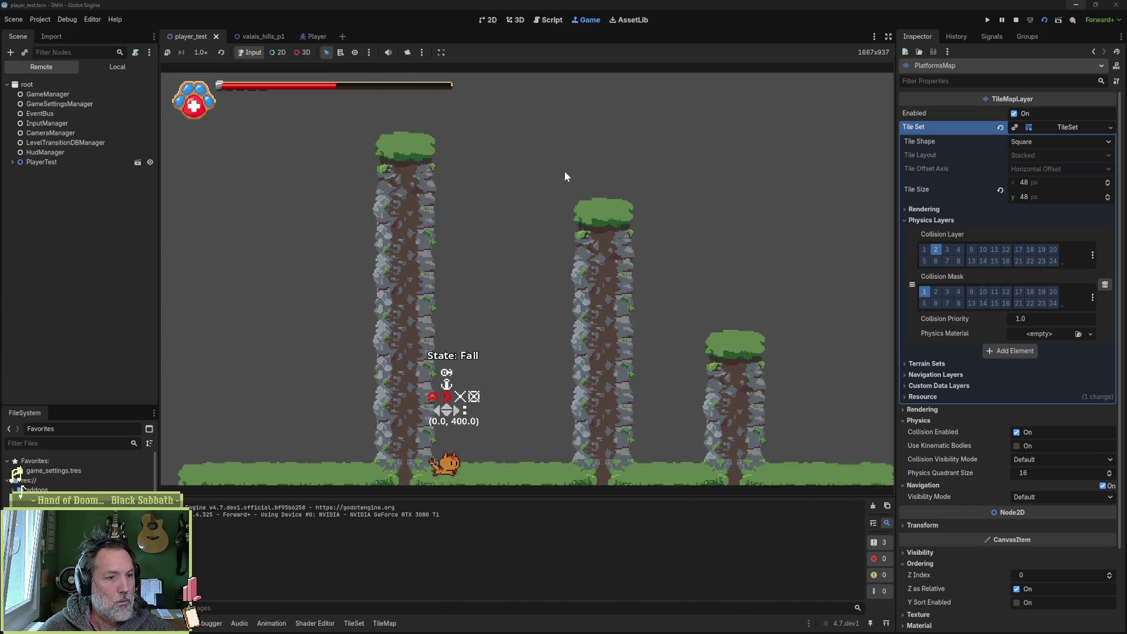
key("d")
key("space")
key("a")
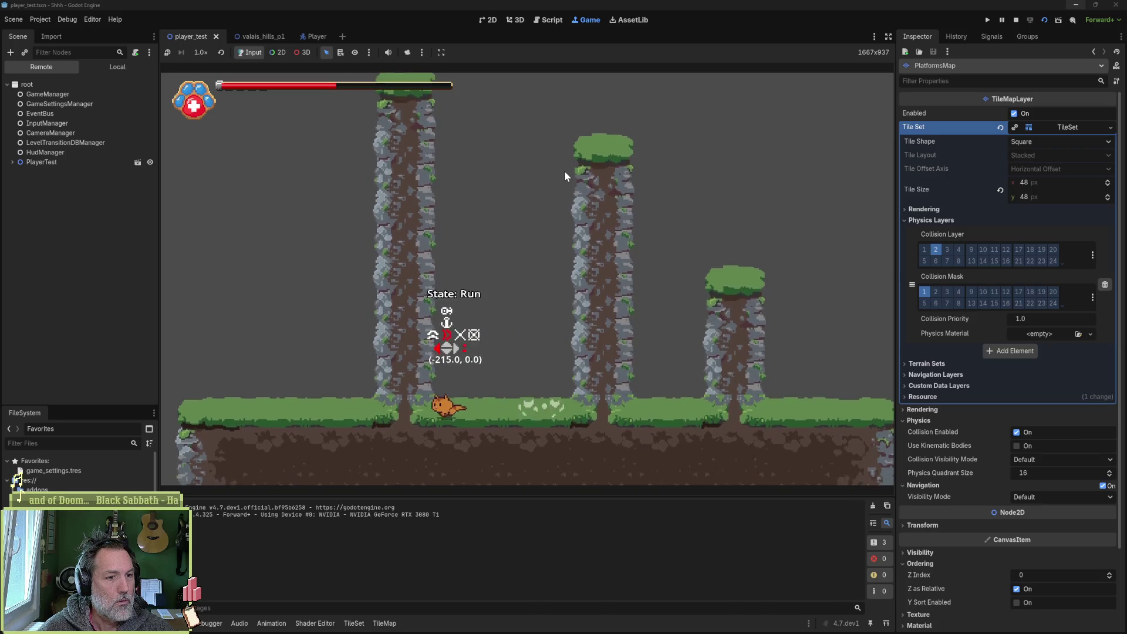
key("space")
key("space")
key("space")
key("d")
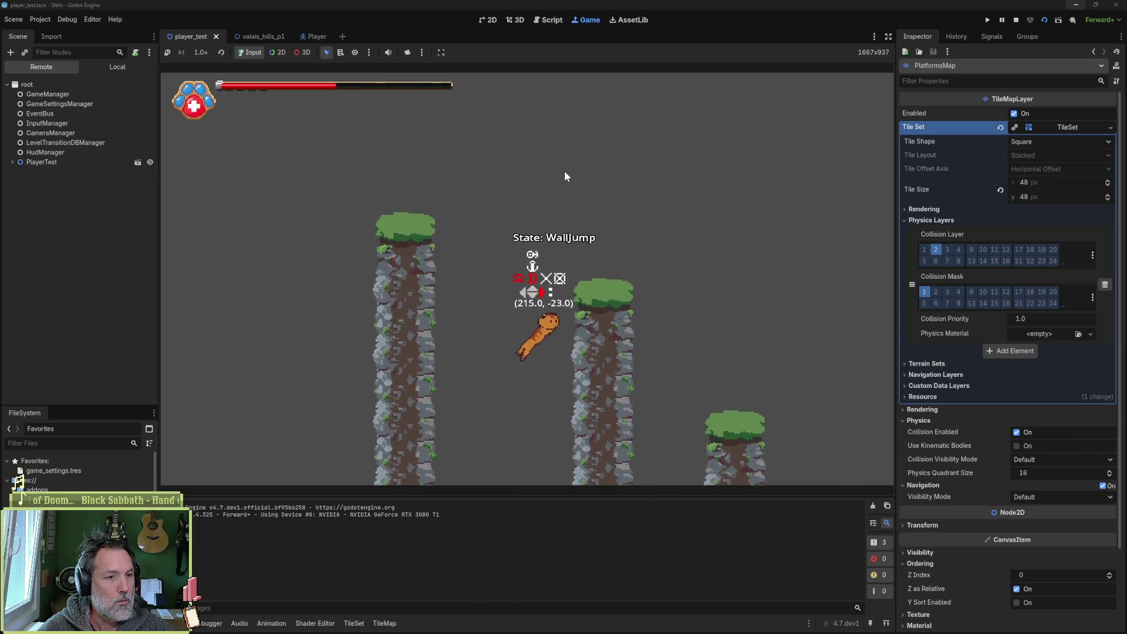
key("a")
key("space")
key("space")
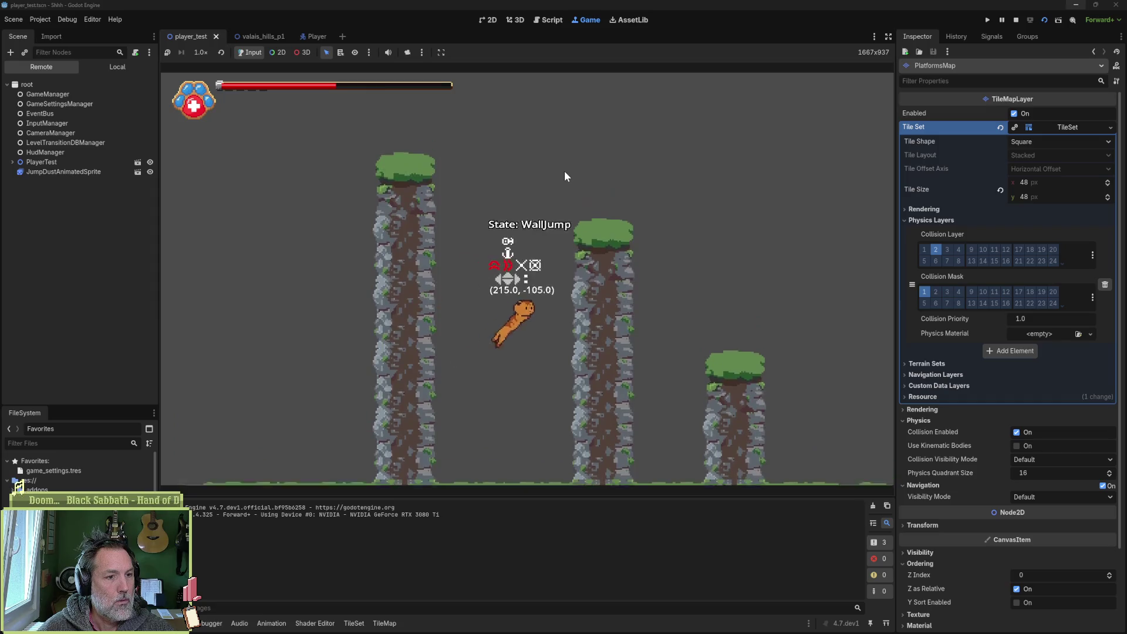
key("d")
key("space")
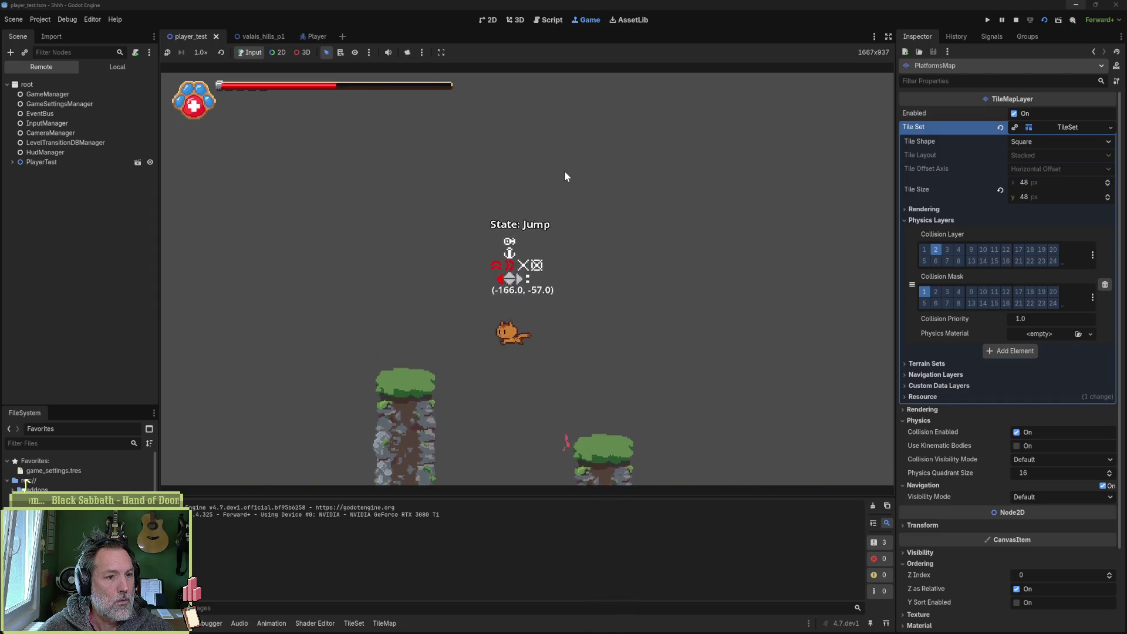
key("d")
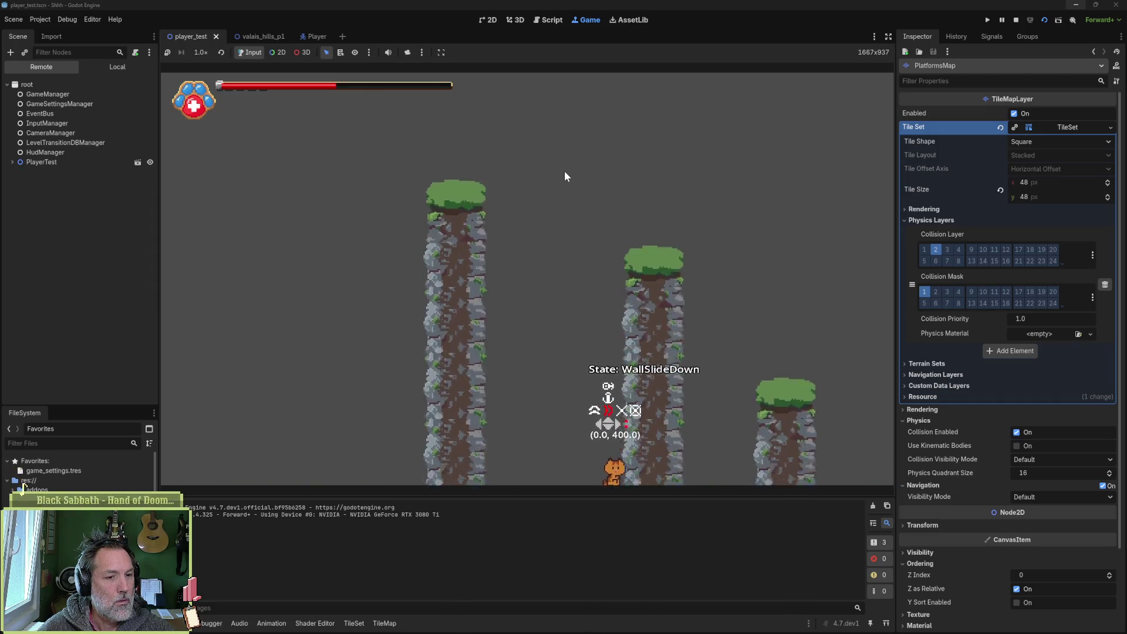
- Stop the game and mark the '[player controller]check: wall slides' task complete in Asana
key("F8")
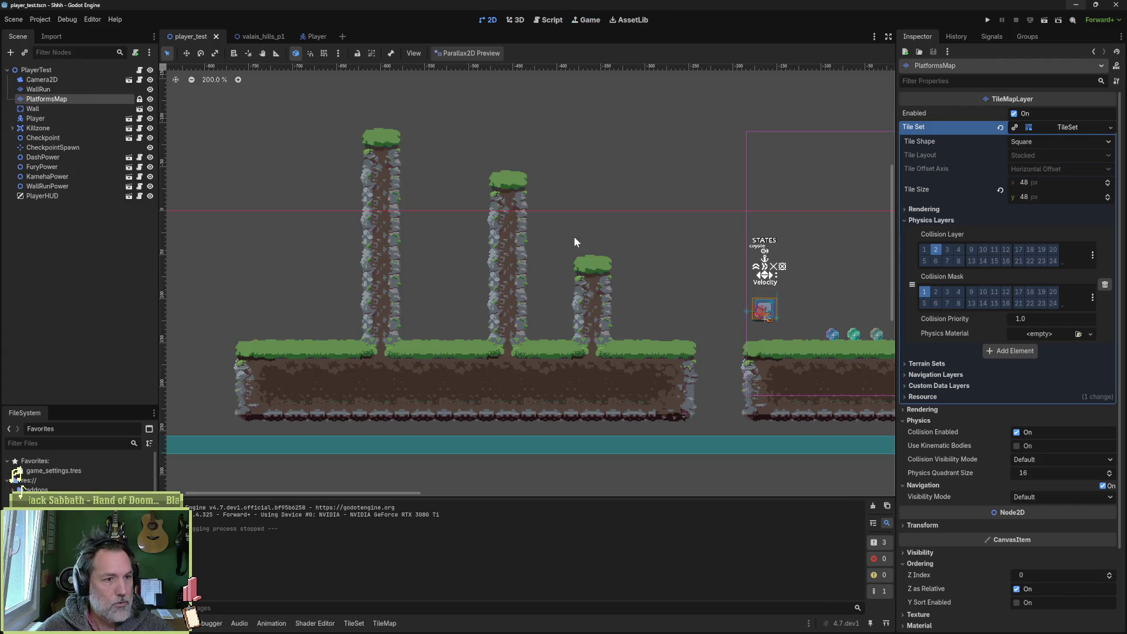
left_click(622, 630)
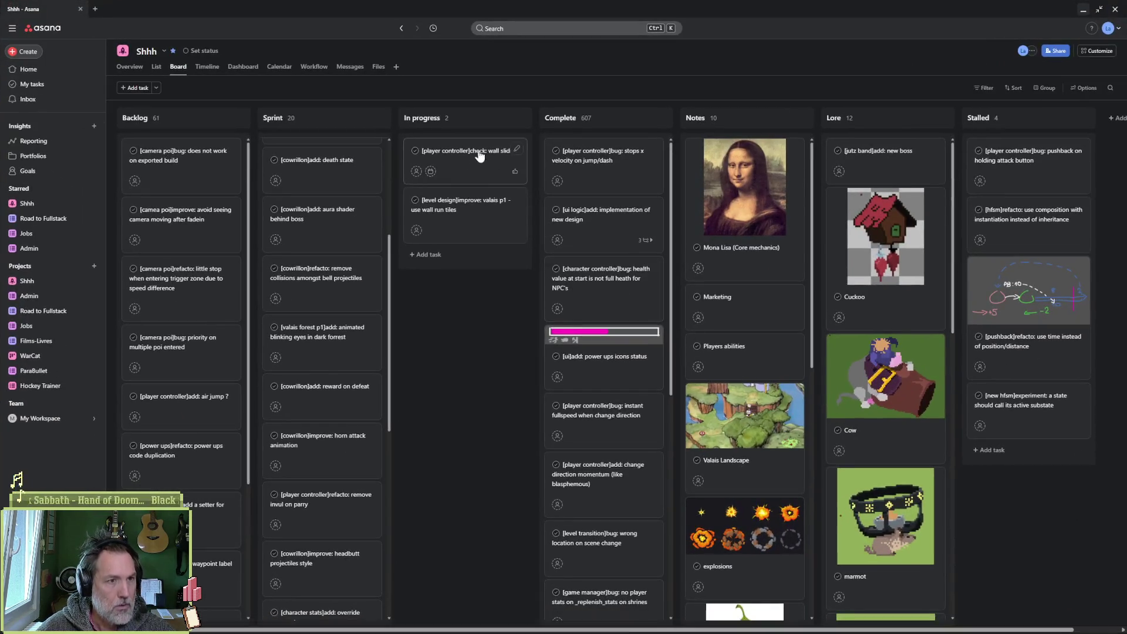
key("ctrl+Return")
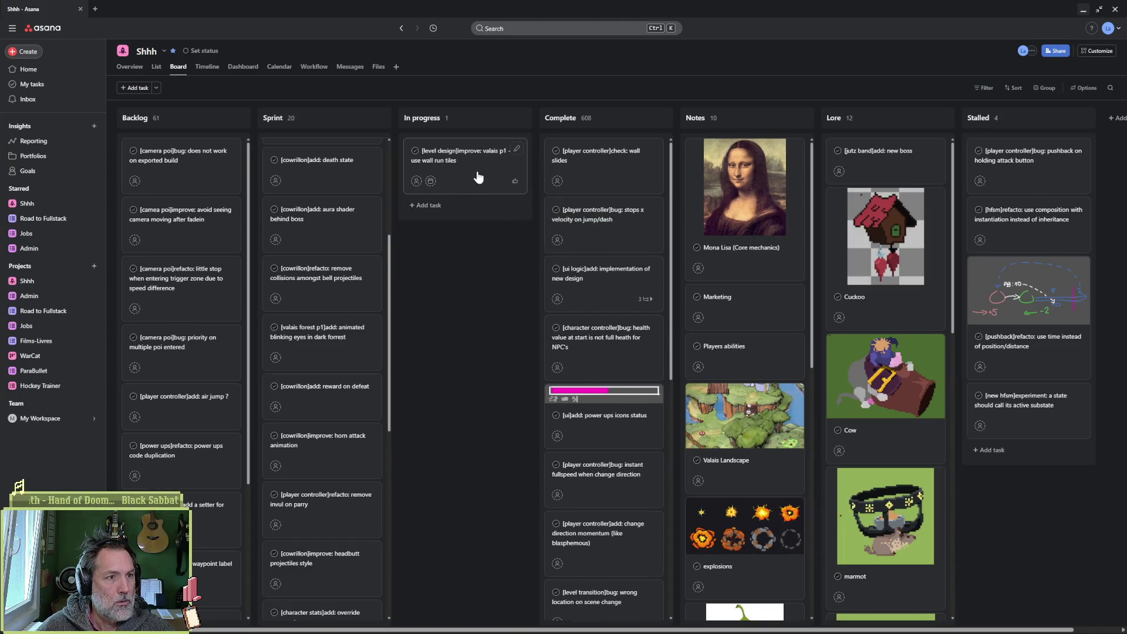
scroll(323, 294, "up", 4)
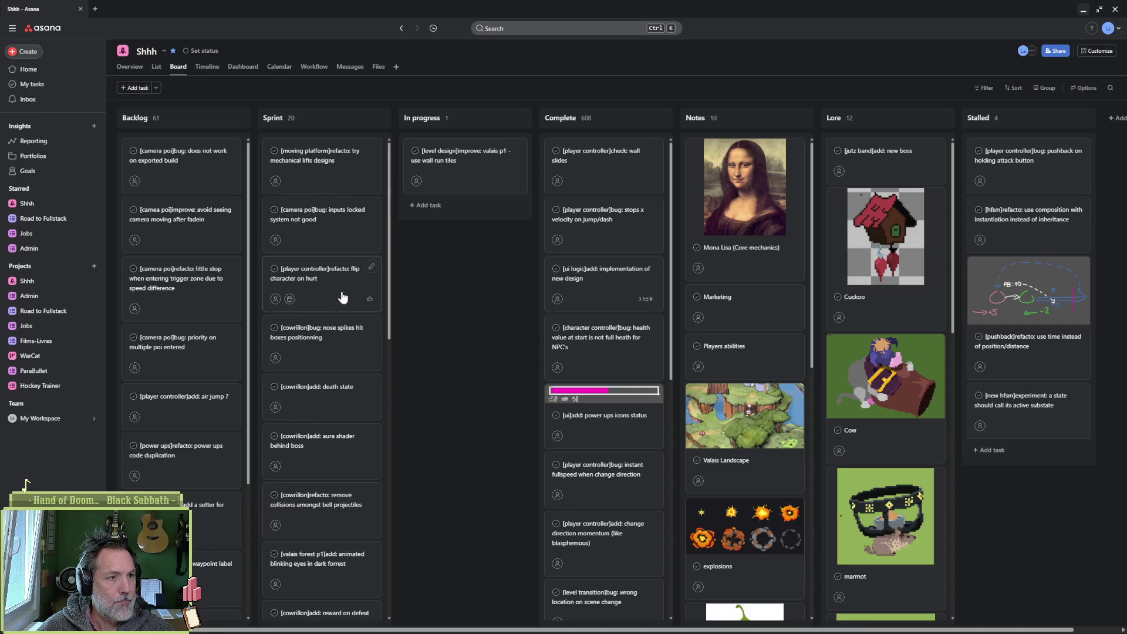
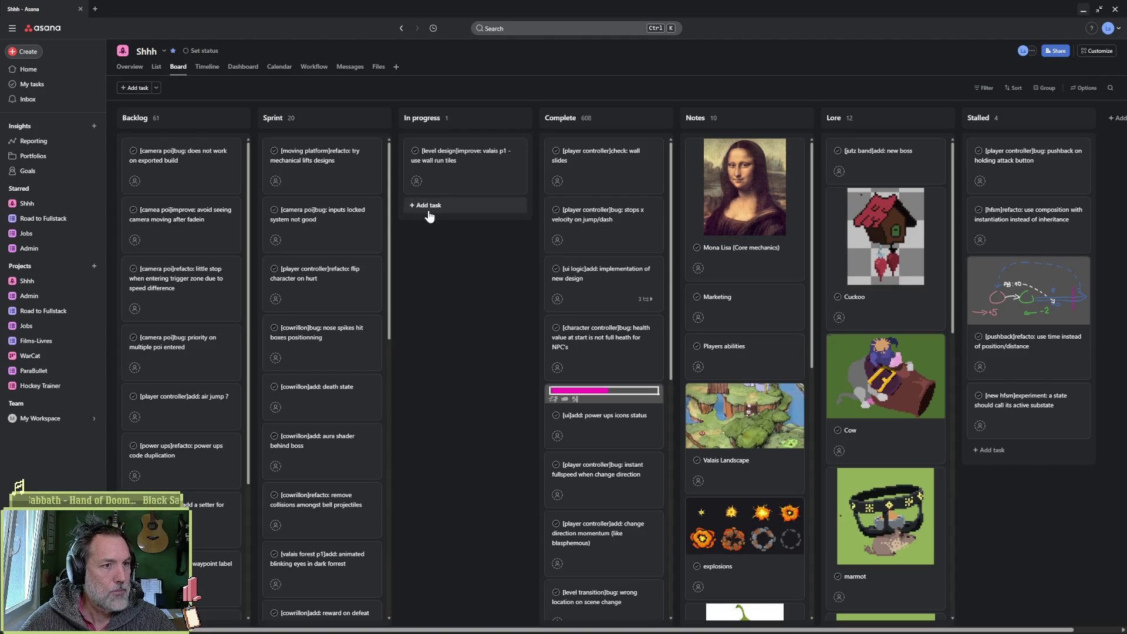
- Add the task '[player kameha][bug]: wrong projectile direction' to In progress, then minimize the browser
left_click(508, 118)
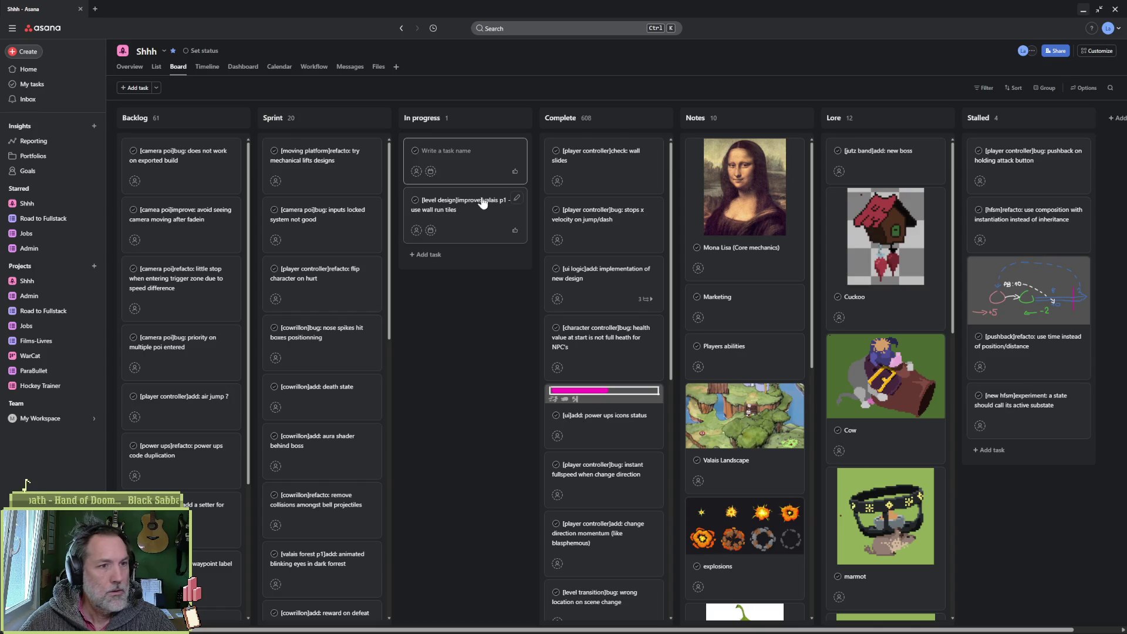
type("[player]")
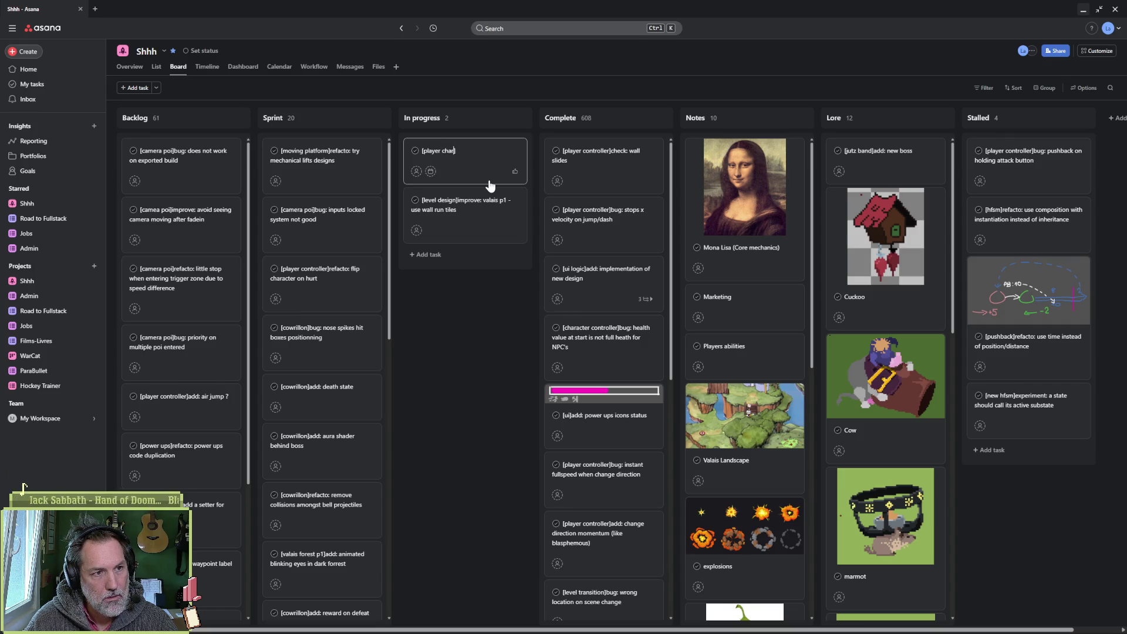
key("BackSpace")
key("BackSpace")
key("BackSpace")
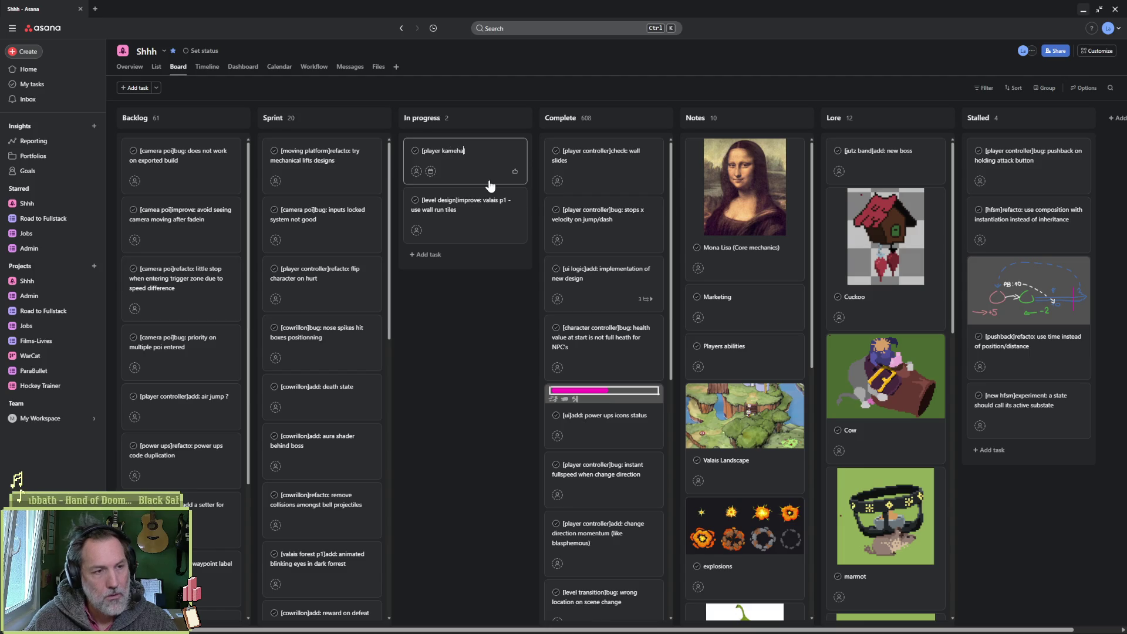
type("]bug:")
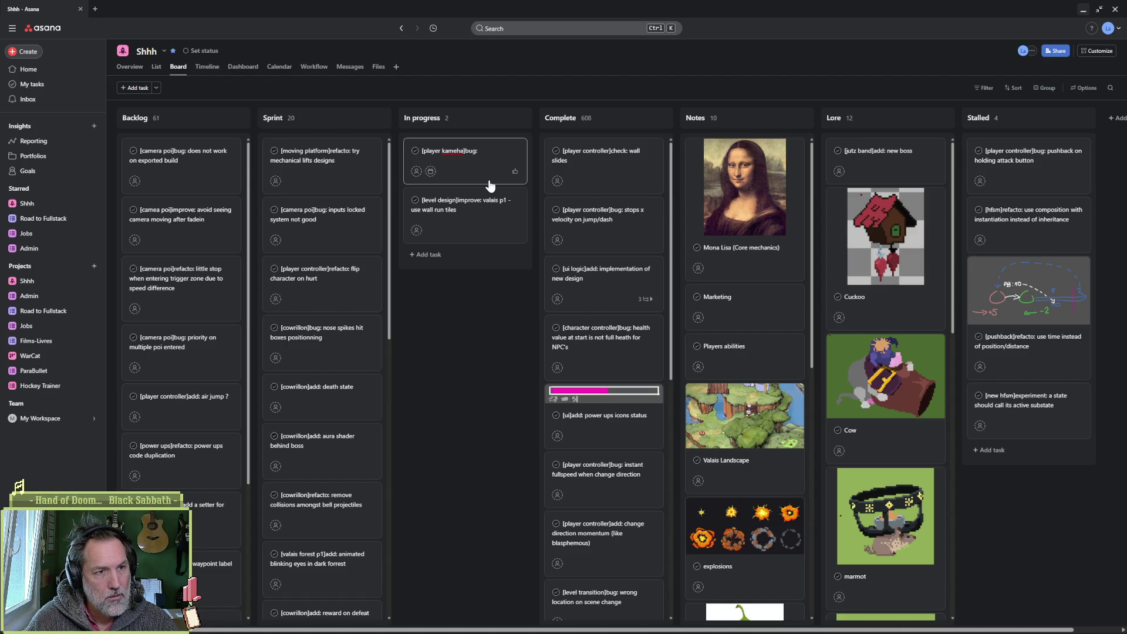
type("tion")
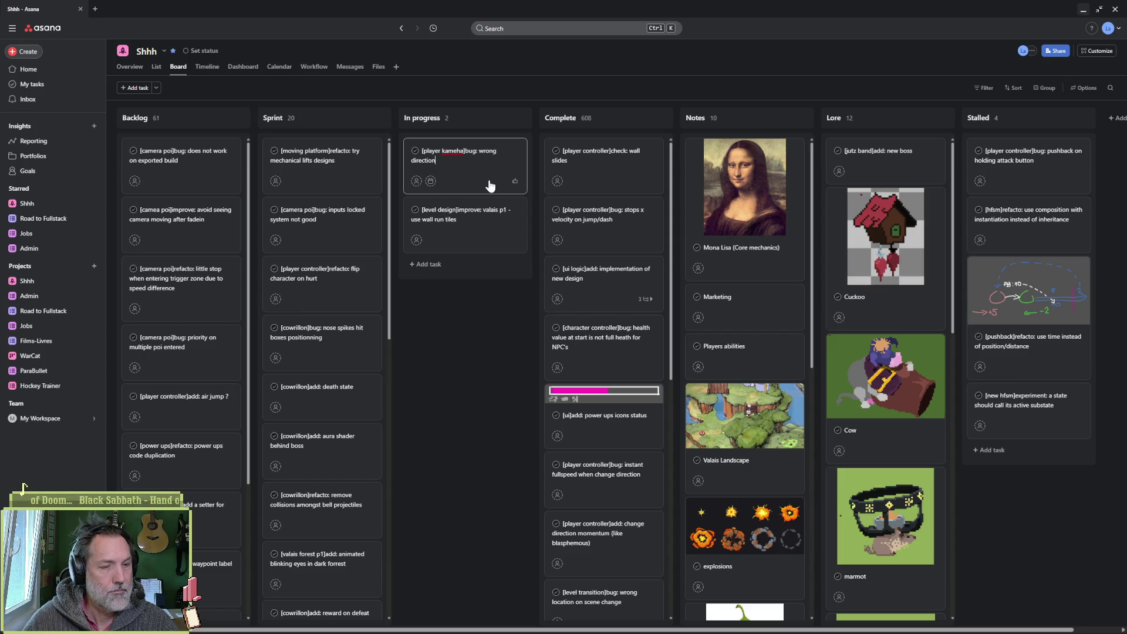
type("projectile")
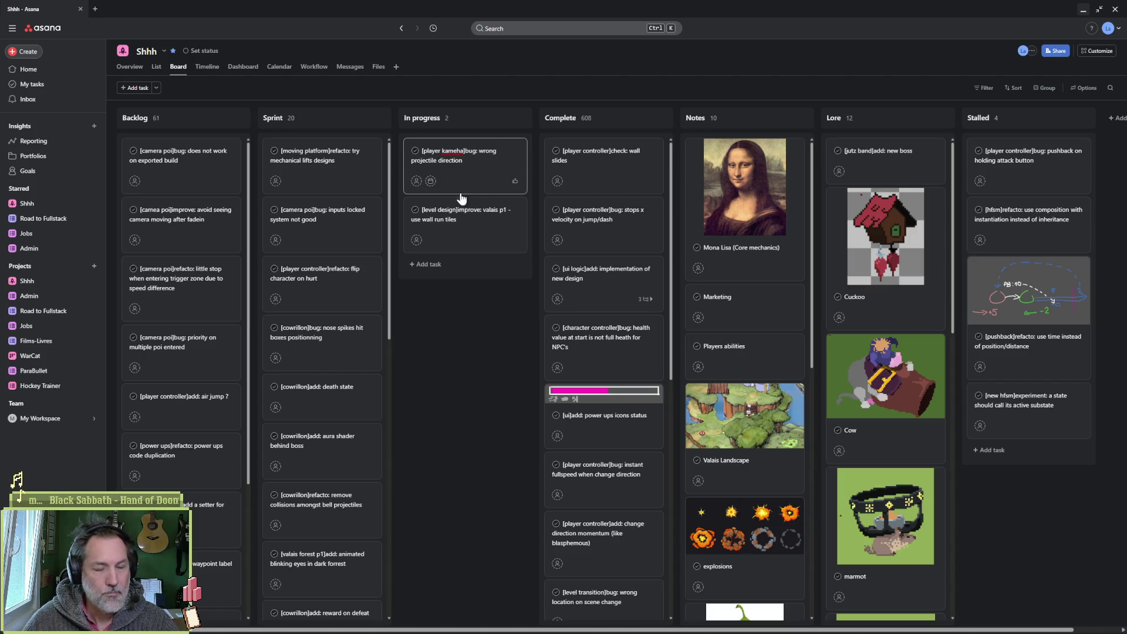
left_click(476, 329)
left_click(1086, 11)
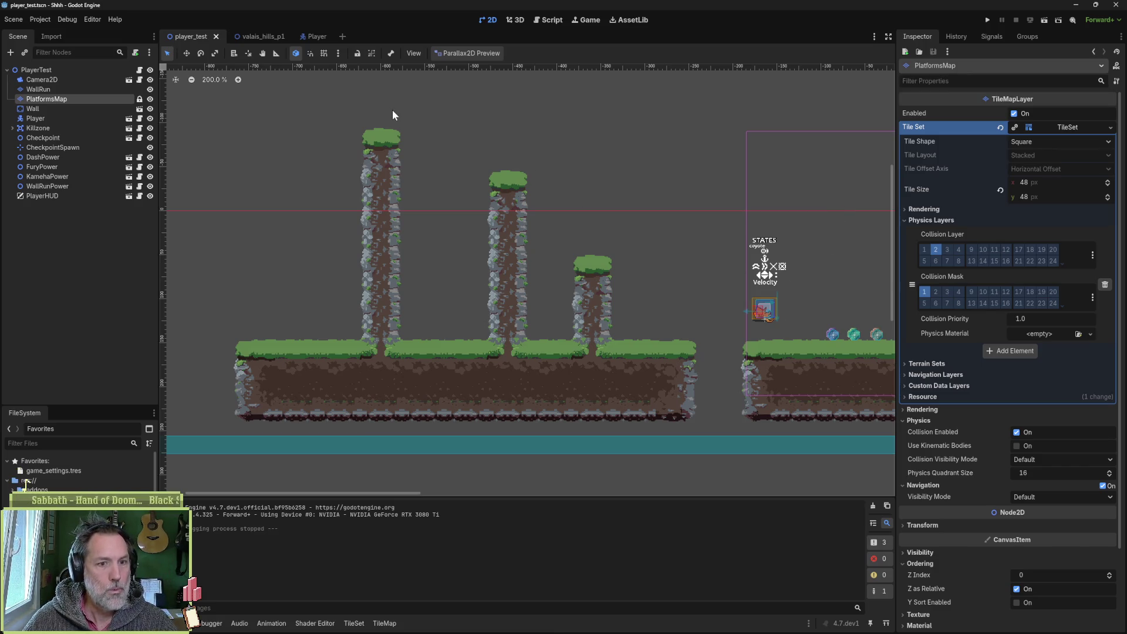
- Close all open scripts in the Godot script editor
left_click_drag(706, 241, 586, 242)
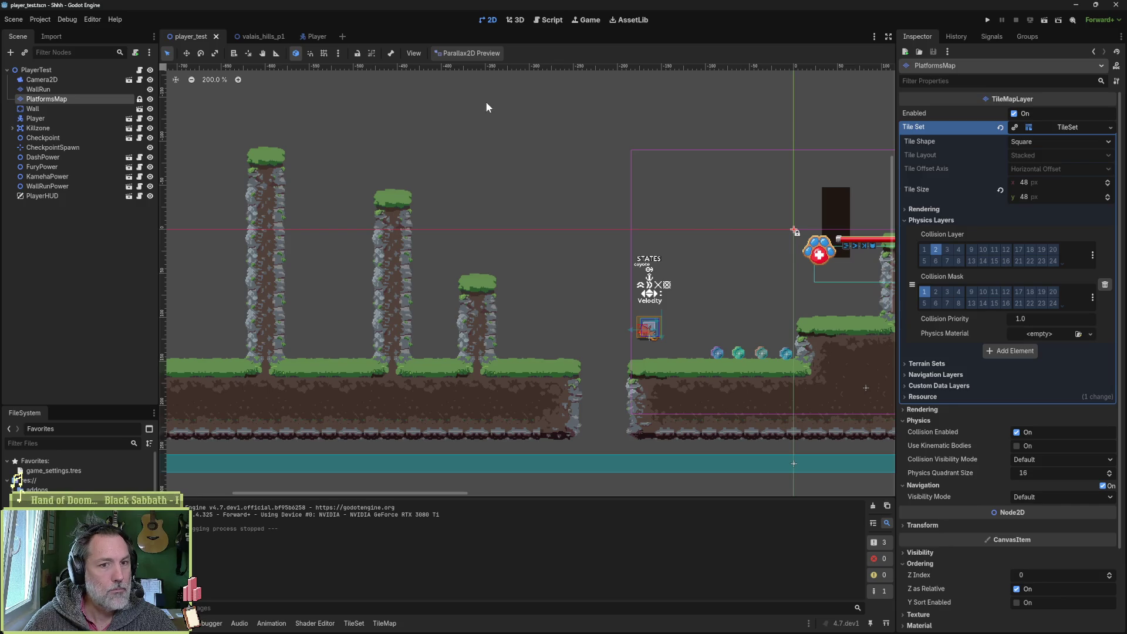
left_click(547, 20)
right_click(239, 105)
left_click(293, 162)
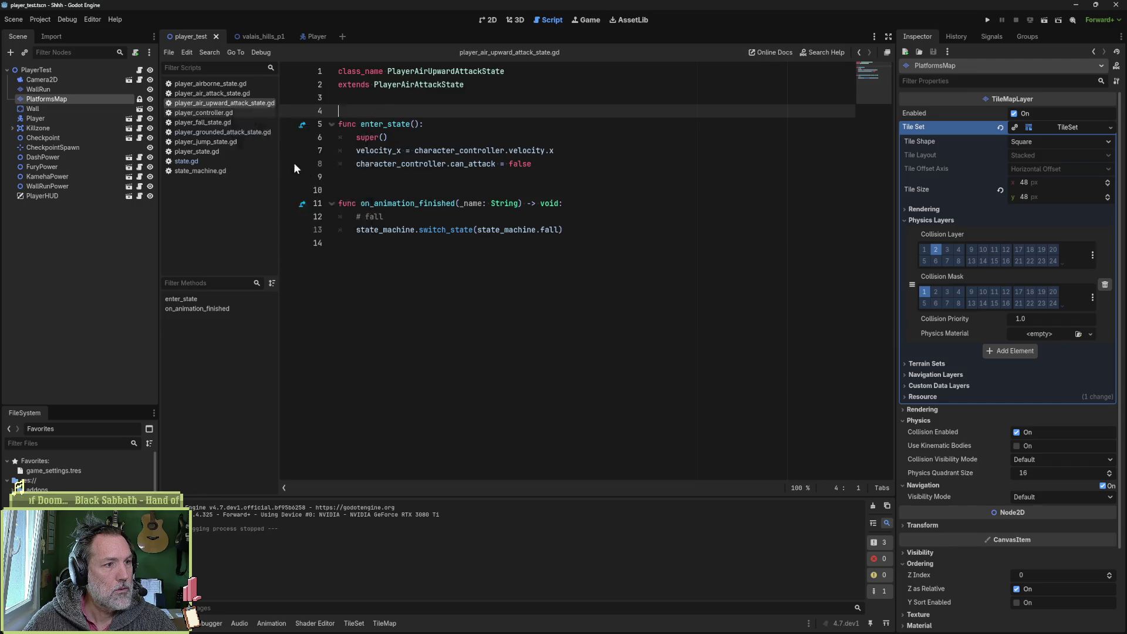
- Quick-open player_kameha_release_state.gd, then switch to the Player scene
key("shift+alt+o")
type("kameh")
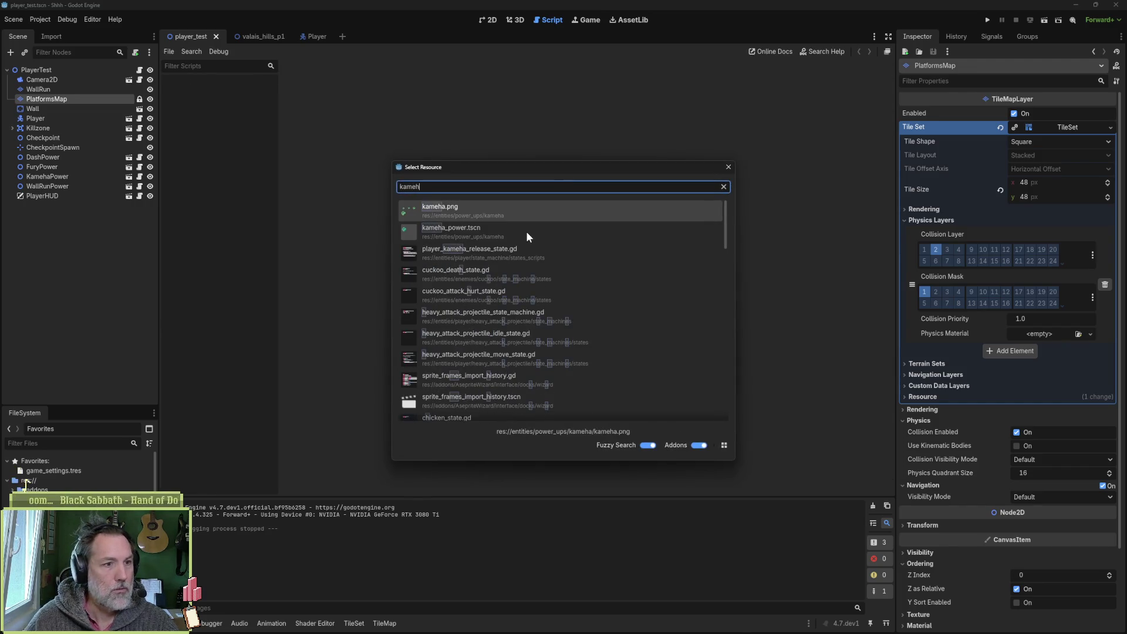
key("Down")
key("Down")
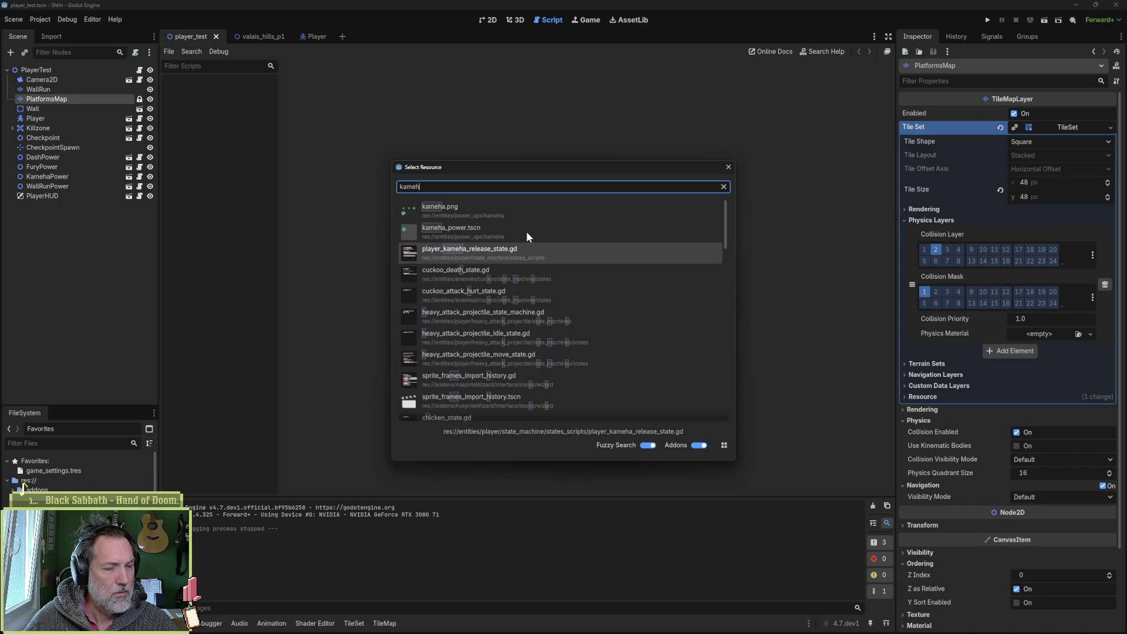
key("Return")
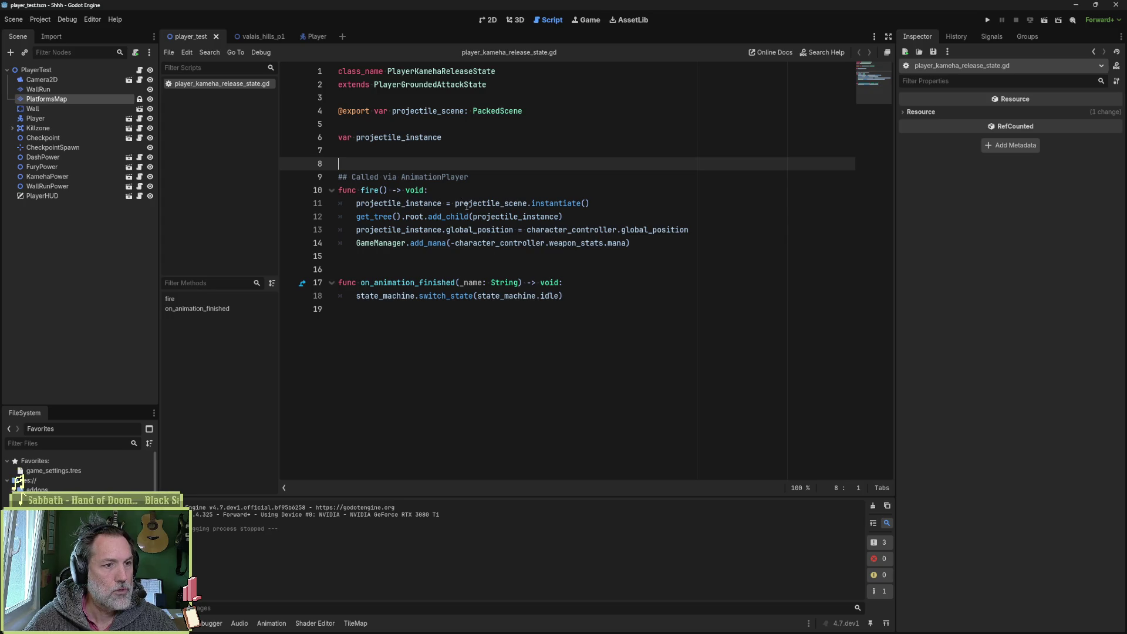
left_click(472, 252)
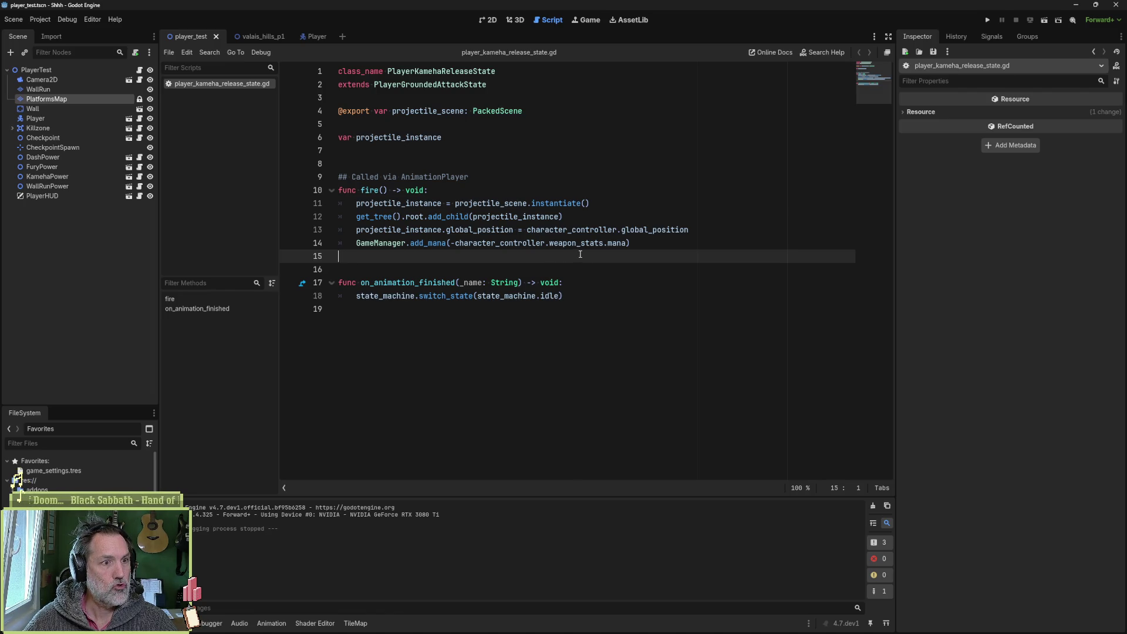
left_click(316, 37)
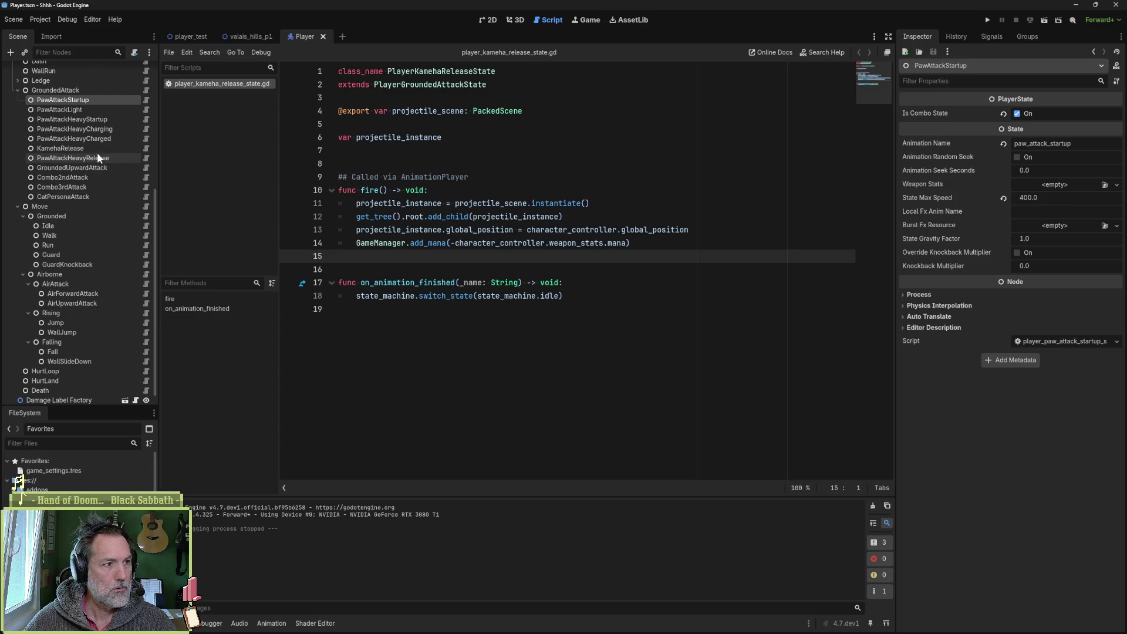
- Open KamehaRelease's HeavyAttackProjectile scene and inspect its controller script and 2D view
left_click(127, 148)
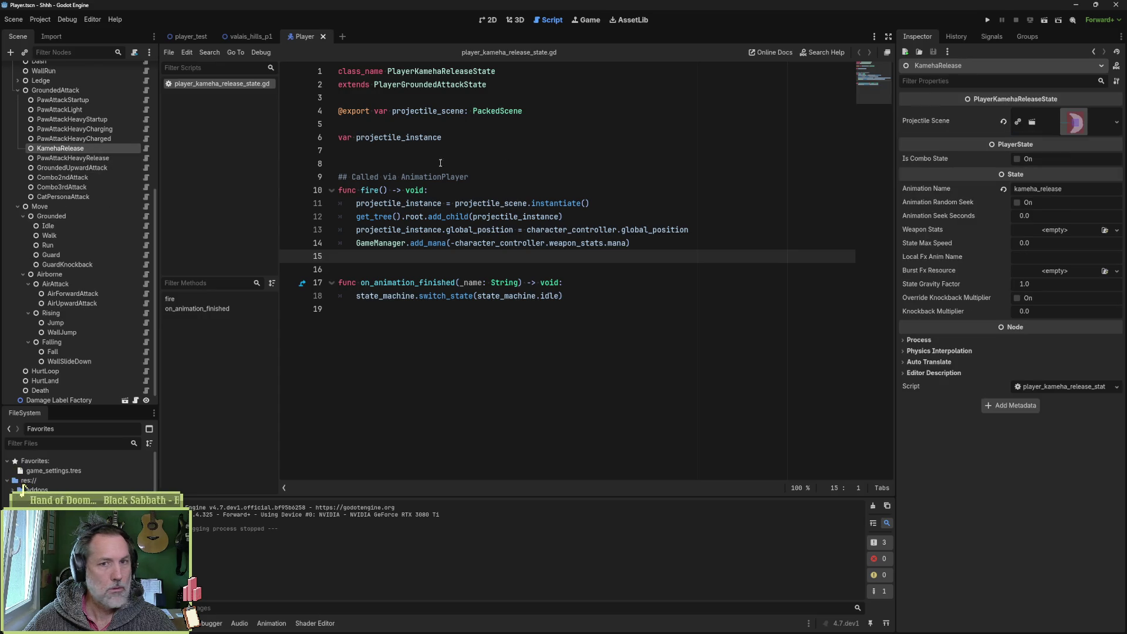
left_click(1073, 122)
left_click(1073, 154)
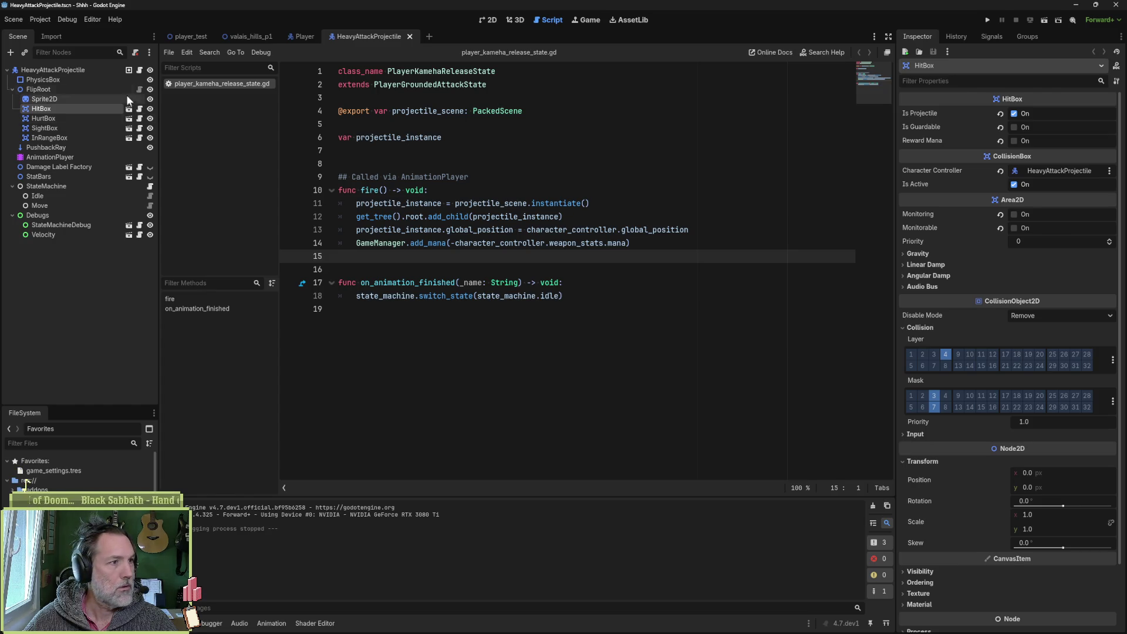
left_click(139, 70)
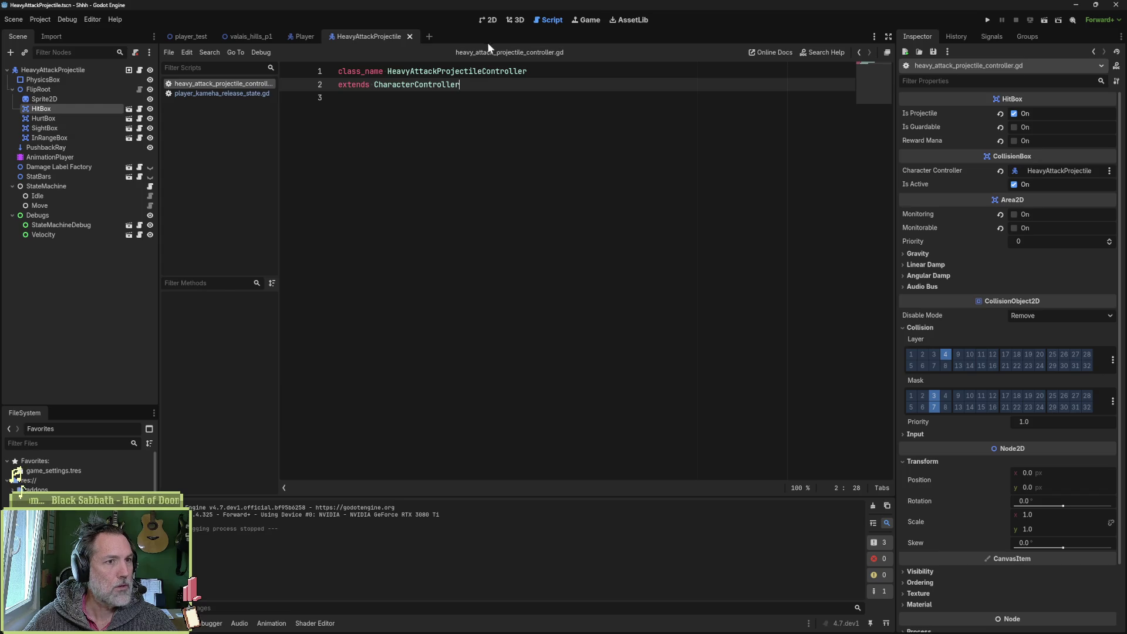
left_click(491, 20)
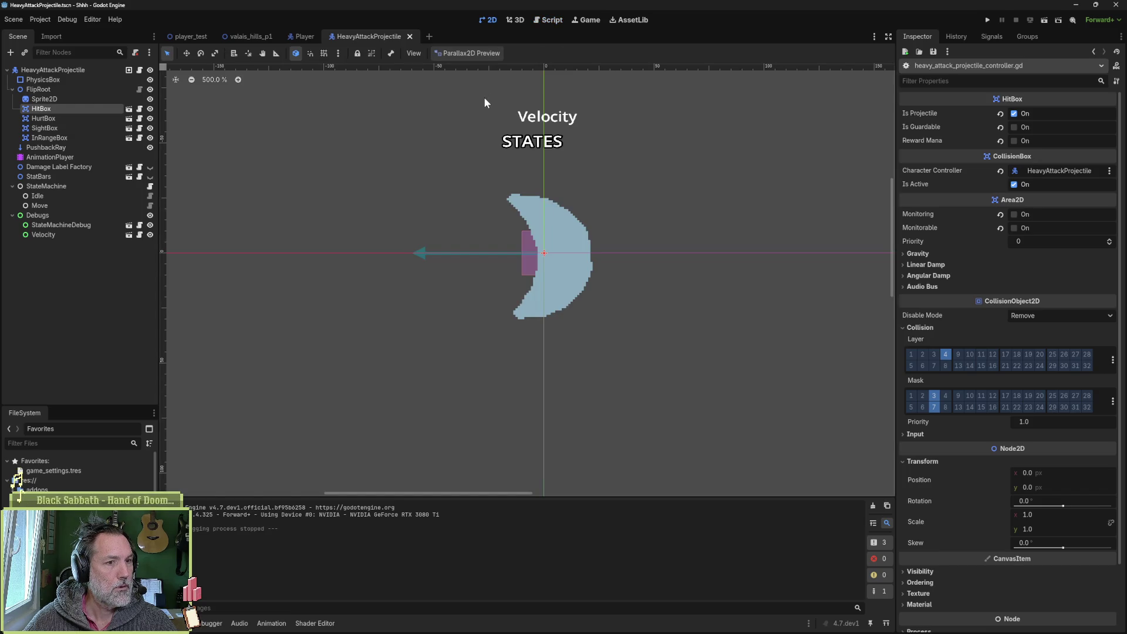
left_click(305, 37)
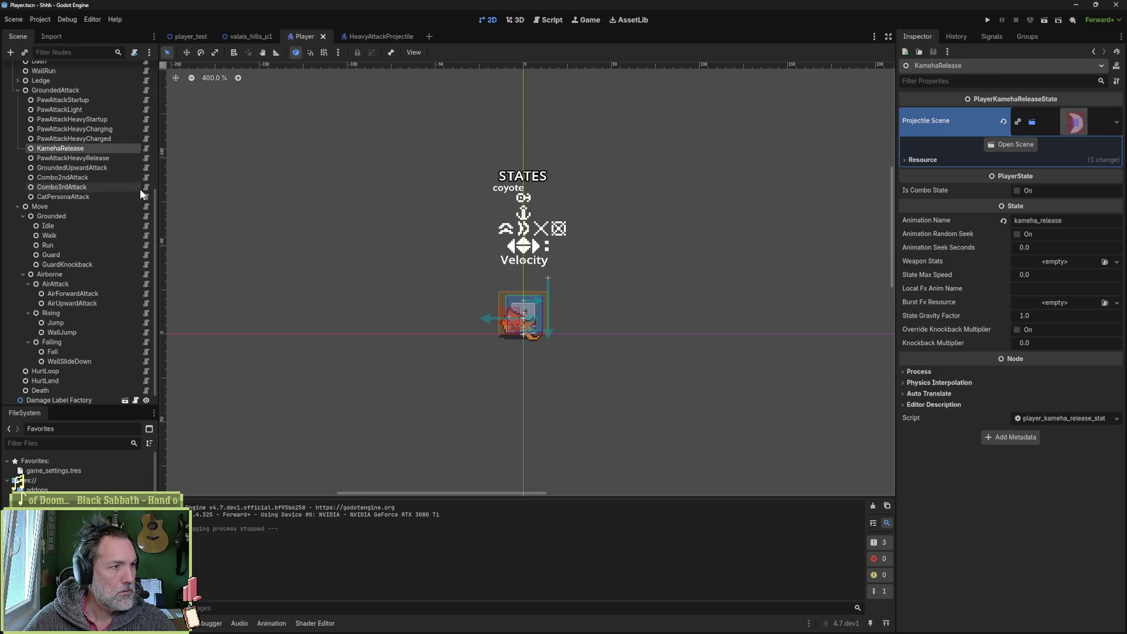
- Review the global_position line in KamehaRelease's script, then open heavy_attack_projectile_controller.gd
left_click(146, 148)
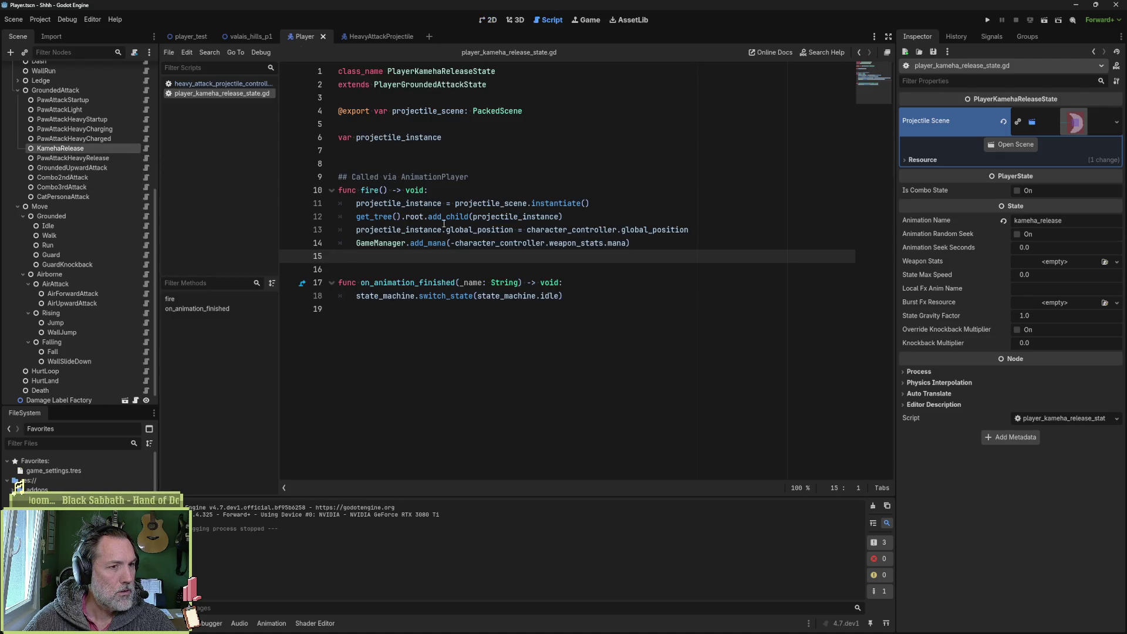
left_click(497, 229)
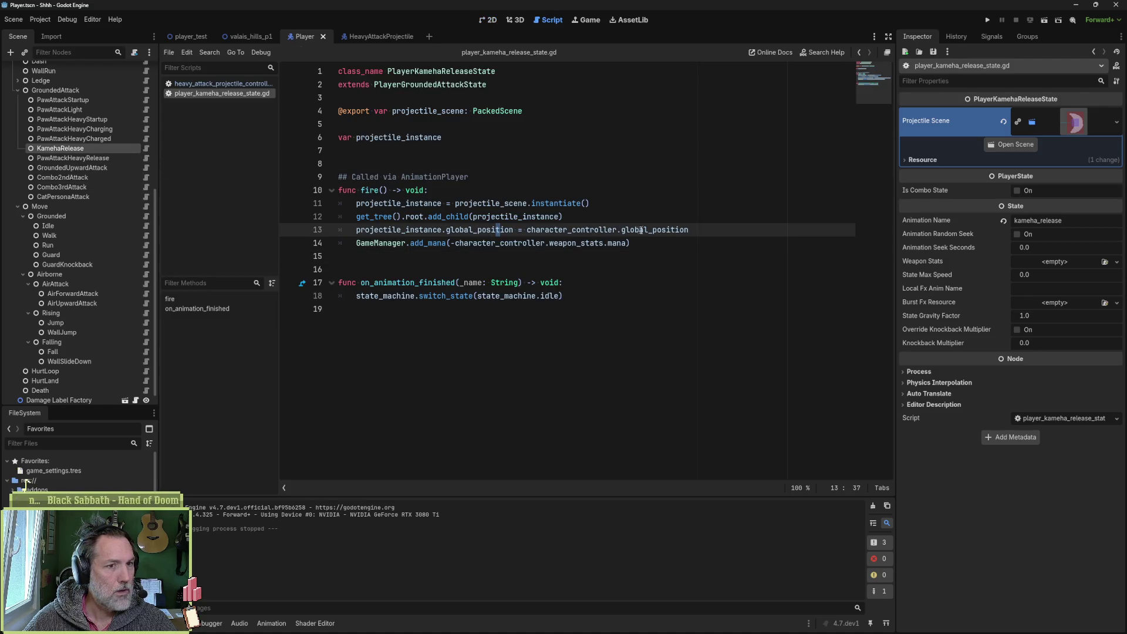
left_click_drag(688, 230, 355, 230)
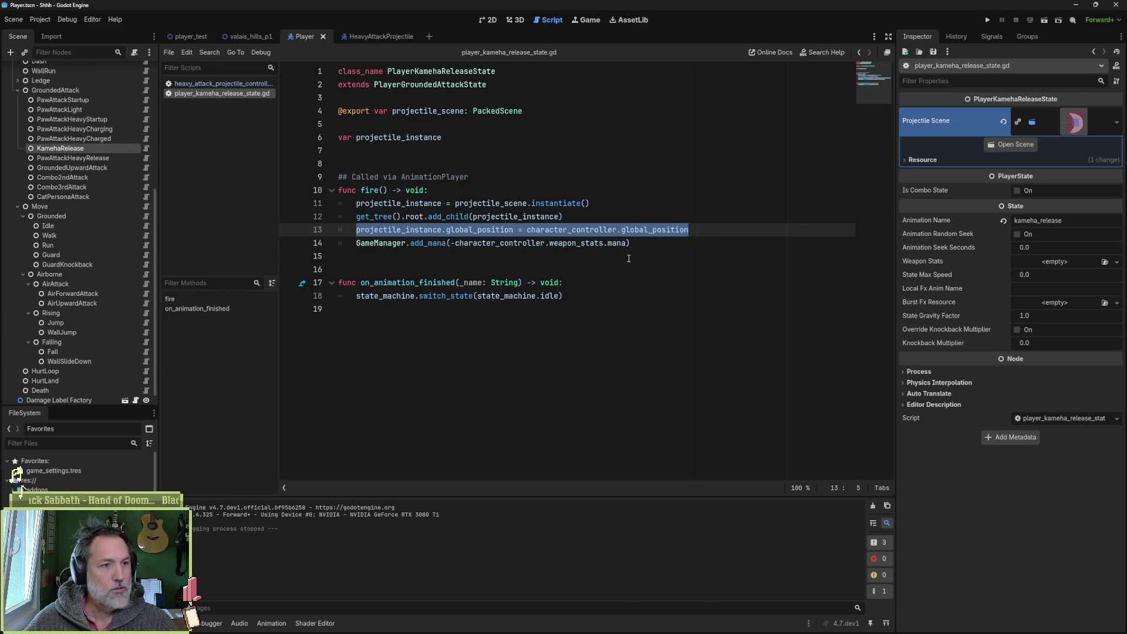
left_click(691, 227)
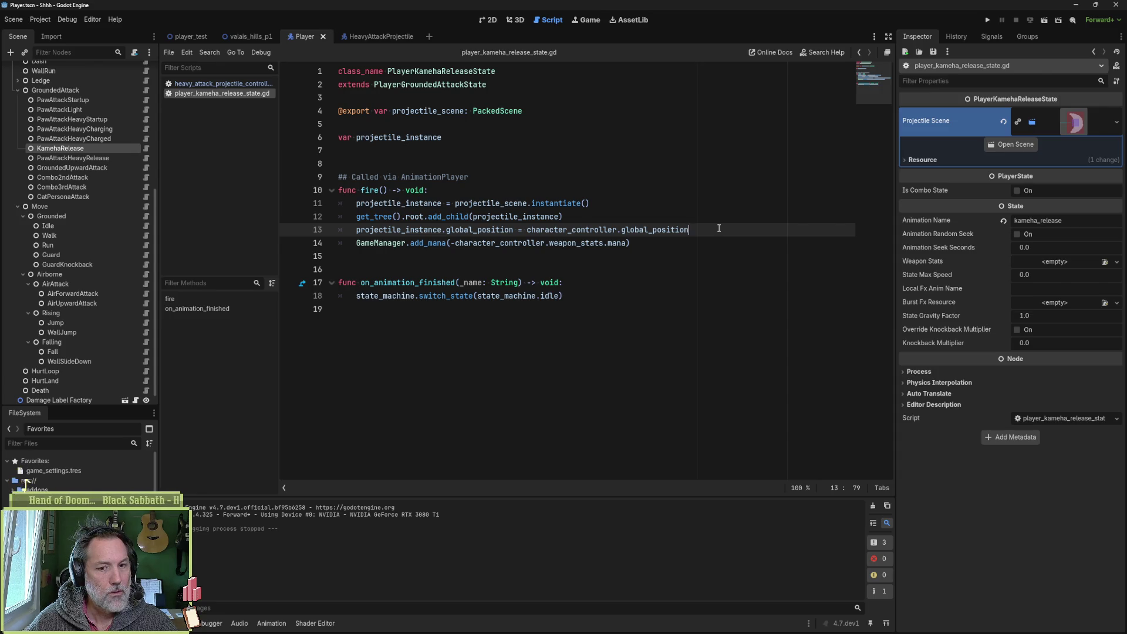
left_click(230, 86)
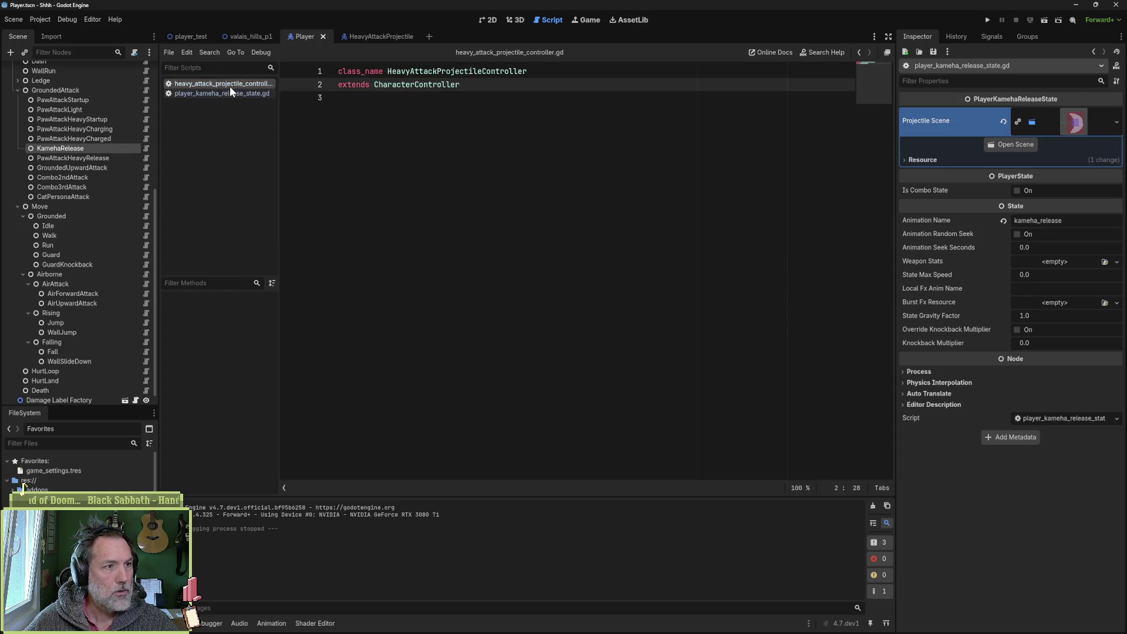
left_click(230, 95)
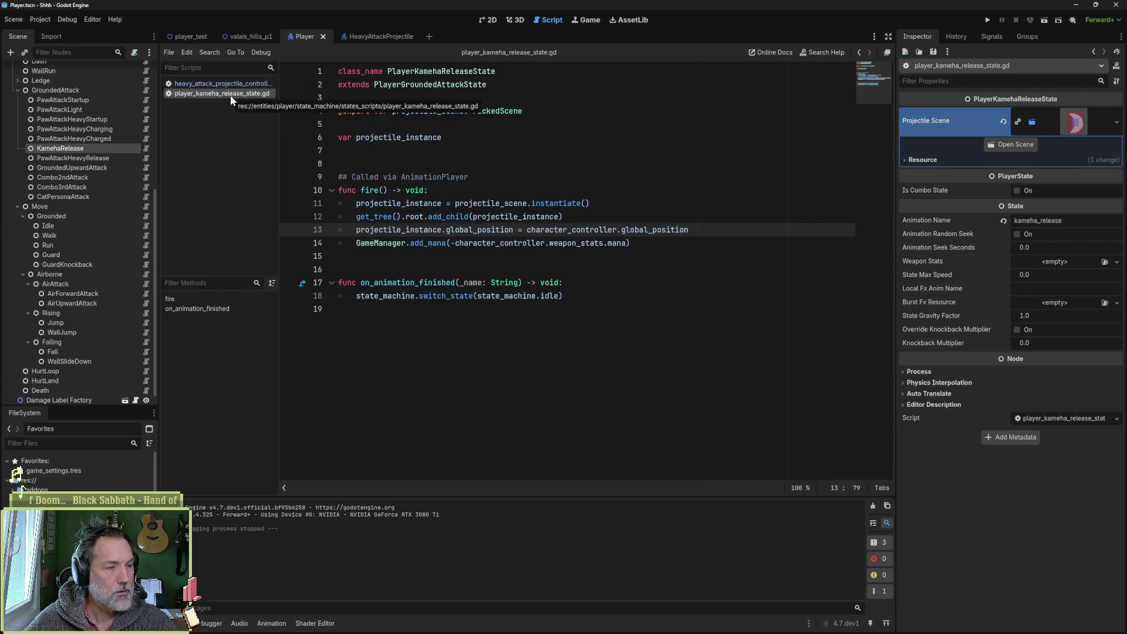
left_click(1009, 145)
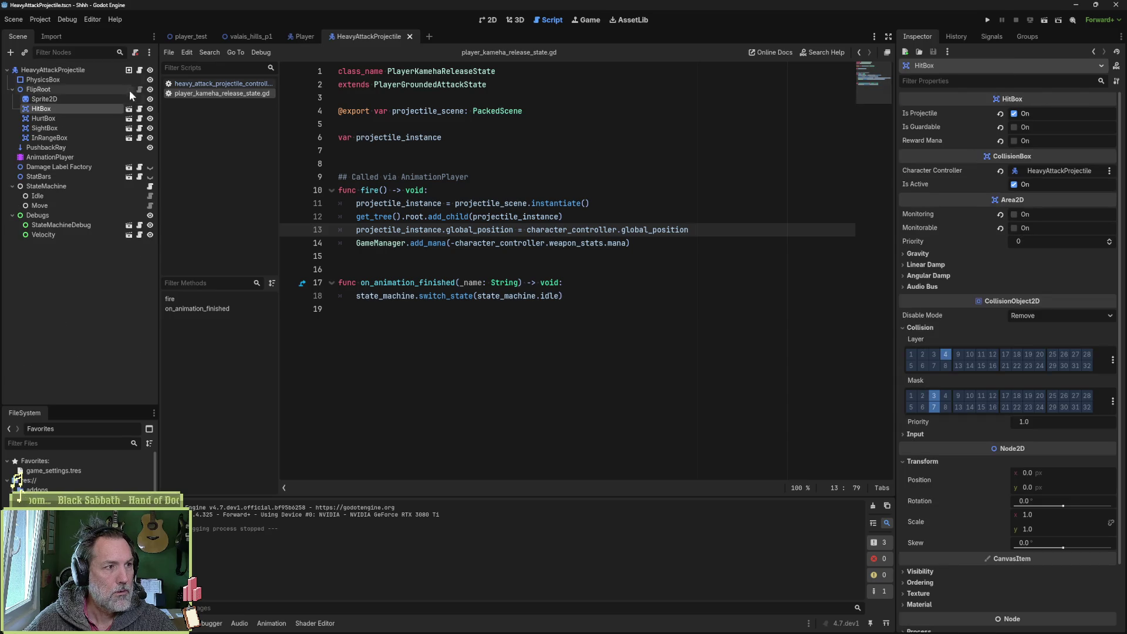
left_click(140, 71)
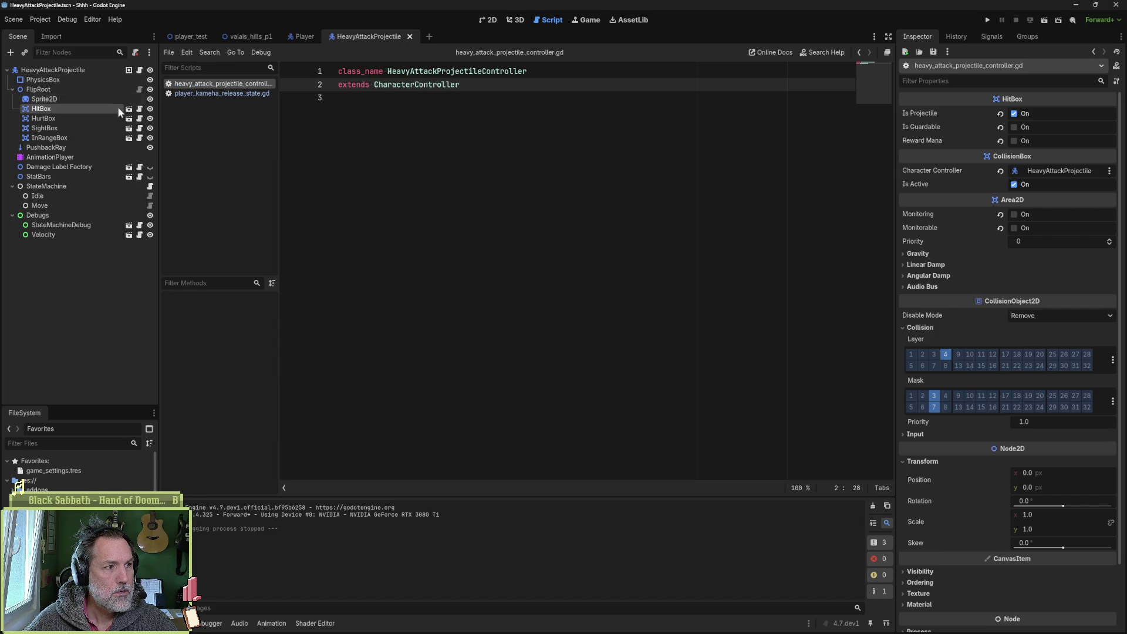
- Remove the extra blank lines in heavy_attack_projectile_move_state.gd and save
left_click(150, 206)
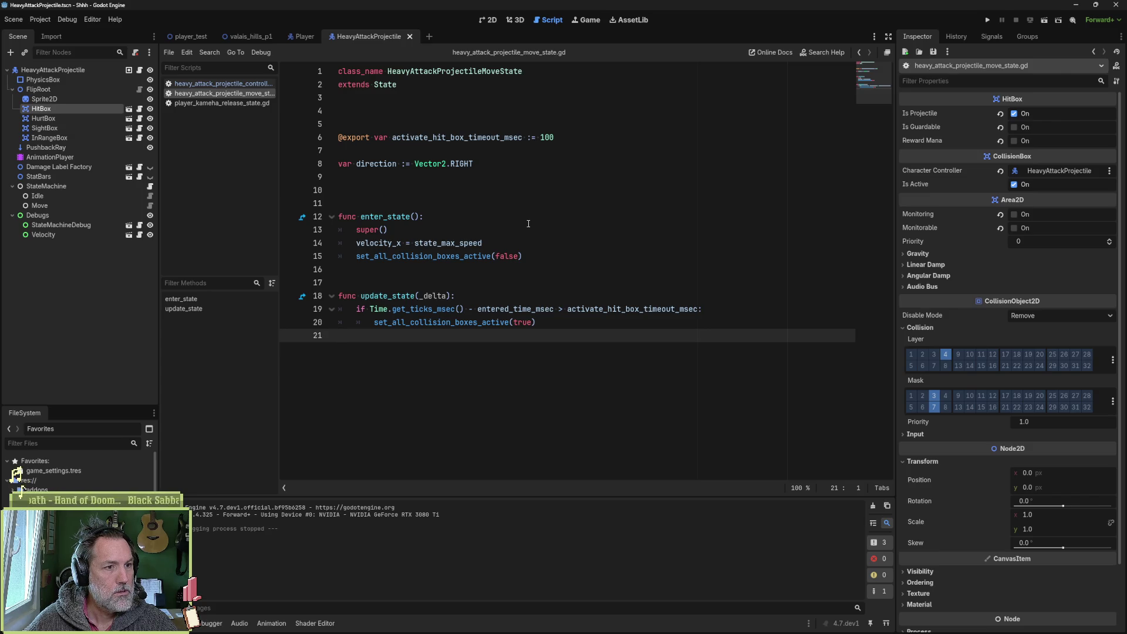
double_click(382, 169)
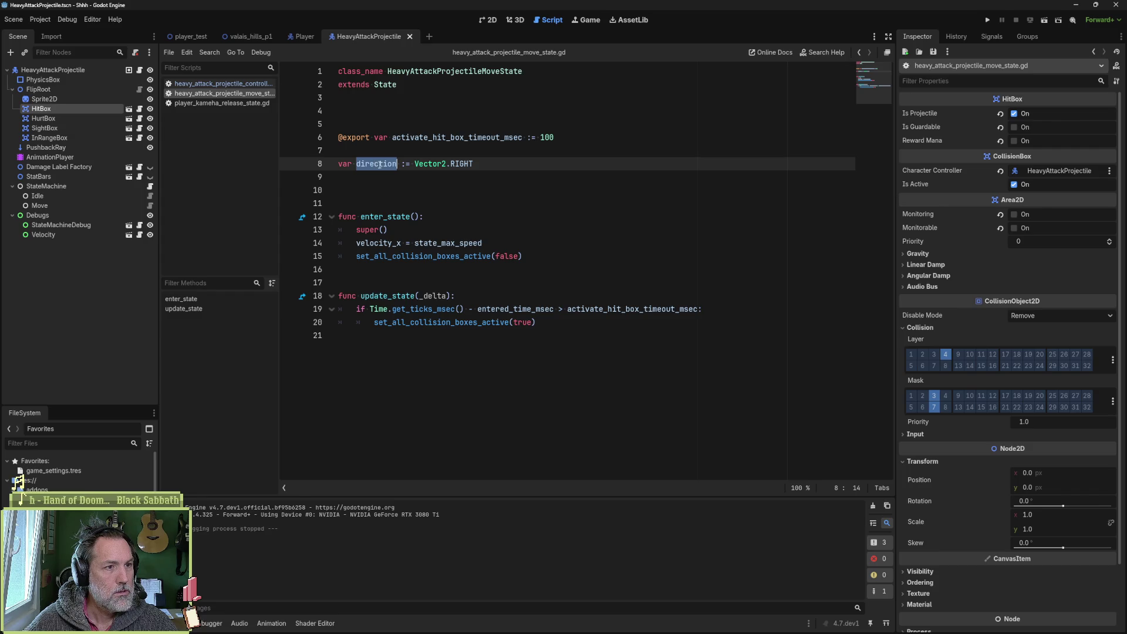
left_click(440, 111)
key("Delete")
key("Delete")
left_click(461, 163)
key("Delete")
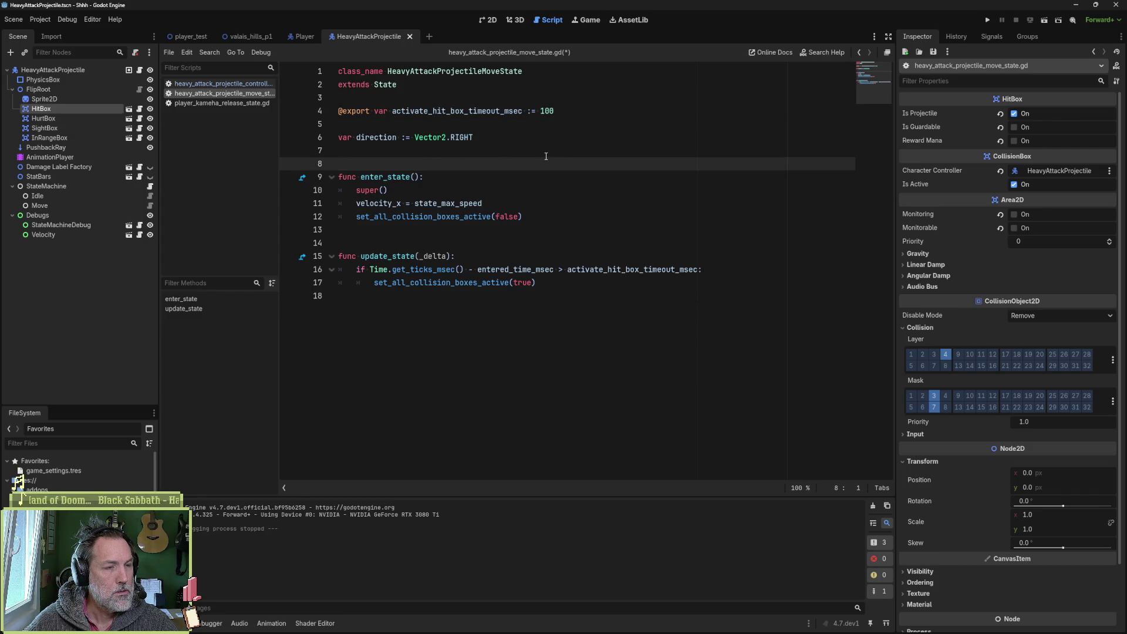
key("ctrl+s")
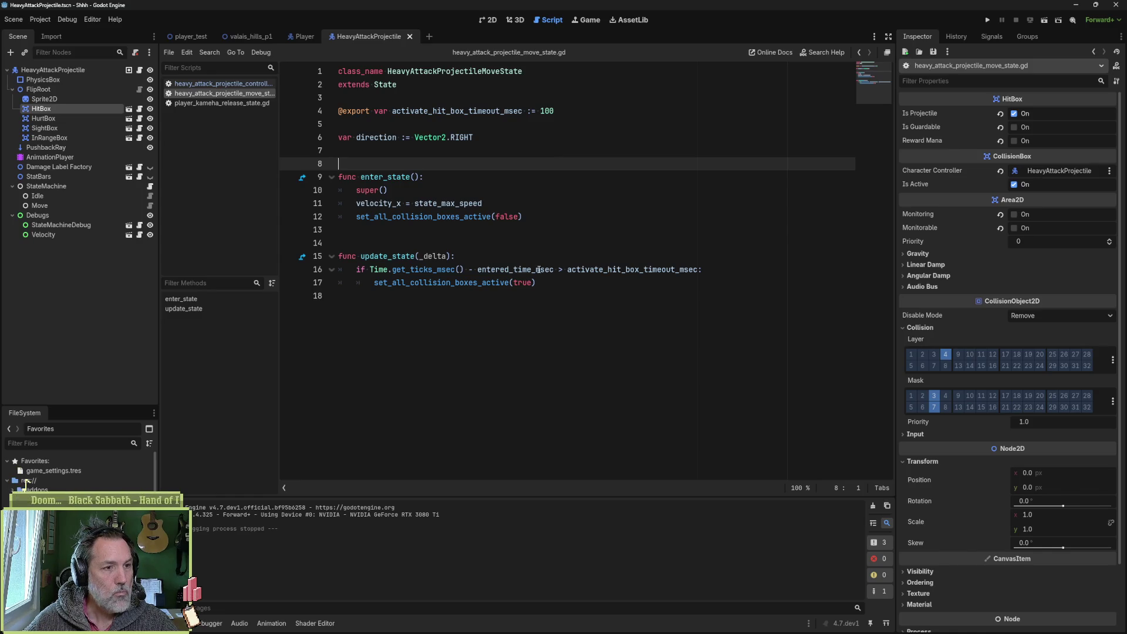
- Rename update_state to physics_update_state, make it call super(_delta) first, and save
left_click(495, 258)
key("Return")
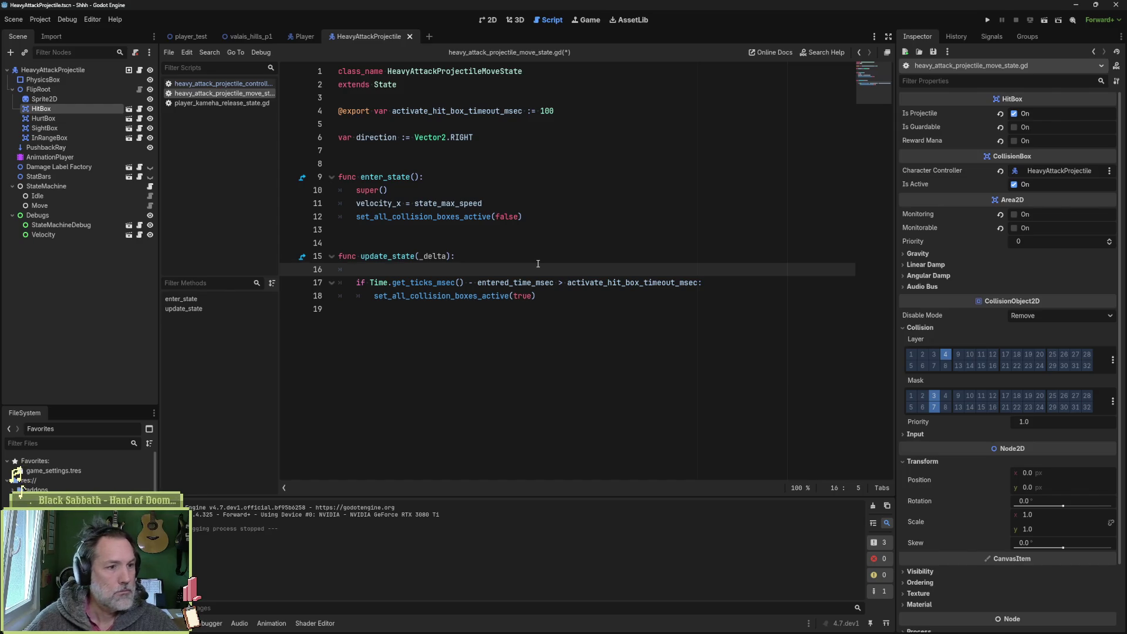
type("uper(")
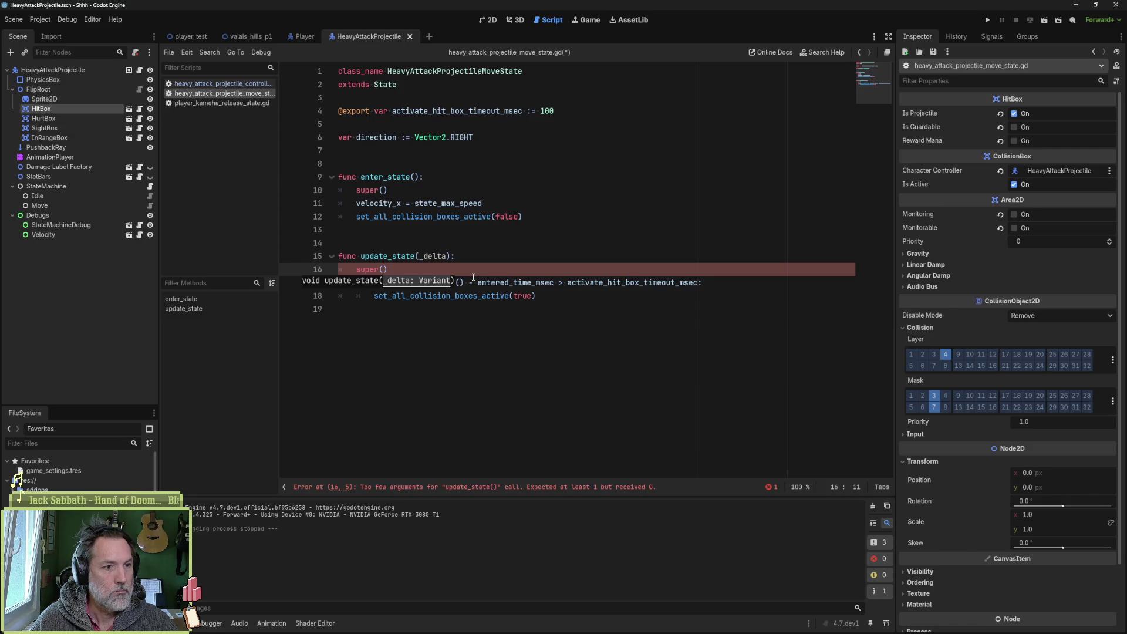
type("_delta")
key("Up")
key("ctrl+Left")
type("physics_")
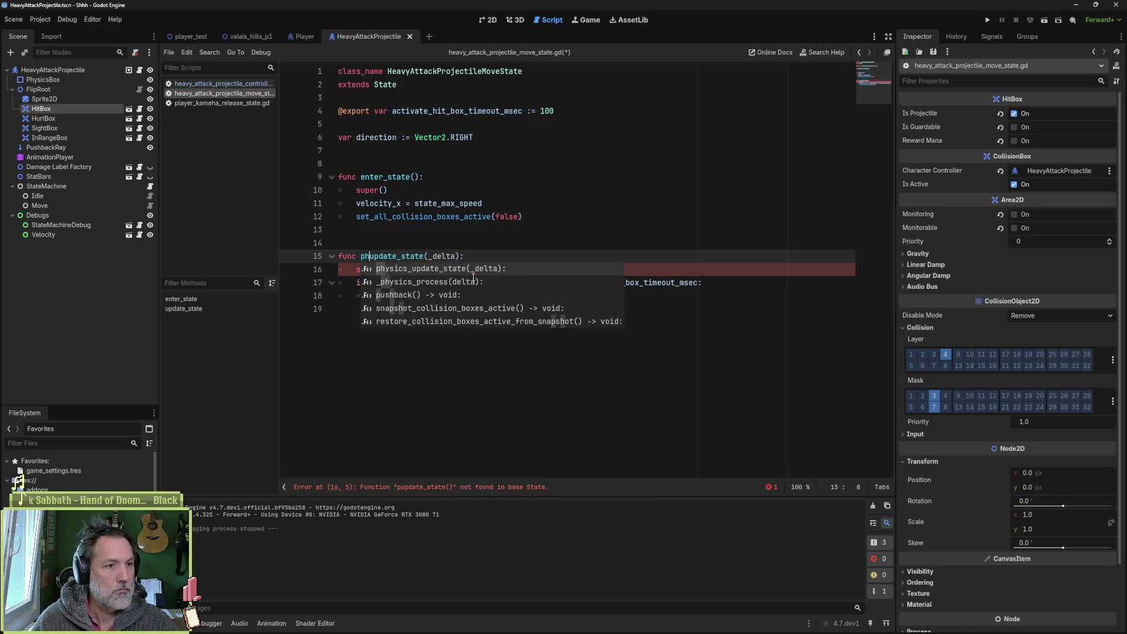
left_click(505, 365)
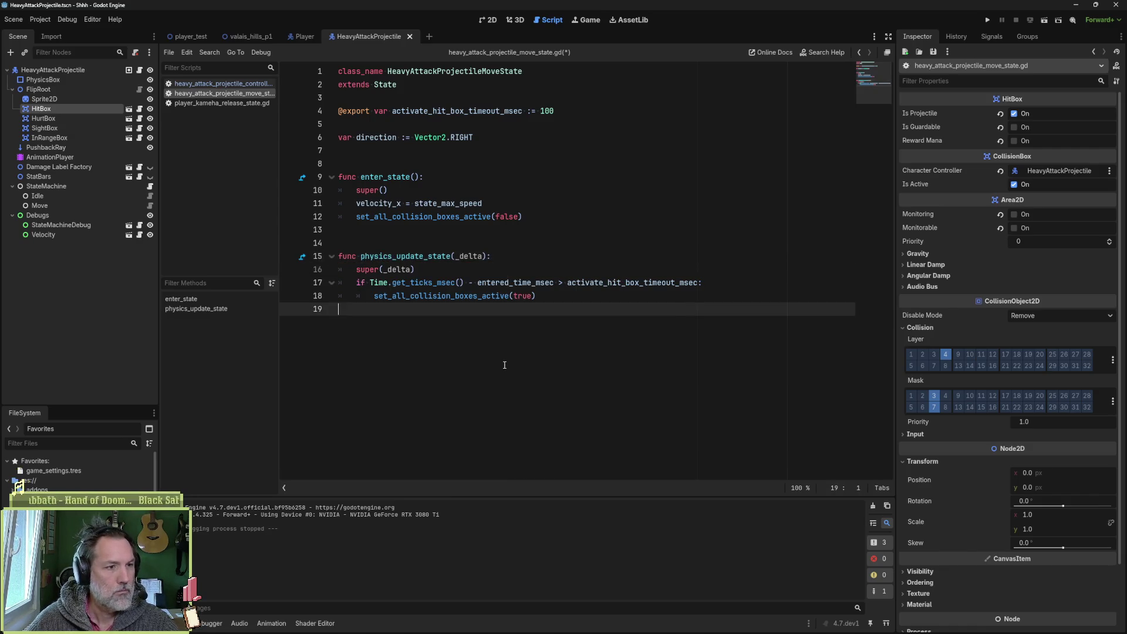
key("ctrl+s")
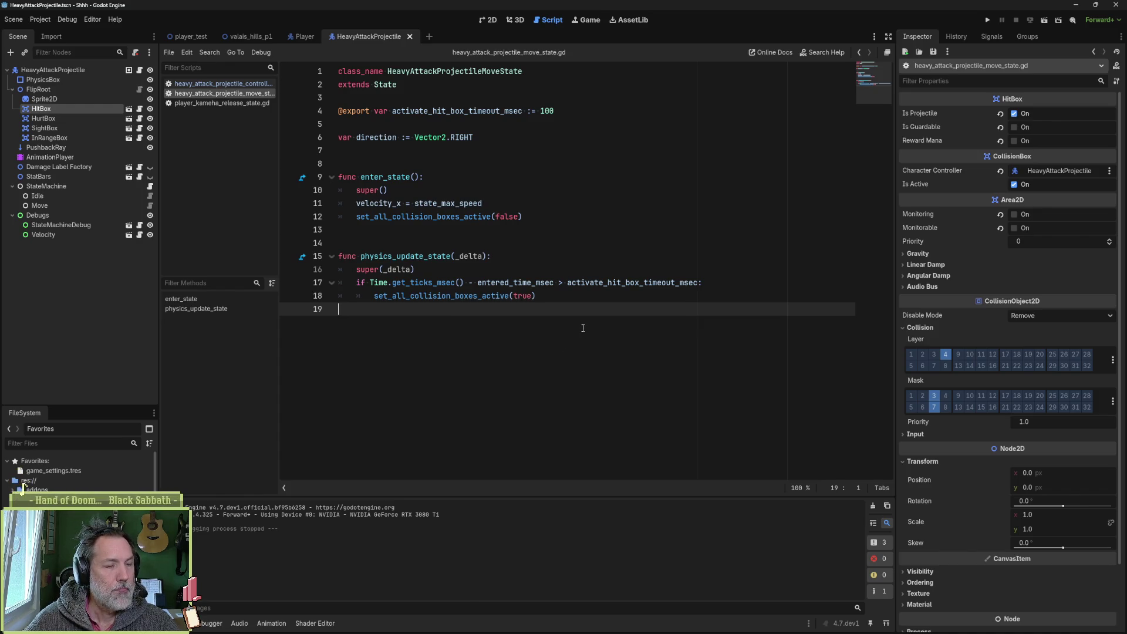
- Review the move state's velocity_x line, then open the Idle script and select StateMachine
left_click(489, 20)
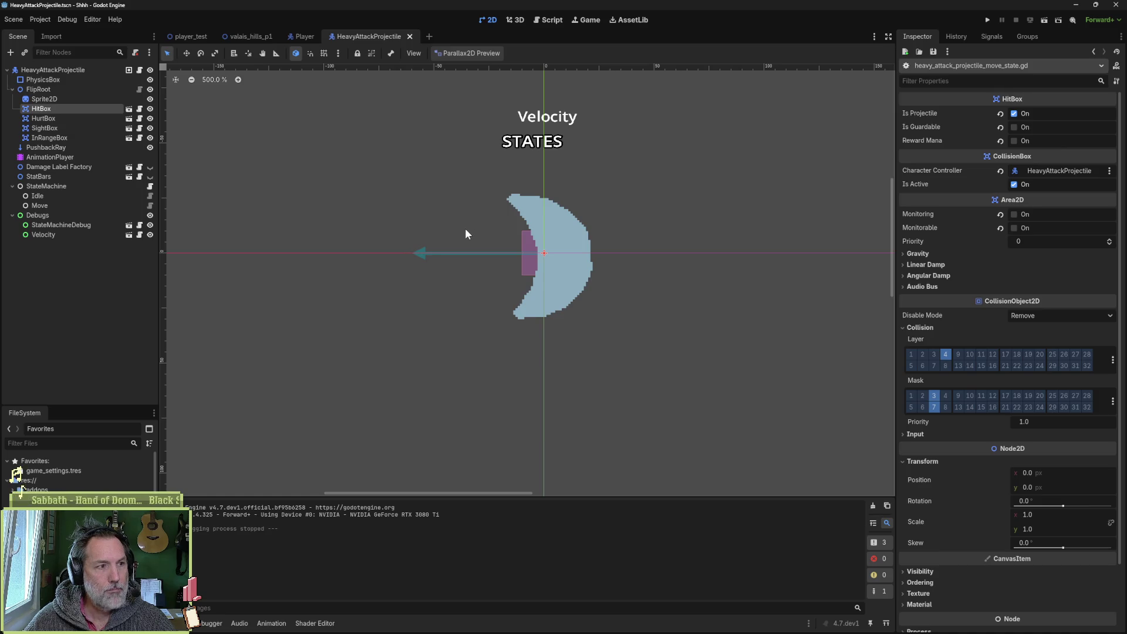
left_click(150, 205)
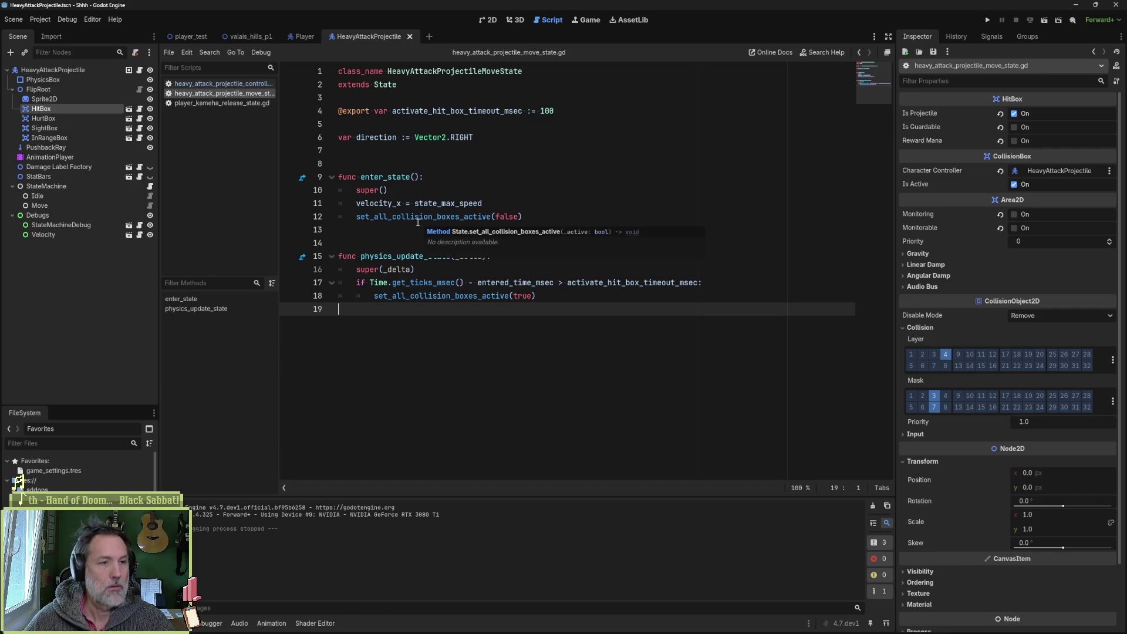
left_click(482, 203)
left_click(355, 203, "shift")
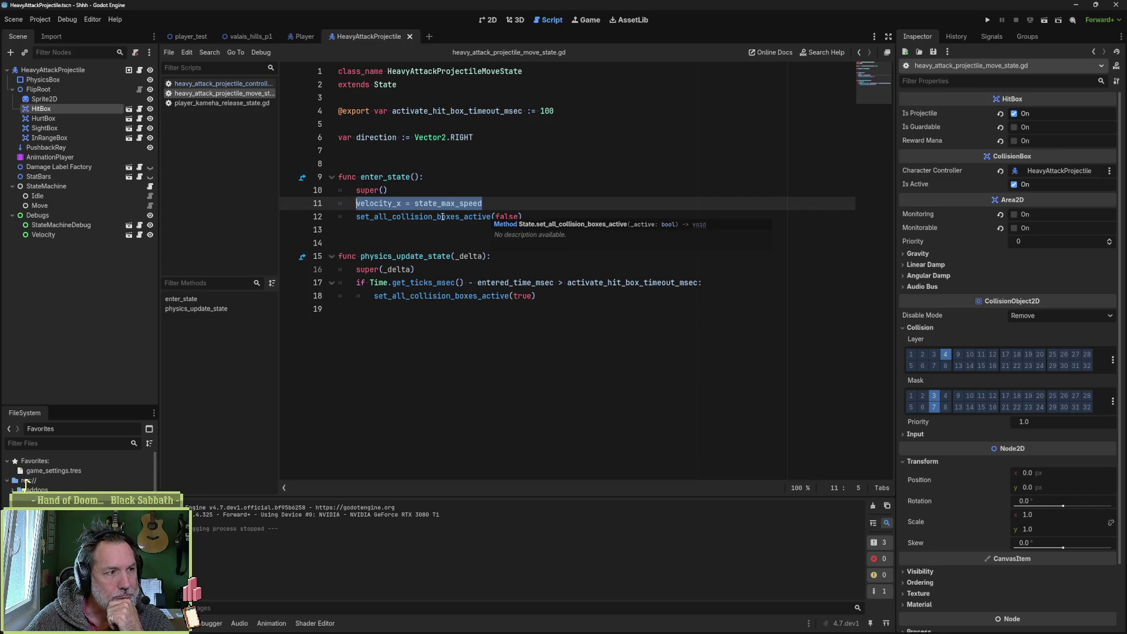
left_click(151, 196)
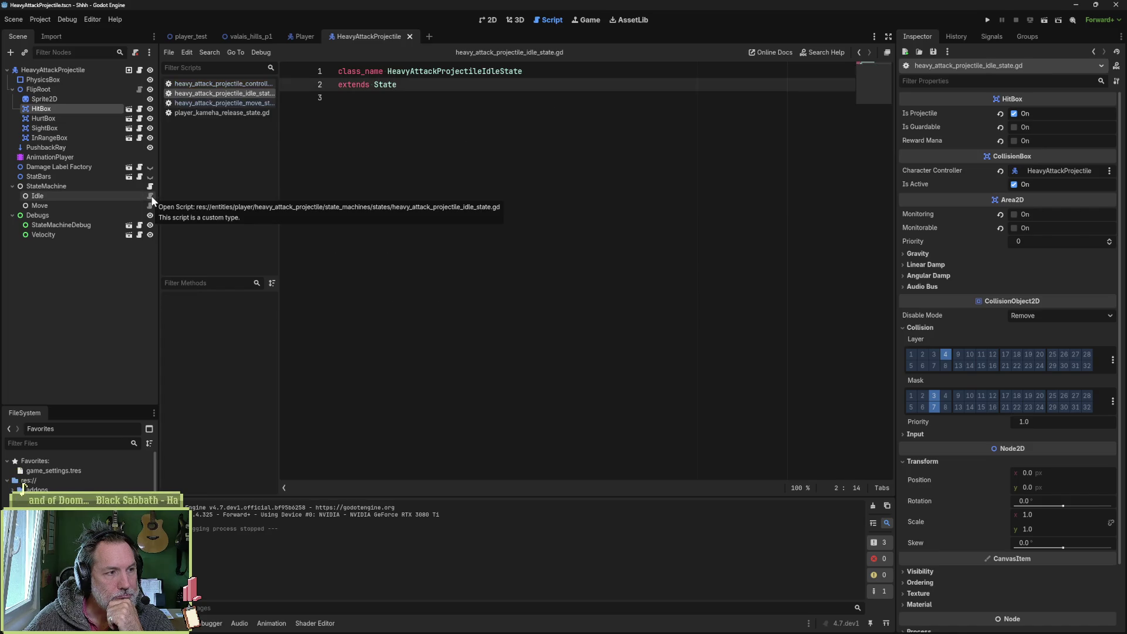
left_click(134, 187)
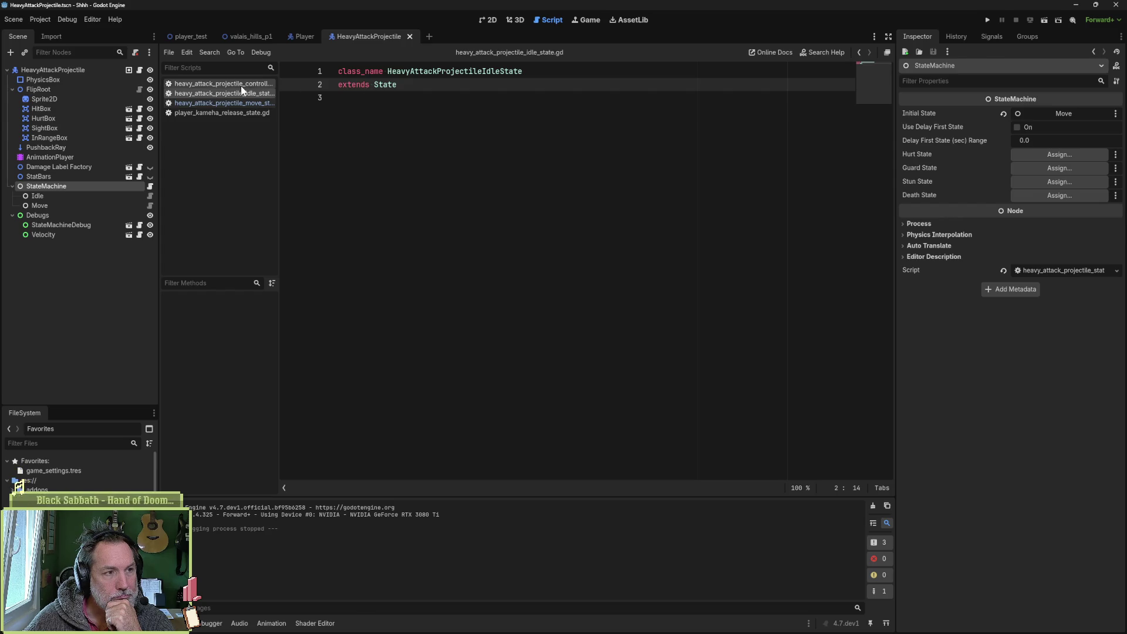
left_click_drag(279, 129, 321, 133)
- Close the projectile's idle state script
left_click(258, 84)
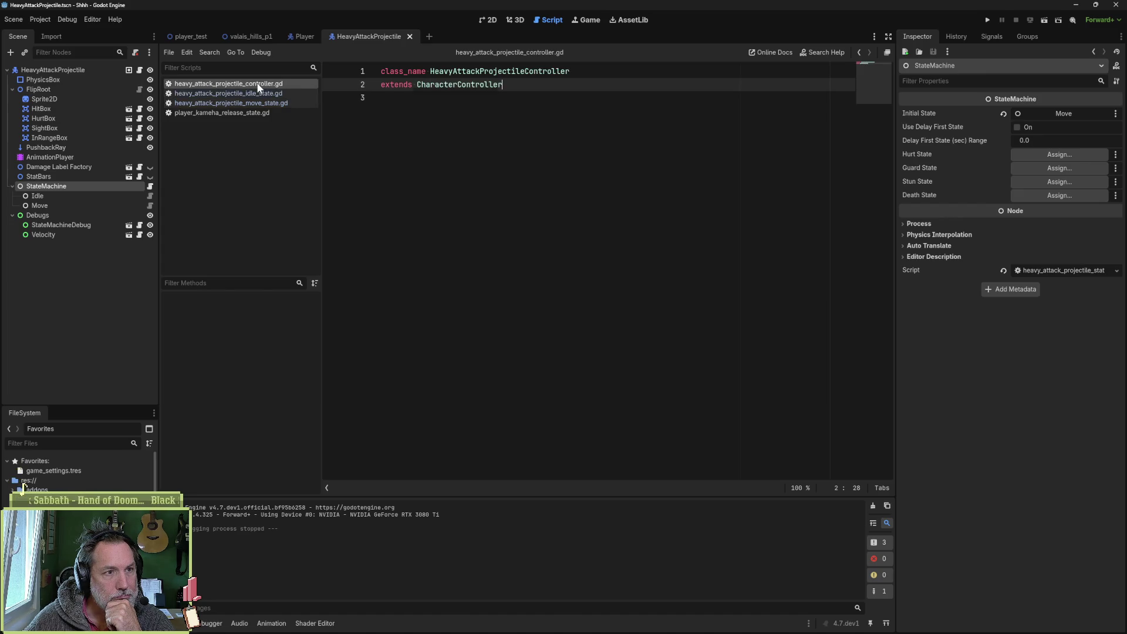
left_click(255, 92)
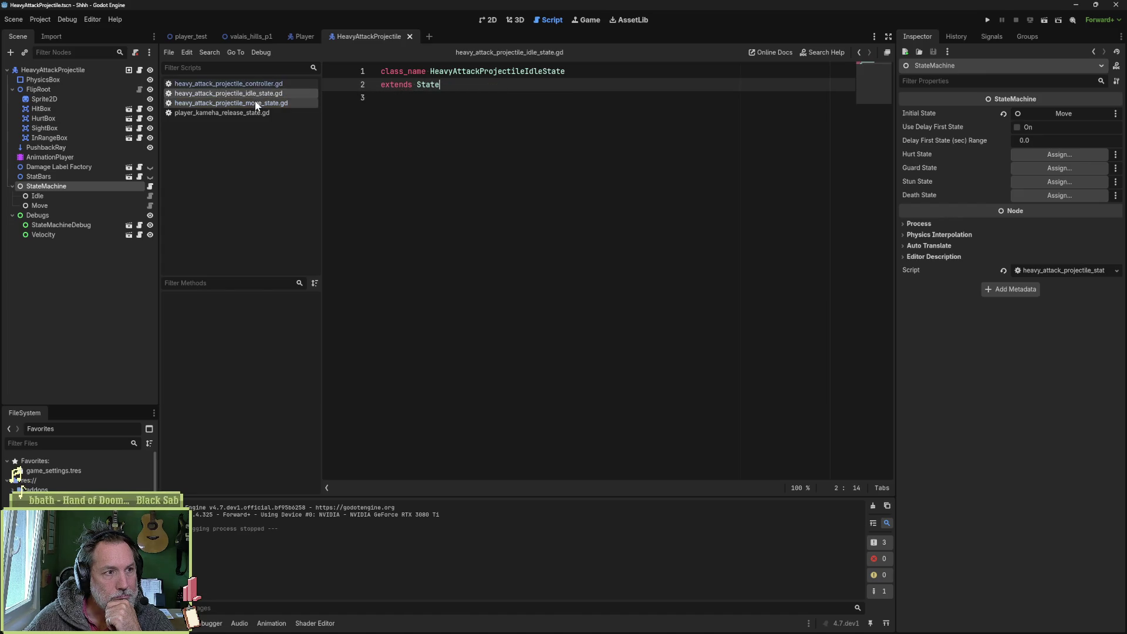
middle_click(255, 92)
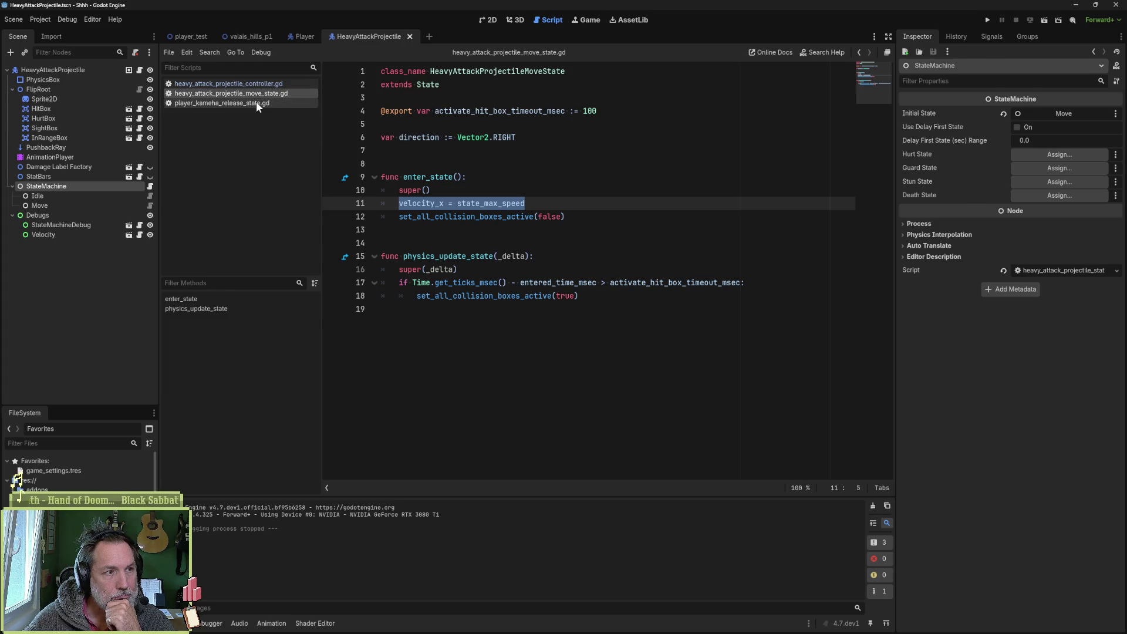
- Add a blank line after the global_position assignment in player_kameha_release_state.gd and save
left_click(256, 101)
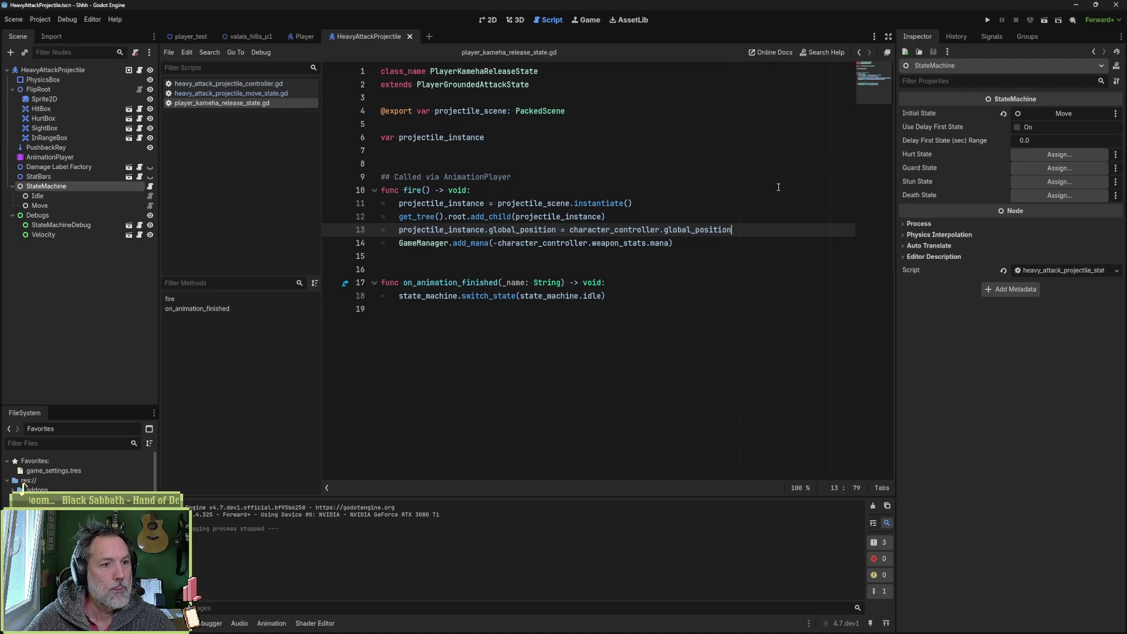
left_click(278, 95)
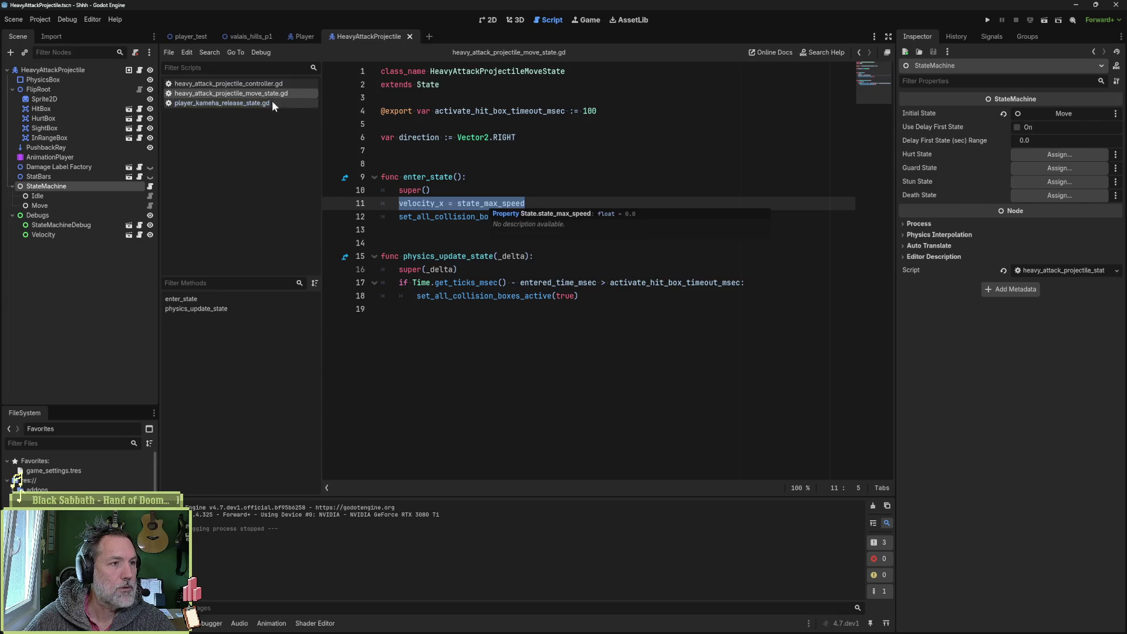
left_click(263, 103)
key("Return")
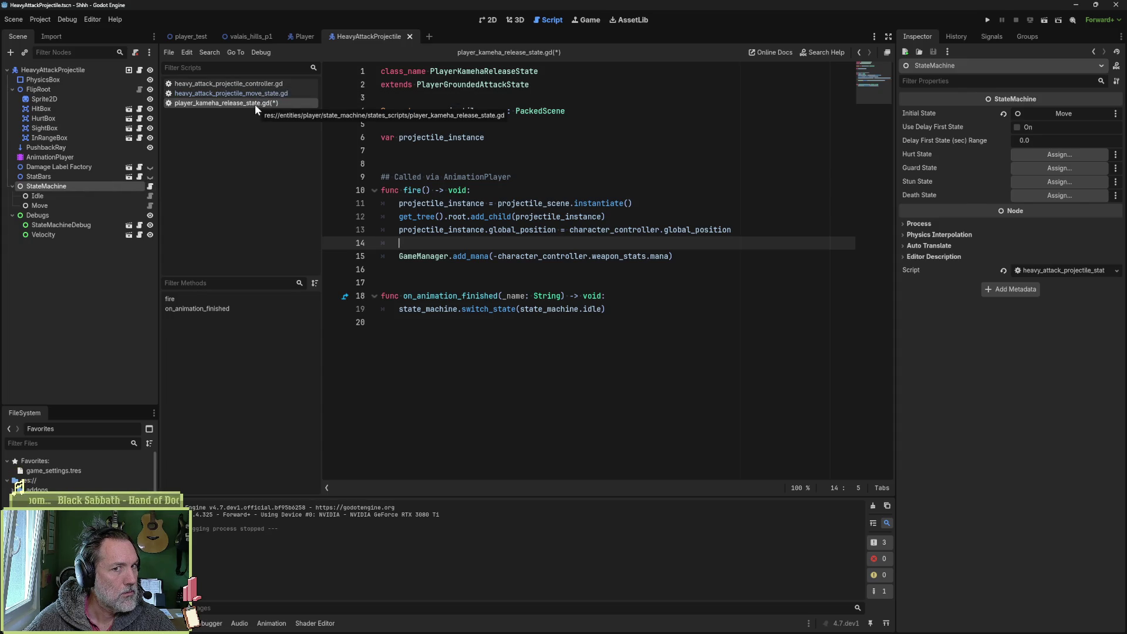
key("ctrl+s")
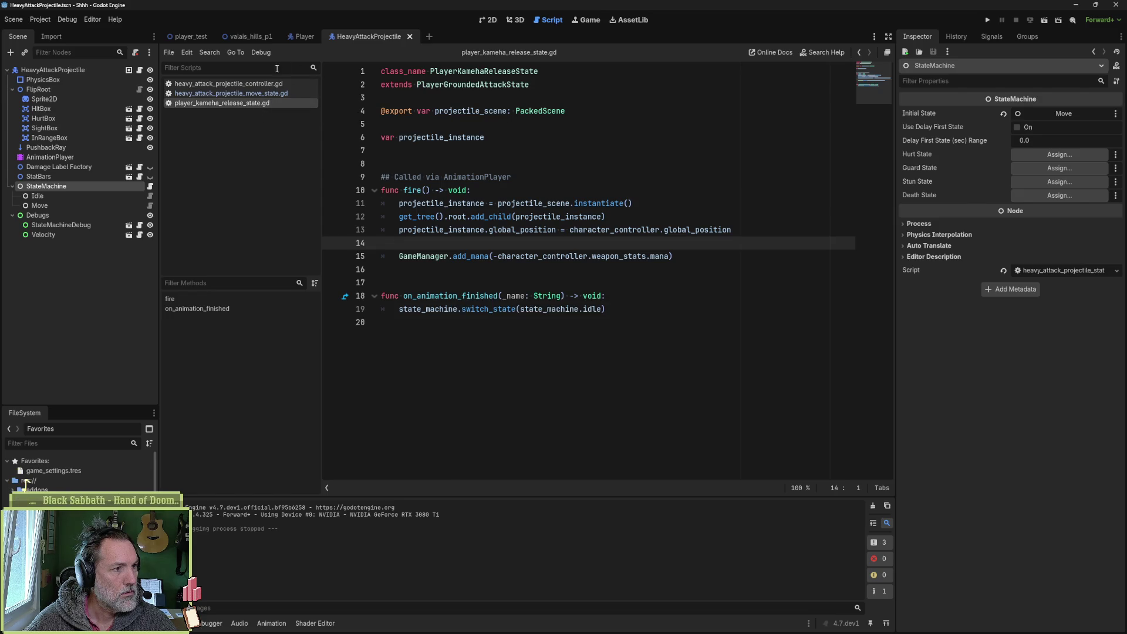
left_click(139, 69)
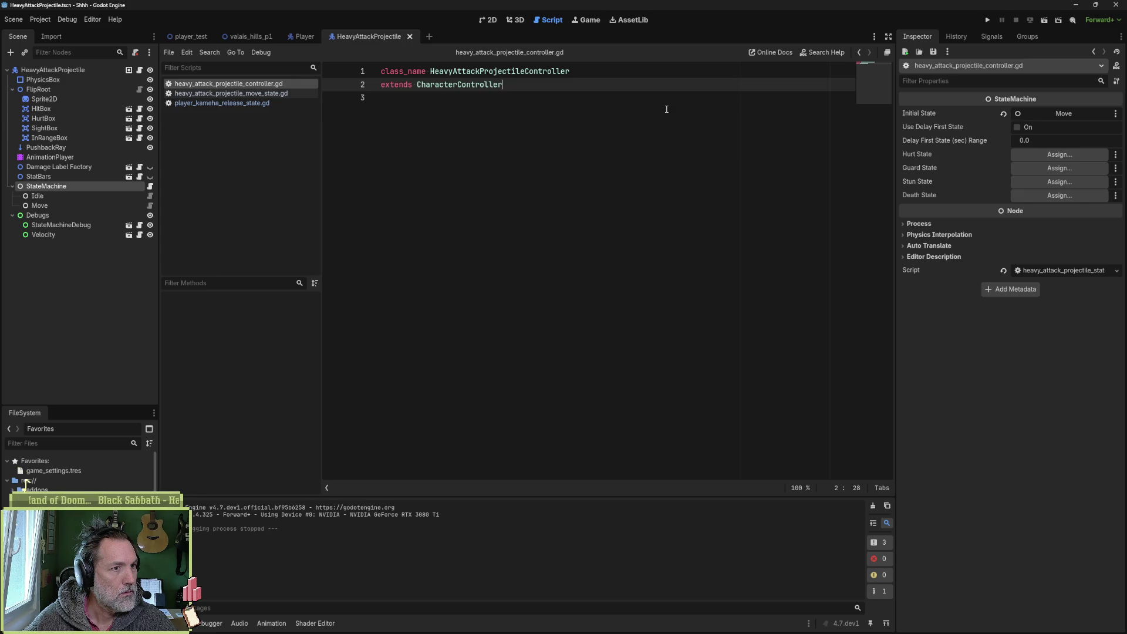
key("Return")
key("Return")
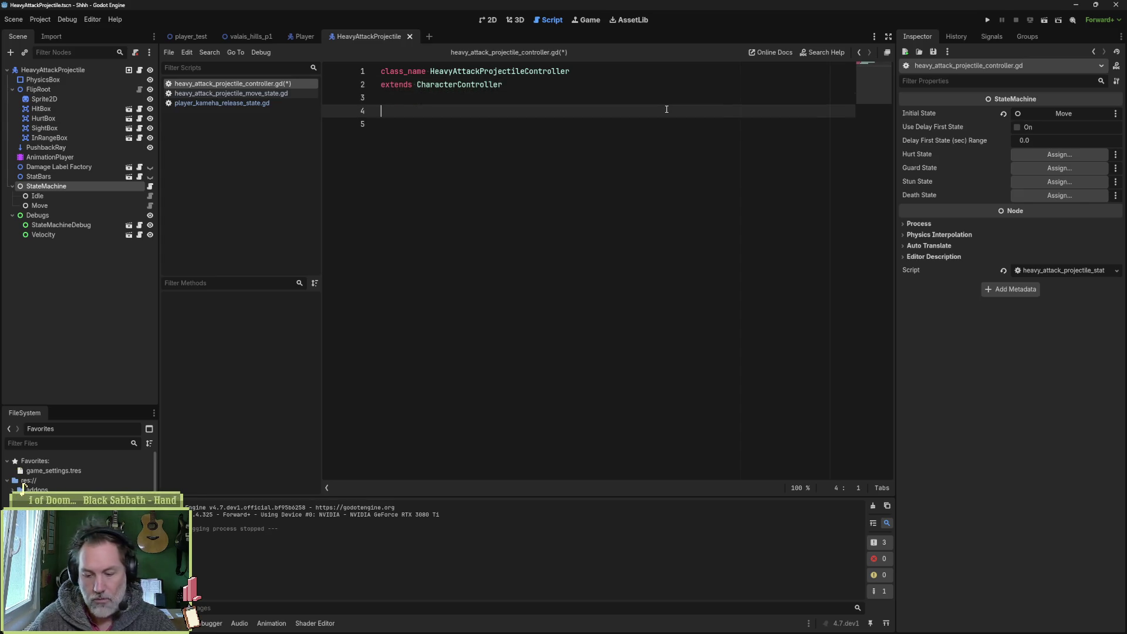
type("@export var di")
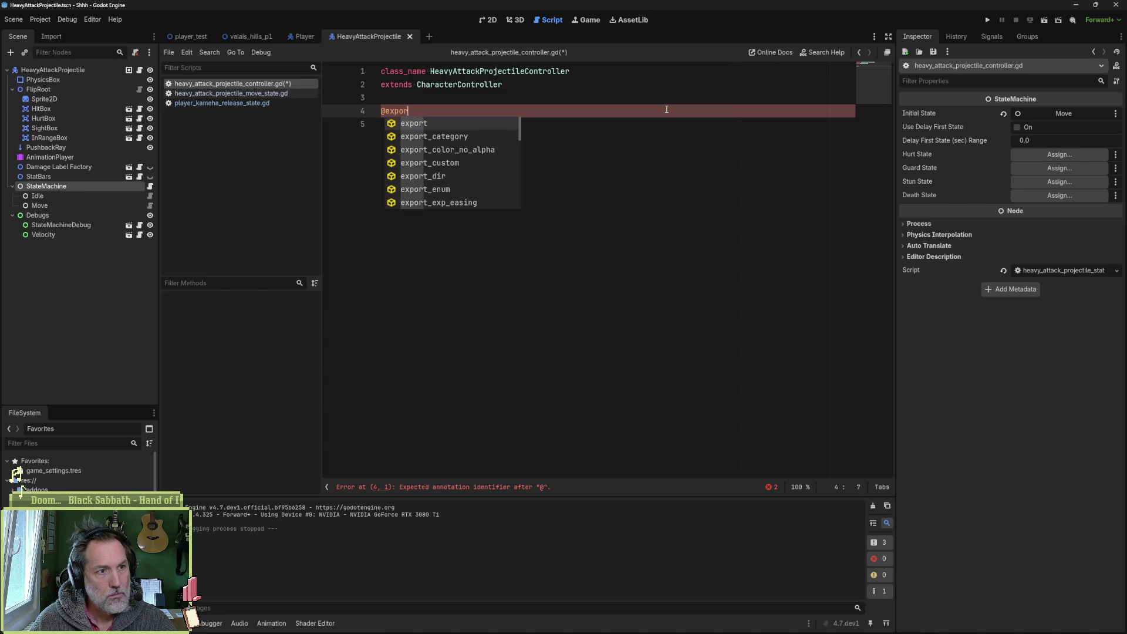
type("rection")
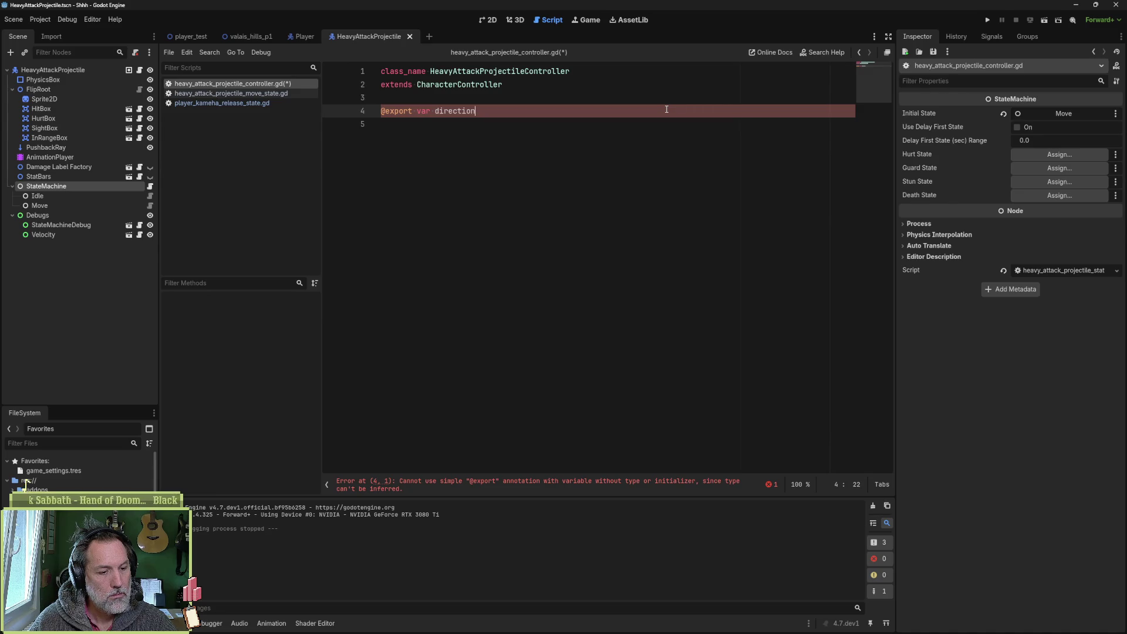
type(":= ")
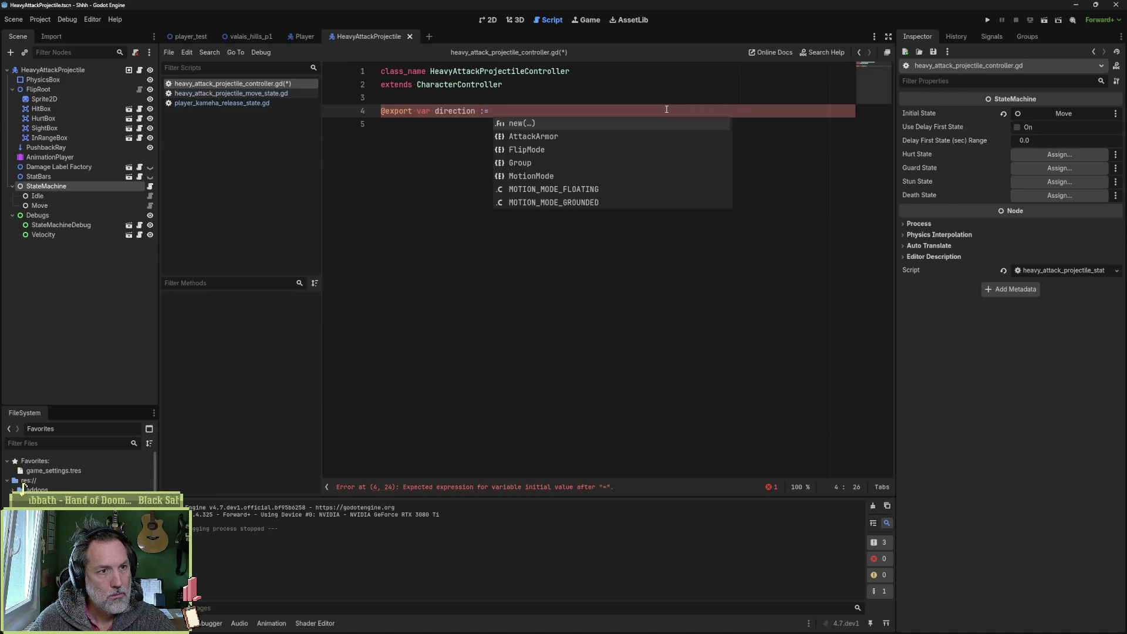
type("1")
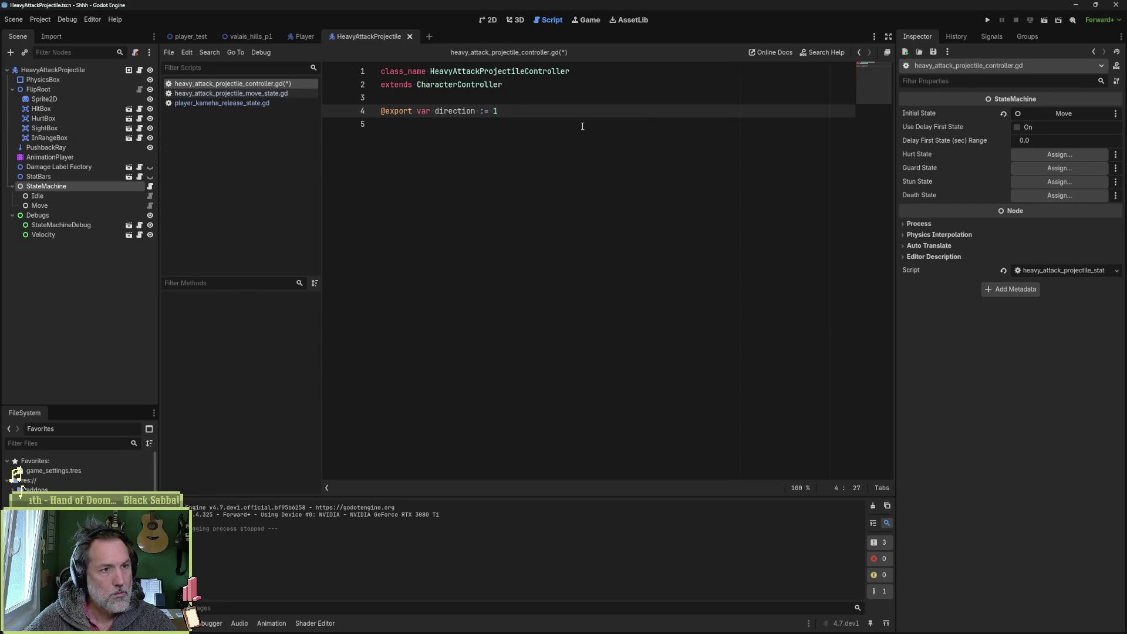
type(":")
key("Return")
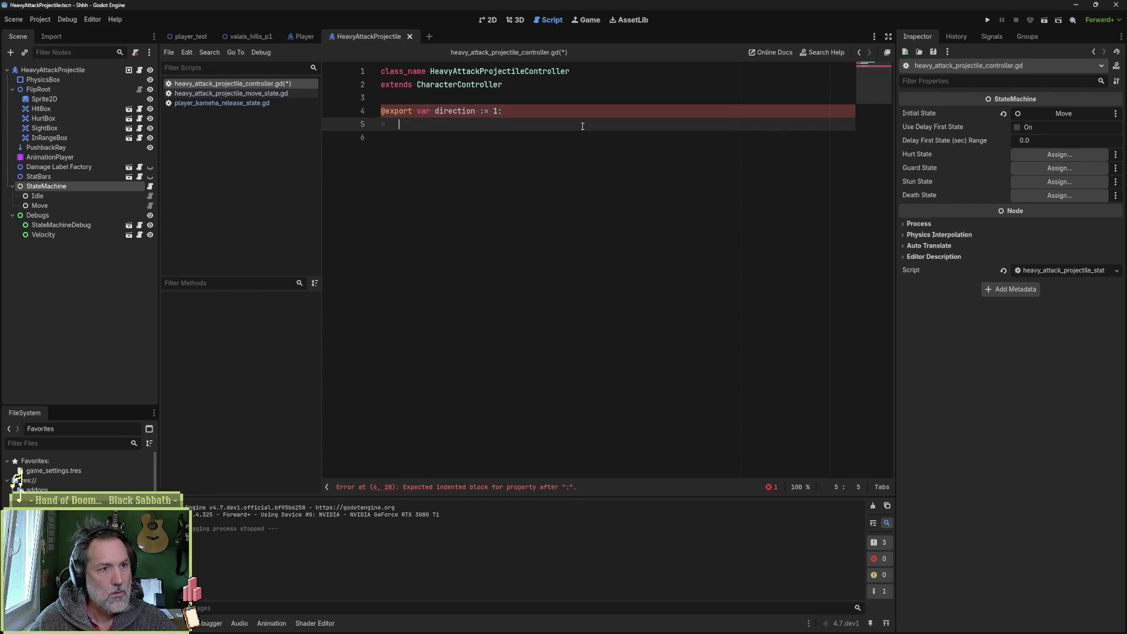
type("set(value)")
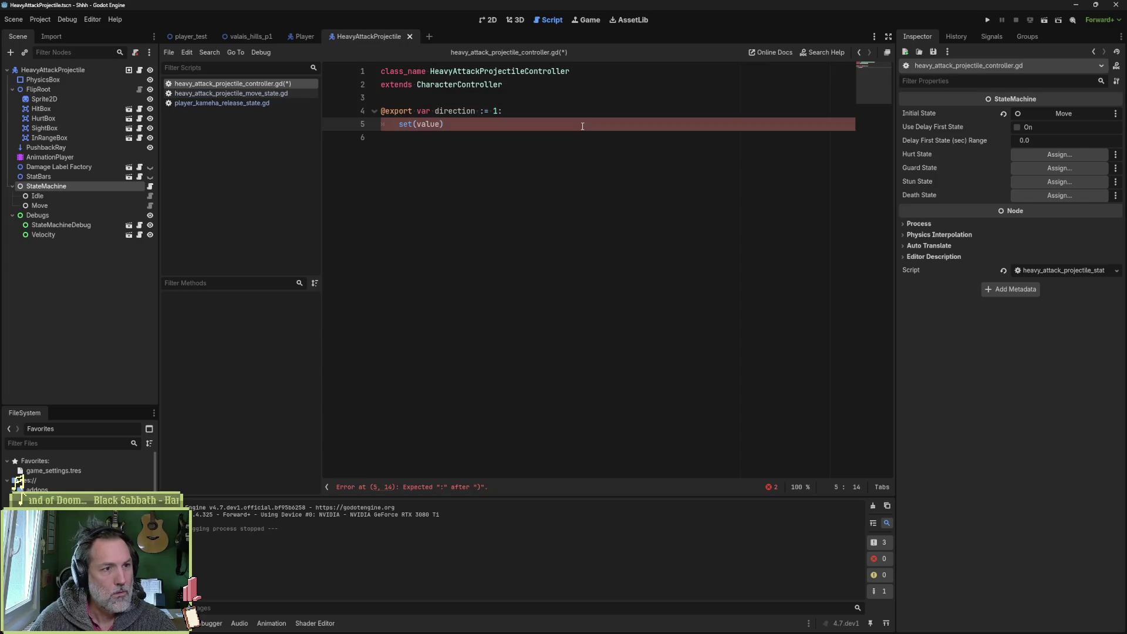
type(":")
key("Return")
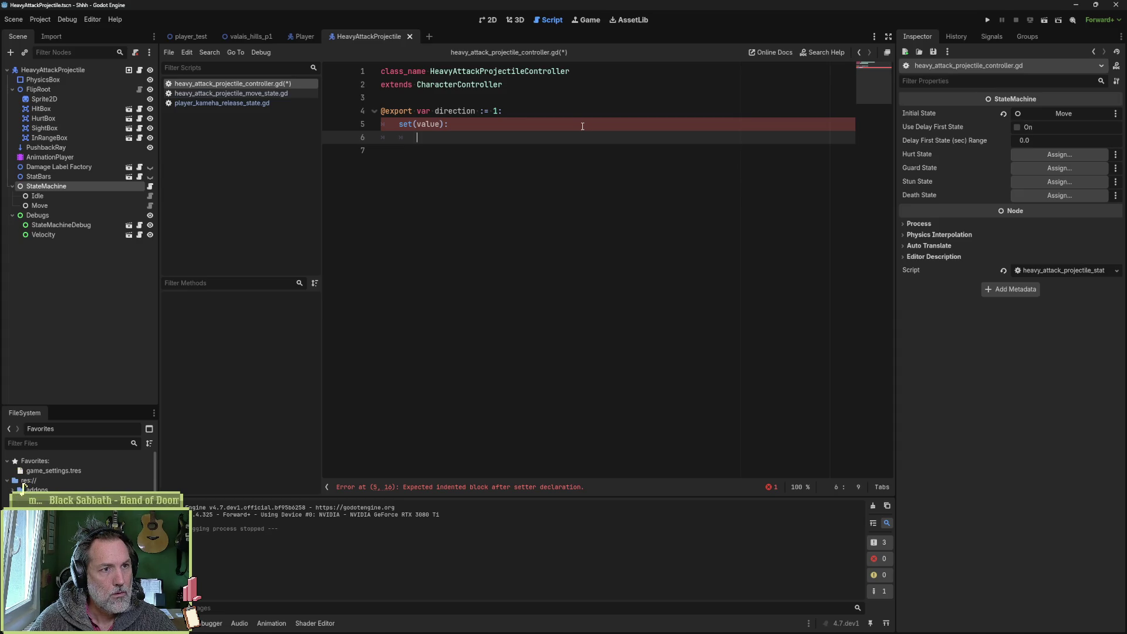
type("machi")
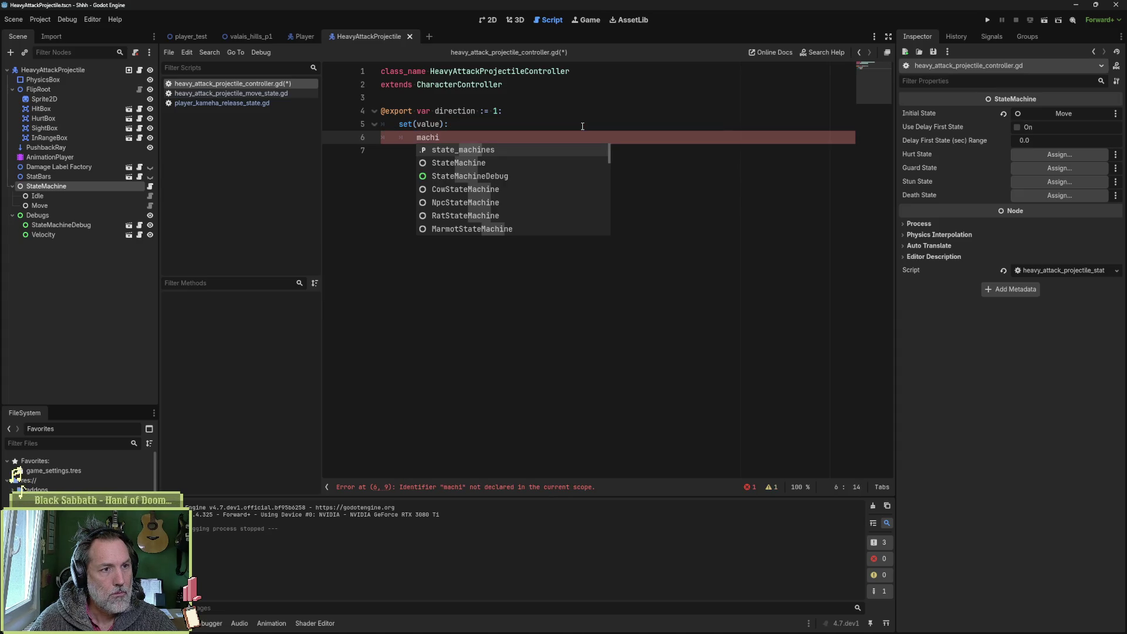
key("Return")
type(".cu")
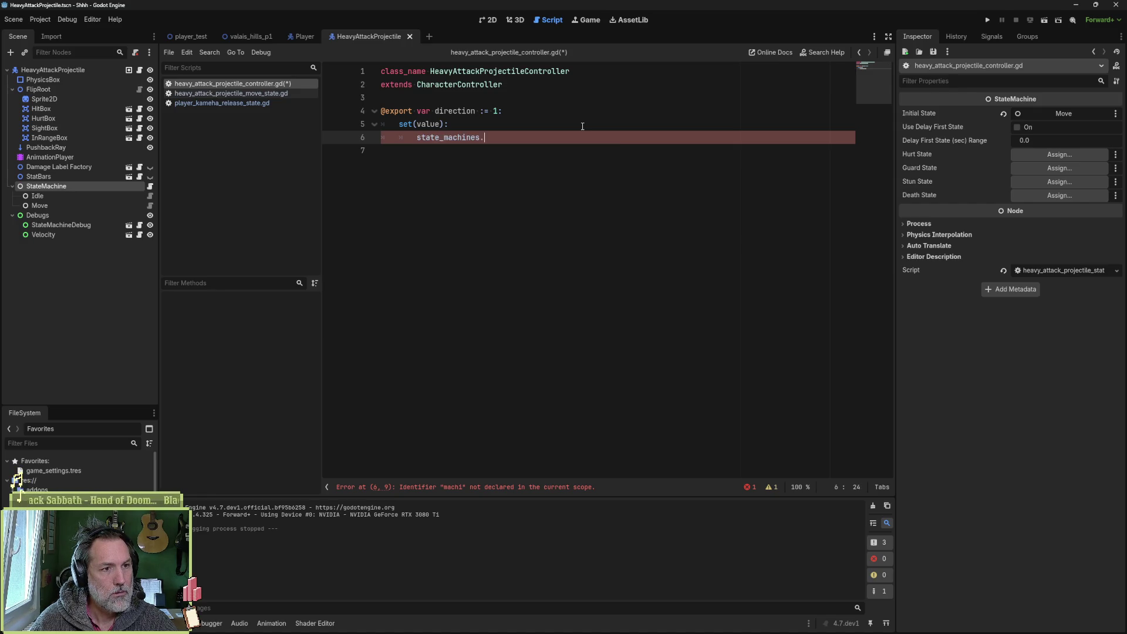
key("BackSpace")
key("BackSpace")
key("BackSpace")
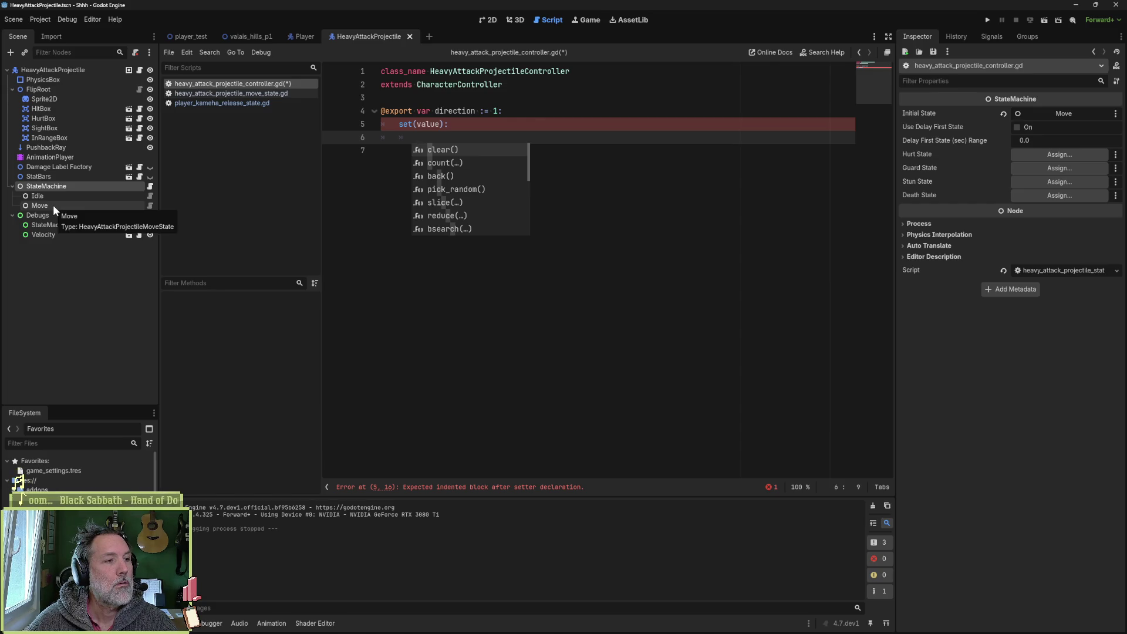
- Delete the Move reference and setter lines, drop the trailing colon after 1, and save
mouse_move(53, 205)
left_mouse_down()
mouse_move(433, 111)
mouse_move(411, 151)
left_mouse_up()
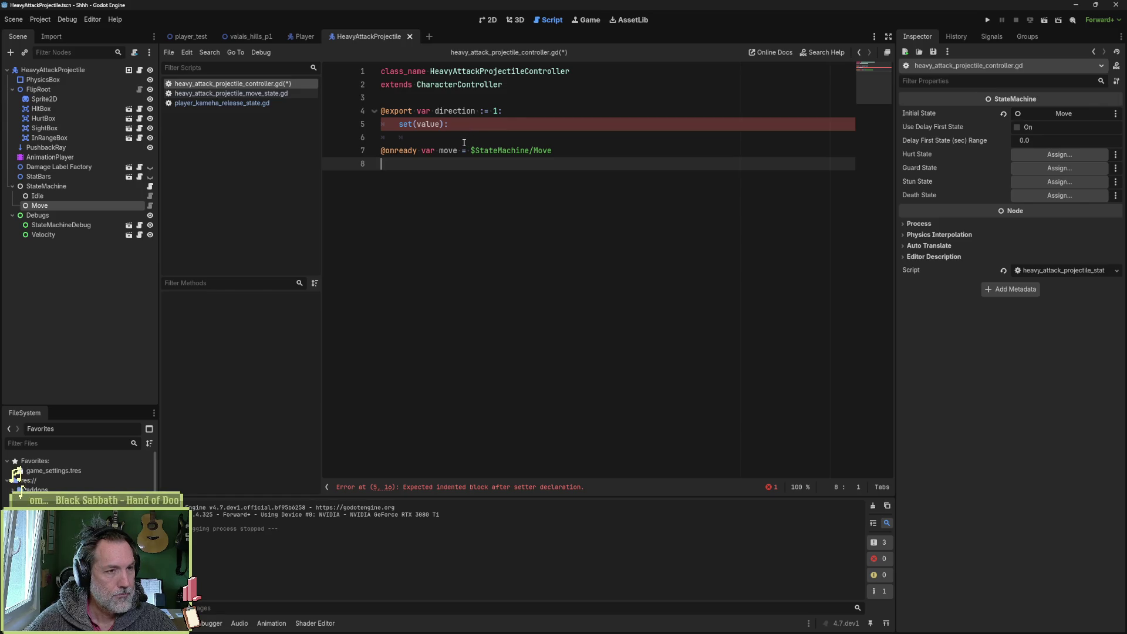
left_click(464, 141)
key("ctrl+shift+k")
key("ctrl+shift+k")
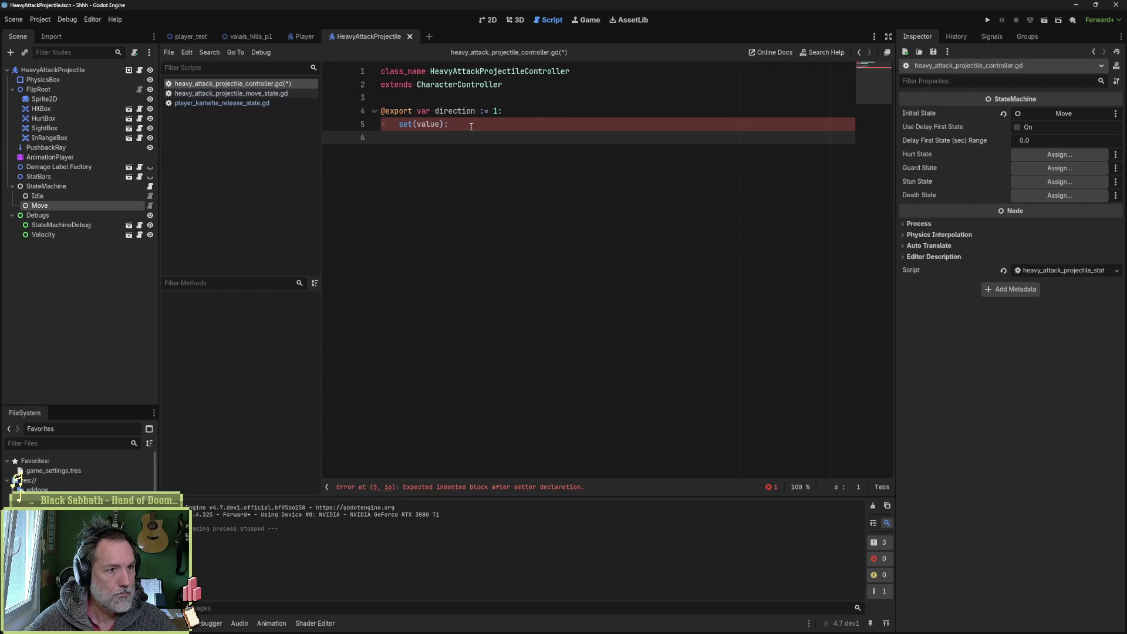
left_click(471, 127)
key("ctrl+shift+k")
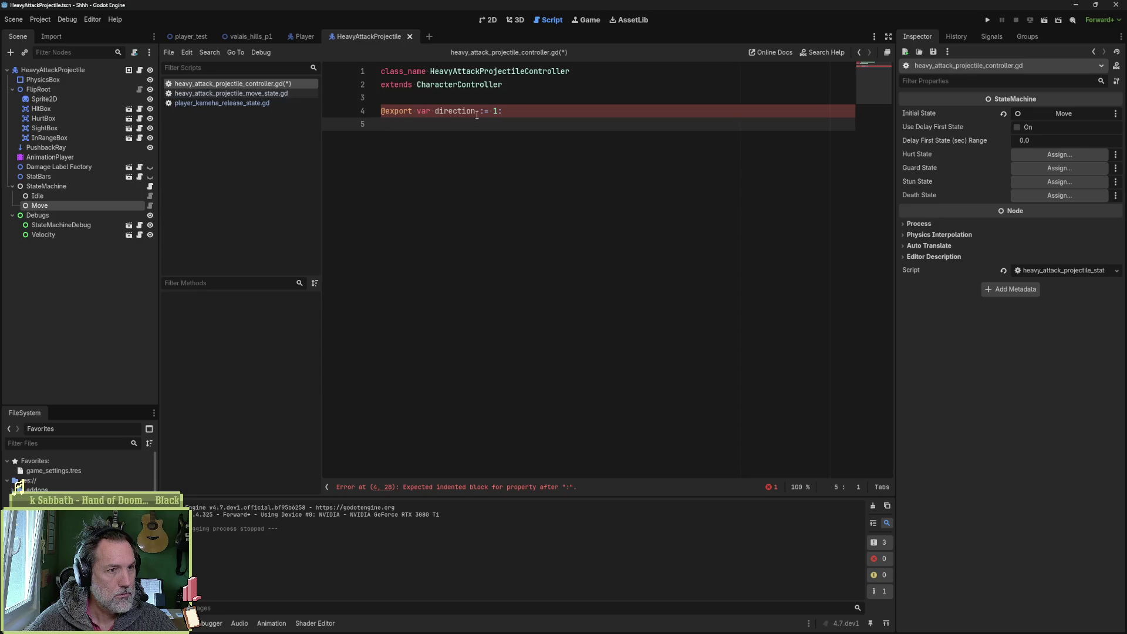
left_click(503, 111)
key("BackSpace")
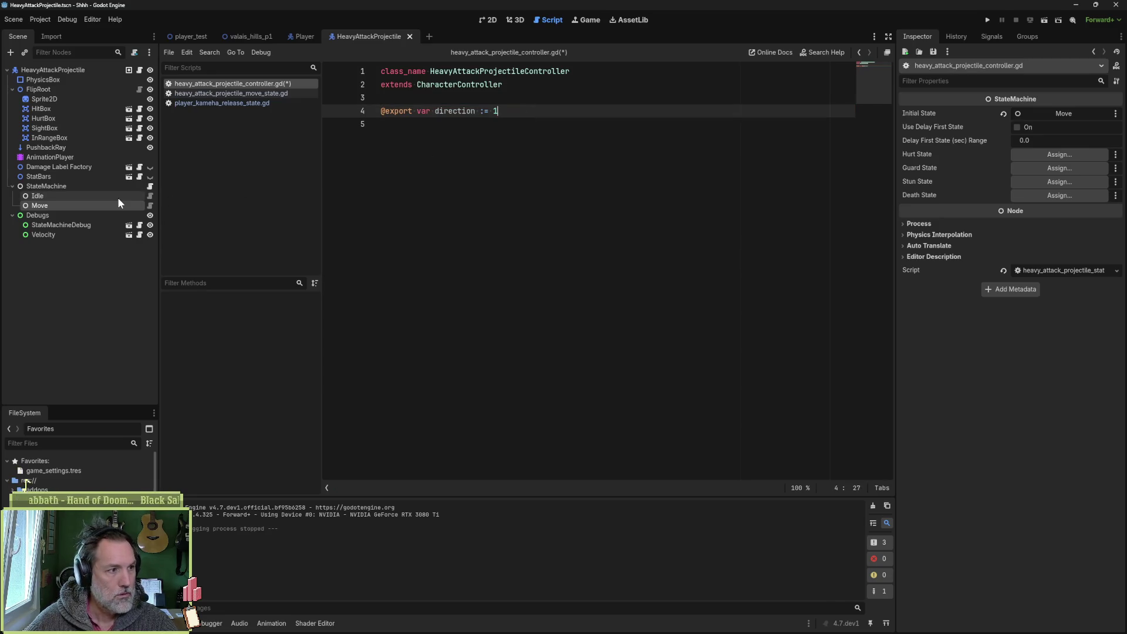
key("ctrl+s")
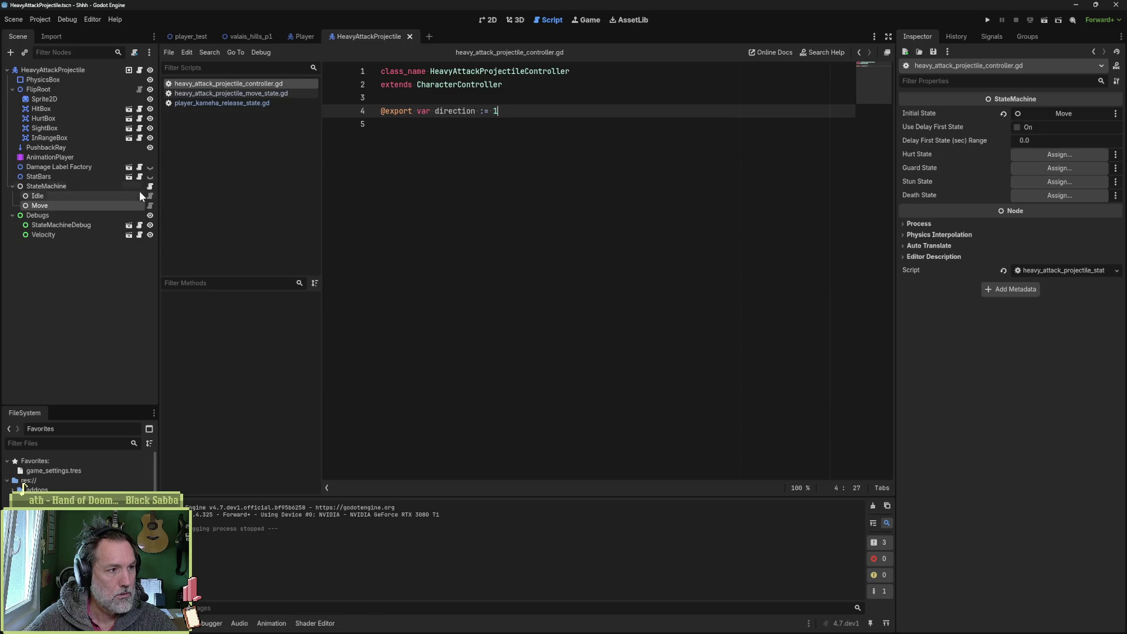
- Make velocity_x equal state_max_speed * character_controller.direction in the move state and save
left_click(150, 205)
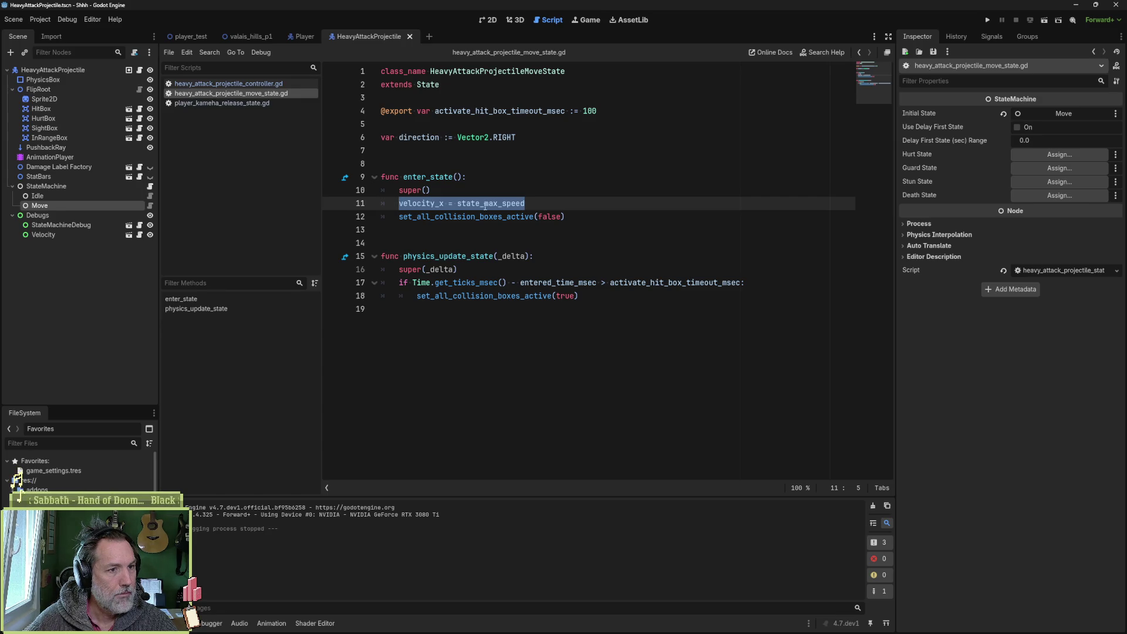
left_click(459, 203)
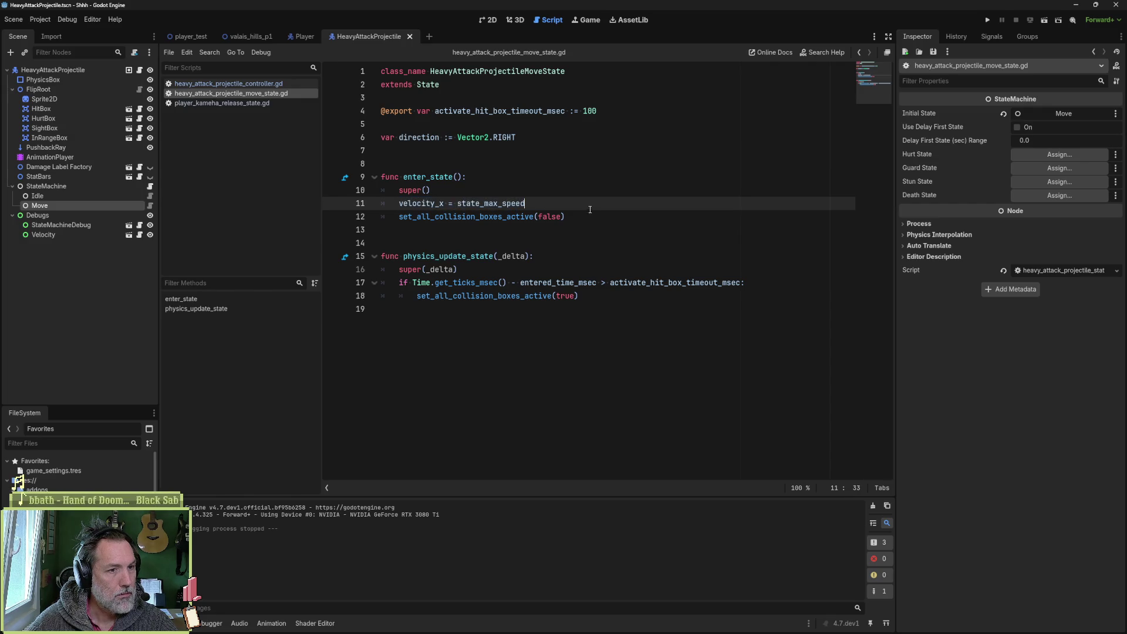
type("* ")
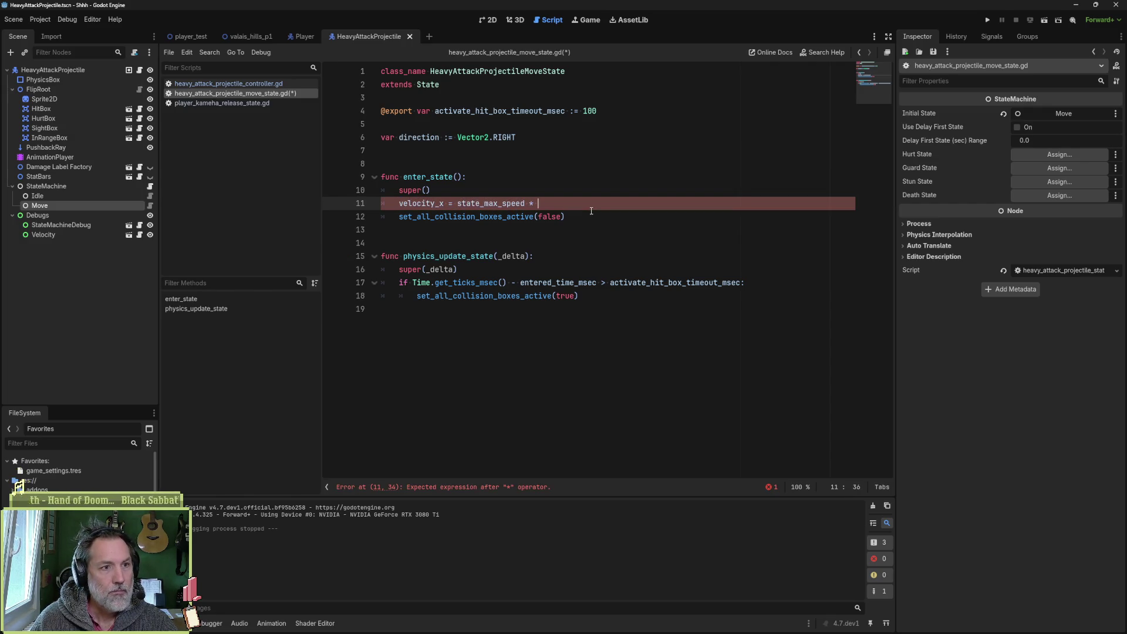
type("cha")
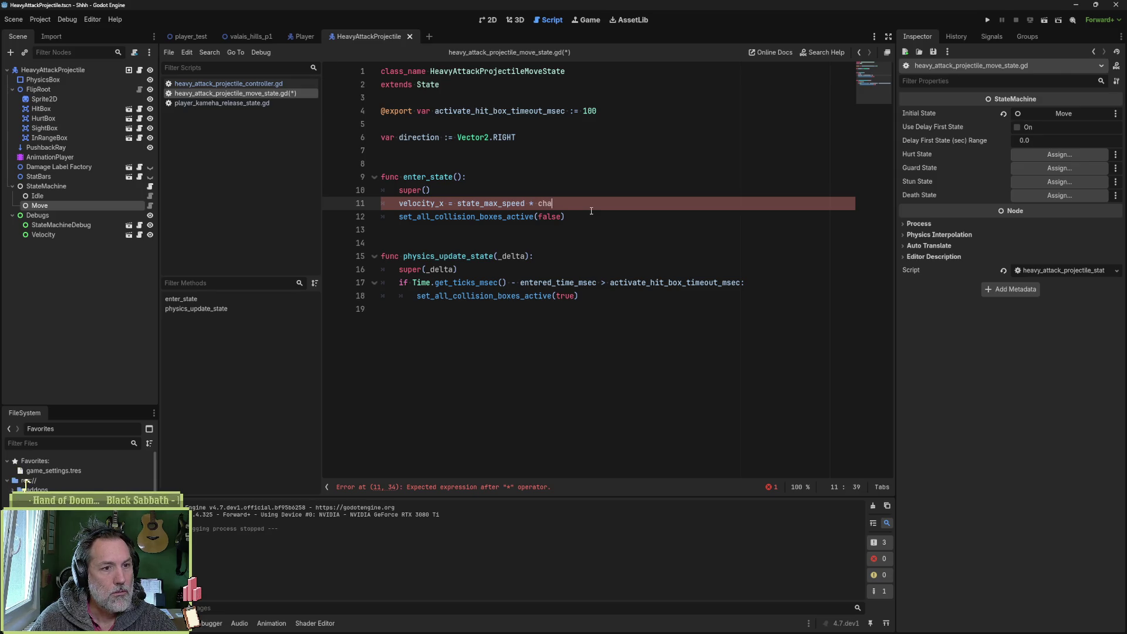
key("Return")
type(".direction")
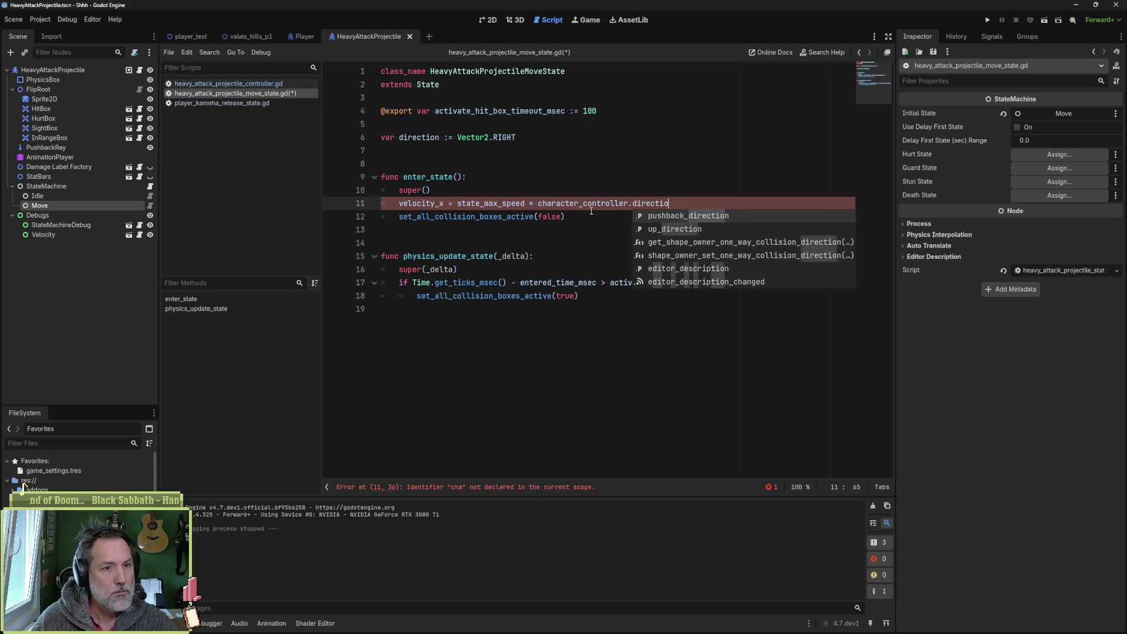
key("ctrl+s")
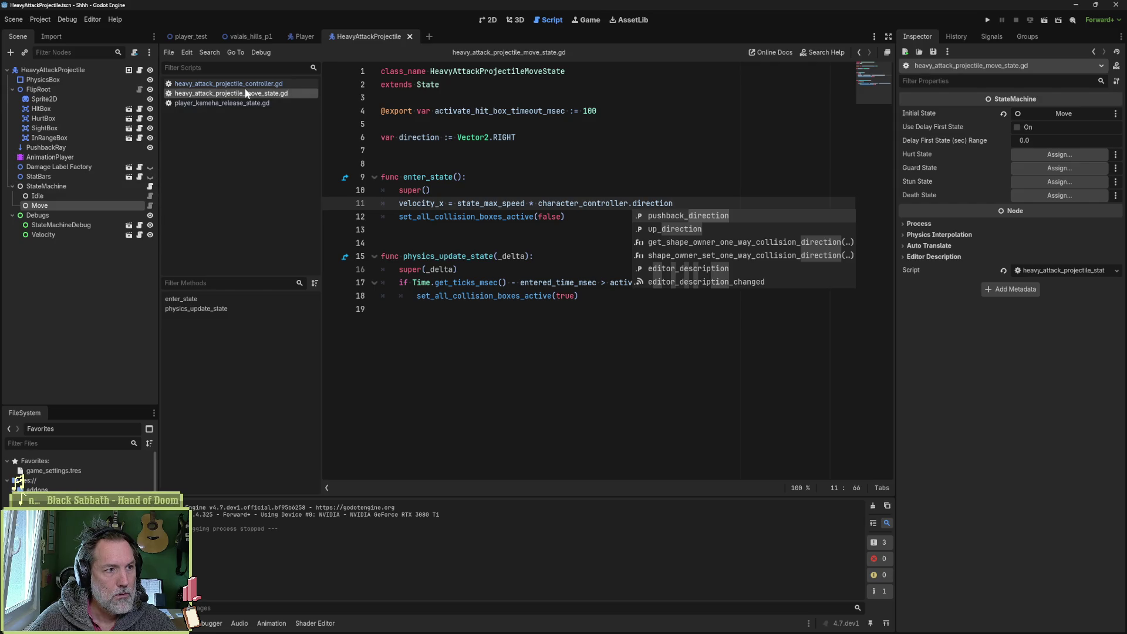
left_click(253, 103)
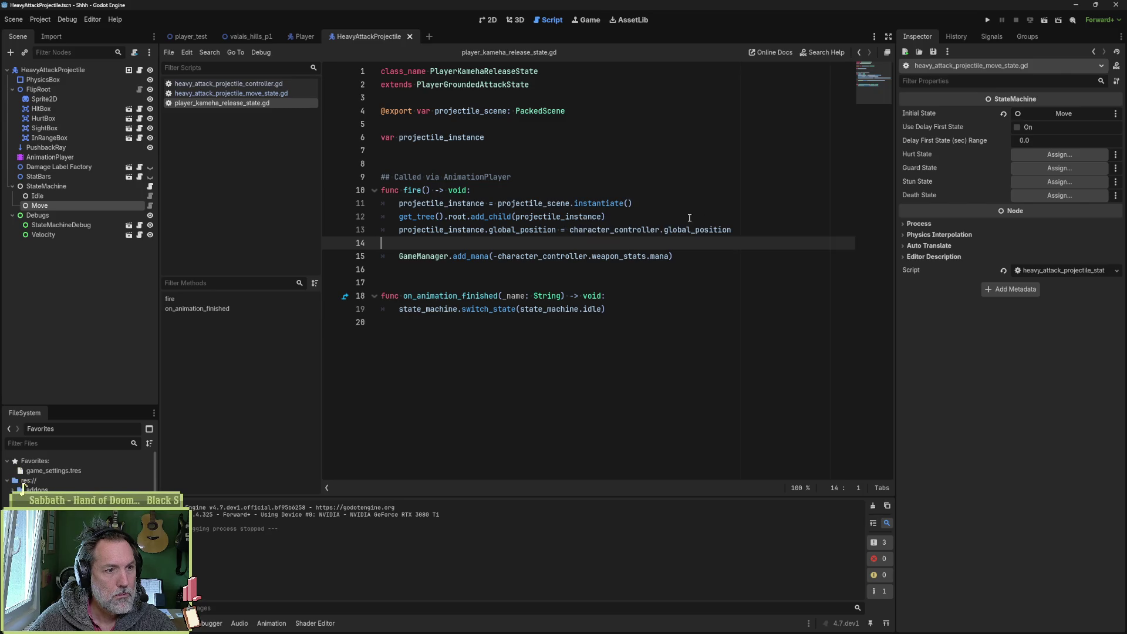
- Add 'projectile_instance.direction = 1.0 if character_controller.looking_right else -1.0' inside fire()
key("Tab")
type("proj")
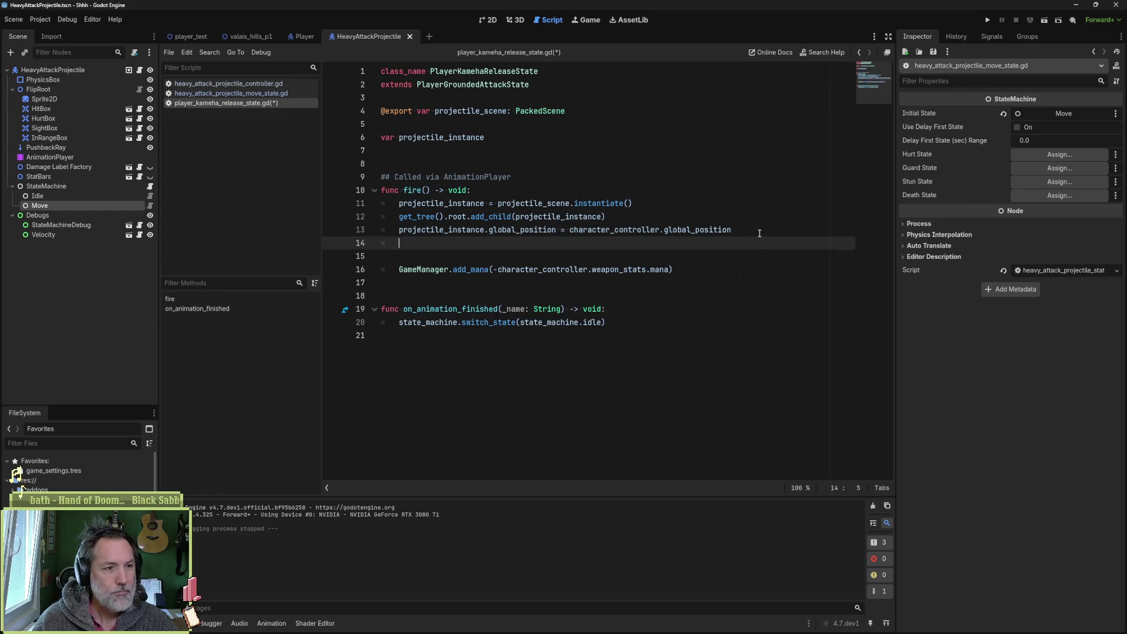
key("Return")
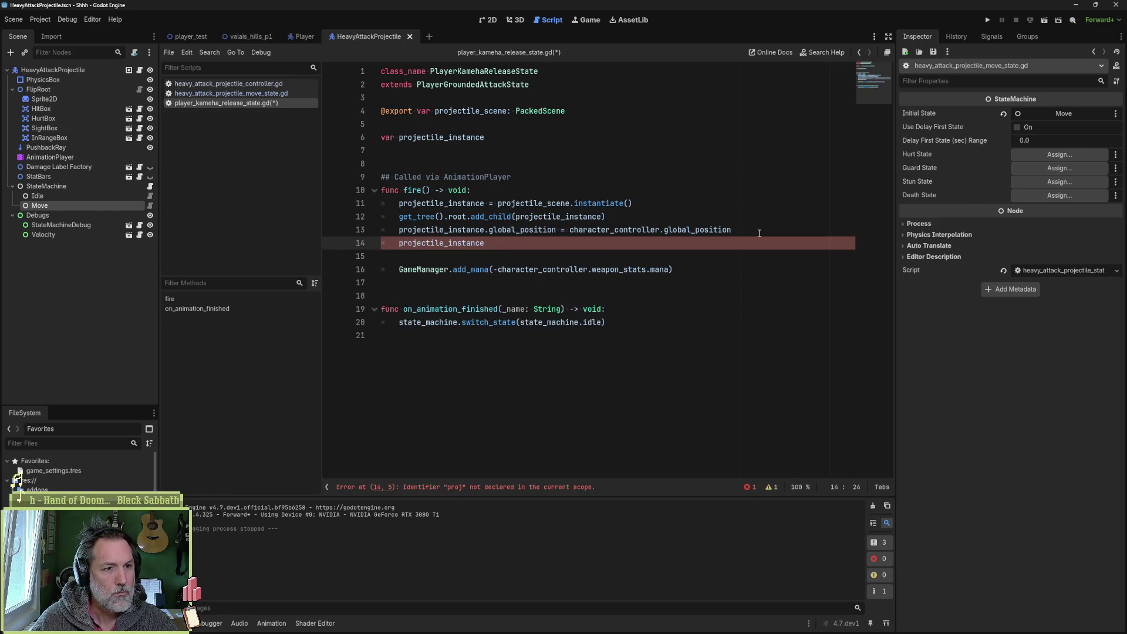
type(".direction =")
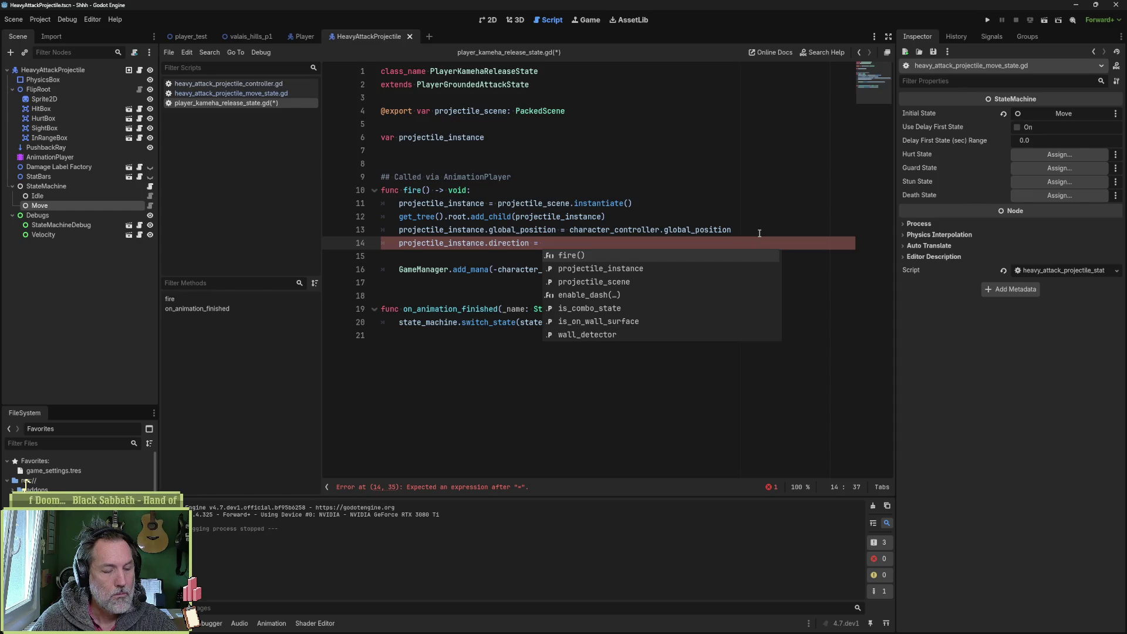
type("1.0 if l")
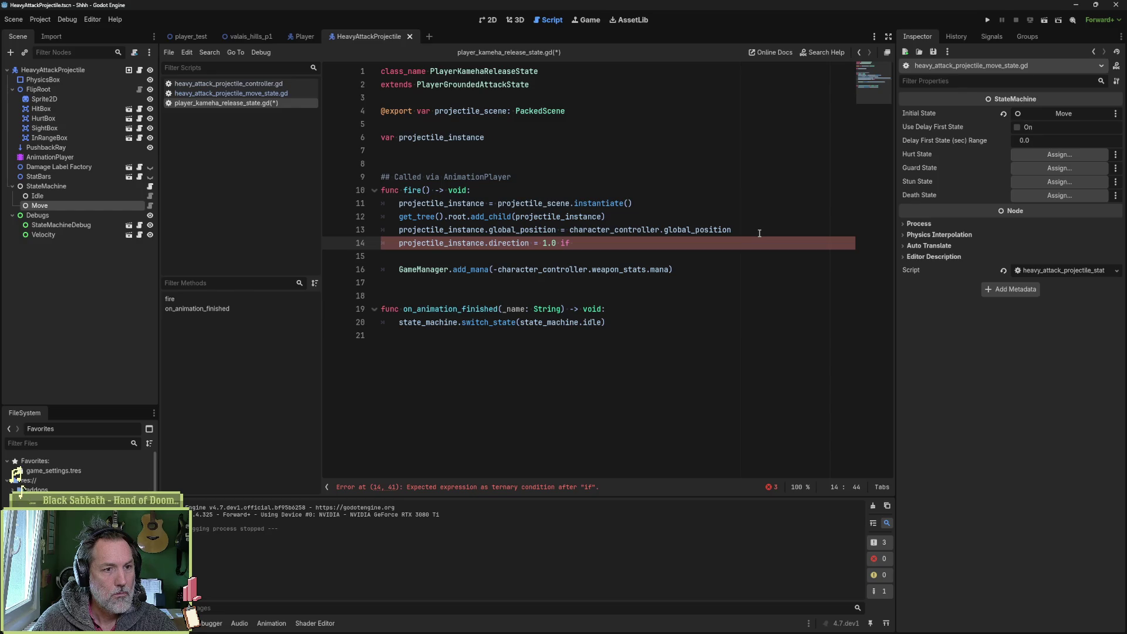
type("oo")
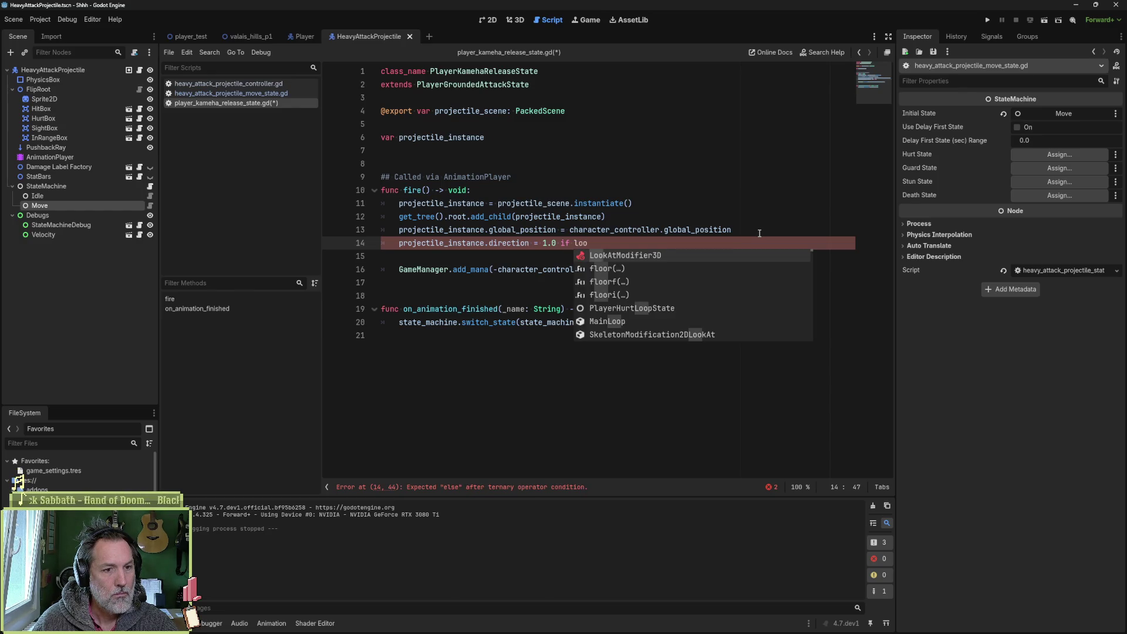
key("BackSpace")
key("BackSpace")
key("BackSpace")
type("cha")
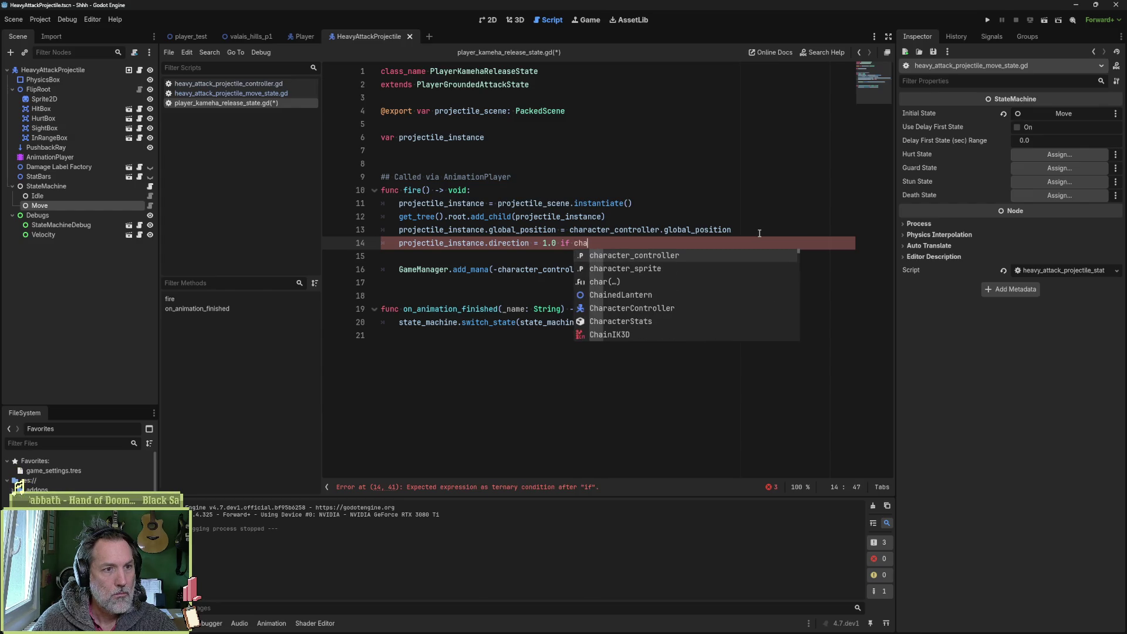
key("Return")
type("oo")
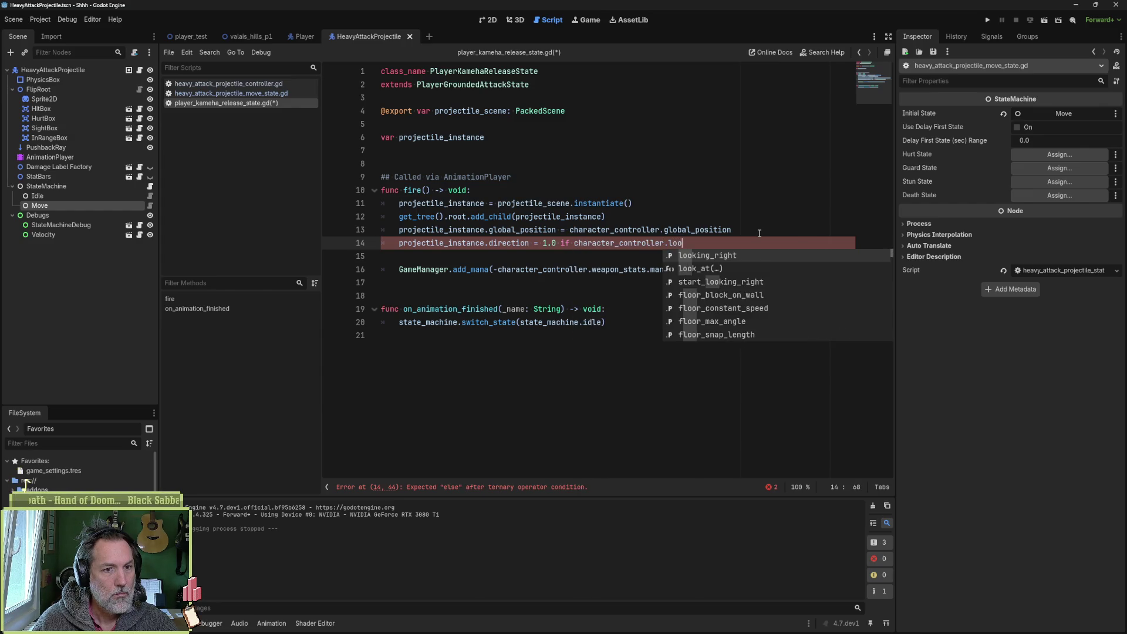
key("Return")
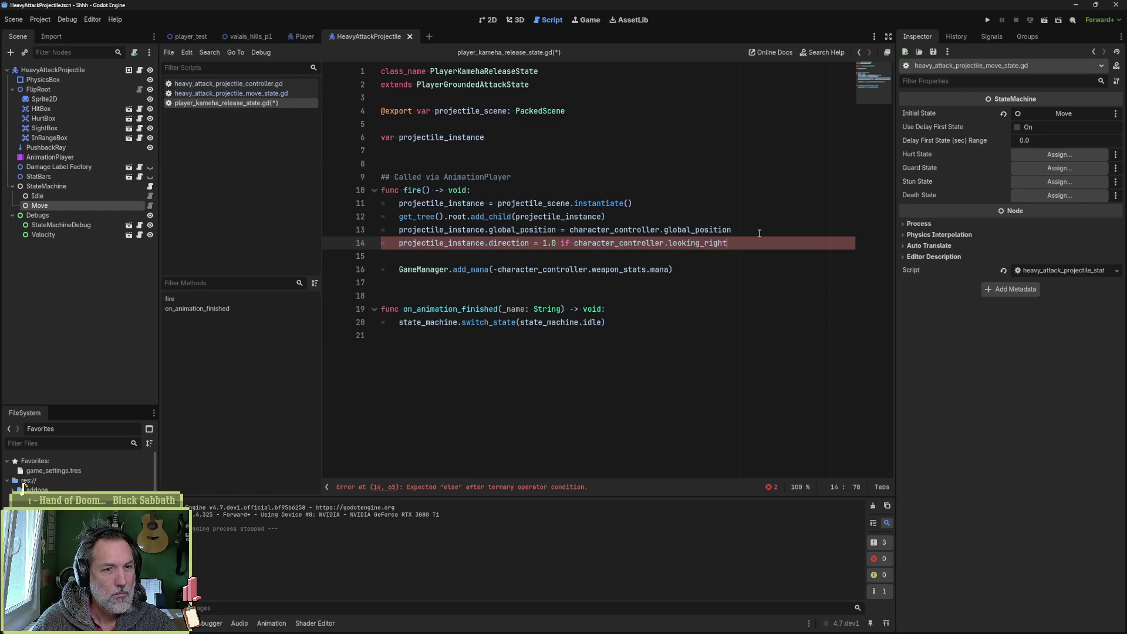
type("else ")
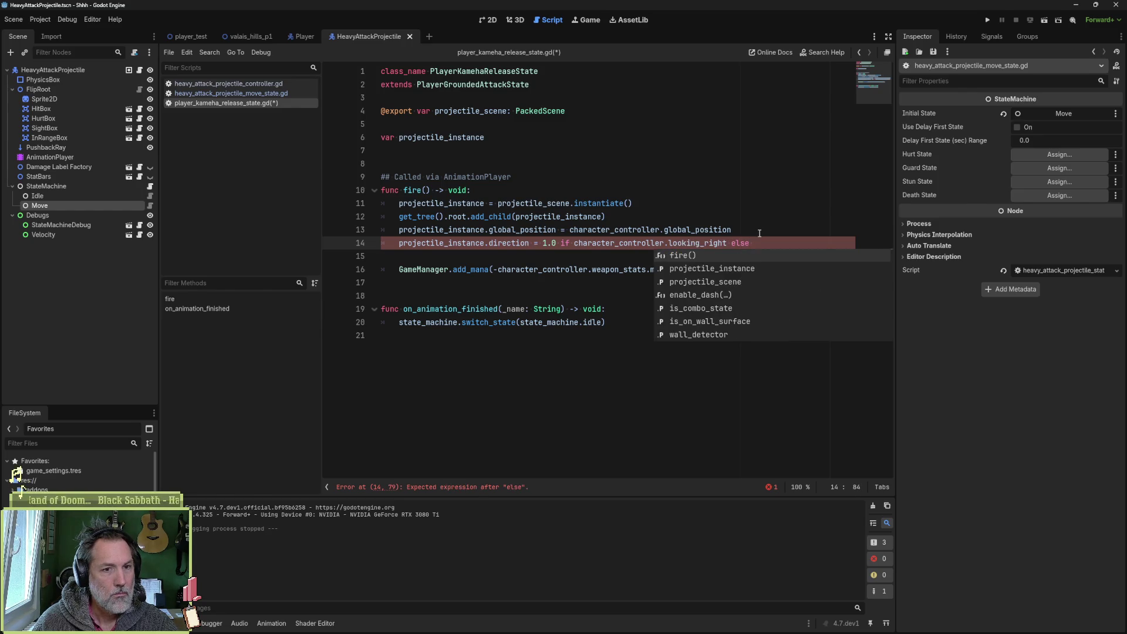
type("-1.0")
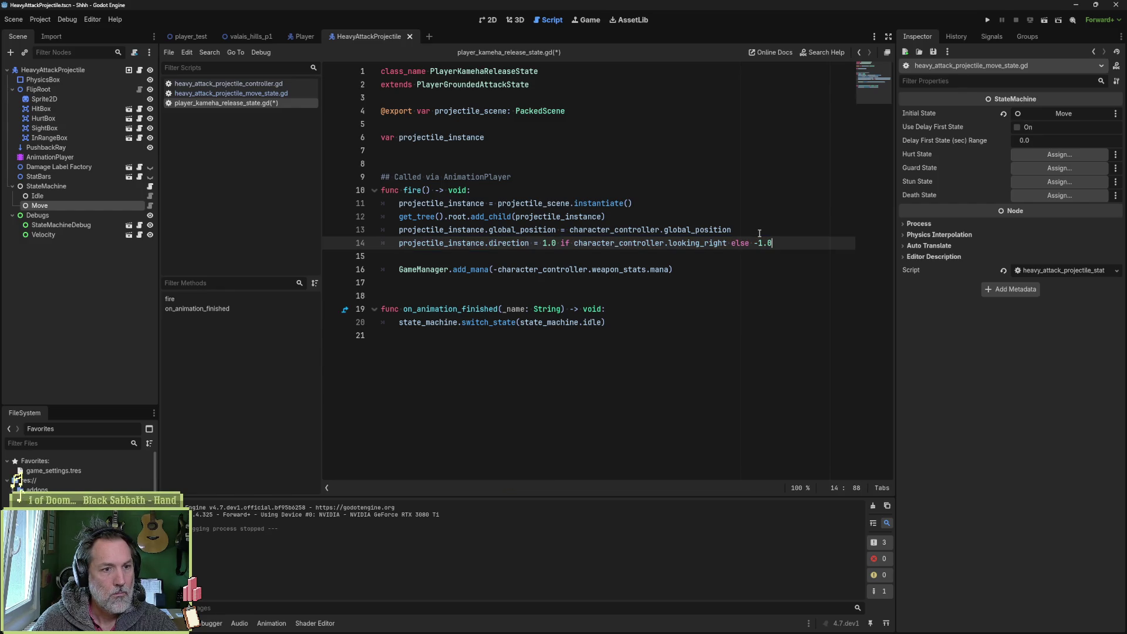
- Save the script and run the player_test scene
key("F5")
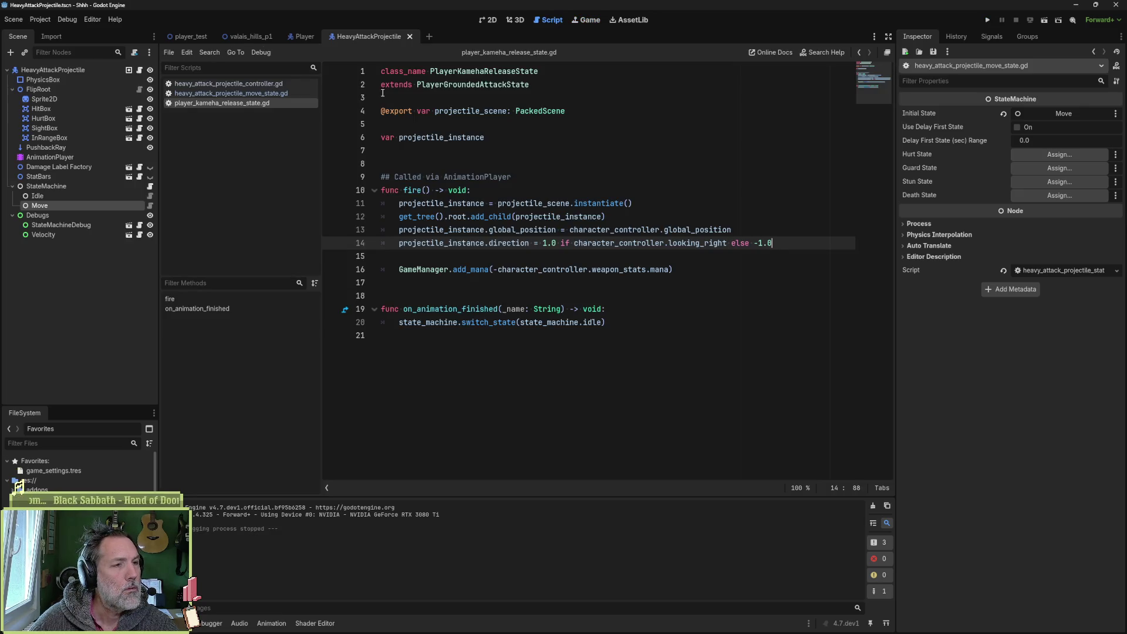
left_click(204, 34)
key("F5")
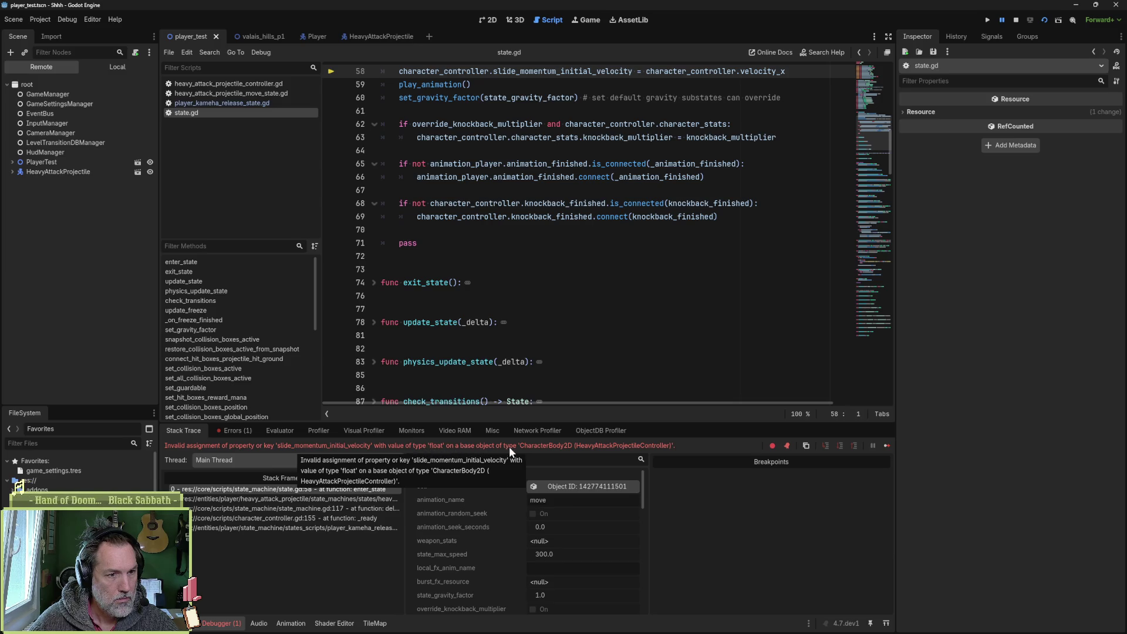
- Inspect the slide_momentum_initial_velocity assignment error at state.gd line 58
scroll(623, 297, "up", 4)
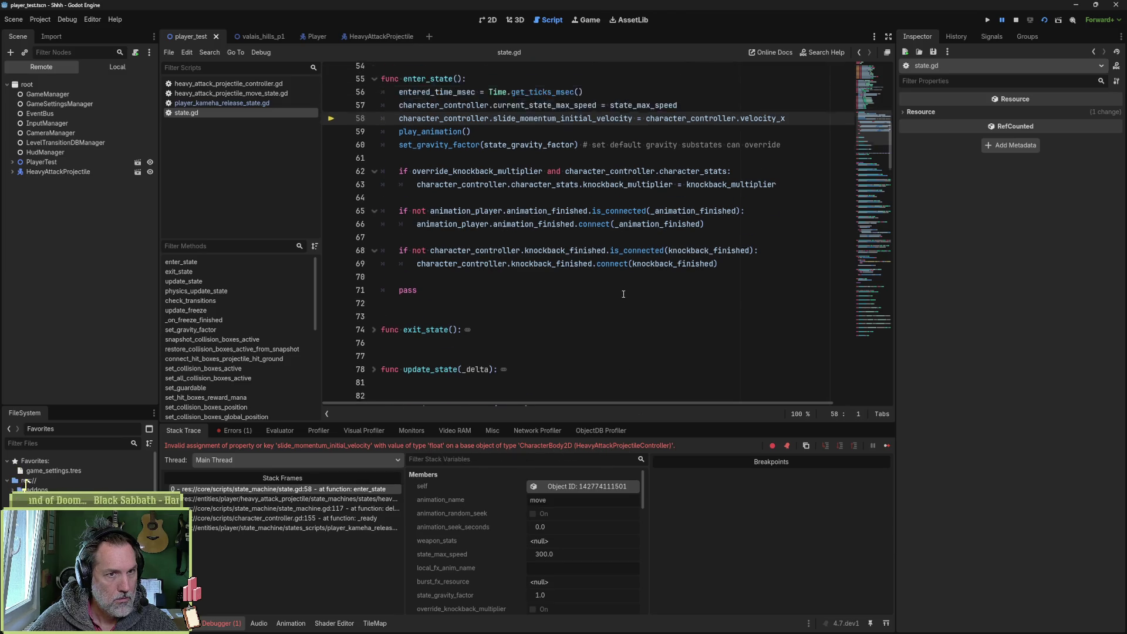
mouse_move(623, 302)
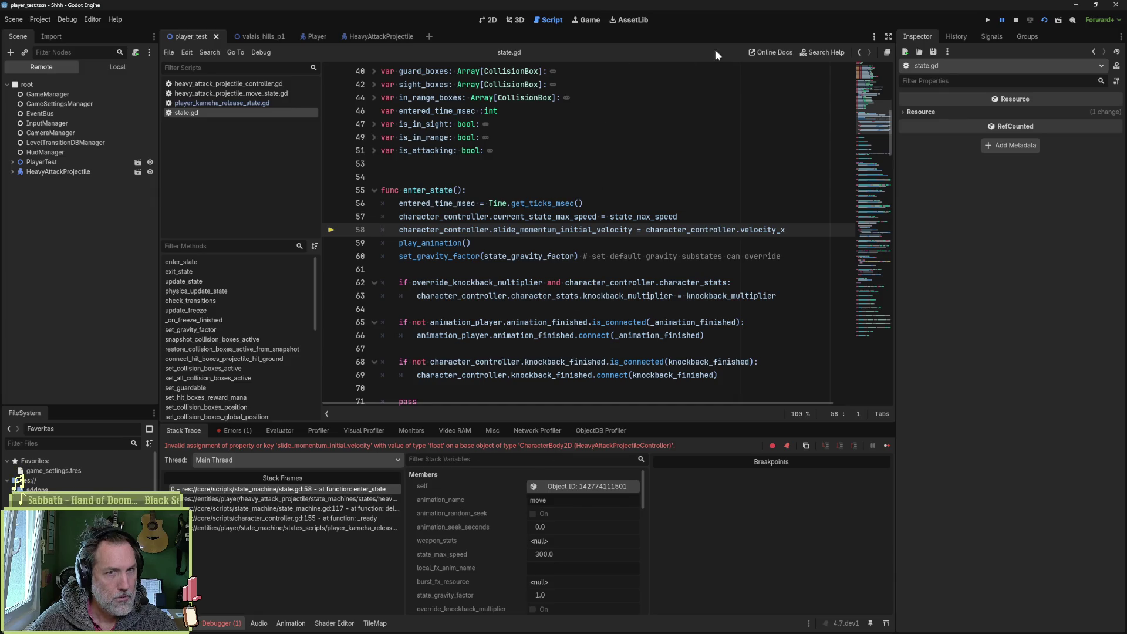
- Change line 58 of state.gd to read velocity.x instead of velocity_x and rerun the scene
left_click(1016, 20)
left_click(799, 233)
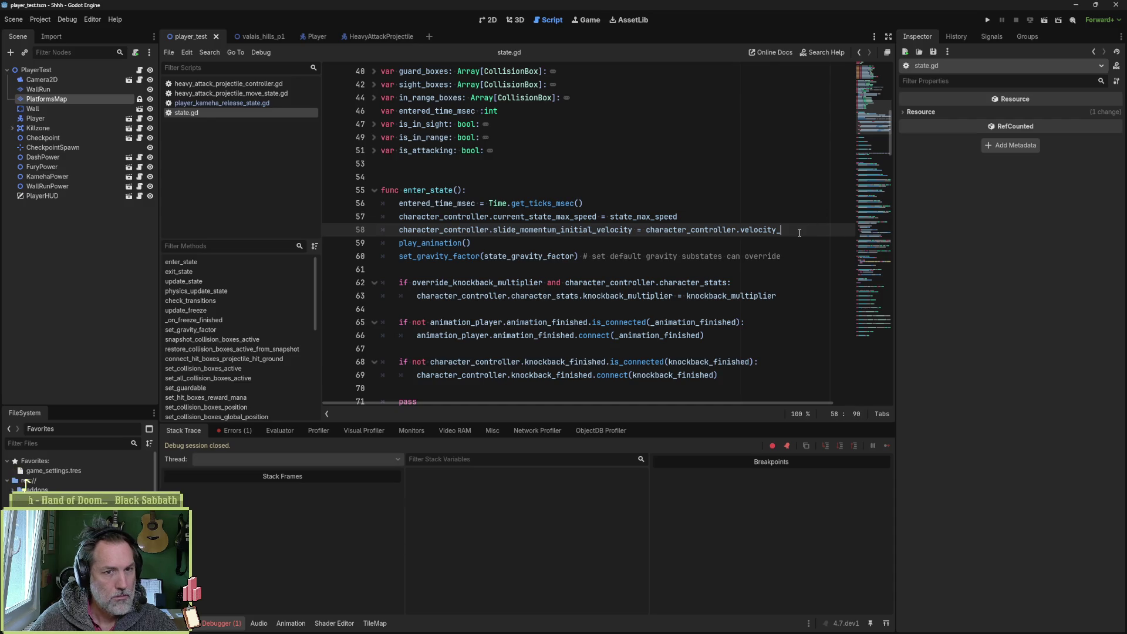
key("BackSpace")
key("BackSpace")
type(".x")
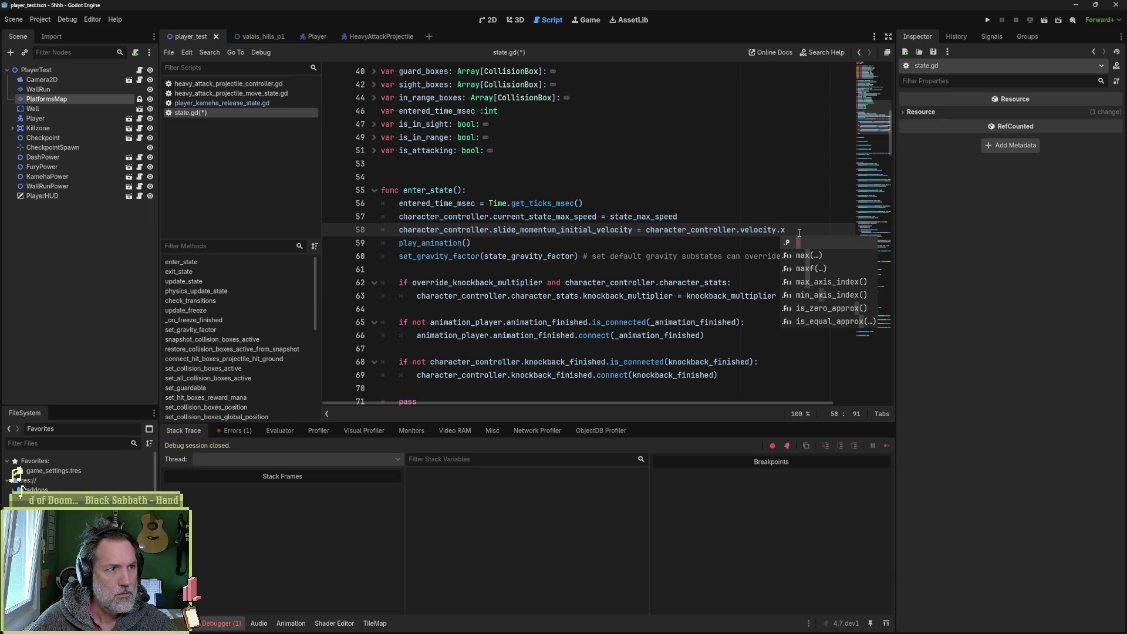
key("F6")
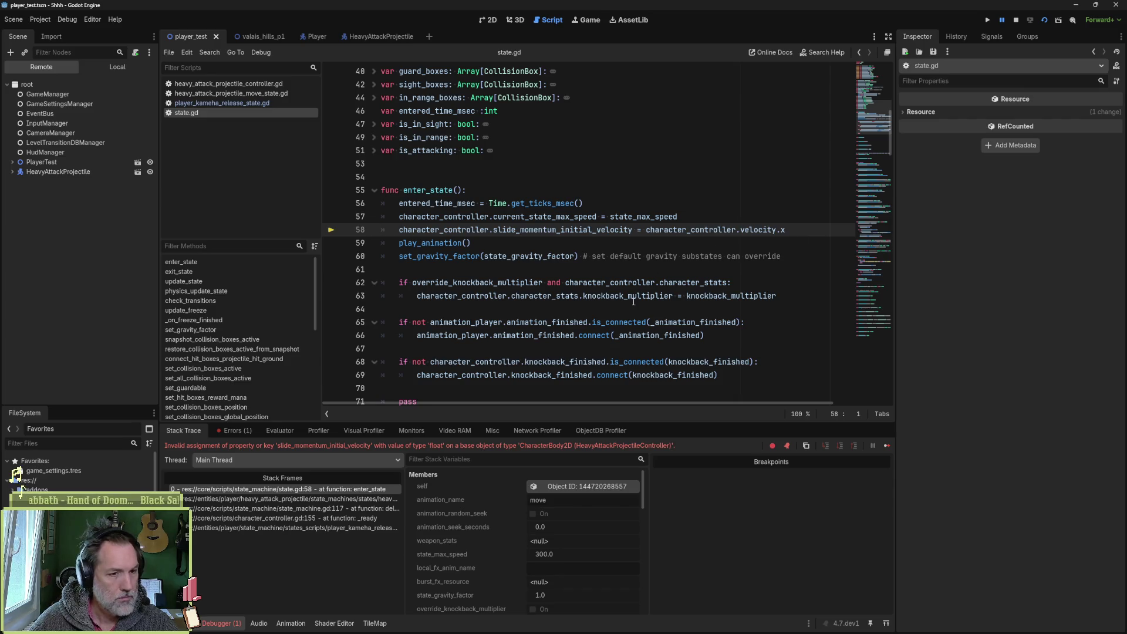
mouse_move(634, 302)
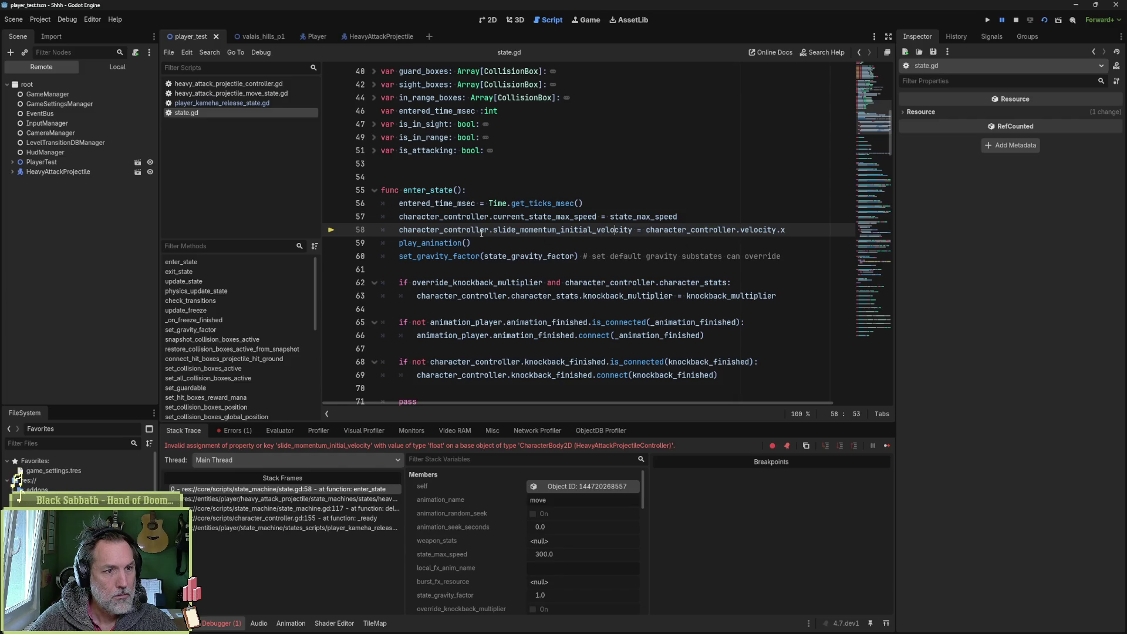
- Search all project files for slide_momentum_initial_velocity
double_click(554, 230)
key("ctrl+shift+f")
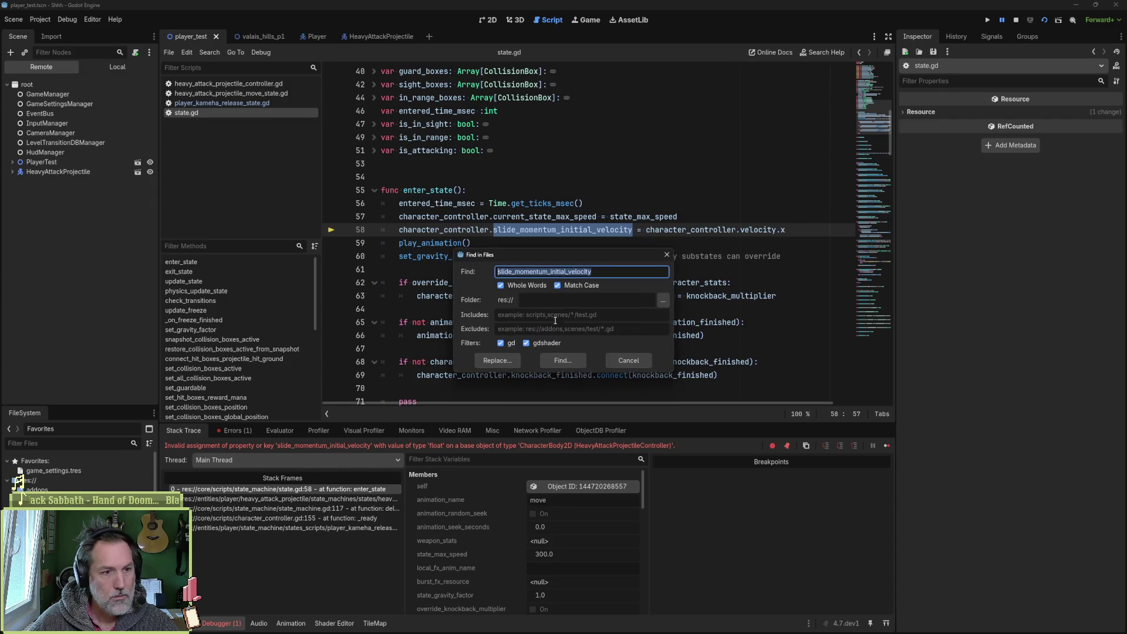
key("Return")
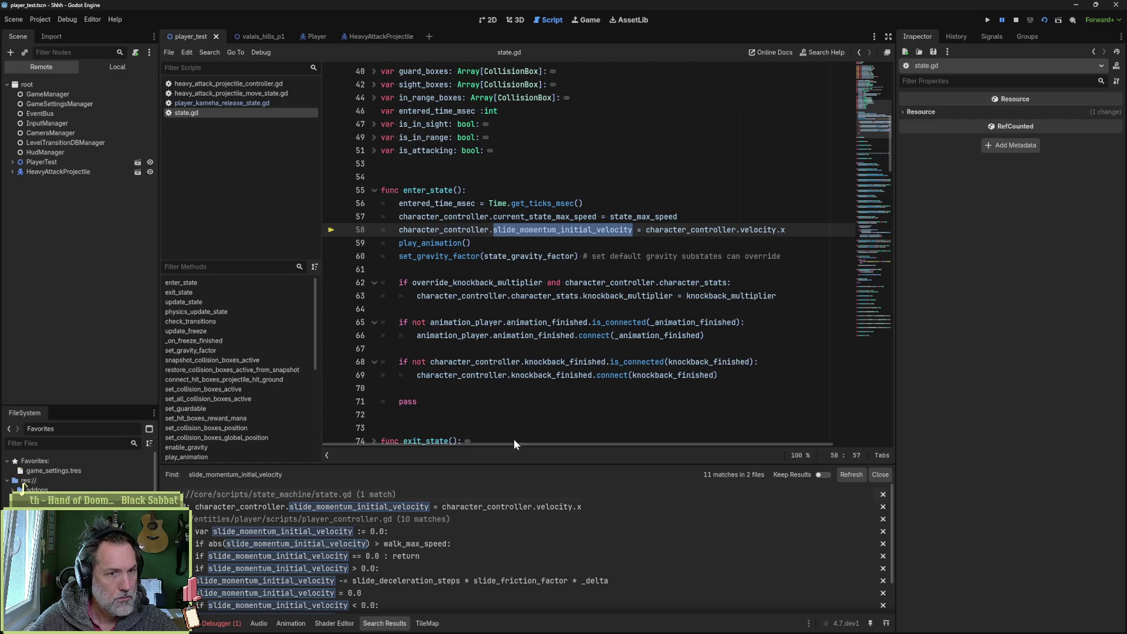
mouse_move(783, 231)
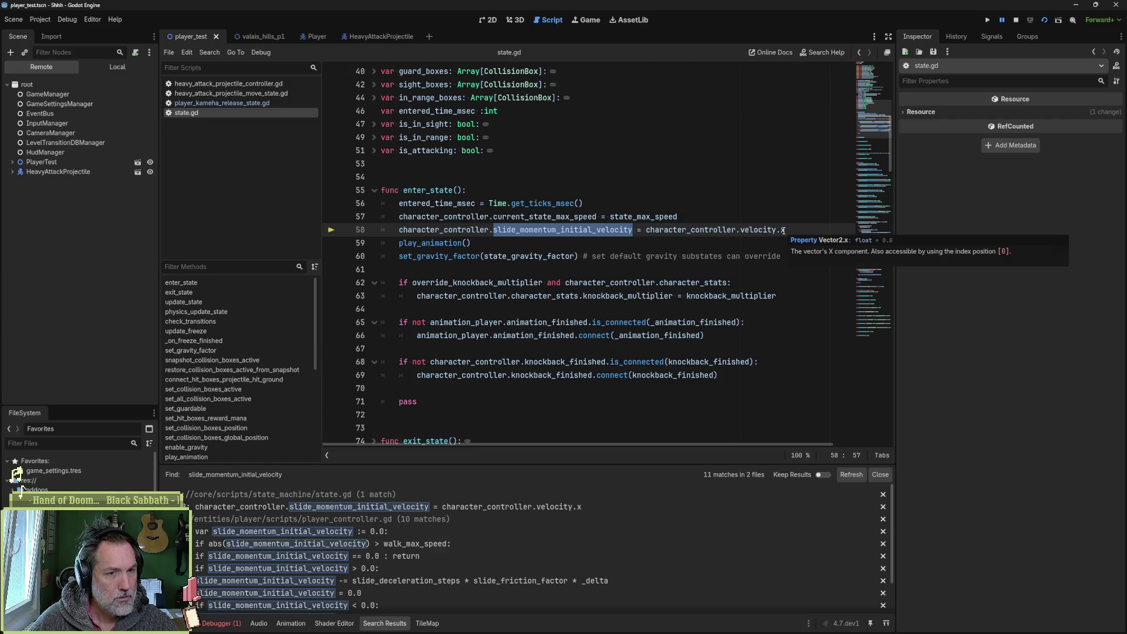
- Review the stack trace and state.gd, stop debugging, and restore velocity_x on line 58
left_click(220, 623)
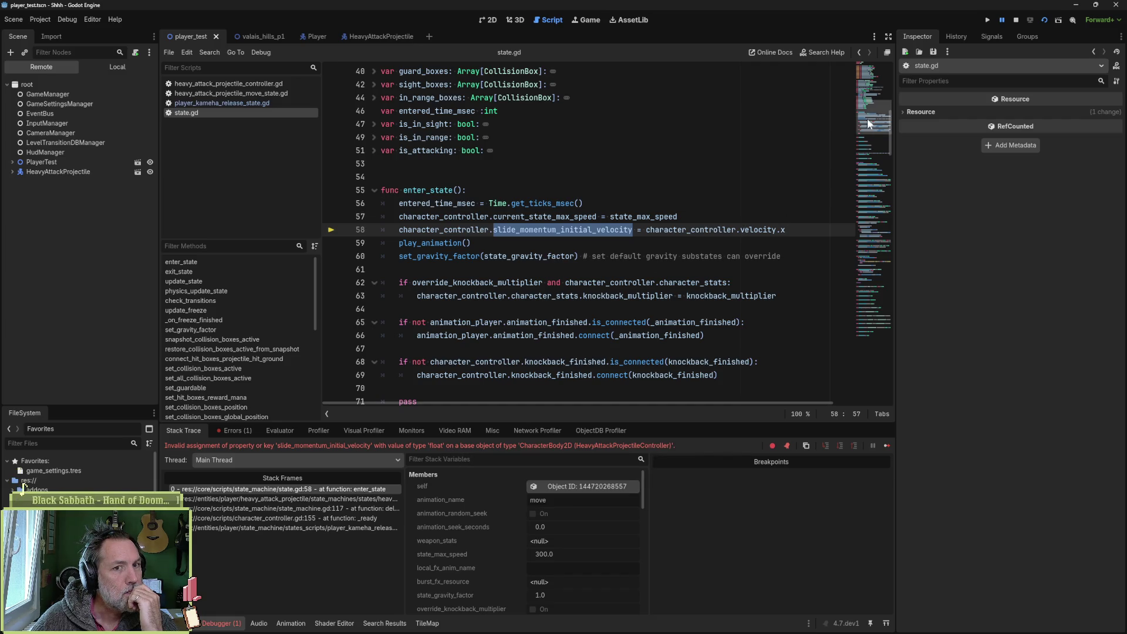
left_click(878, 74)
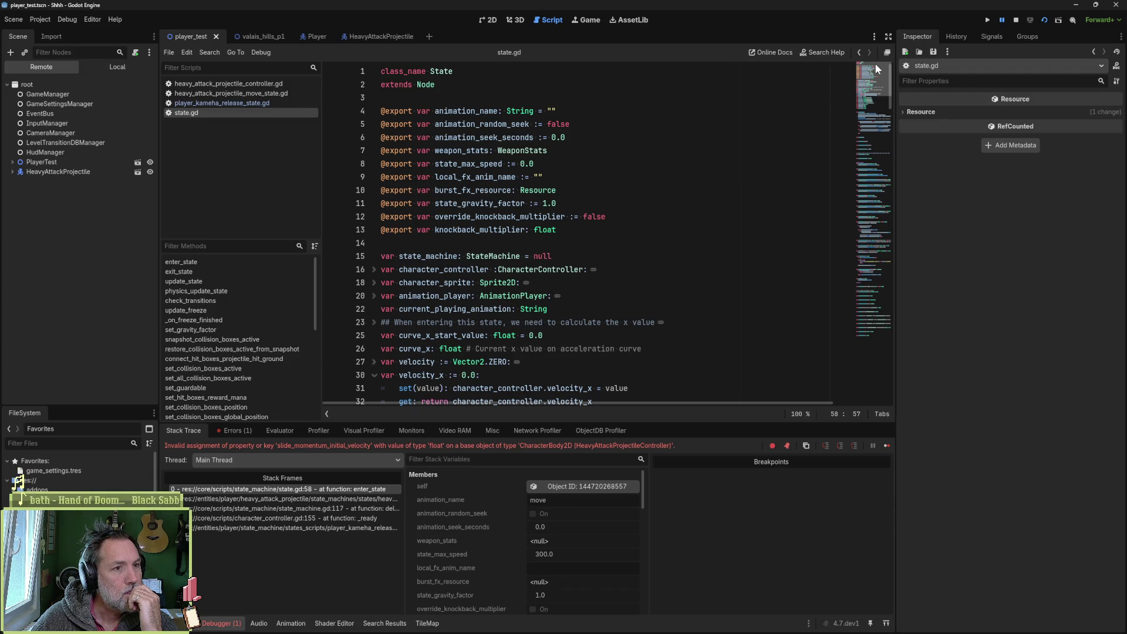
left_click_drag(877, 70, 880, 123)
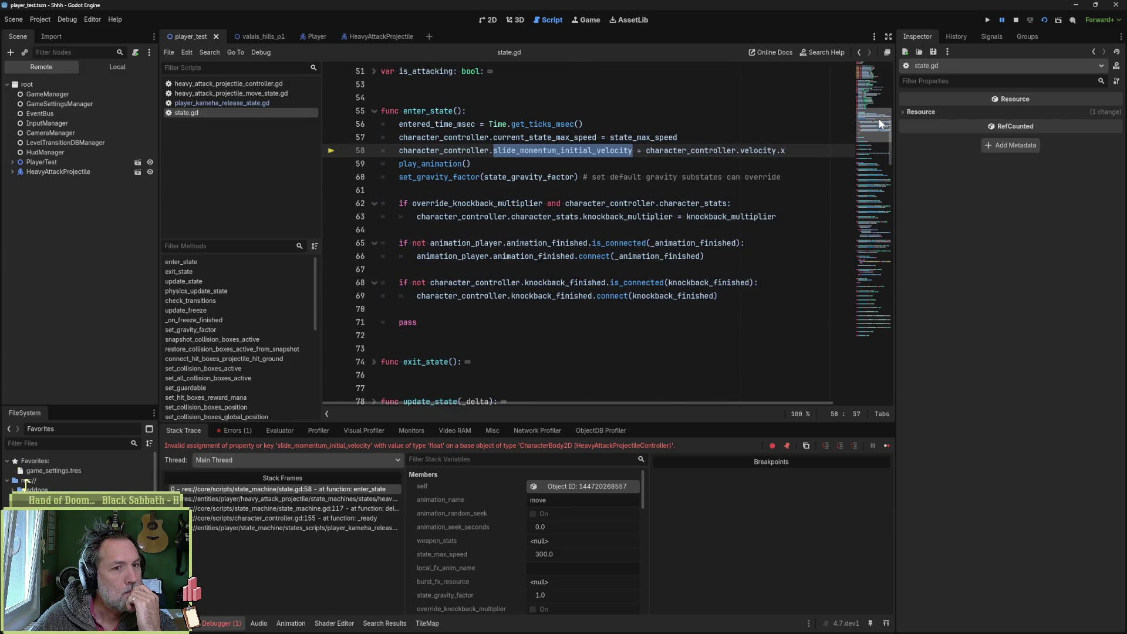
scroll(880, 124, "up", 1)
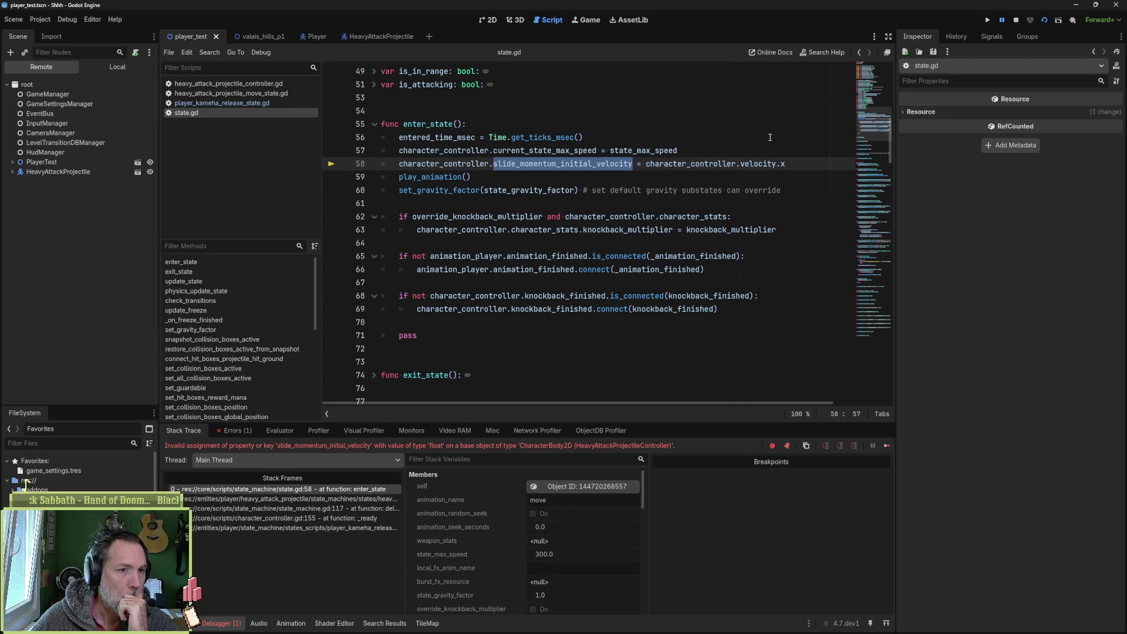
left_click(1016, 20)
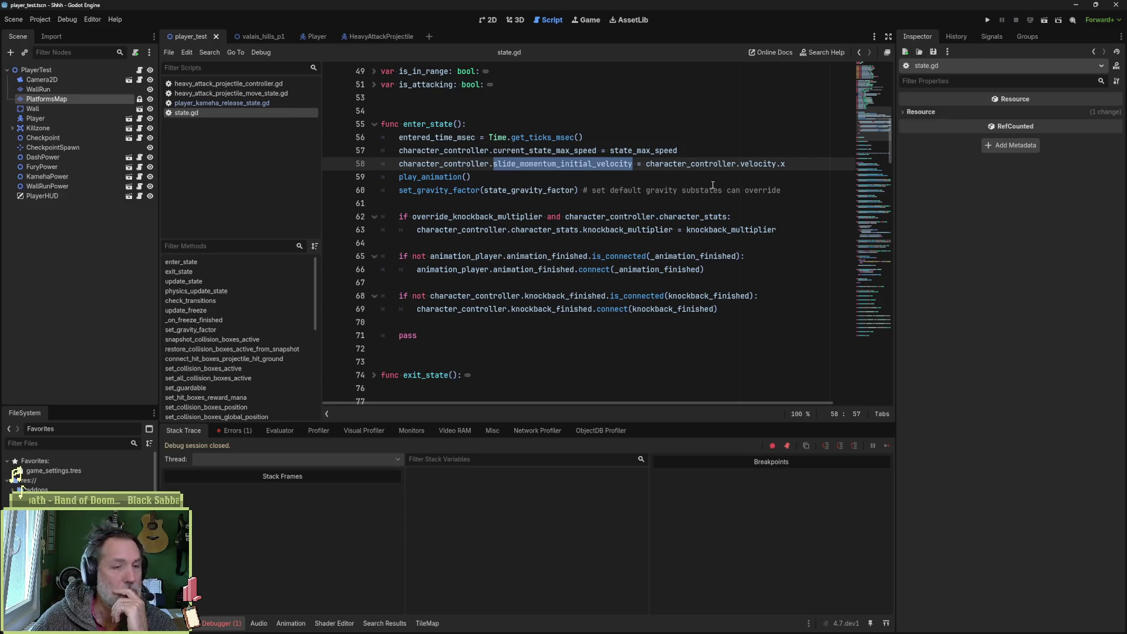
key("End")
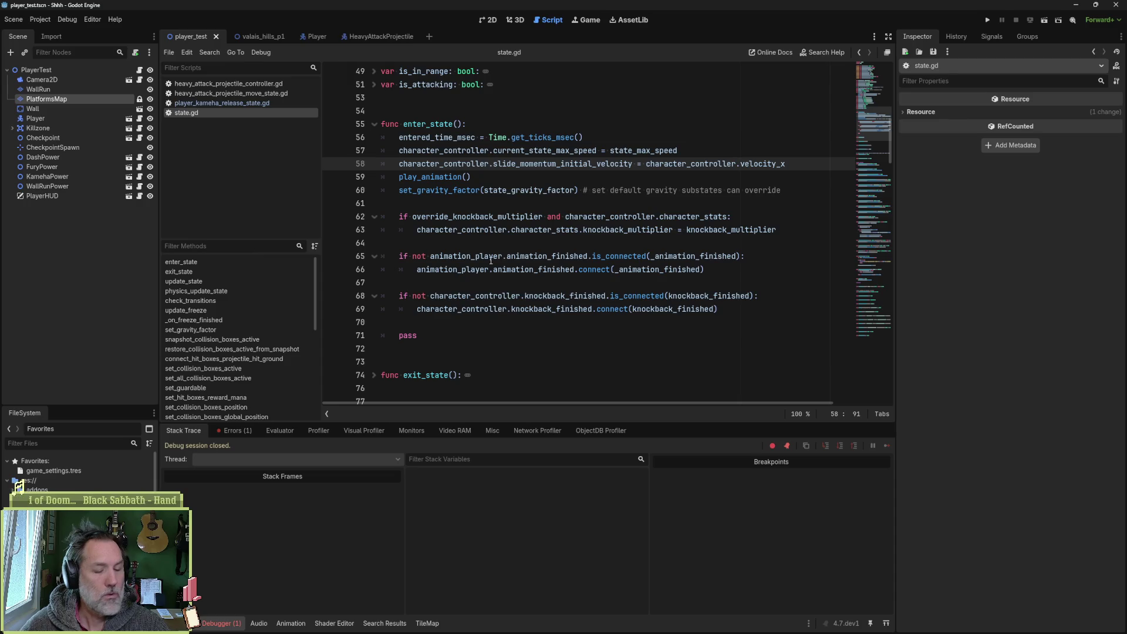
- Look up player_controller.gd and character_controller.gd with Quick Open
key("shift+alt+o")
type("player_")
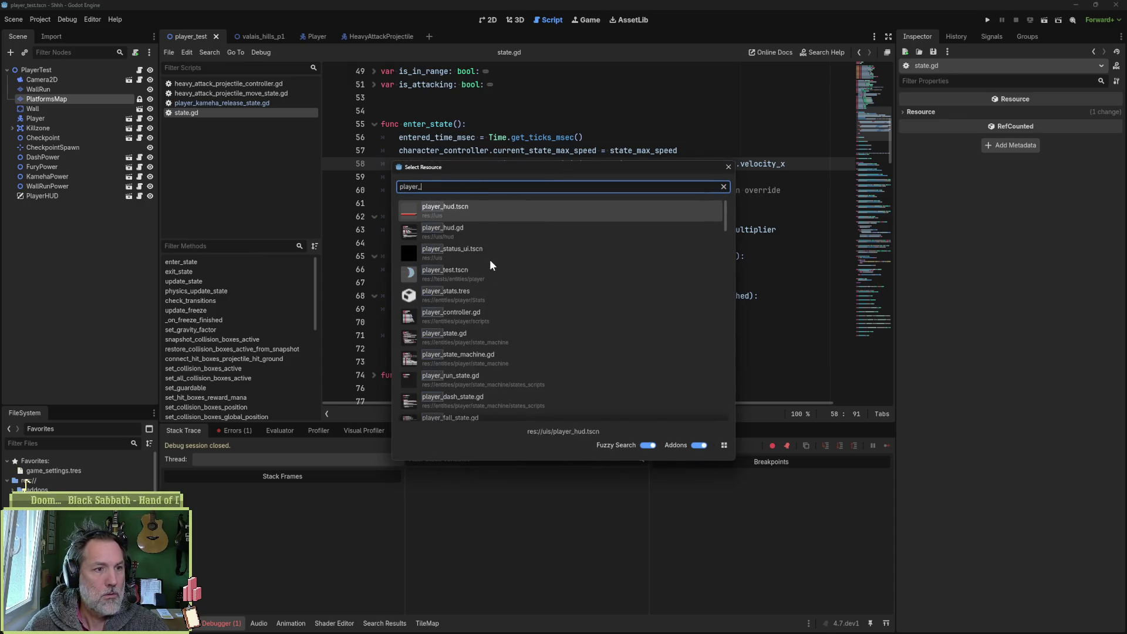
type("con")
key("Return")
key("shift+alt+o")
type("chara")
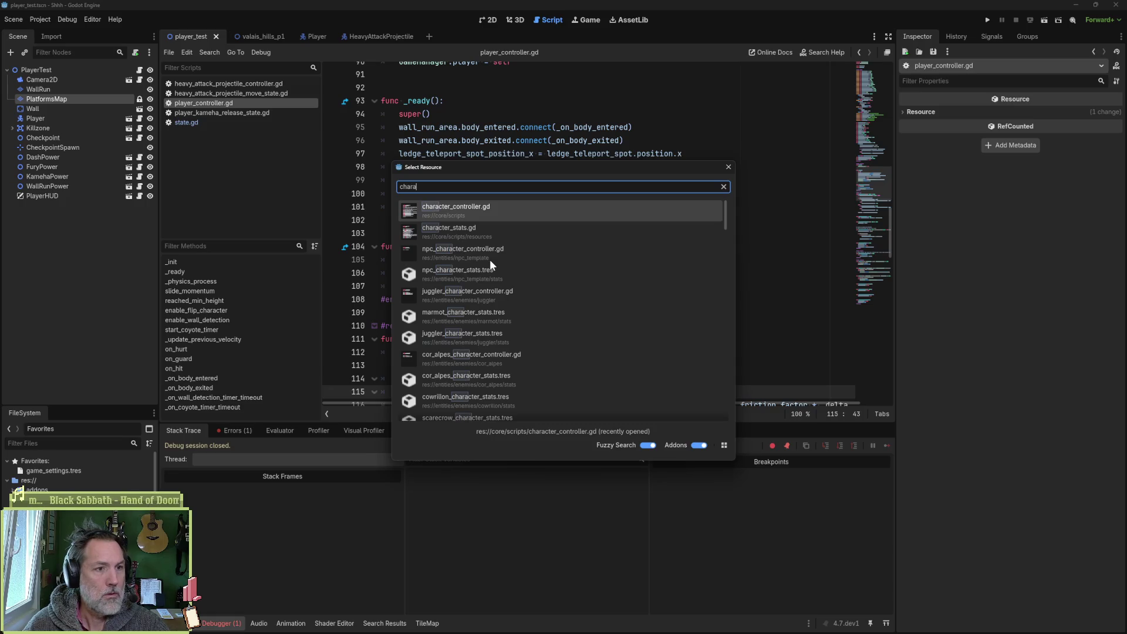
key("Return")
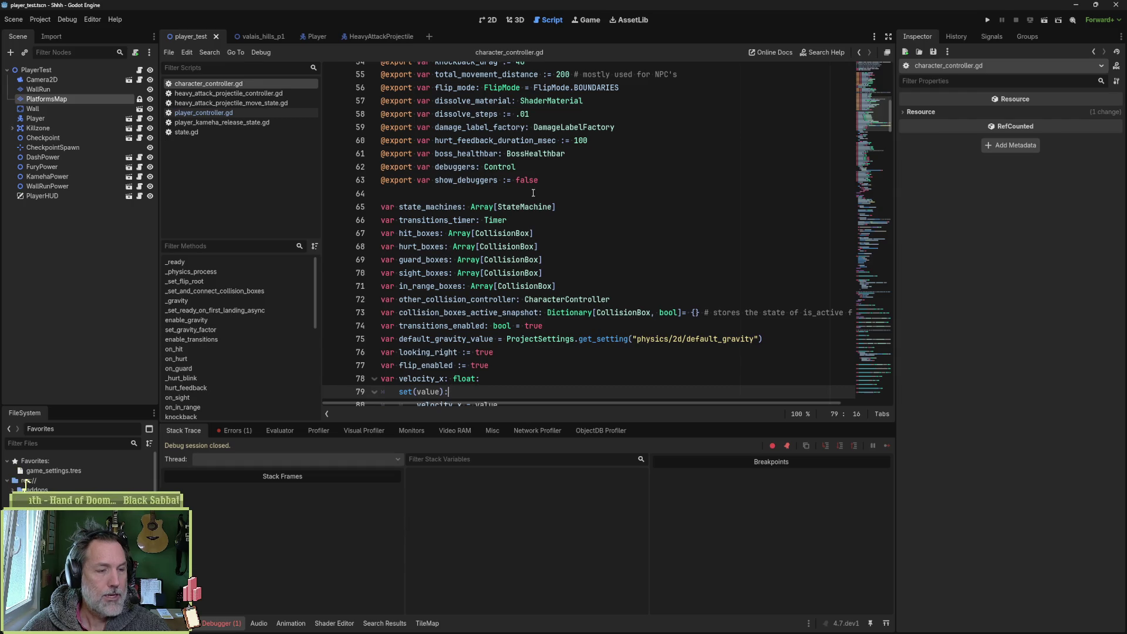
- Move the slide-momentum line from state.gd to after super() in player_state.gd, then run
left_click(254, 132)
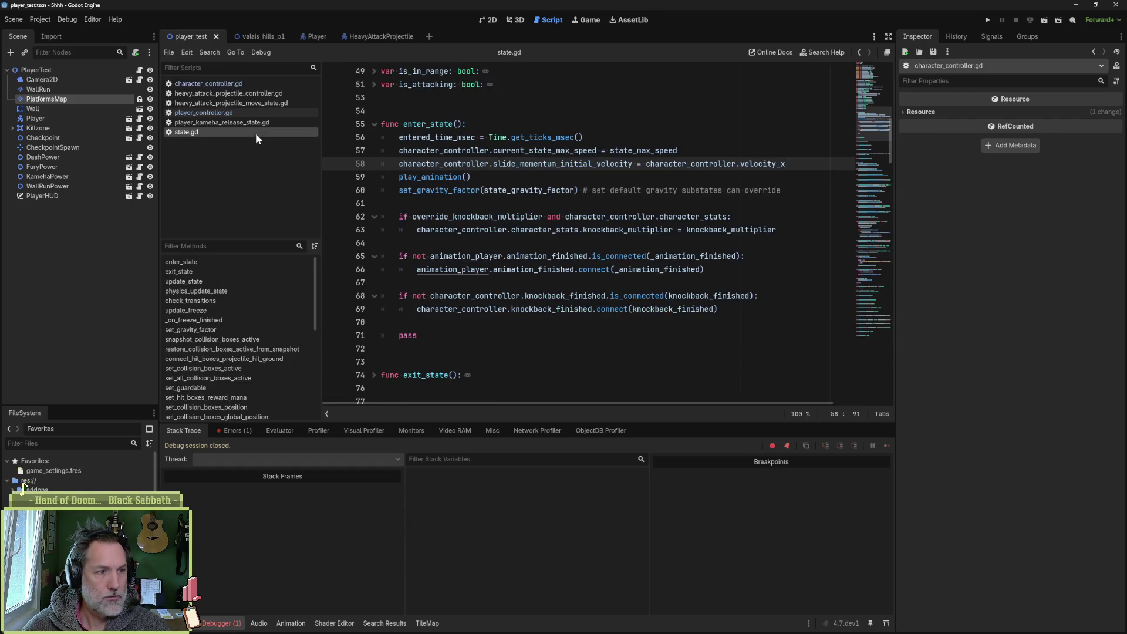
left_click_drag(793, 162, 798, 154)
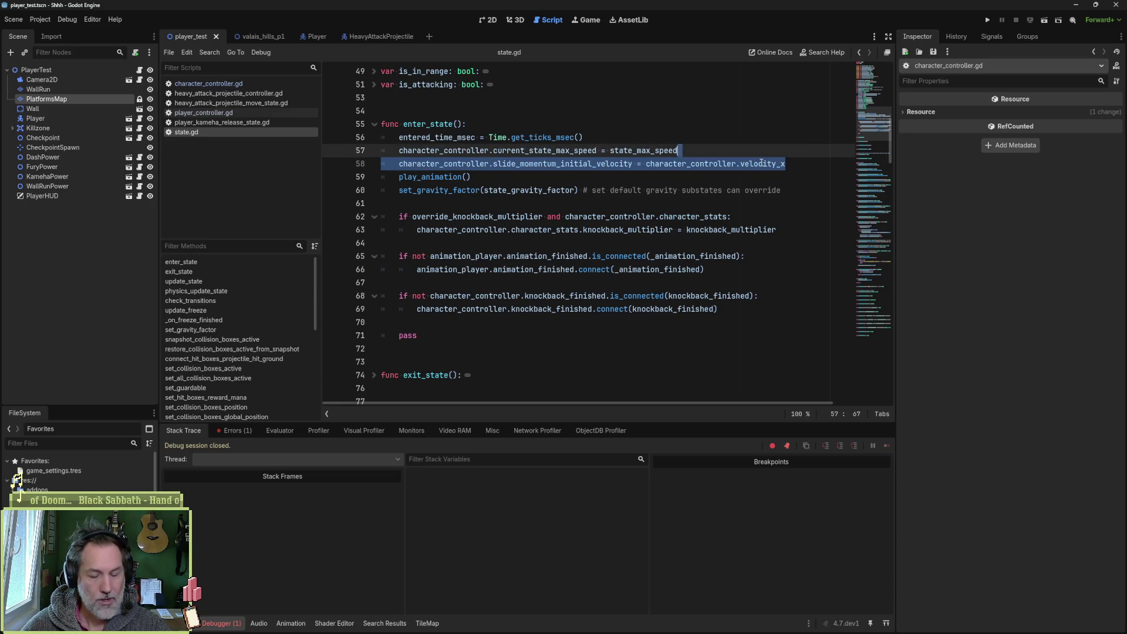
key("ctrl+x")
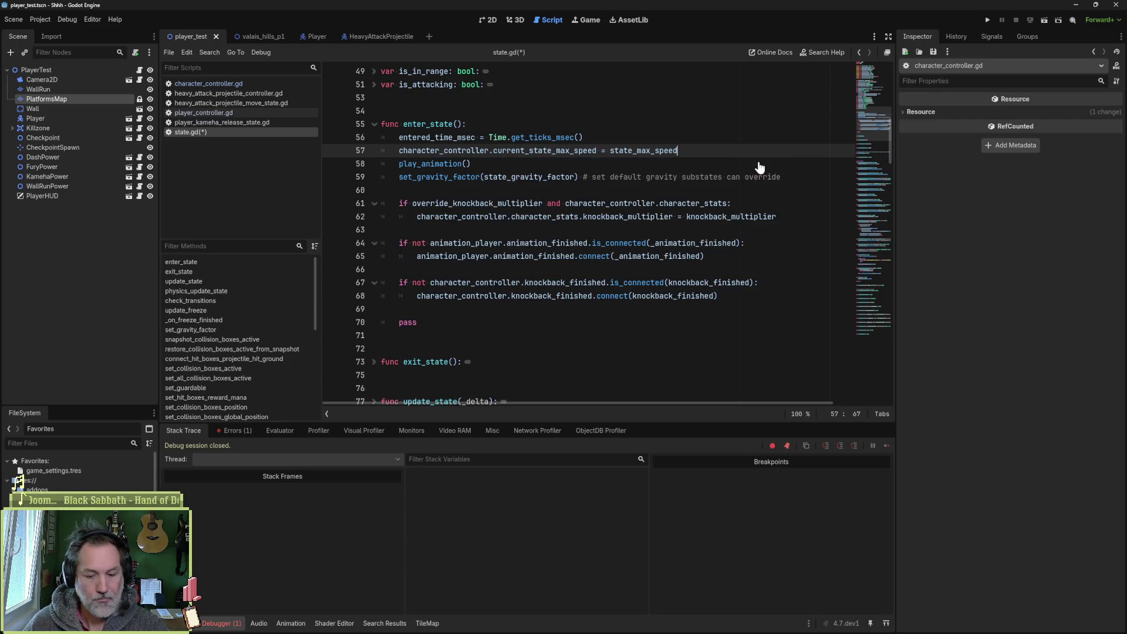
key("shift+alt+o")
type("player_state")
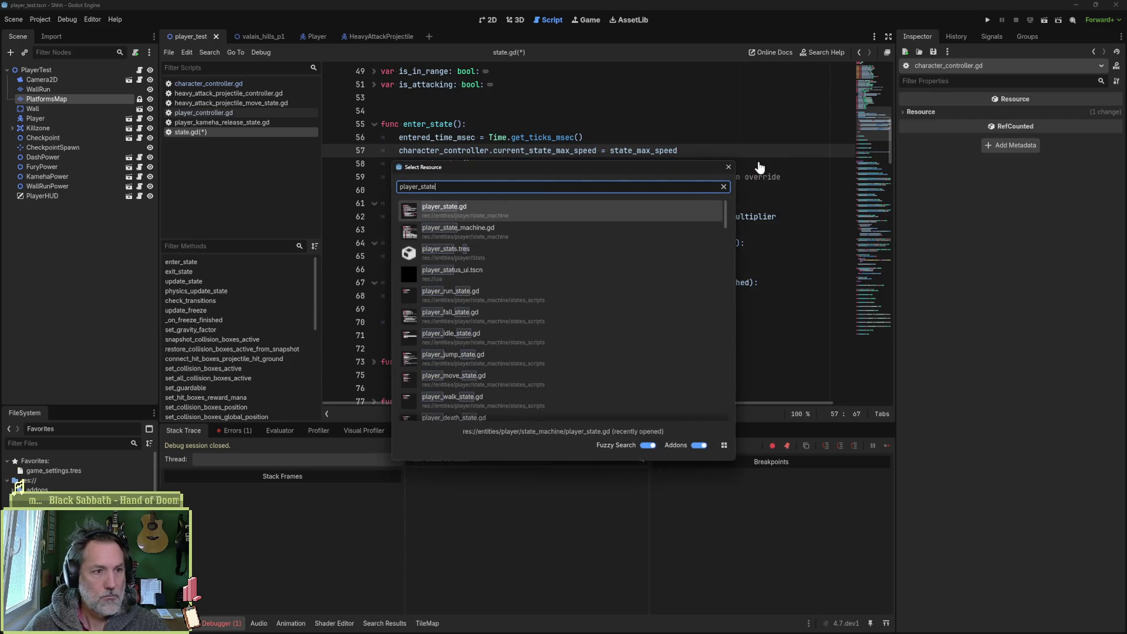
key("Return")
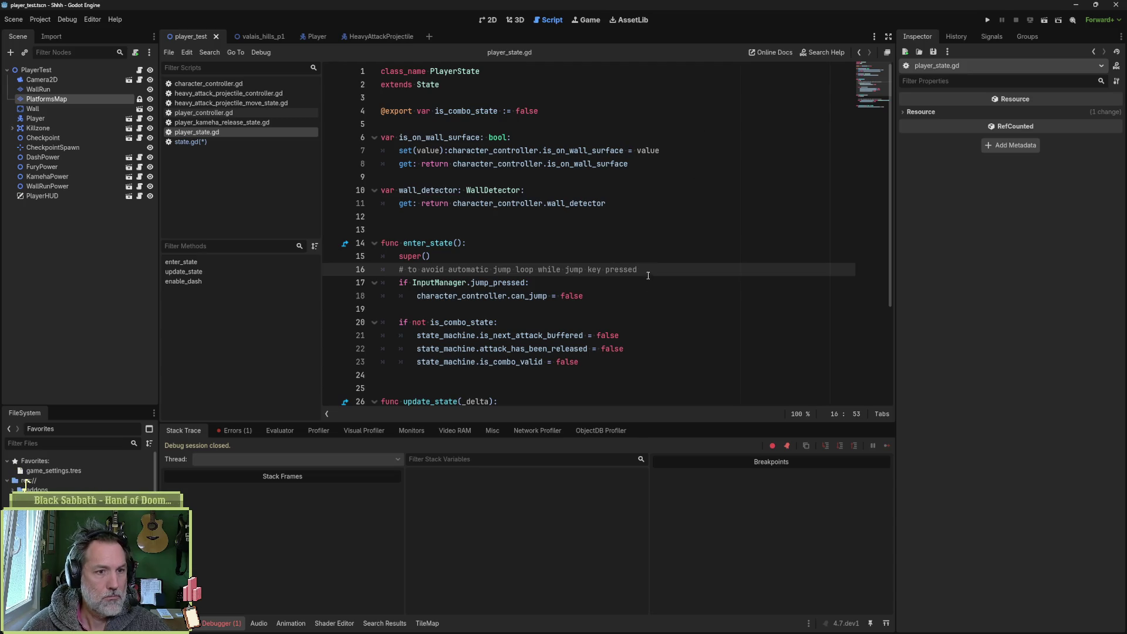
key("ctrl+v")
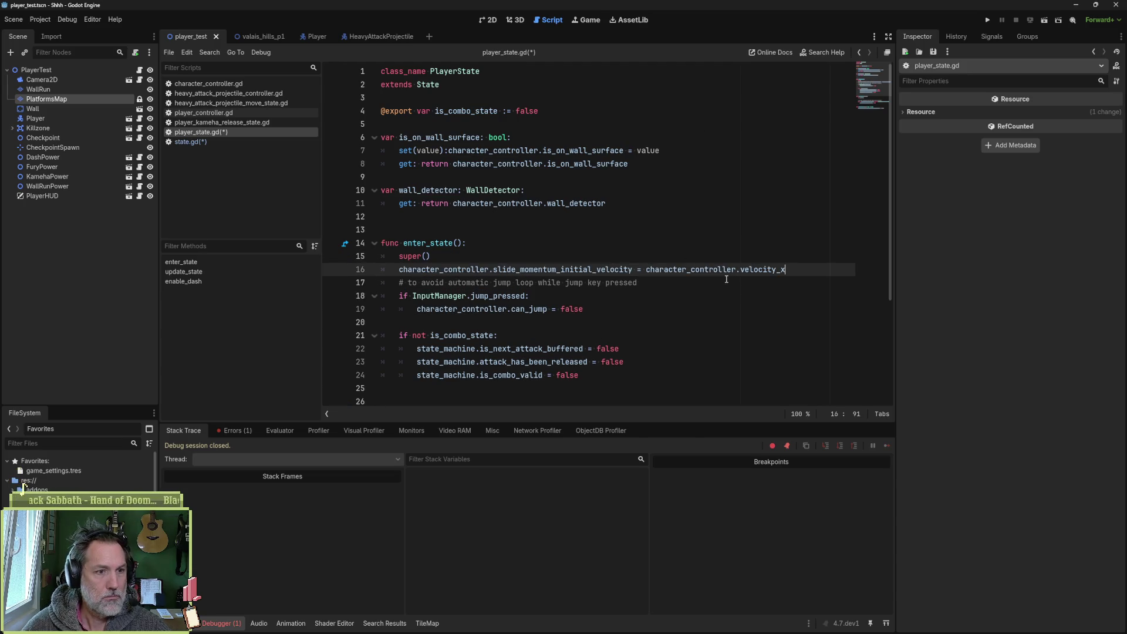
key("Return")
key("F5")
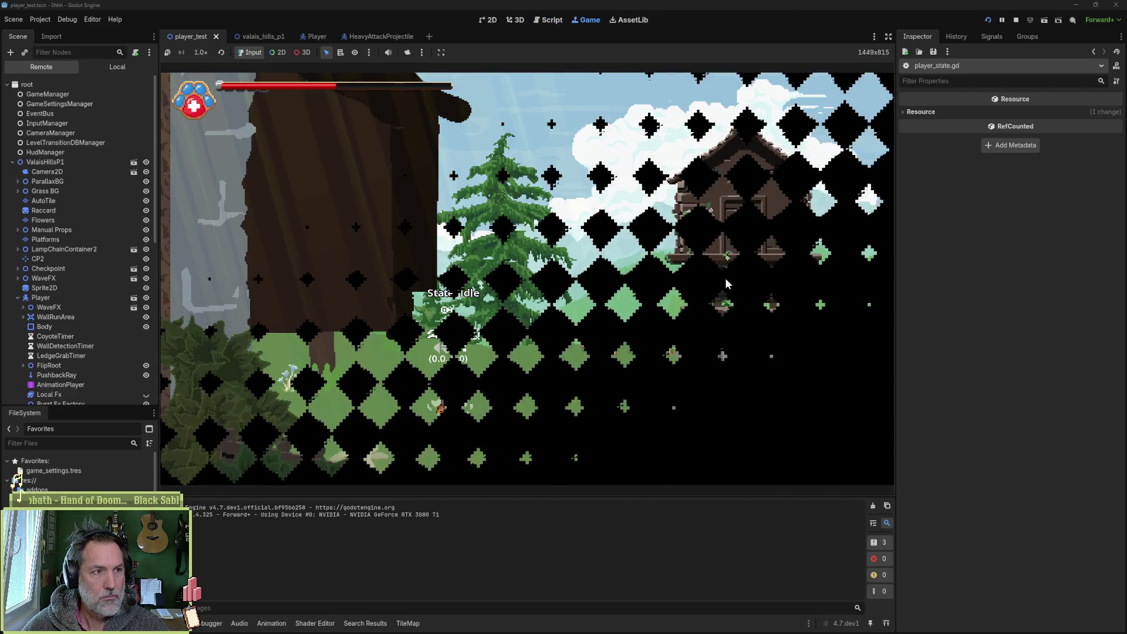
- Play-test running left and right, an upward air attack, and a charged heavy shot, then stop
key("Right")
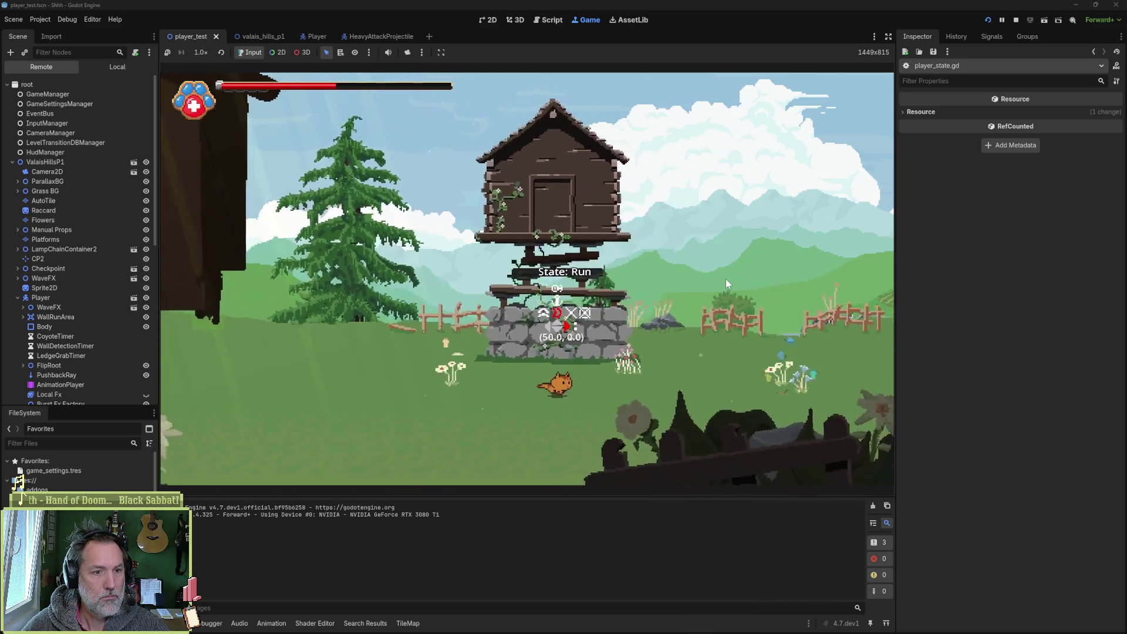
key("Left")
key("space")
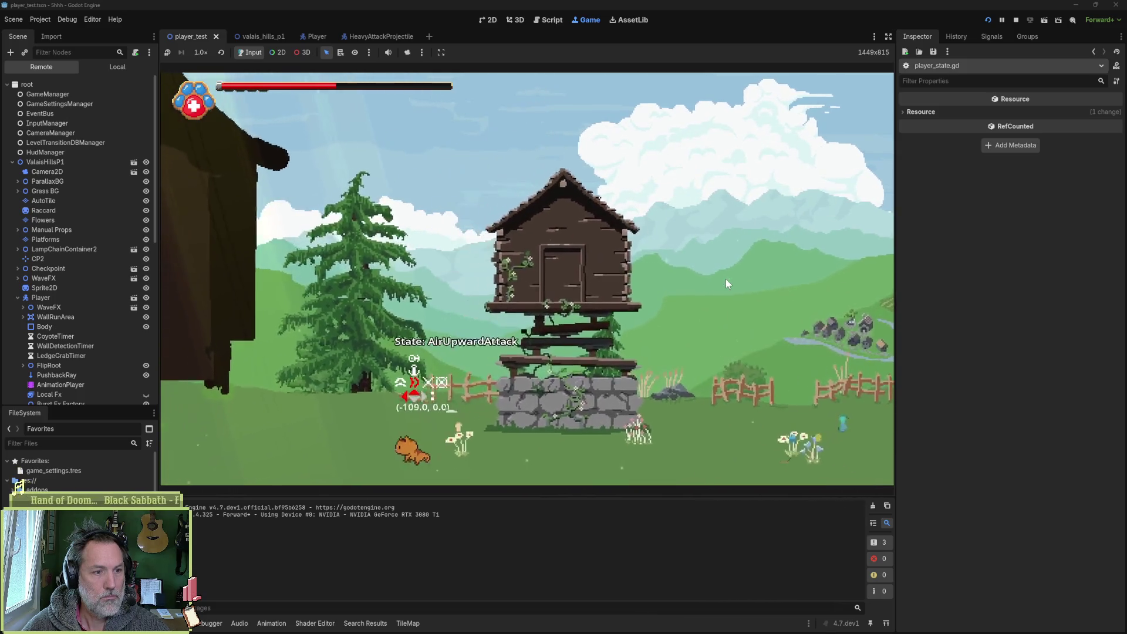
key("Right")
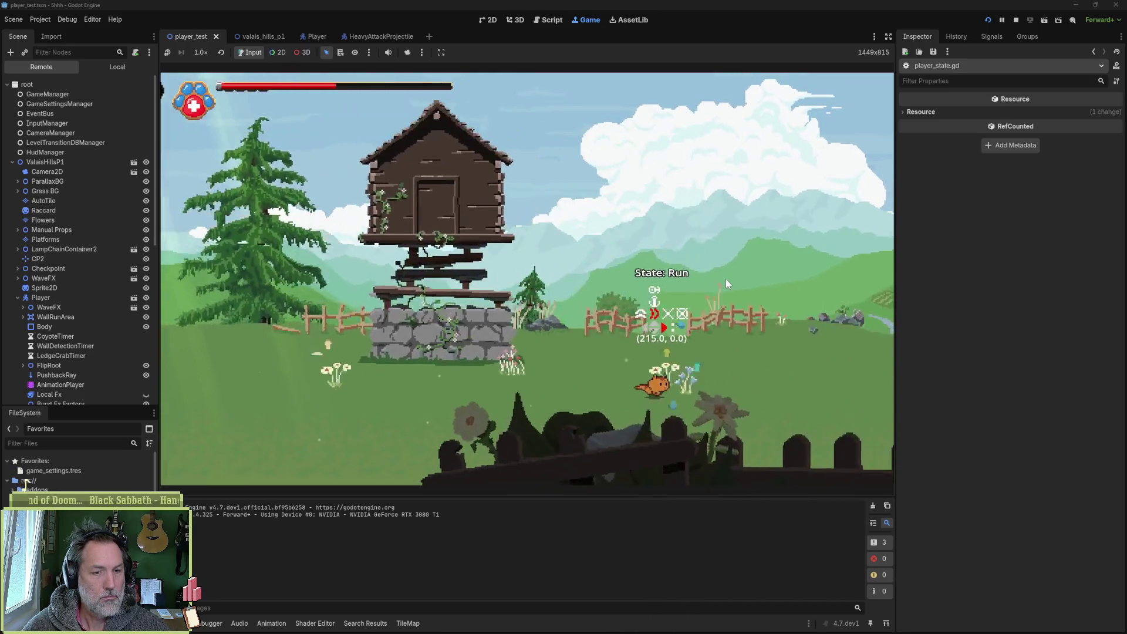
left_click(726, 279)
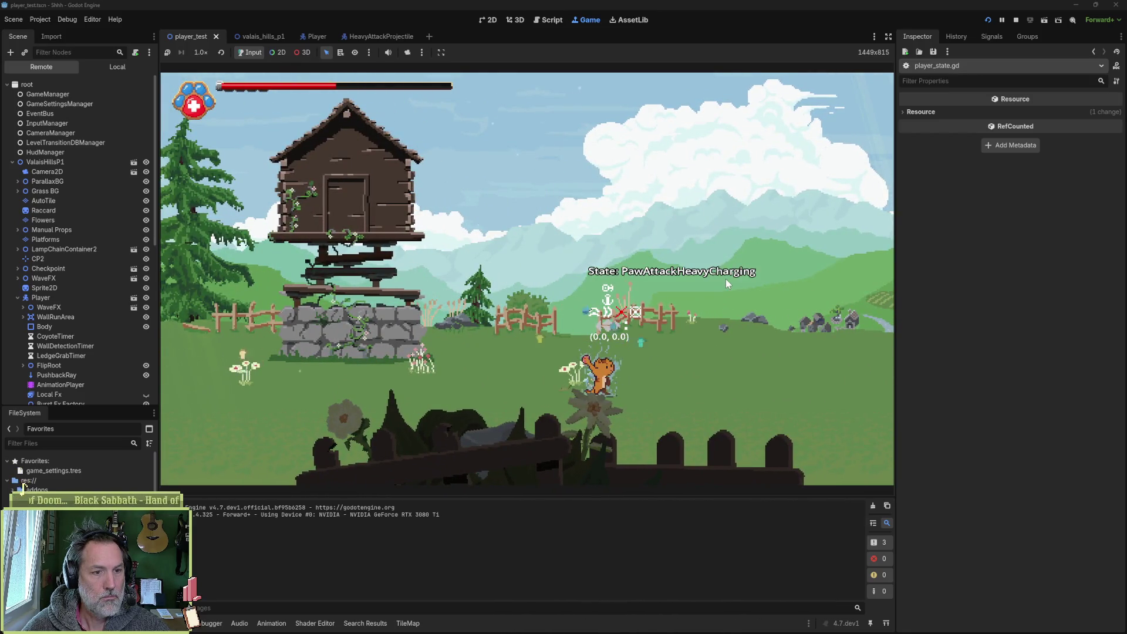
left_click(725, 279)
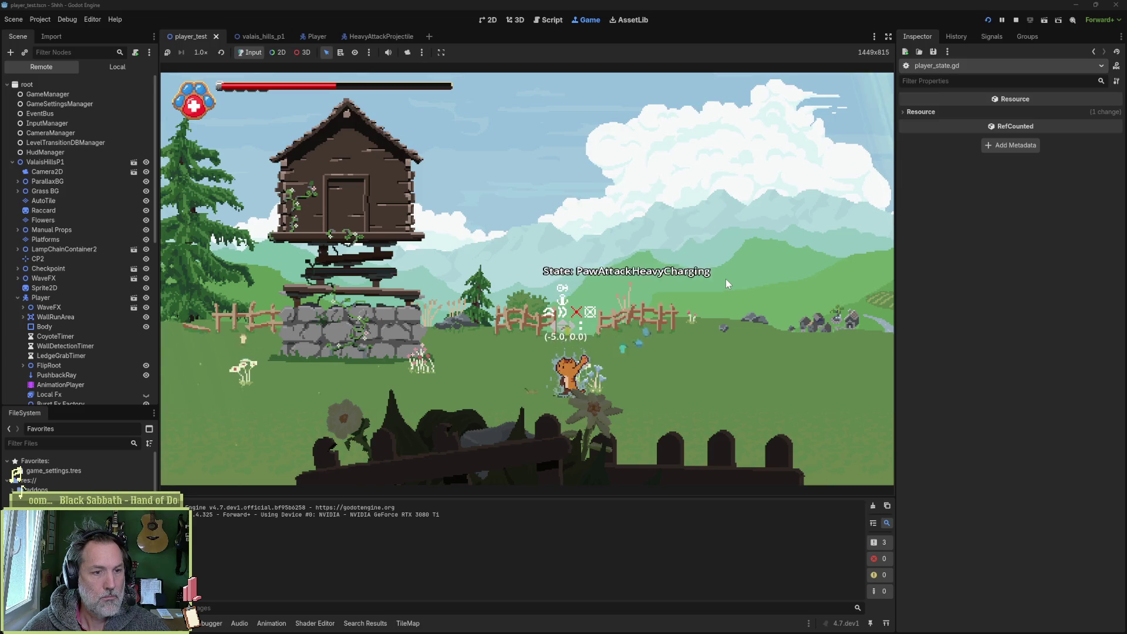
key("F8")
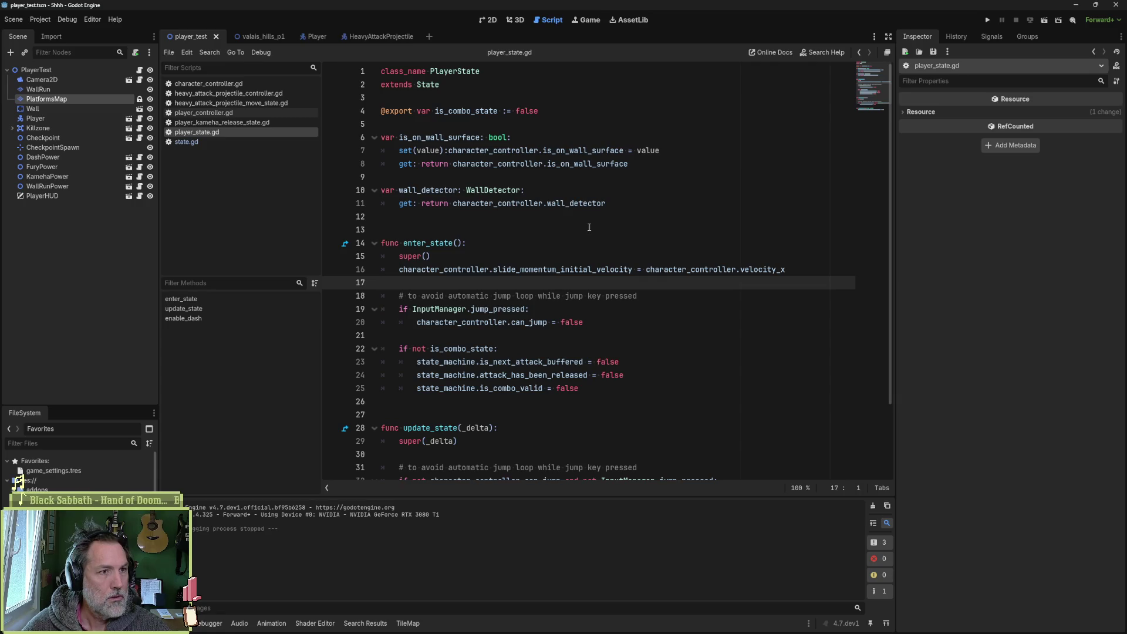
- Close the player_controller.gd, state.gd and character_controller.gd tabs
left_click(237, 132)
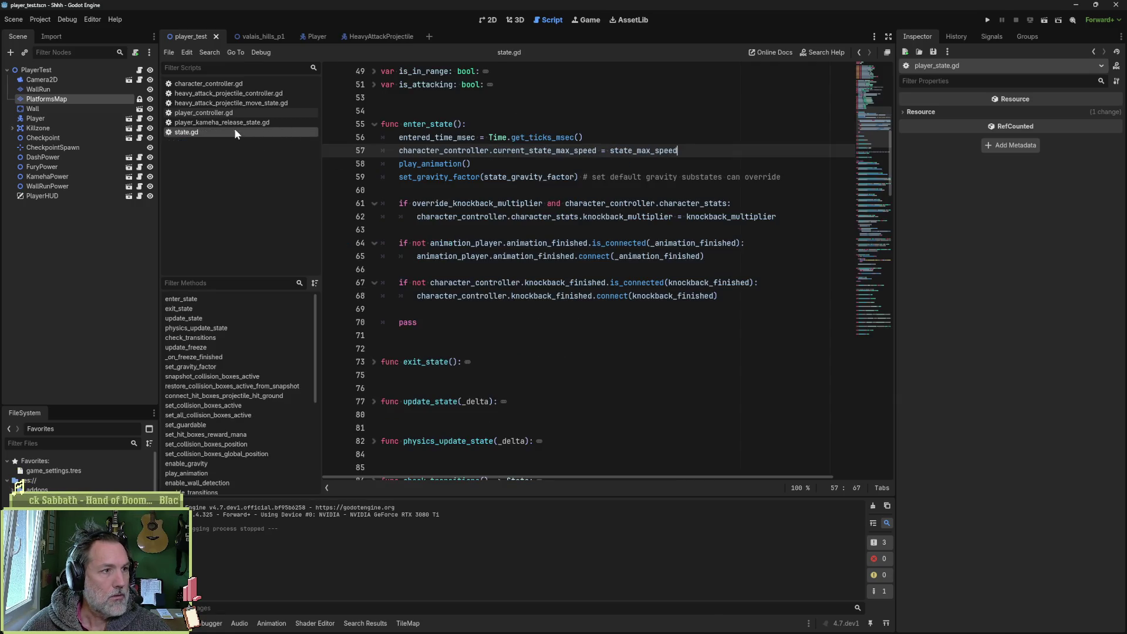
middle_click(235, 112)
middle_click(231, 121)
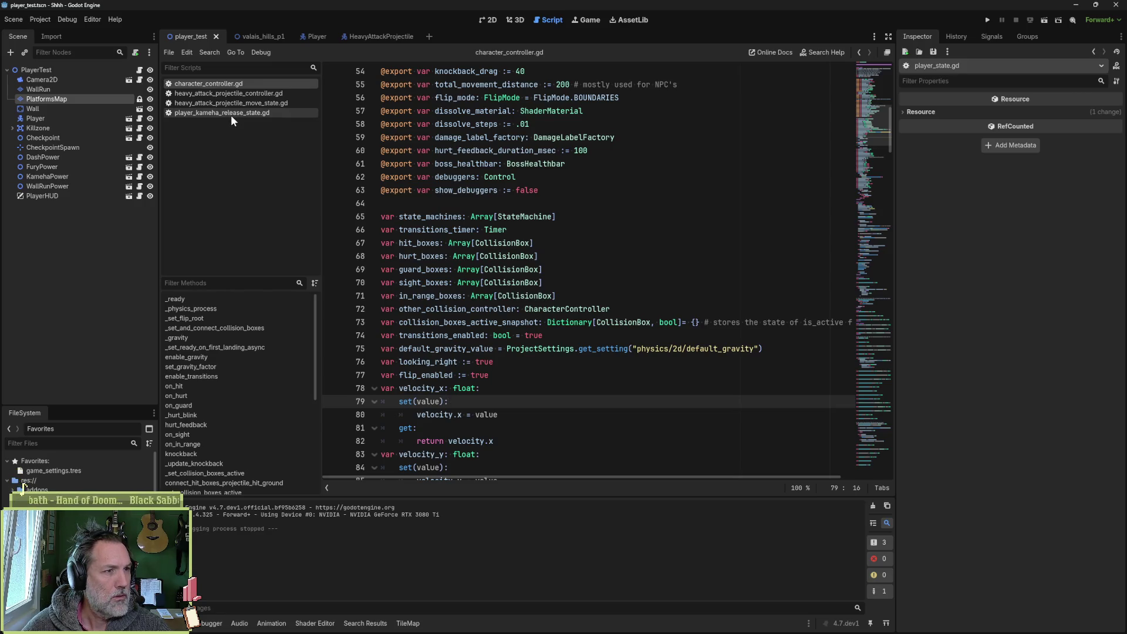
middle_click(260, 86)
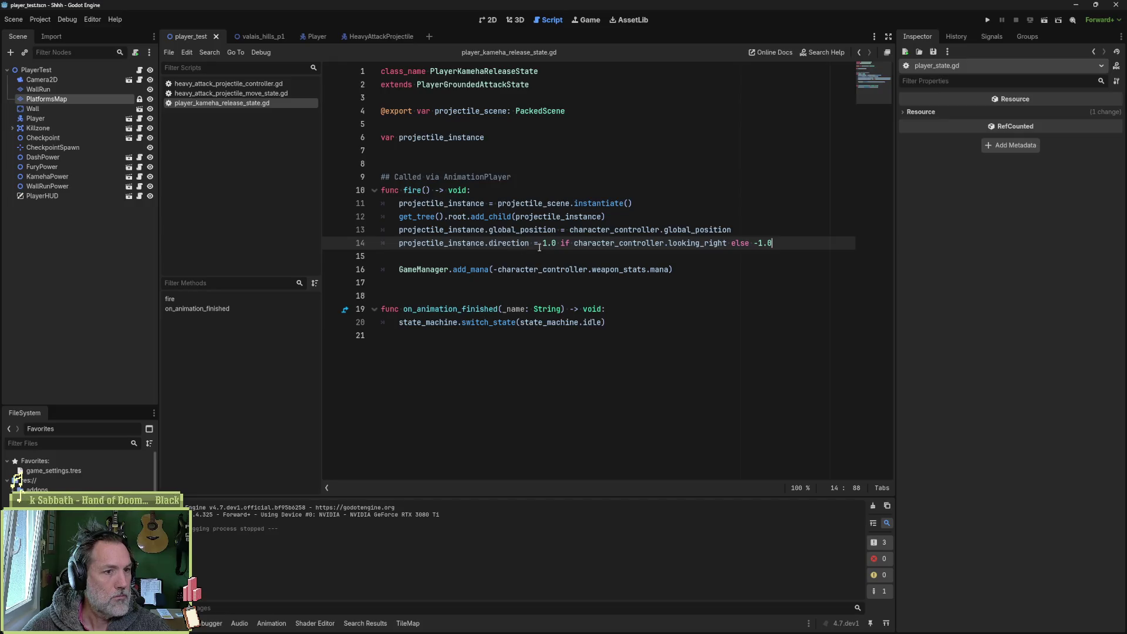
- In fire(), add a print_debug line showing projectile_instance.direction after the direction assignment, and save
key("Return")
type("print_d")
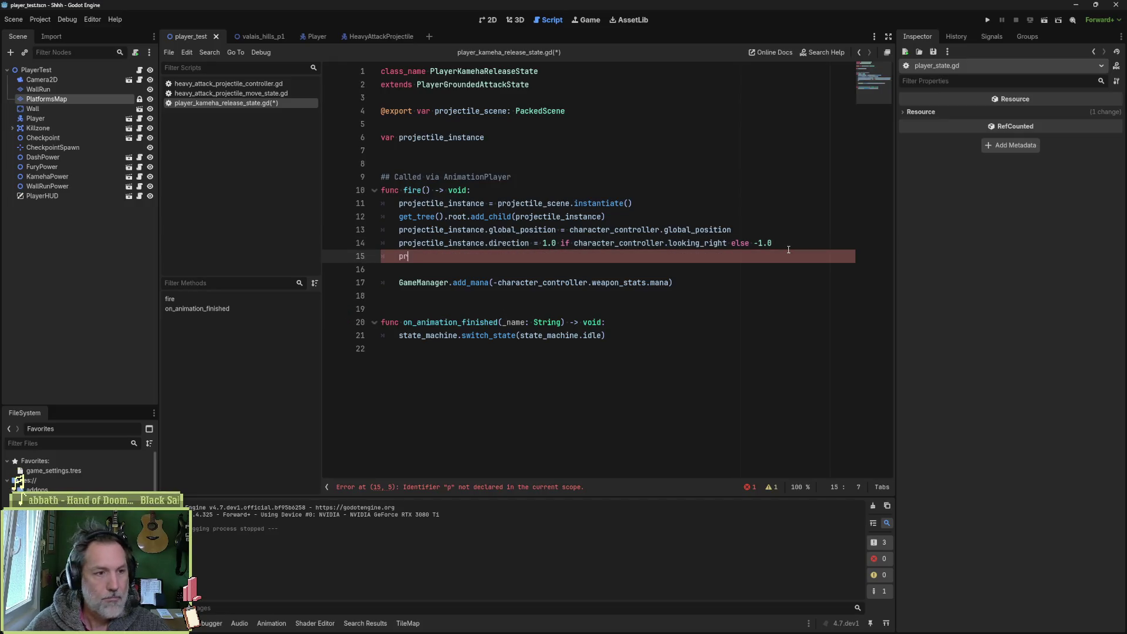
key("Return")
type("self, \"")
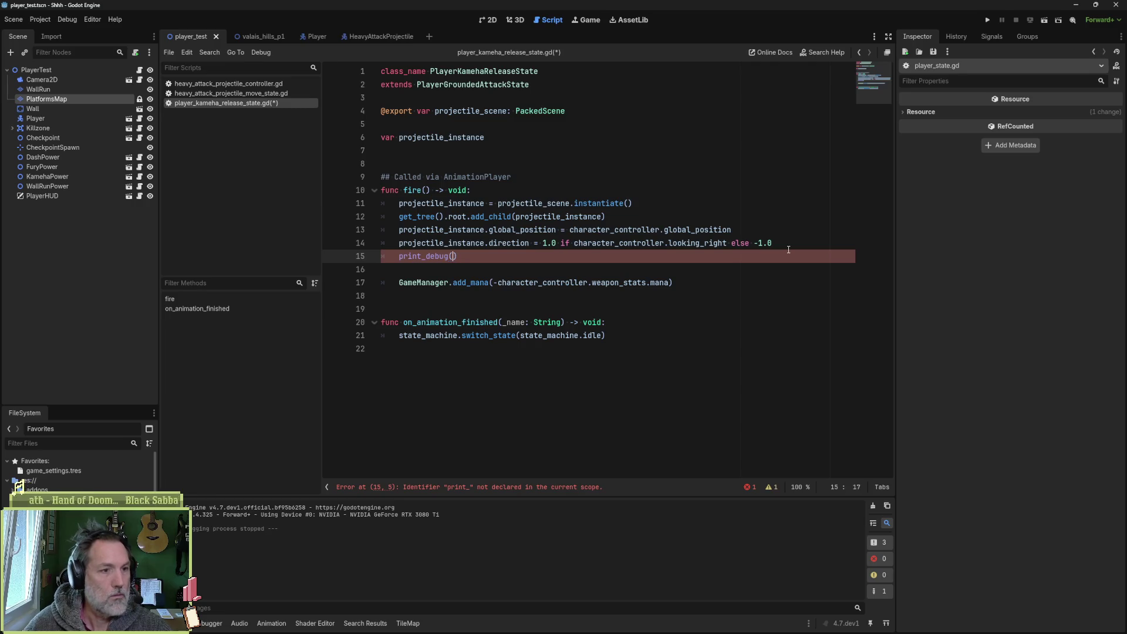
key("Up")
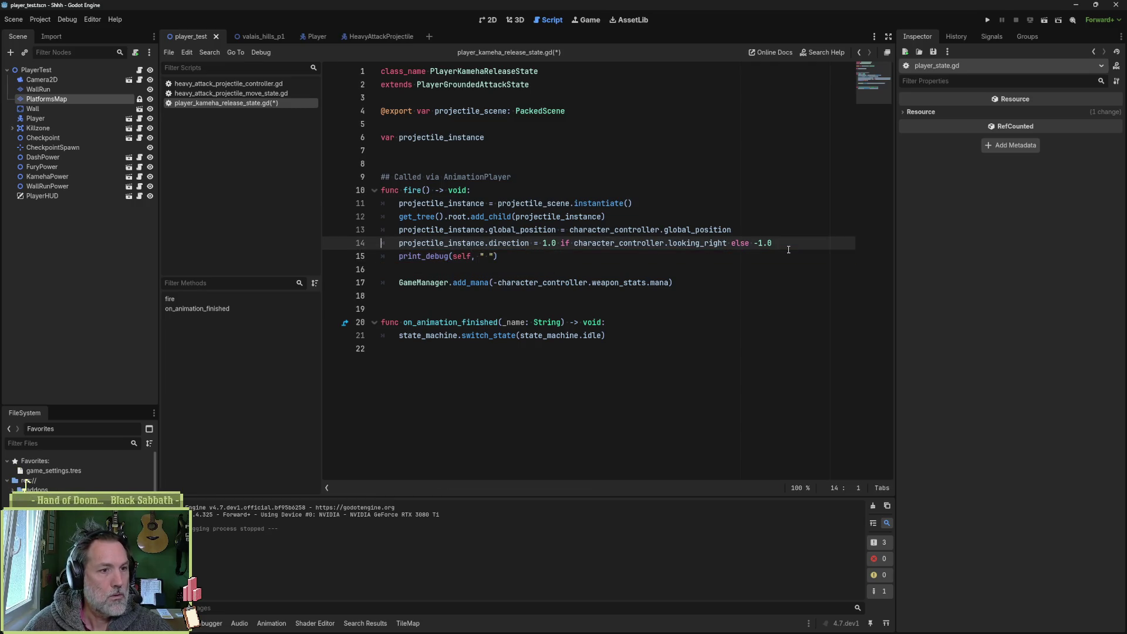
key("ctrl+shift+Right")
key("ctrl+shift+Right")
key("ctrl+c")
key("Down")
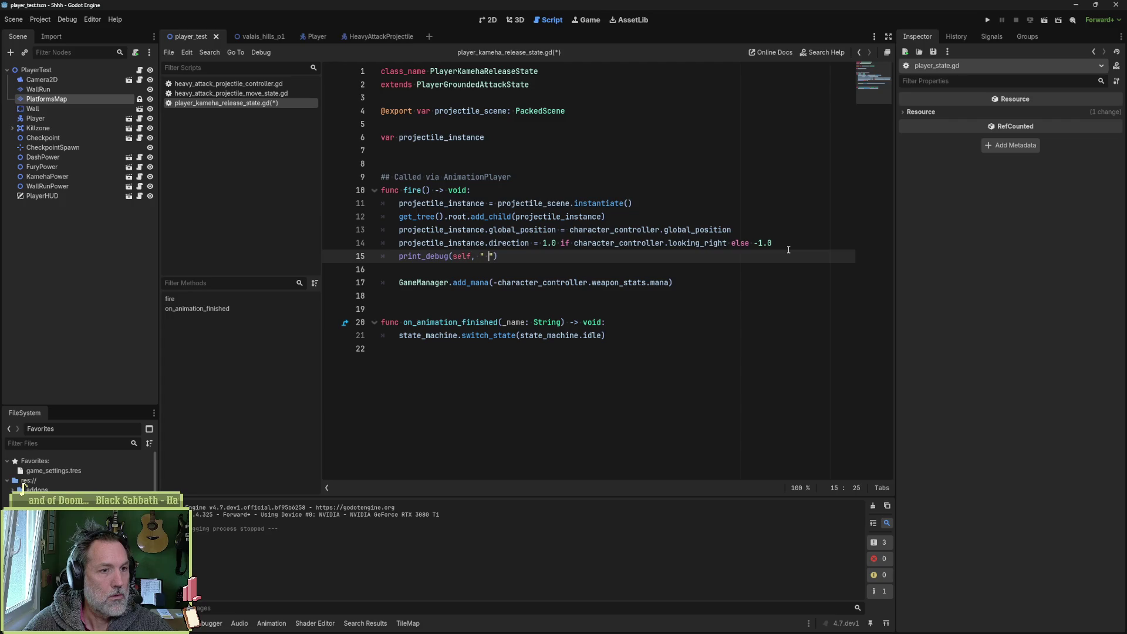
key("Left")
key("Left")
key("ctrl+v")
type(", projectile_instance.direction")
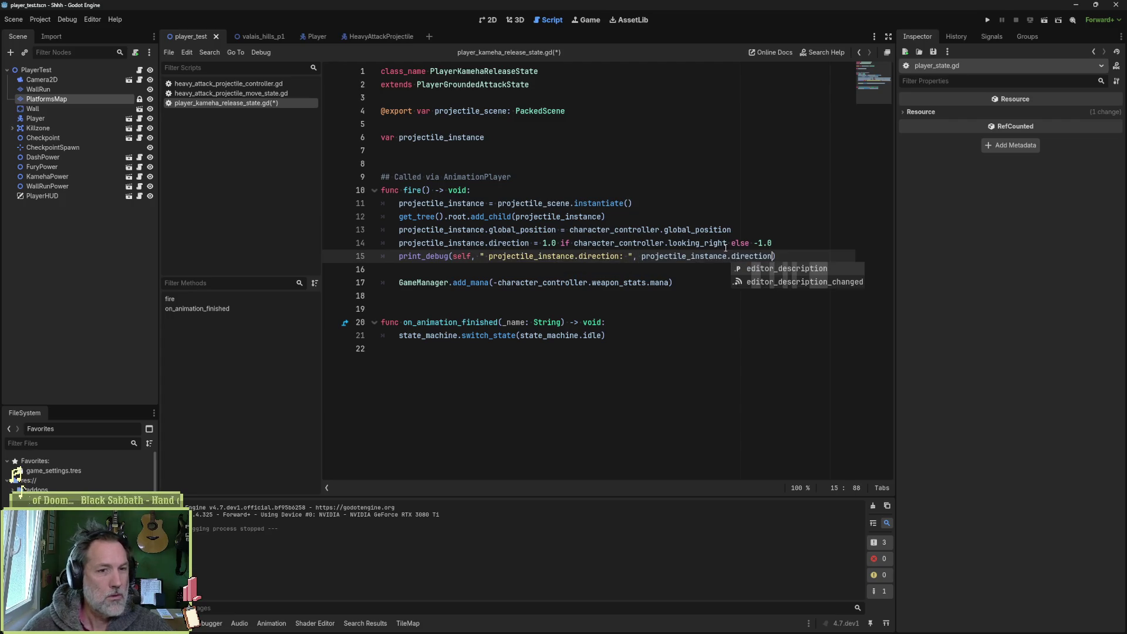
key("Escape")
key("shift+Up")
key("ctrl+s")
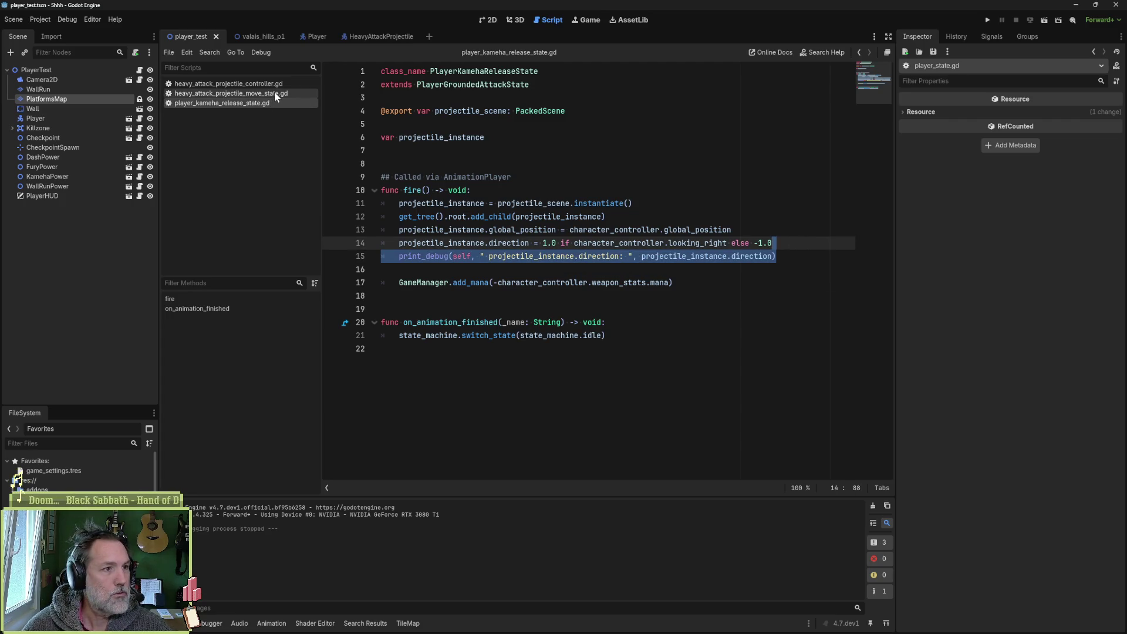
- Paste the print_debug line into the projectile move state's enter_state, trim it to print direction, and run
left_click(276, 93)
left_click(597, 220)
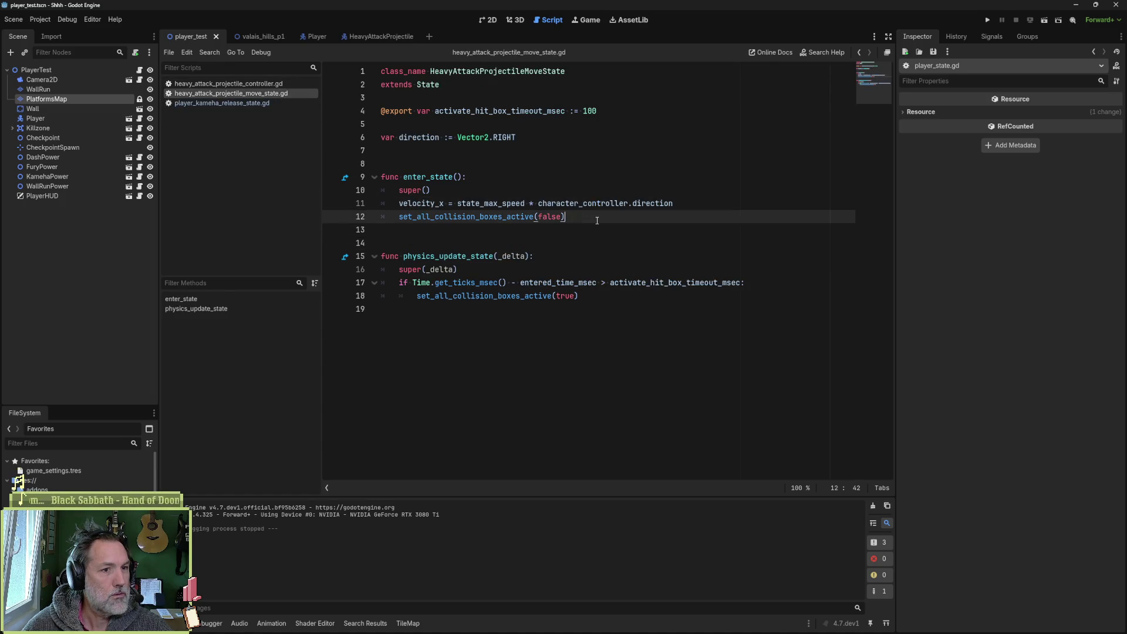
key("Return")
key("ctrl+v")
key("Home")
key("BackSpace")
key("BackSpace")
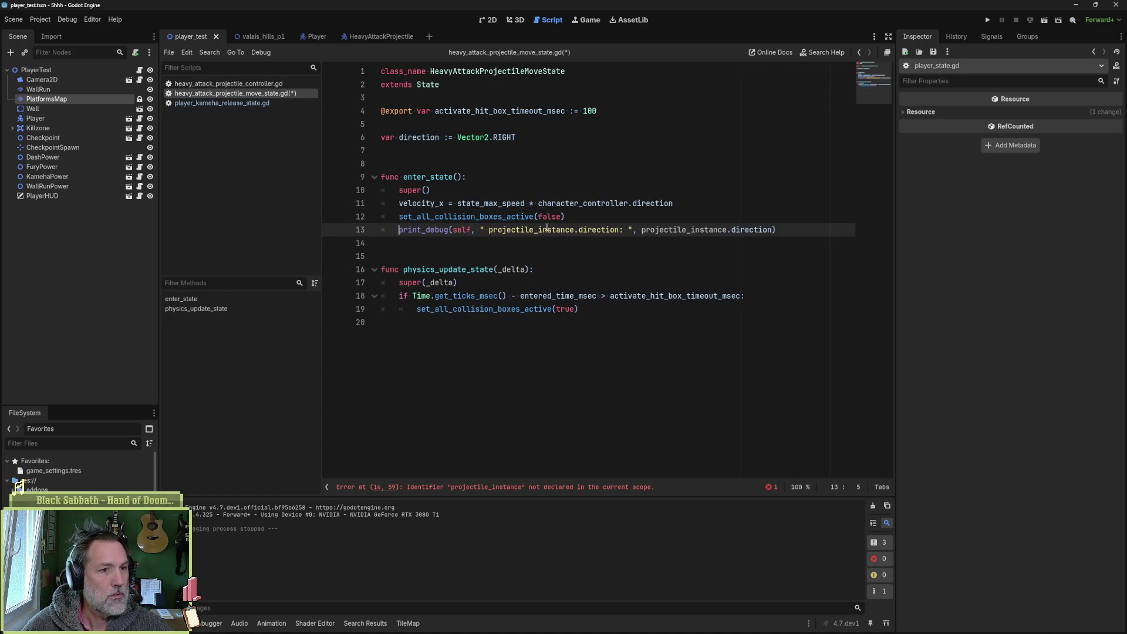
left_click(419, 137)
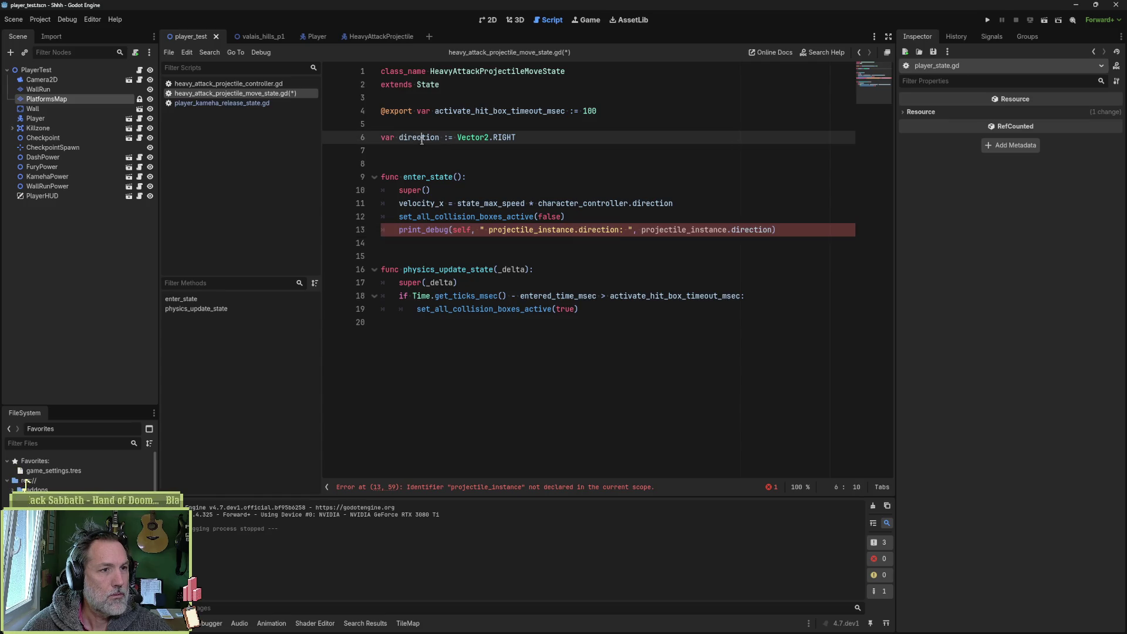
double_click(681, 229)
key("Delete")
key("Delete")
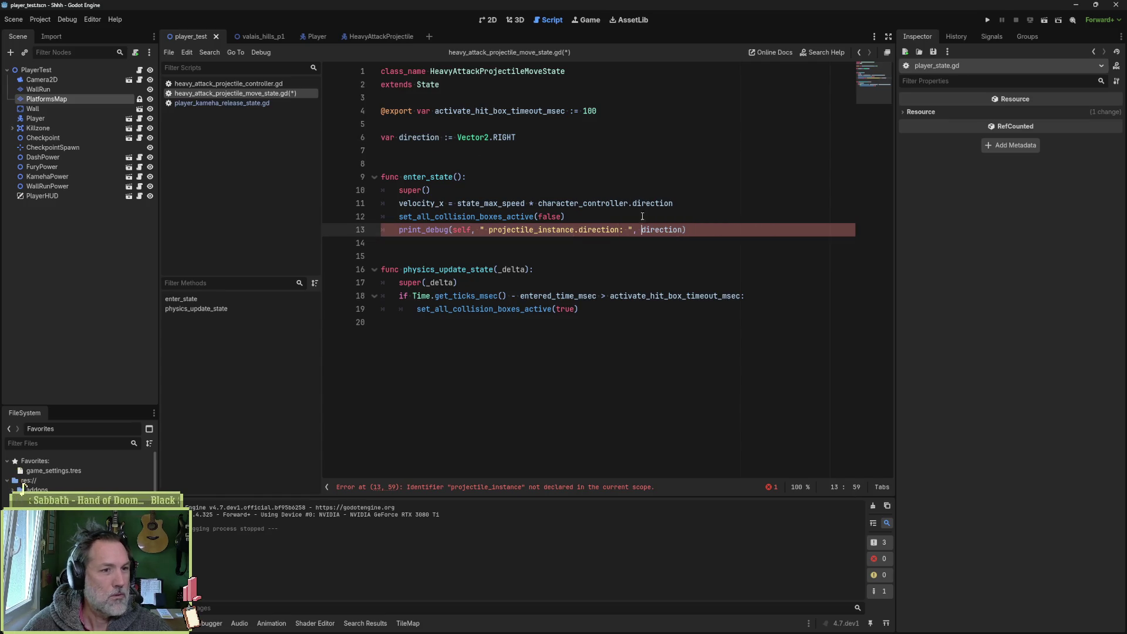
double_click(546, 230)
key("Delete")
key("F5")
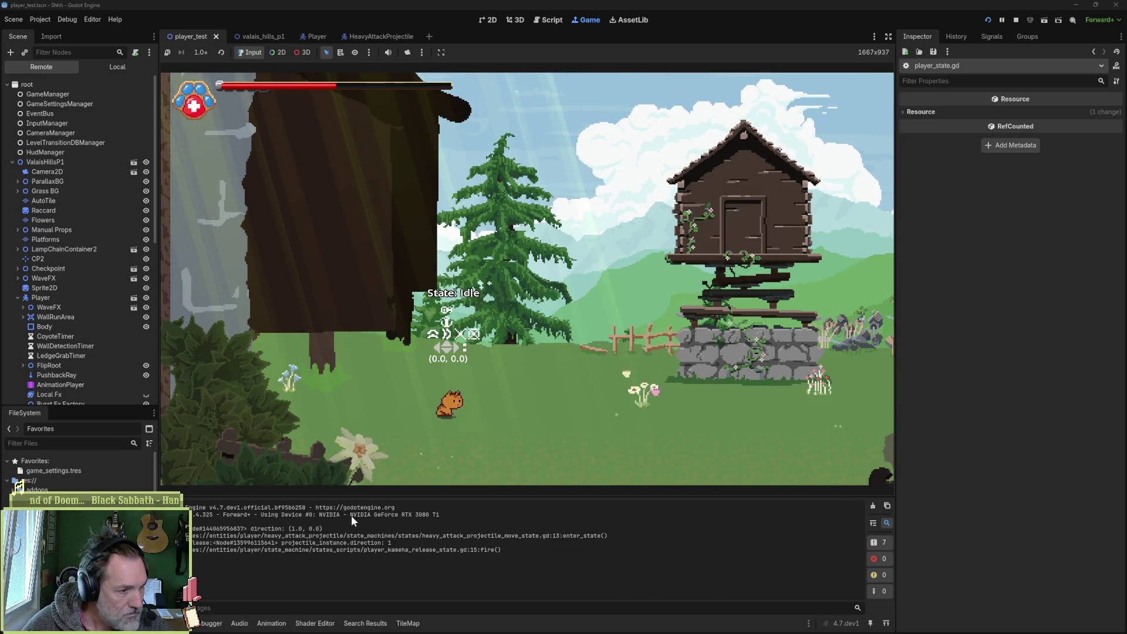
- Play-test walking left and firing the kameha projectile, then stop the game
key("a")
key("k")
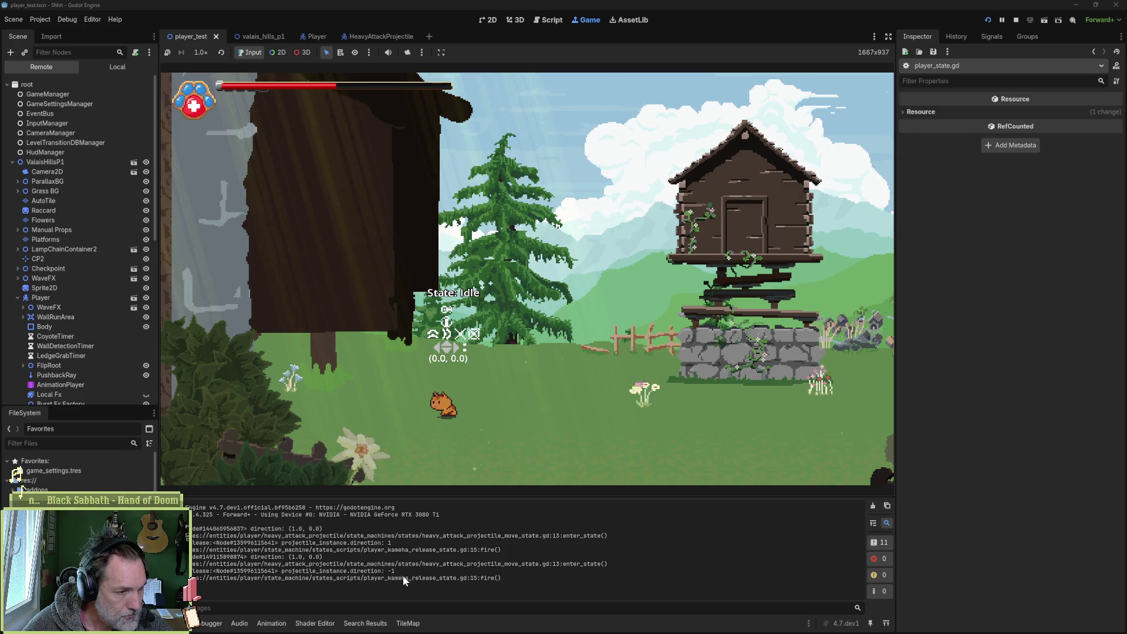
key("F8")
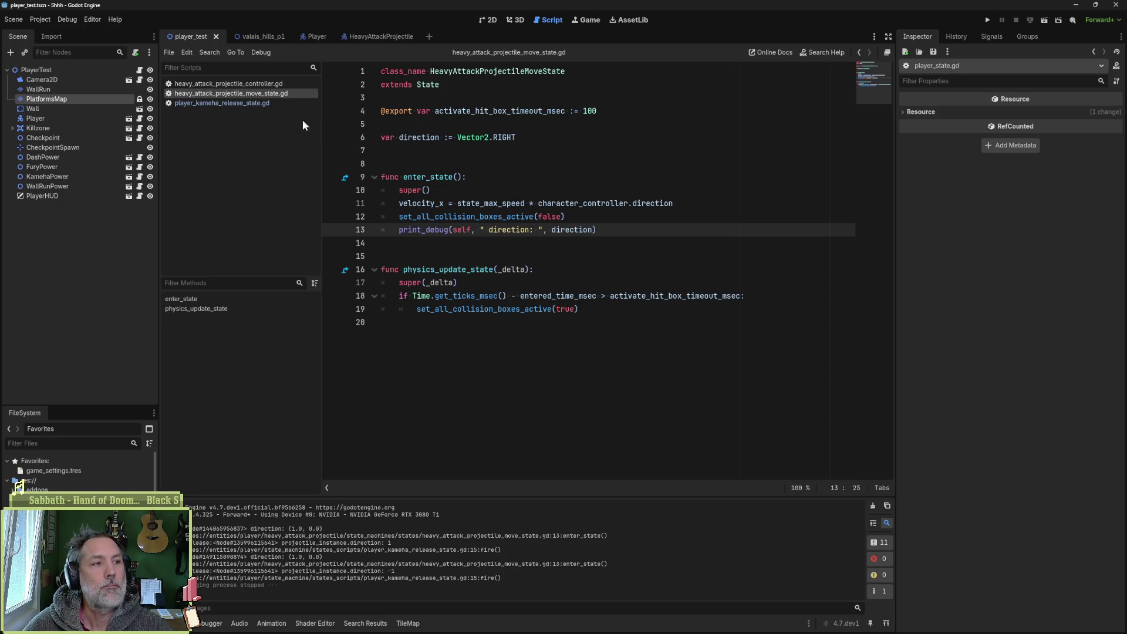
- Move fire()'s direction assignment above add_child in player_kameha_release_state.gd, then retest firing right
left_click(270, 105)
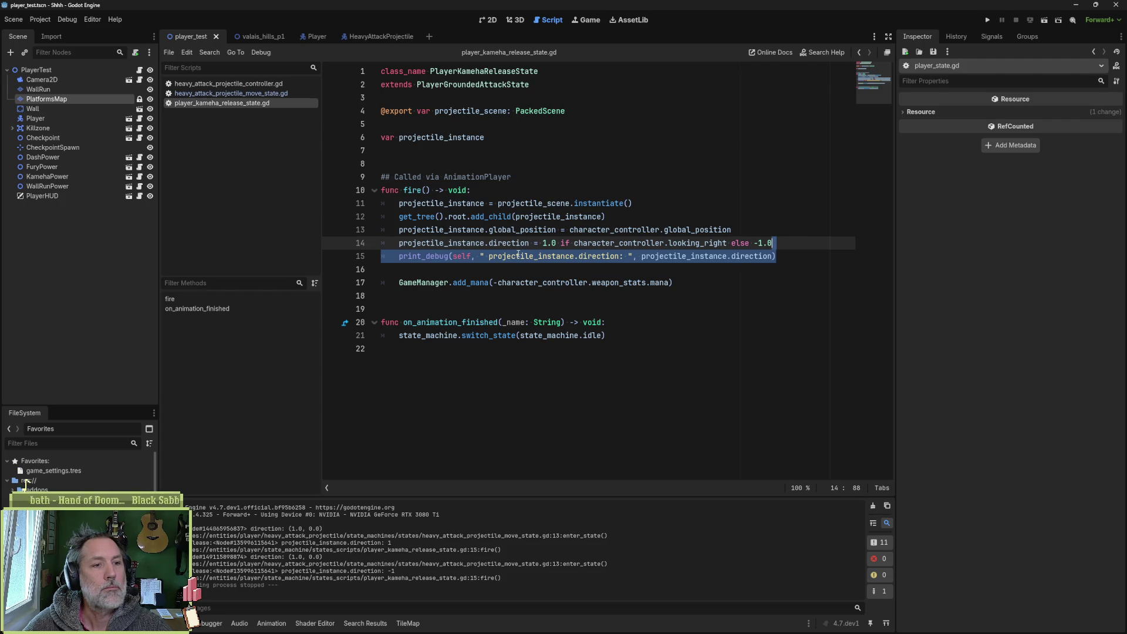
left_click(530, 243)
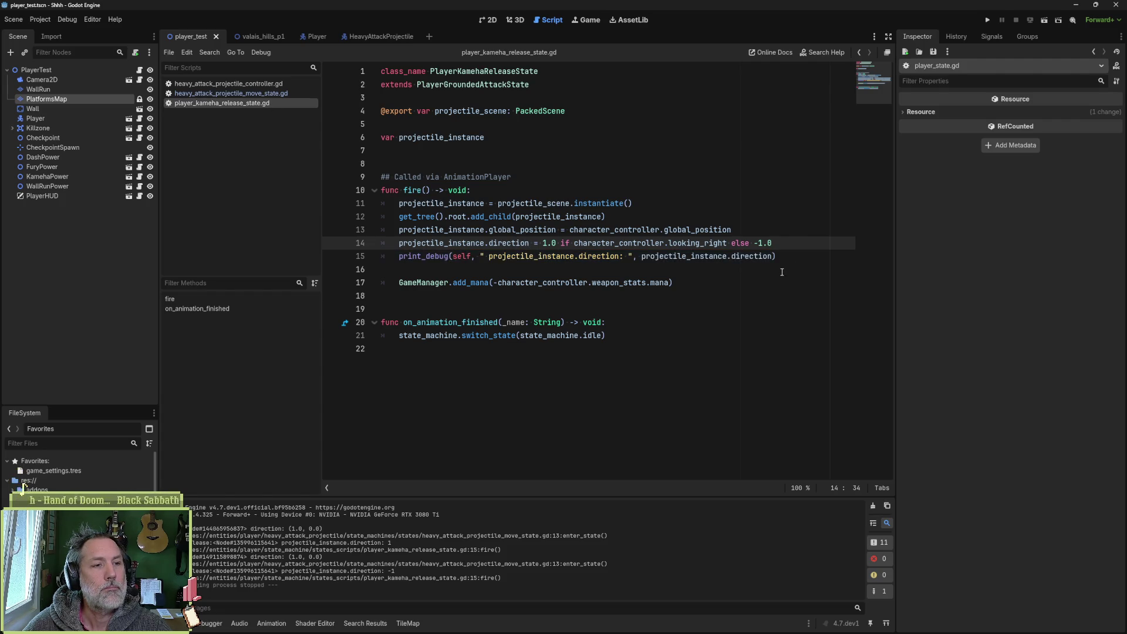
key("alt+Up")
key("alt+Up")
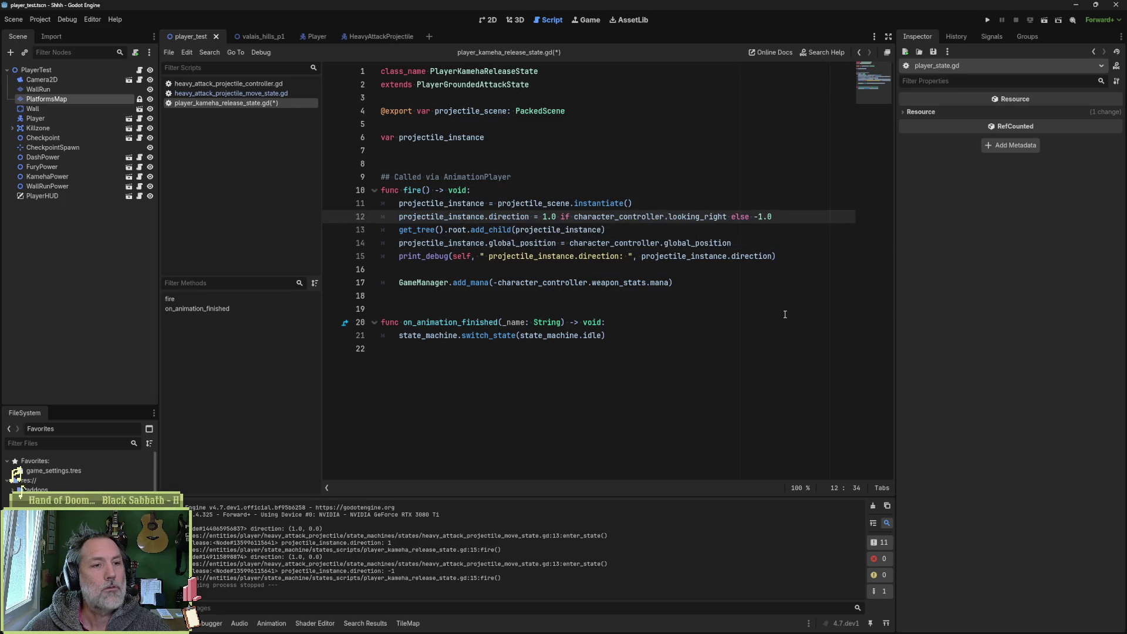
key("F5")
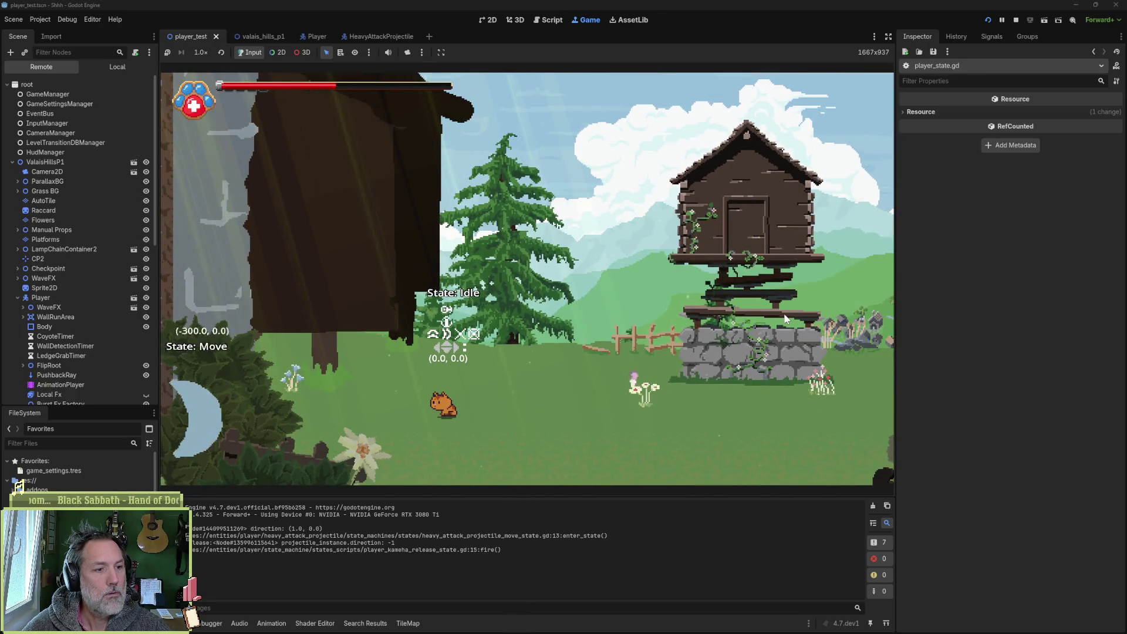
key("Right")
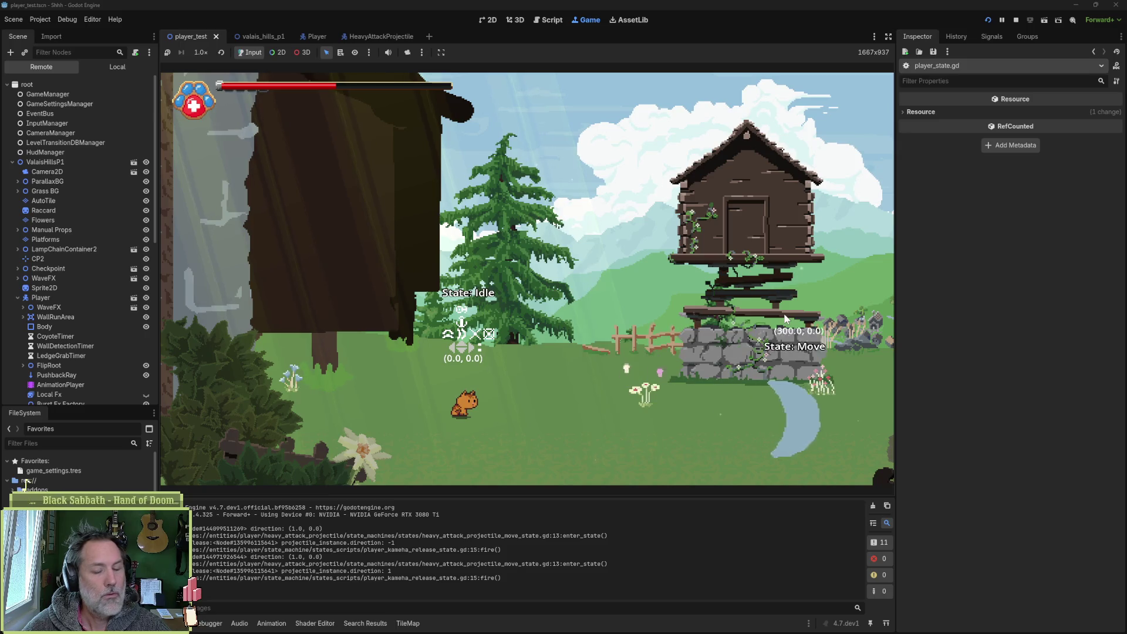
key("F8")
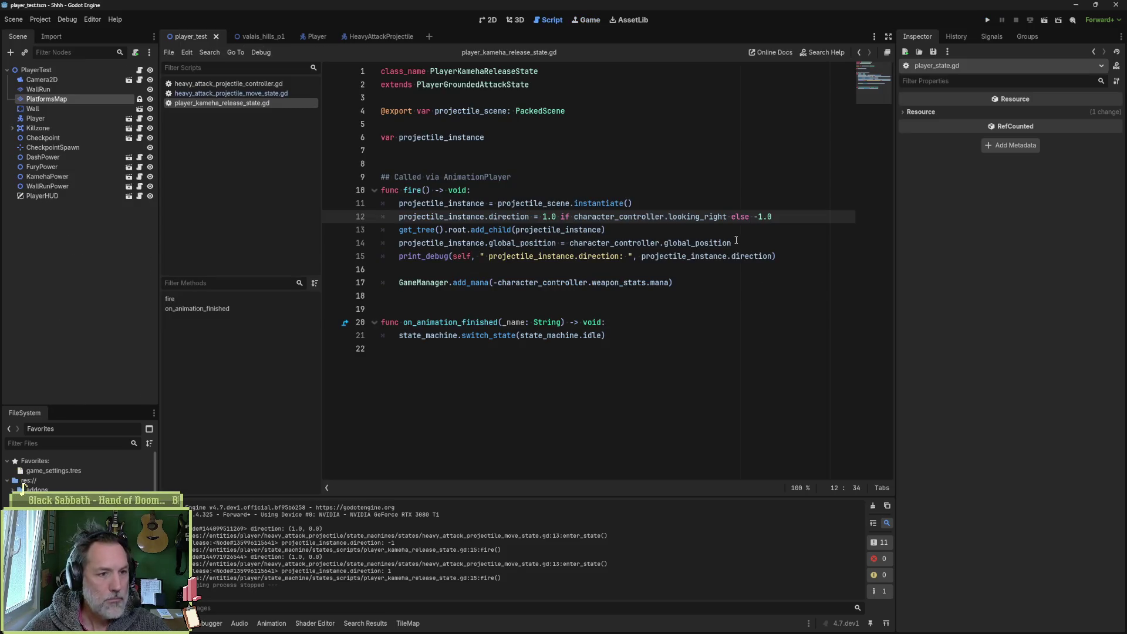
- Delete the print_debug lines from fire() and from the projectile move state's enter_state()
left_click(705, 256)
key("ctrl+shift+k")
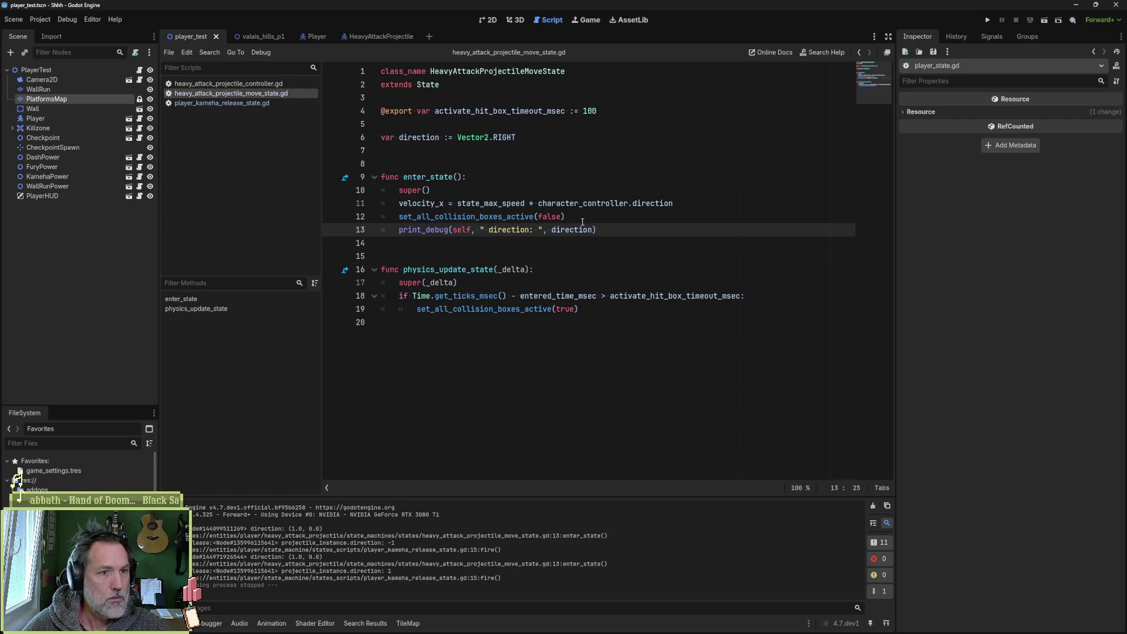
triple_click(600, 228)
key("BackSpace")
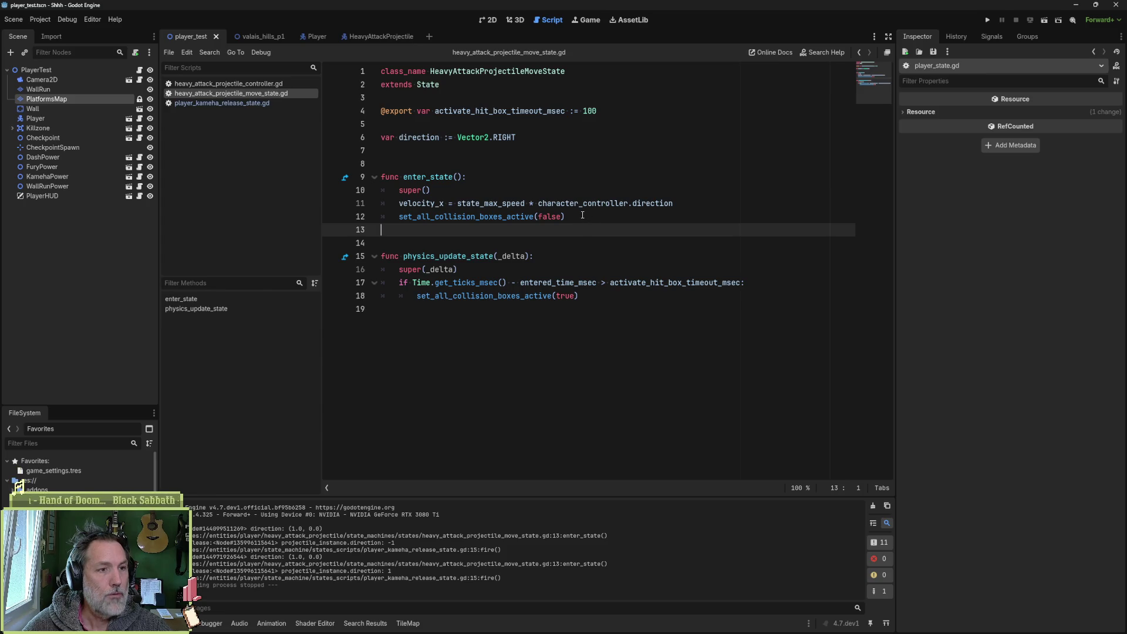
- Add a flip(direction > 0.0) call on a new line after line 12 in enter_state()
left_click(627, 215)
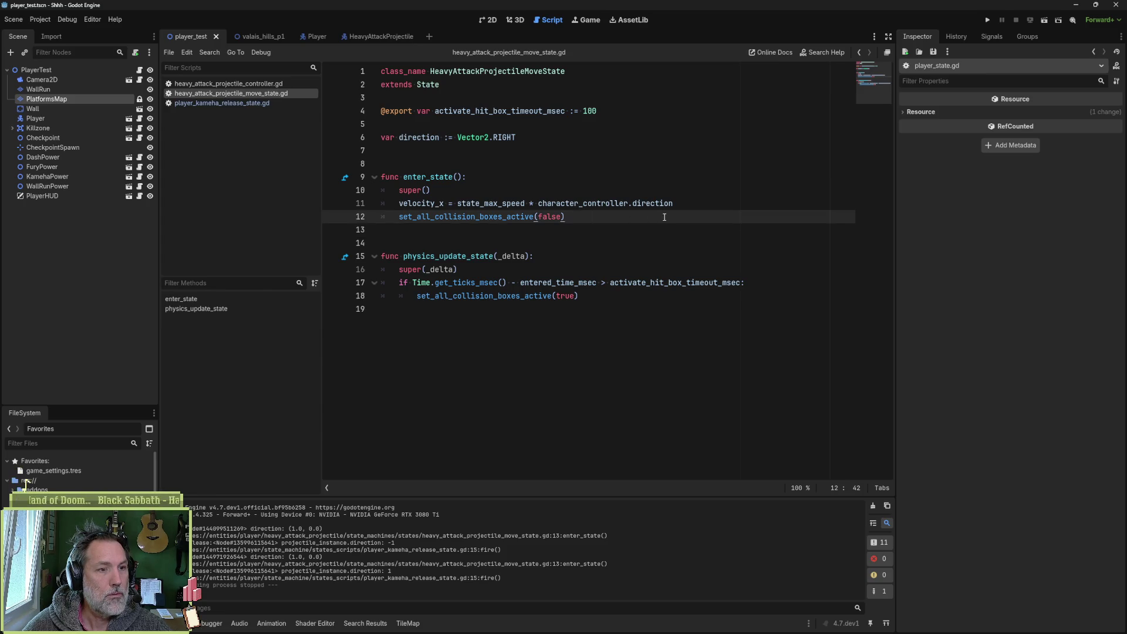
key("Return")
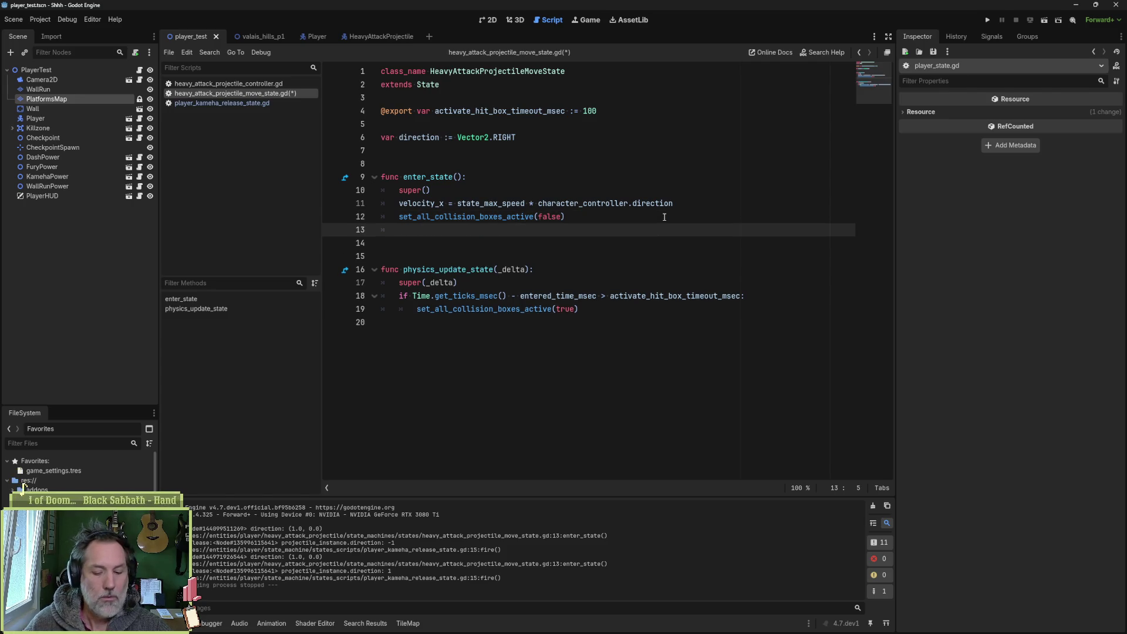
type("flip")
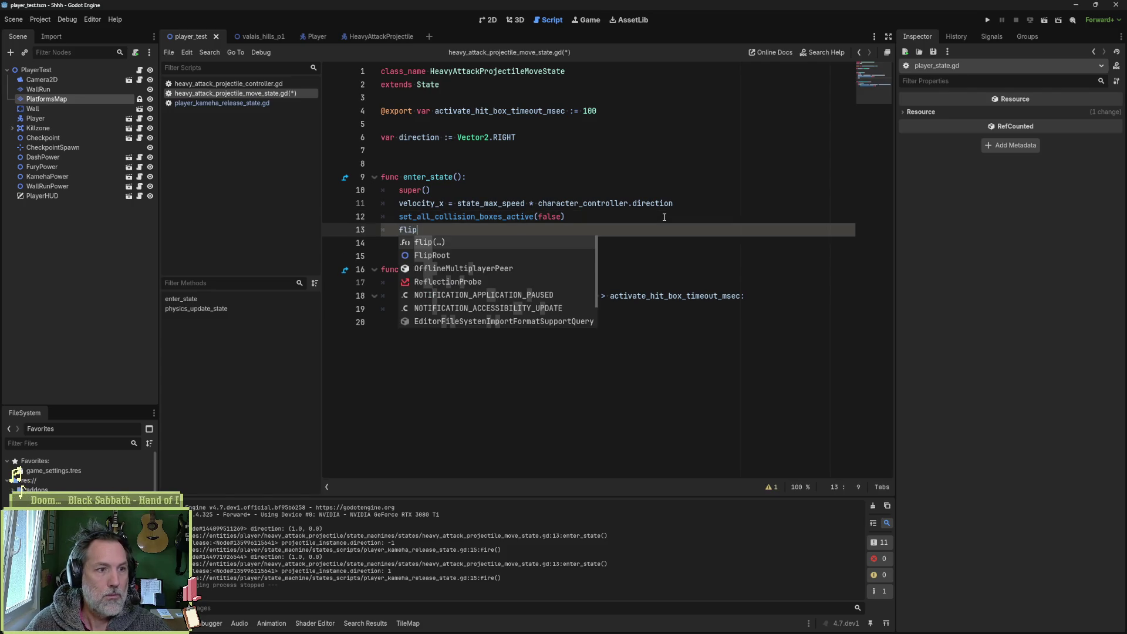
key("Return")
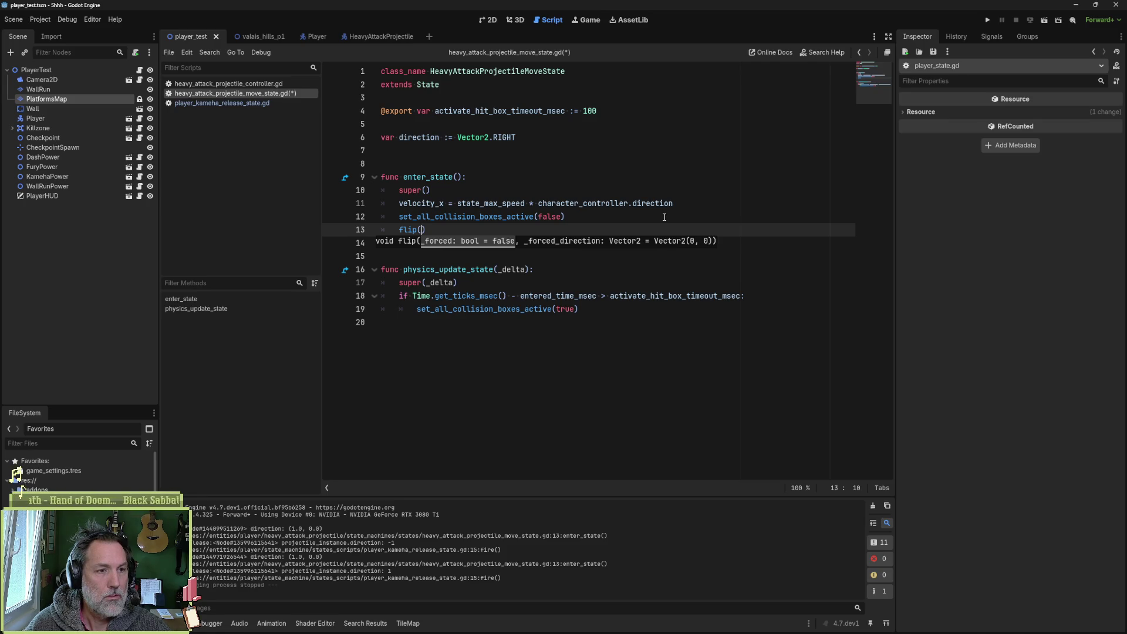
type("direction >")
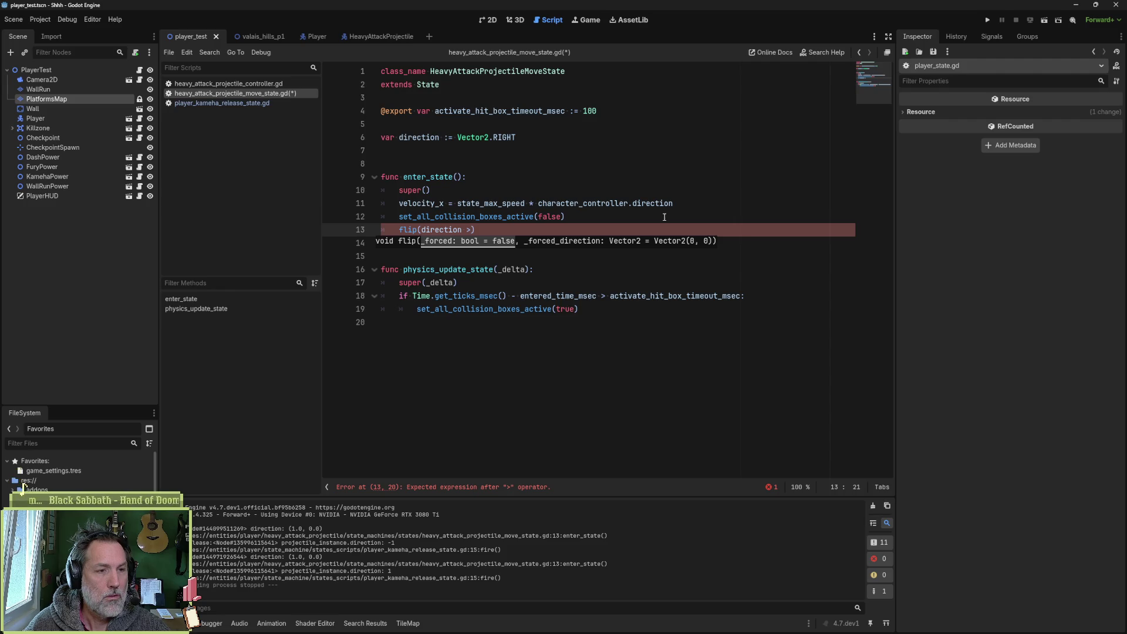
type("0.0")
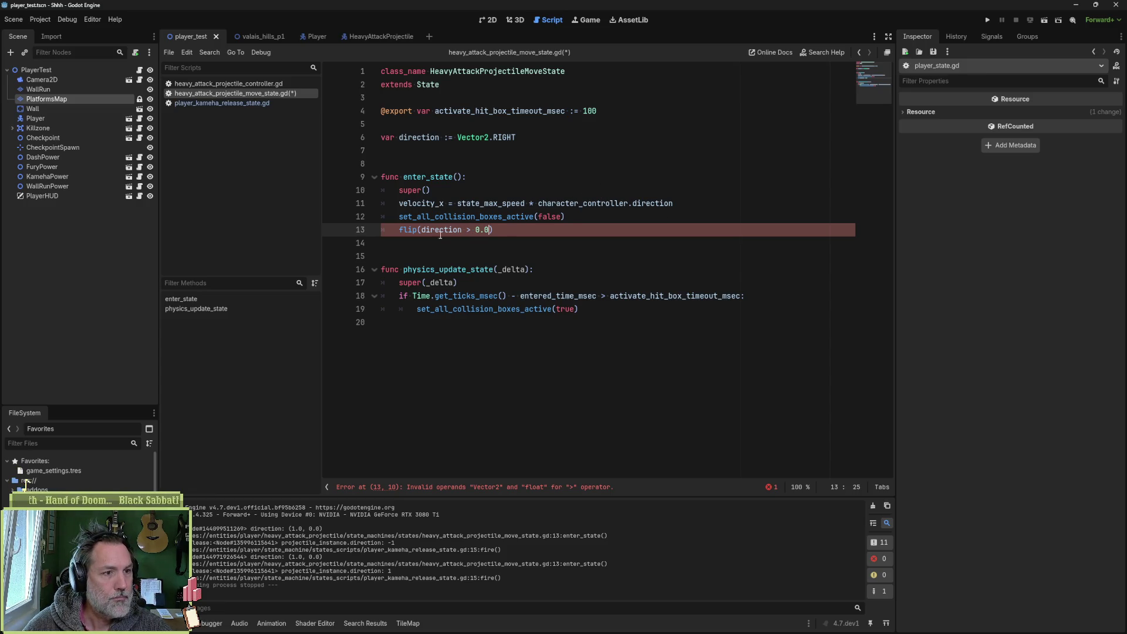
mouse_move(410, 233)
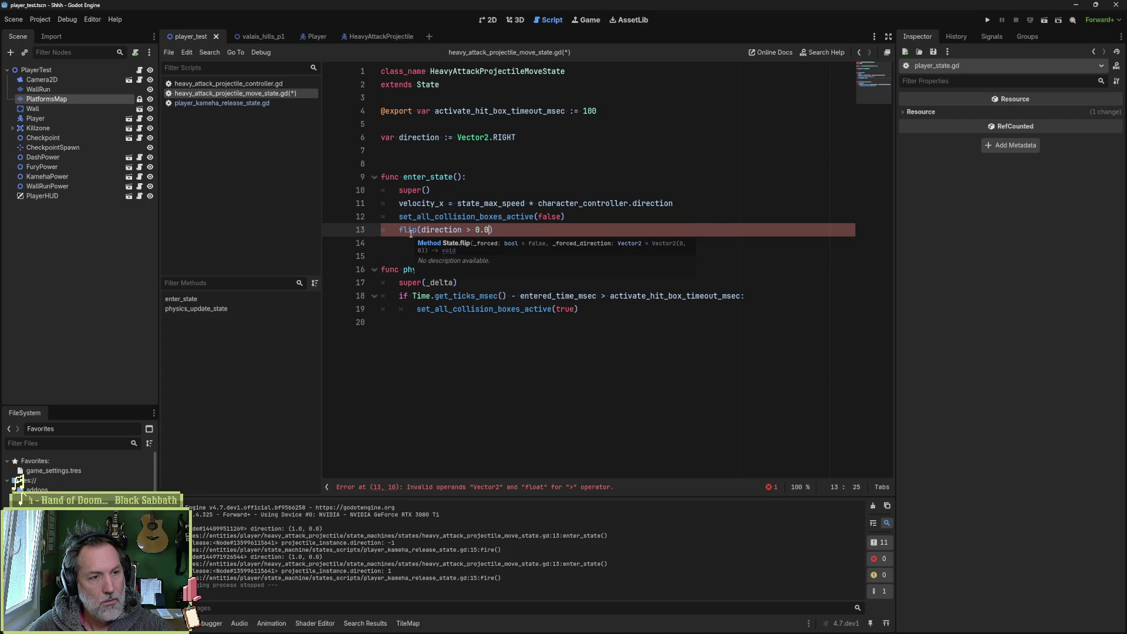
- Try alternative flip() arguments on line 13, such as true and Vector2(direction, 0)
left_click(421, 229, "shift")
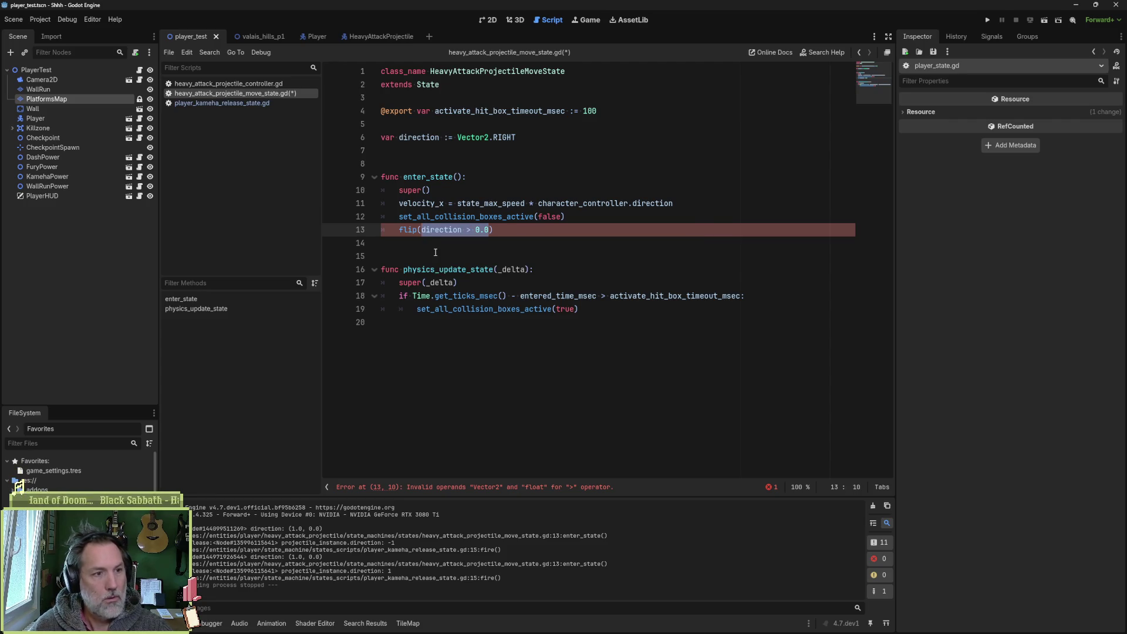
type("true")
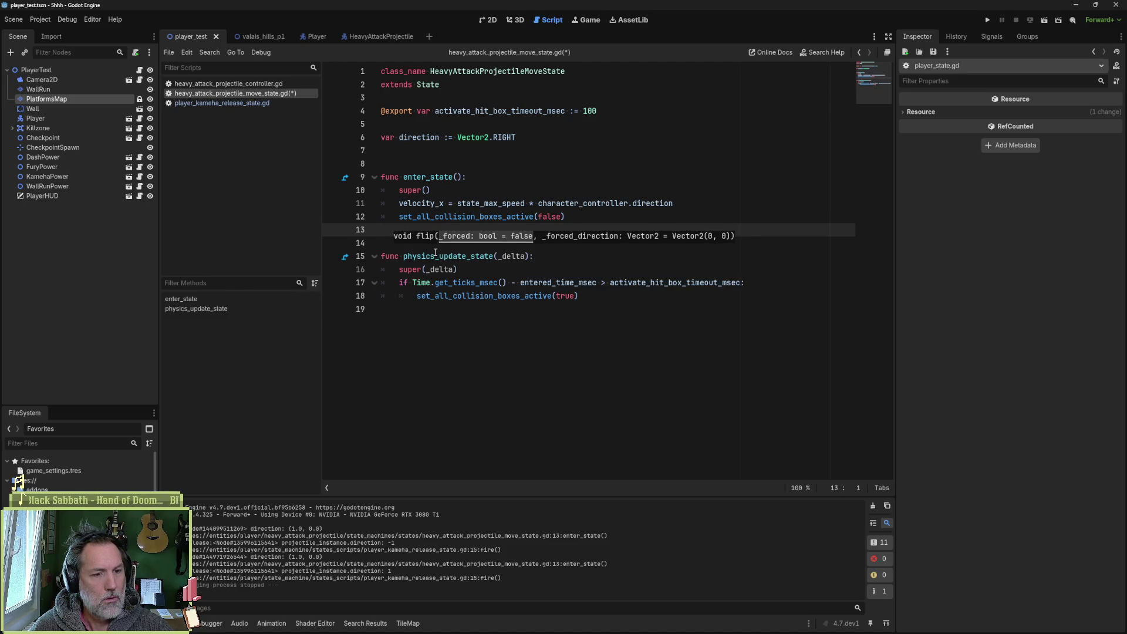
key("BackSpace")
key("BackSpace")
key("BackSpace")
key("ctrl+z")
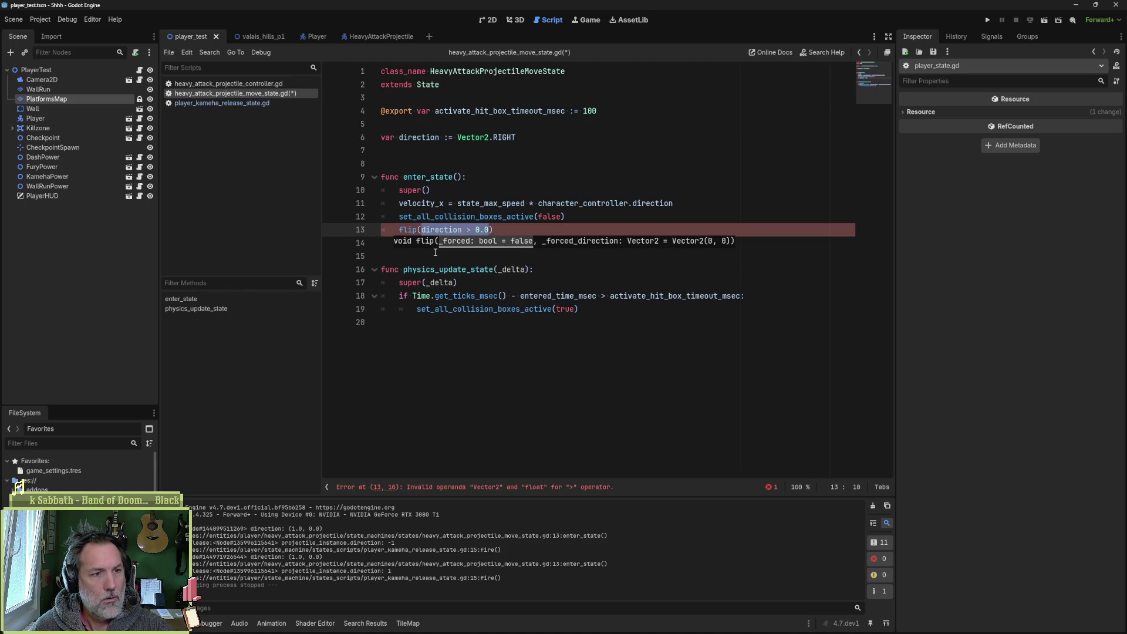
left_click(485, 230)
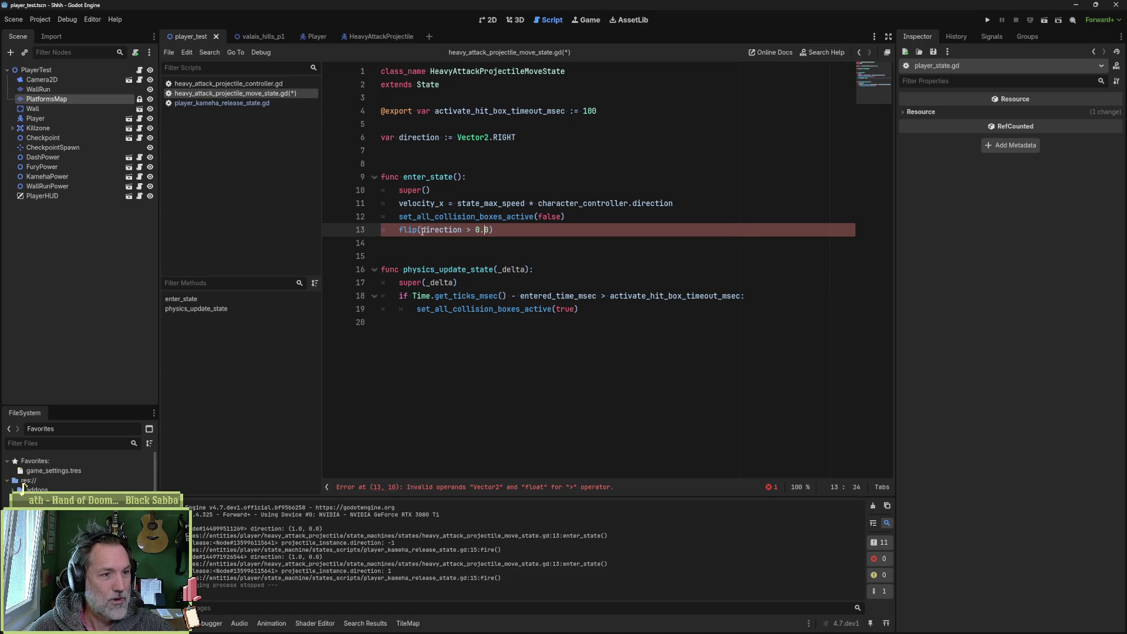
left_click_drag(421, 230, 492, 230)
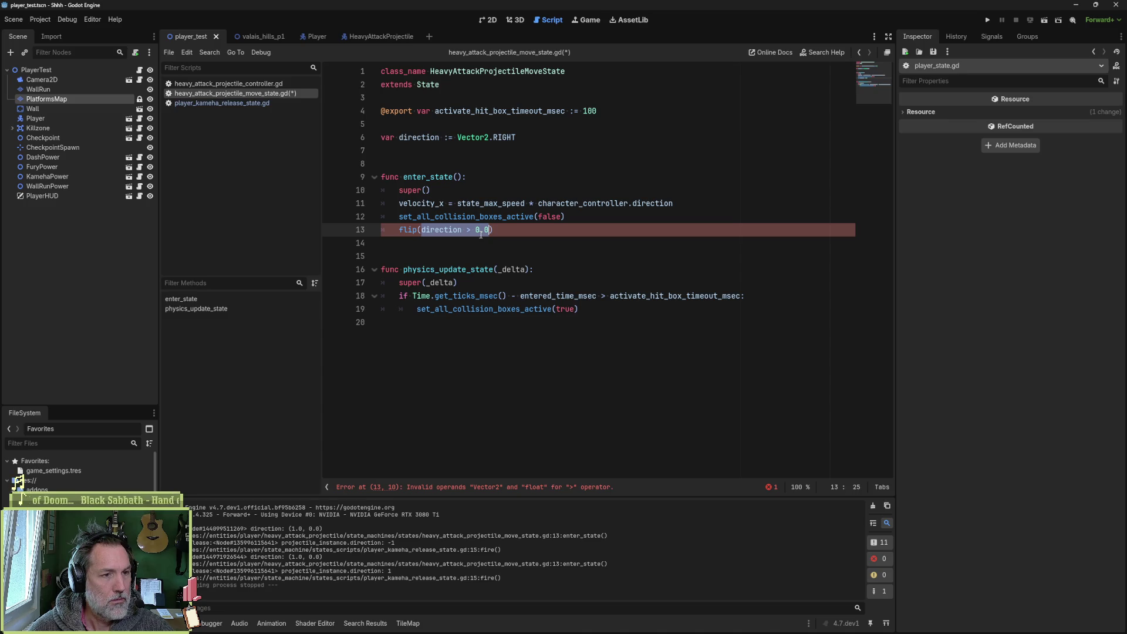
key("Right")
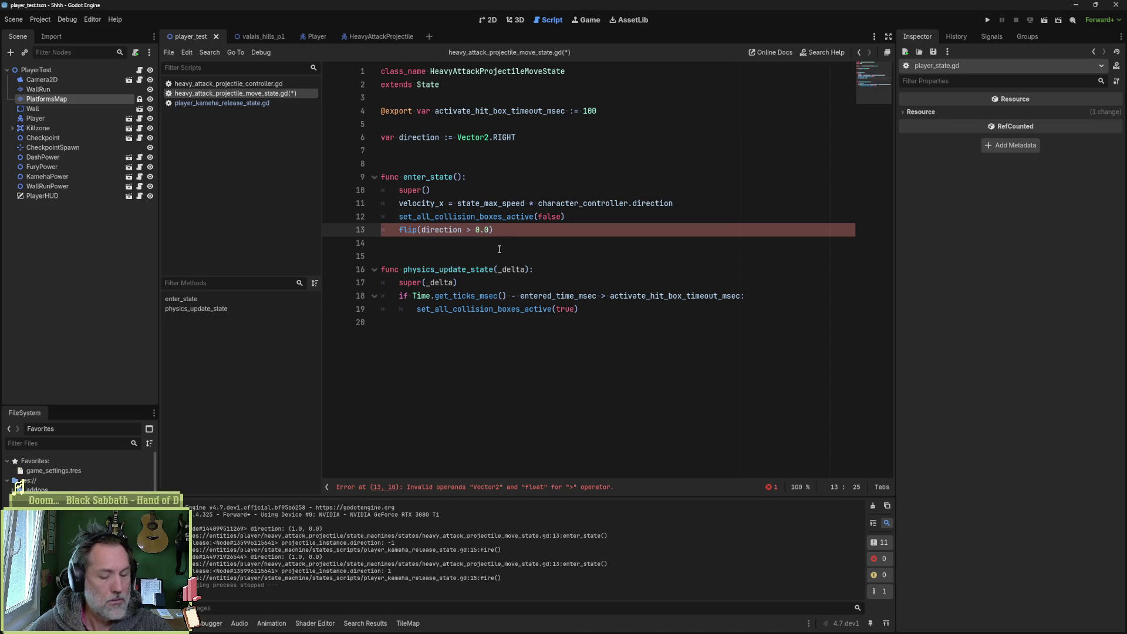
type(",")
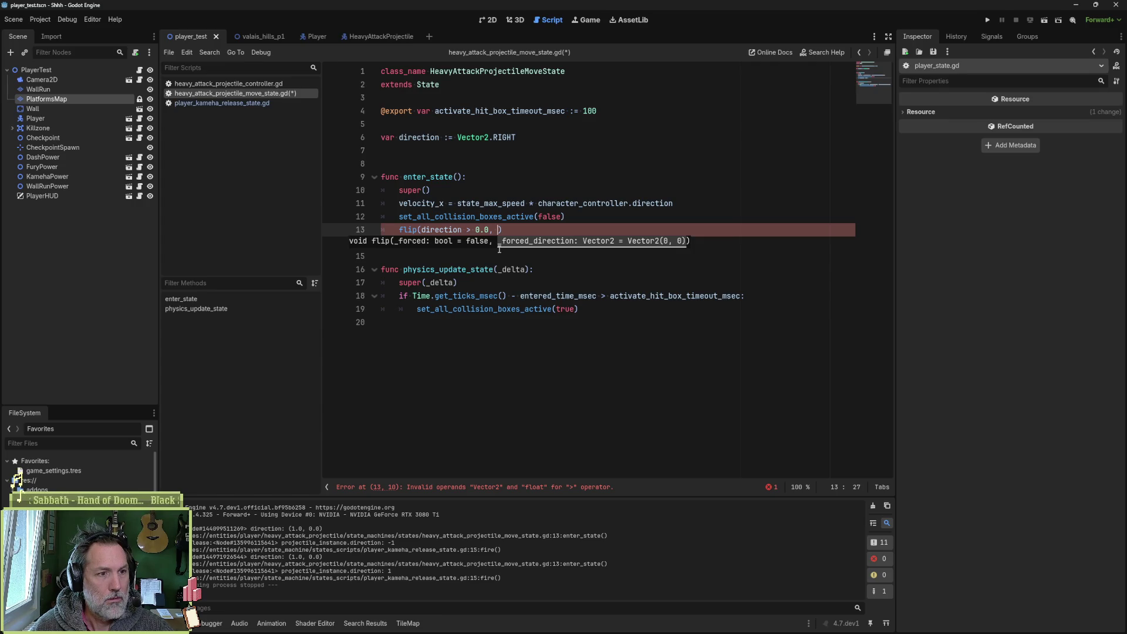
key("BackSpace")
key("BackSpace")
key("BackSpace")
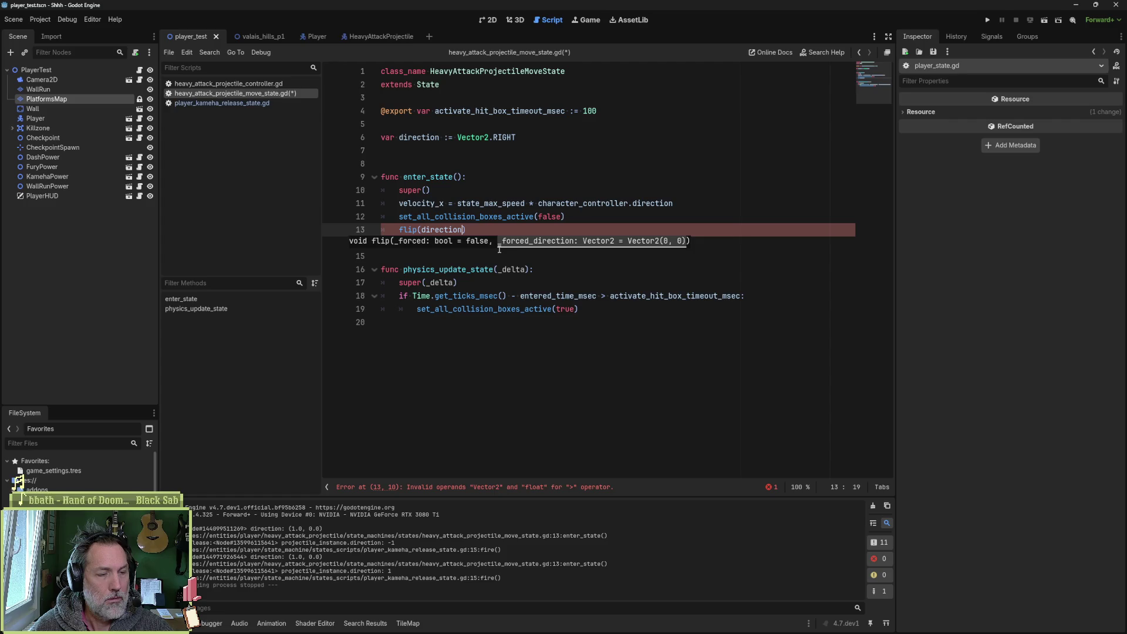
type(", 0")
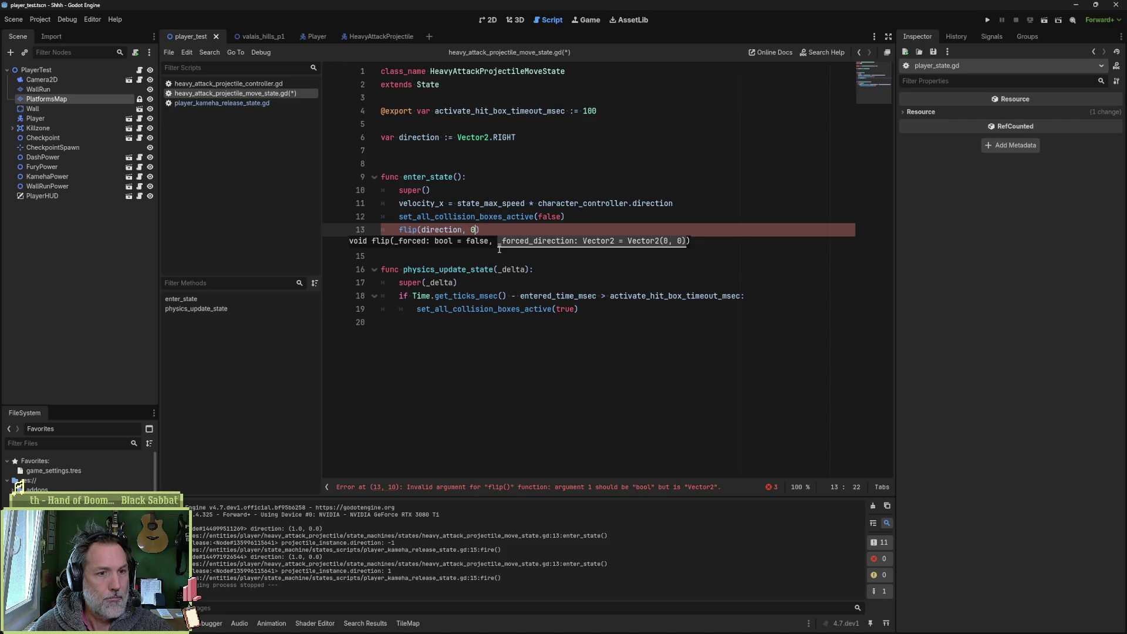
type(")")
key("Left")
key("Left")
key("Left")
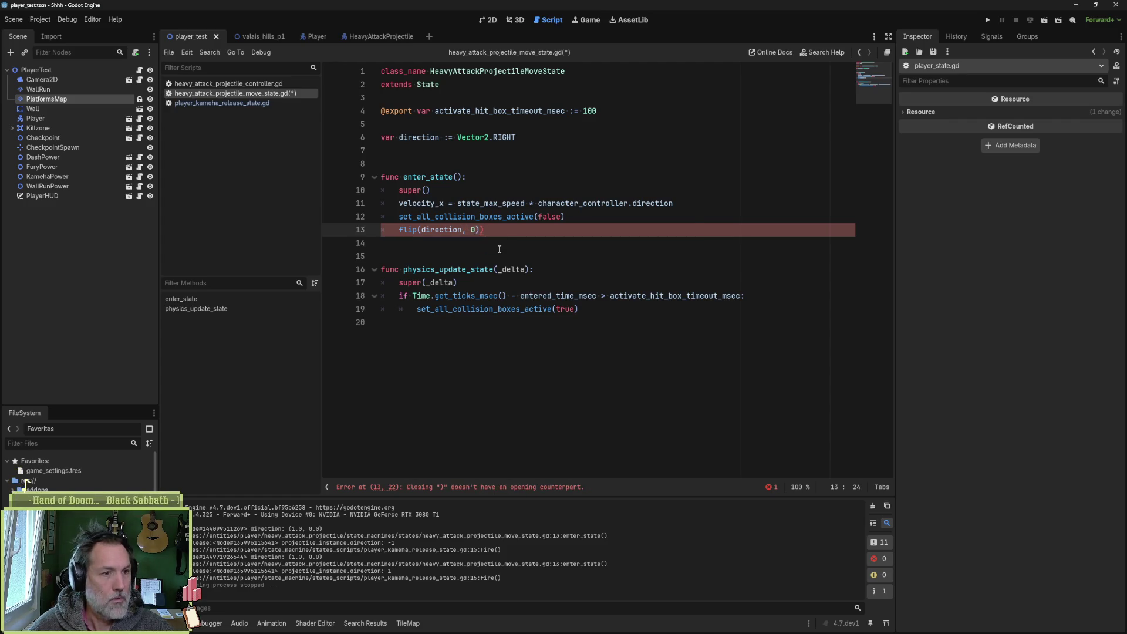
type("Vector2")
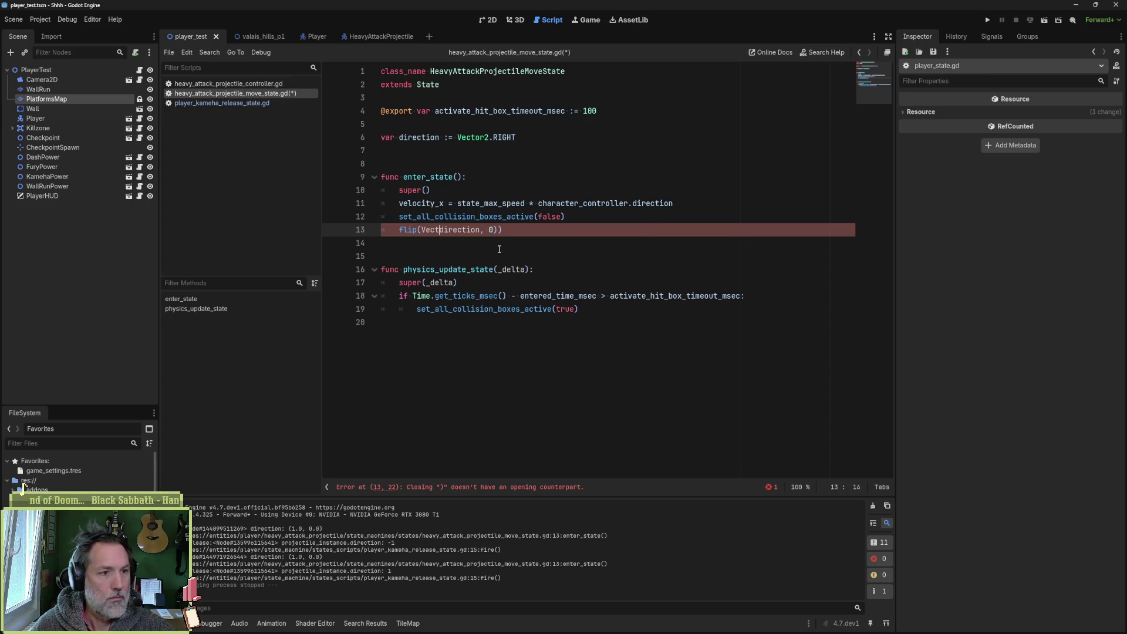
type("(")
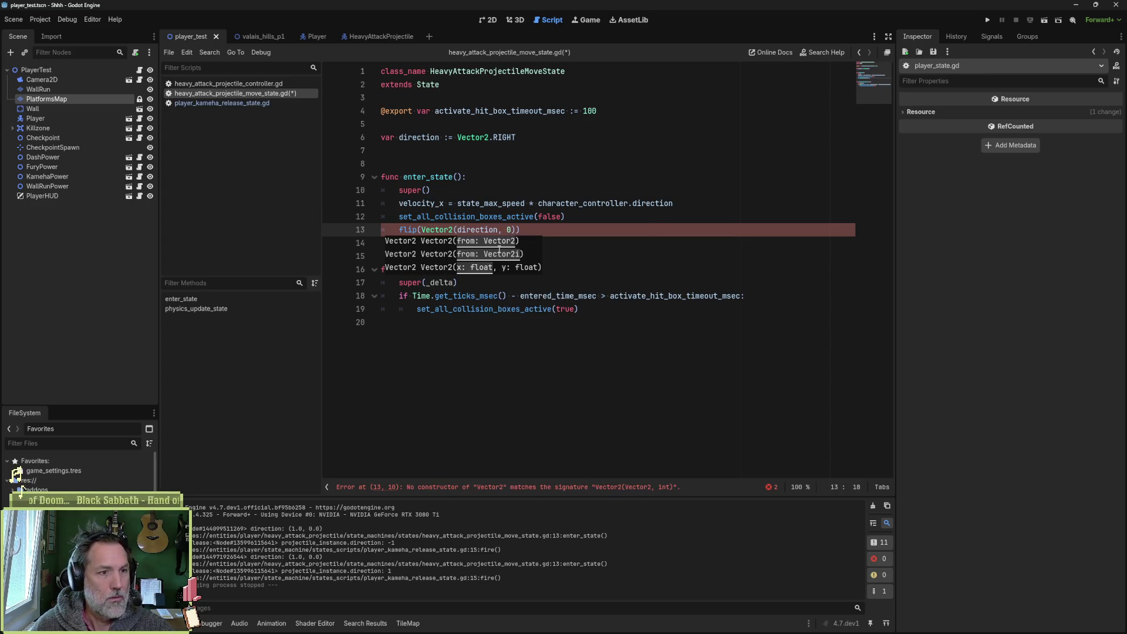
key("End")
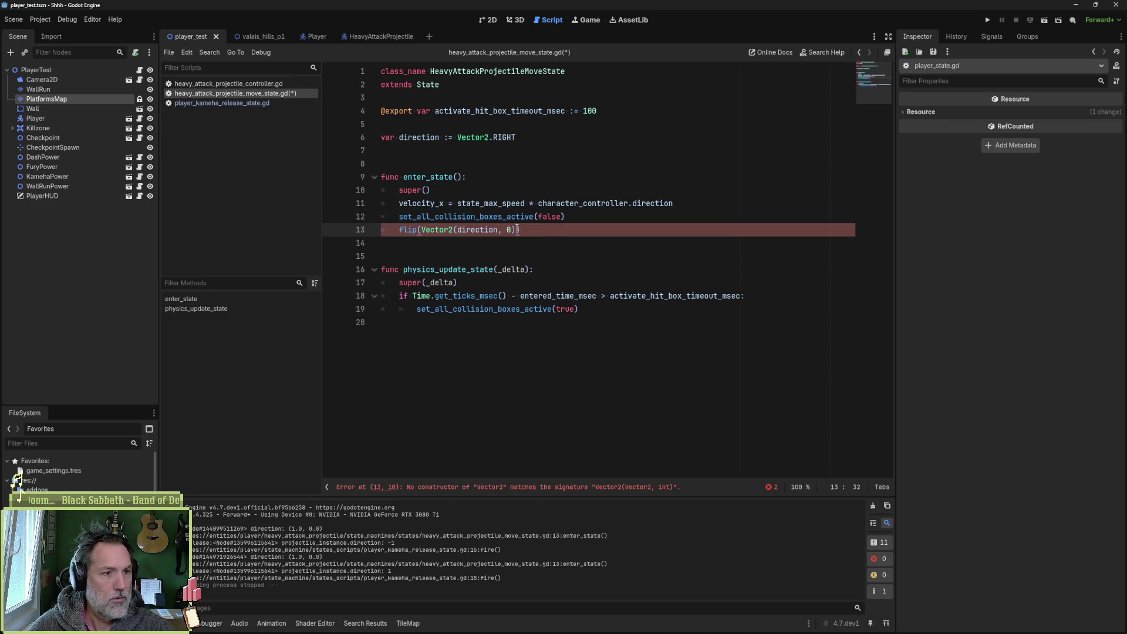
type("true,")
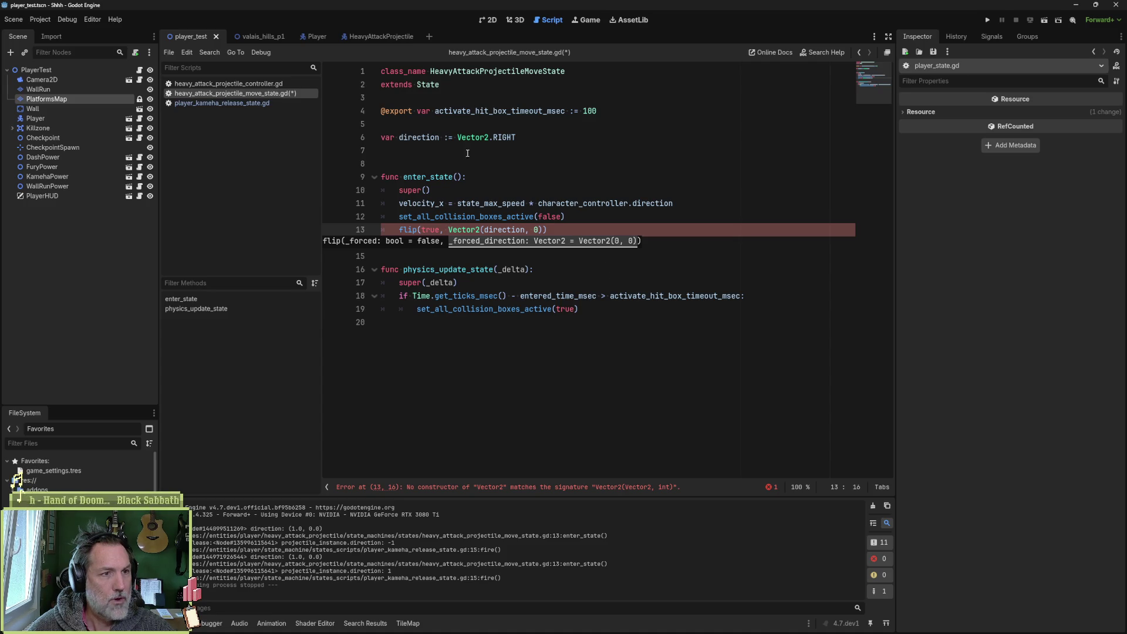
- Change the call to flip(direction.x > 0) and run the project
left_click(494, 136)
left_click_drag(423, 231, 486, 229)
key("BackSpace")
key("ctrl+Right")
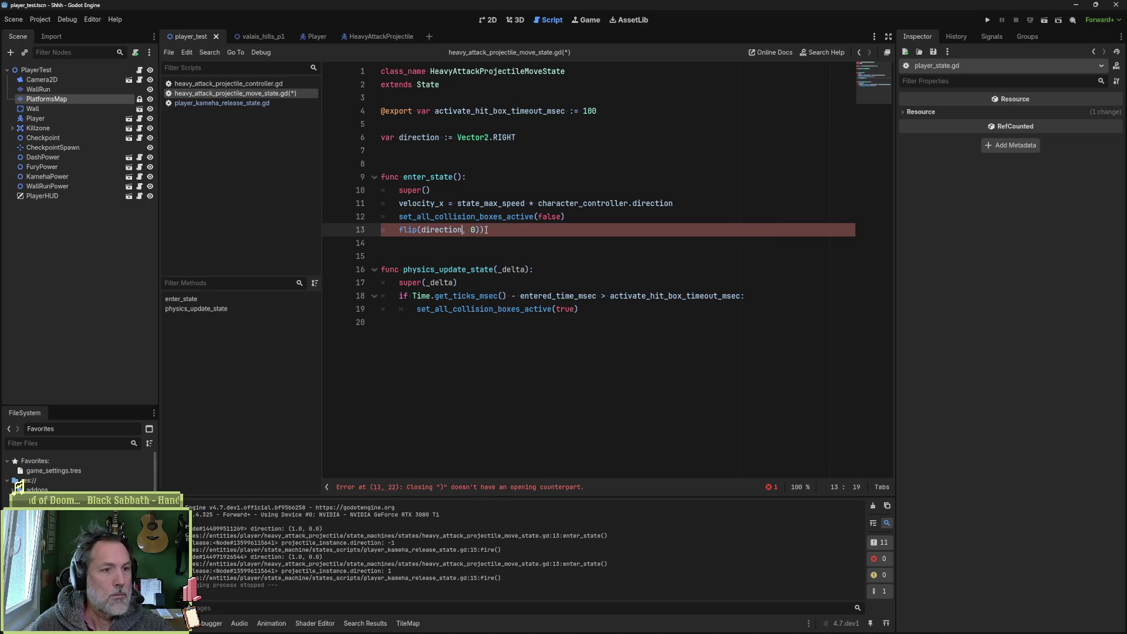
key("Delete")
key("Delete")
type(".x >")
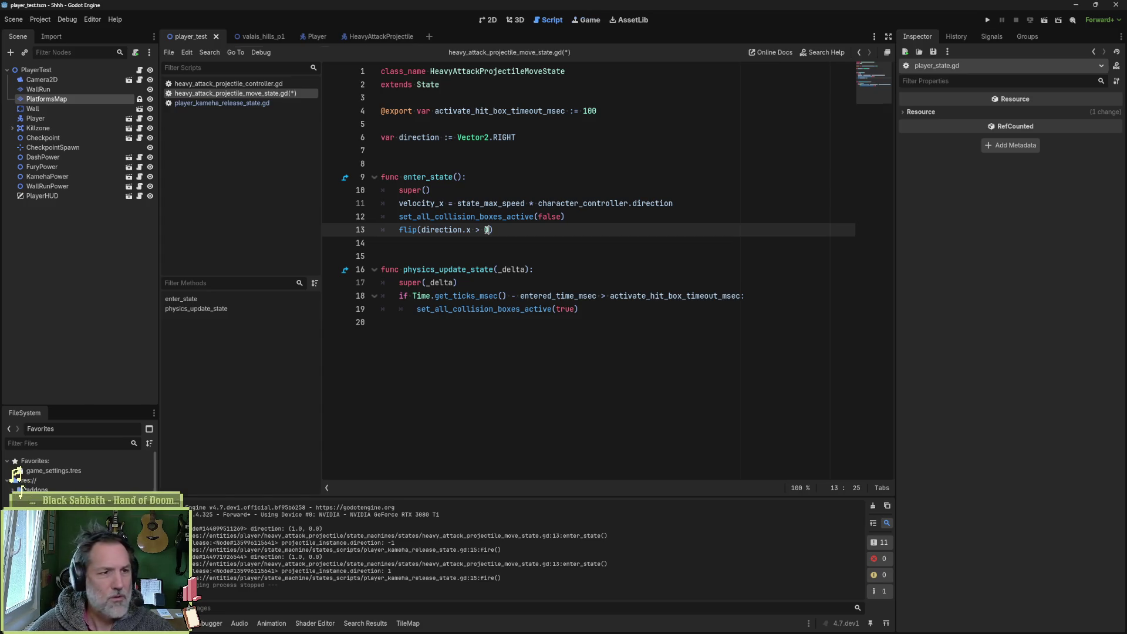
key("F5")
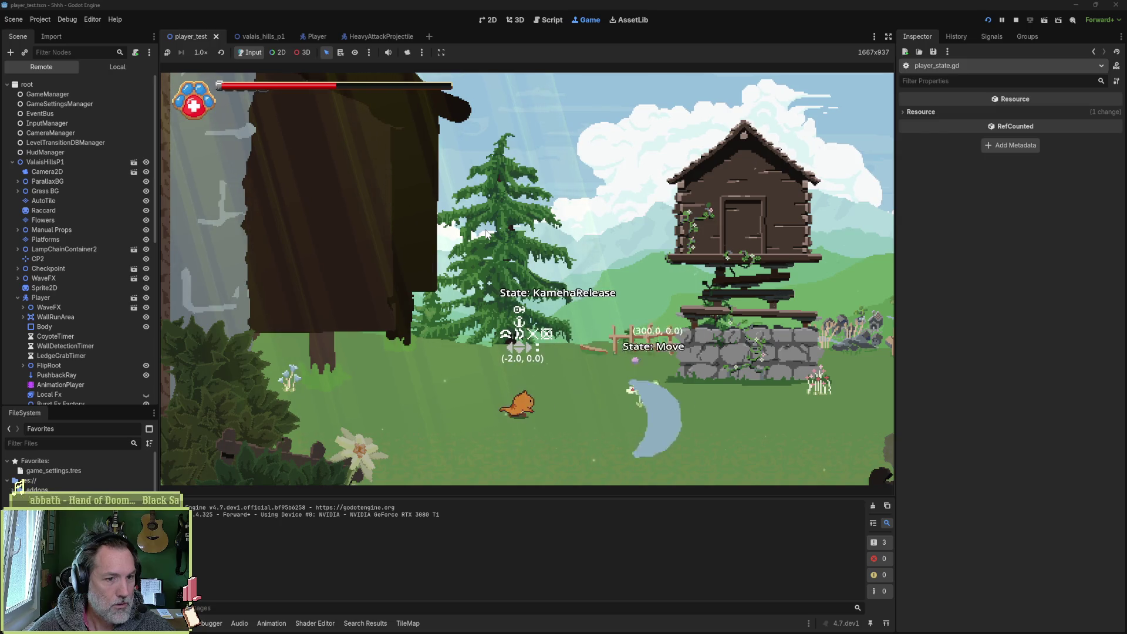
- Stop the game and follow flip() through state.gd to its definition in character_controller.gd
key("F8")
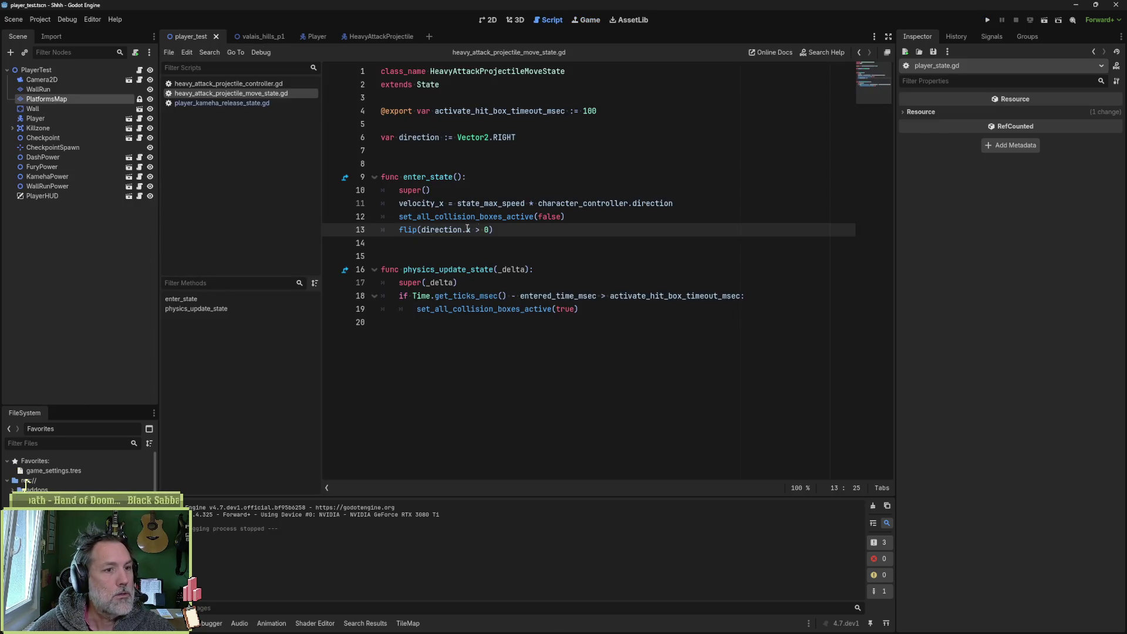
left_click(585, 217, "shift")
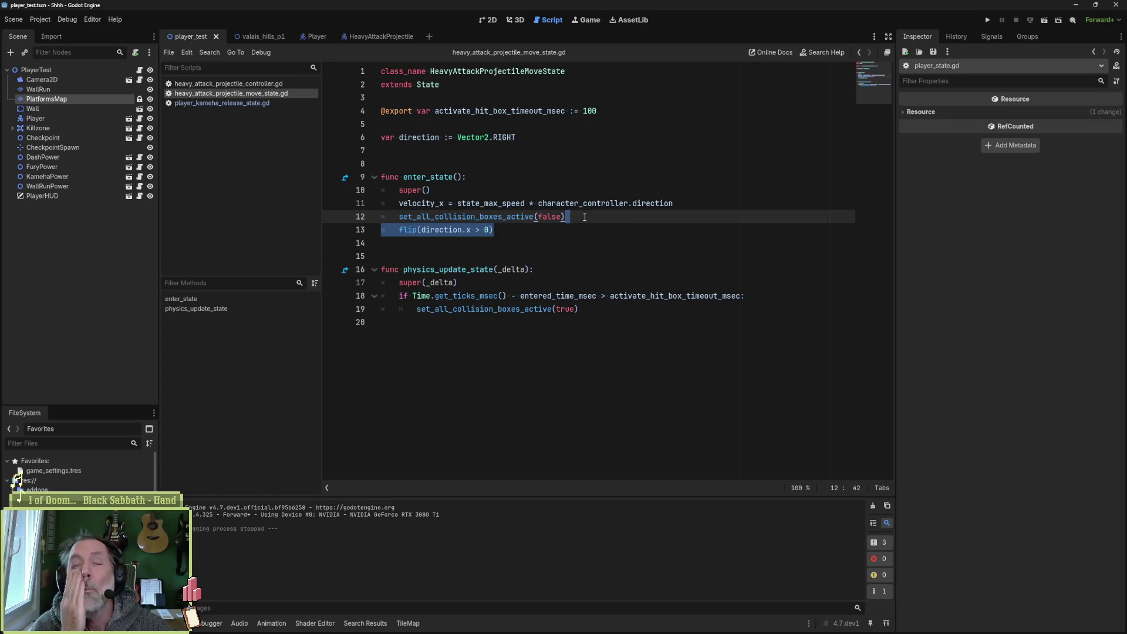
left_click(409, 230)
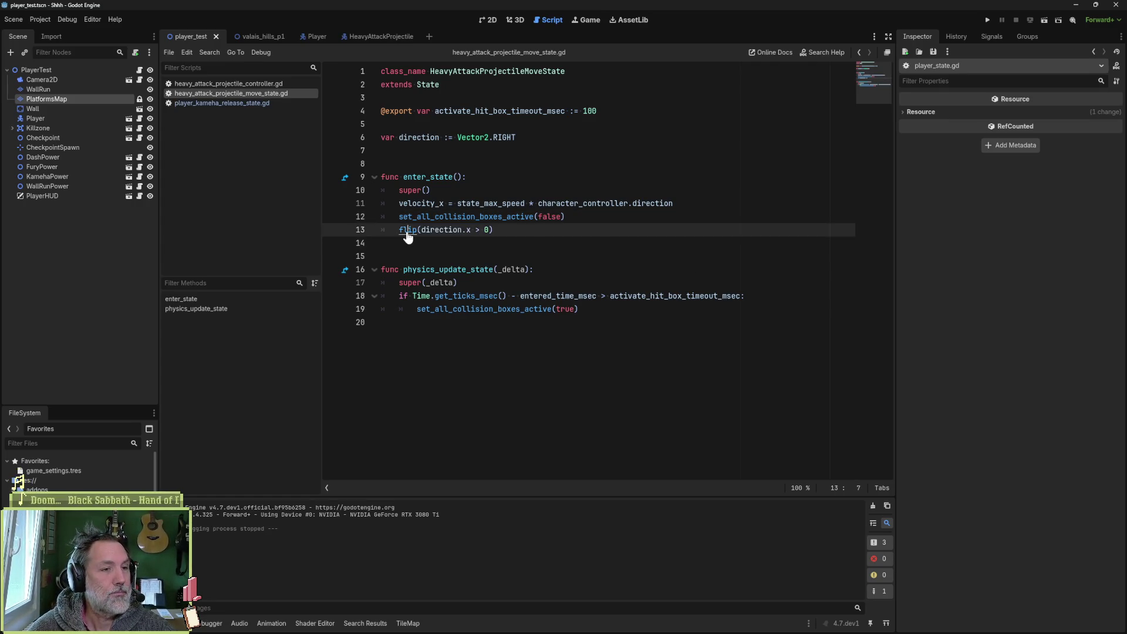
left_click(409, 230, "ctrl")
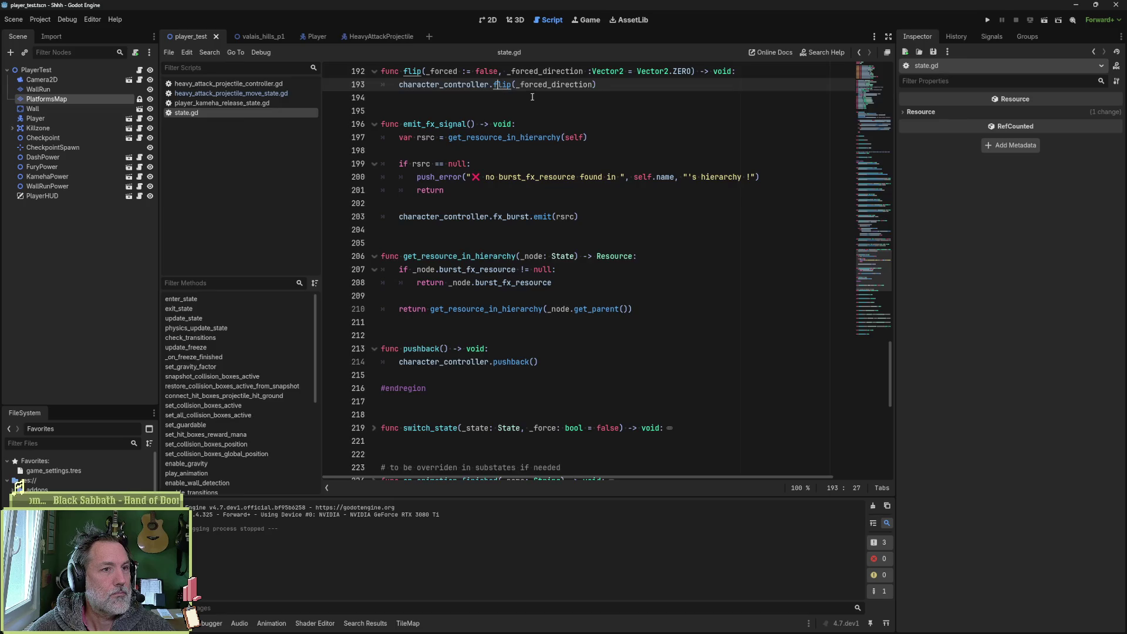
left_click(506, 85, "ctrl")
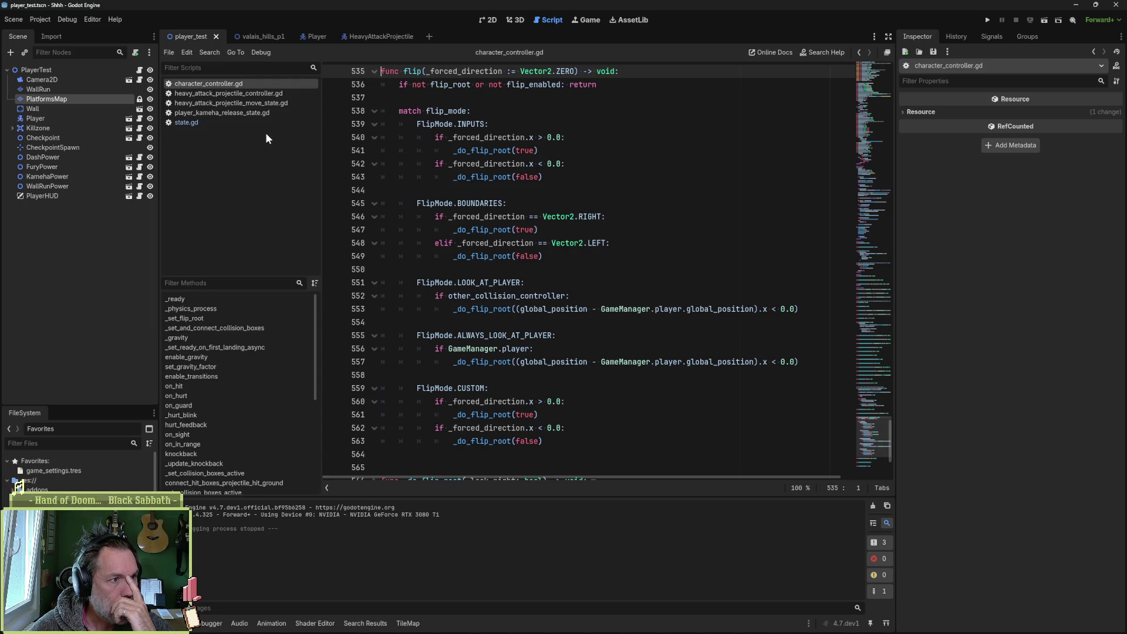
- Set the HeavyAttackProjectile root's Flip Mode to Custom and save the scene
mouse_move(251, 39)
left_click(379, 35)
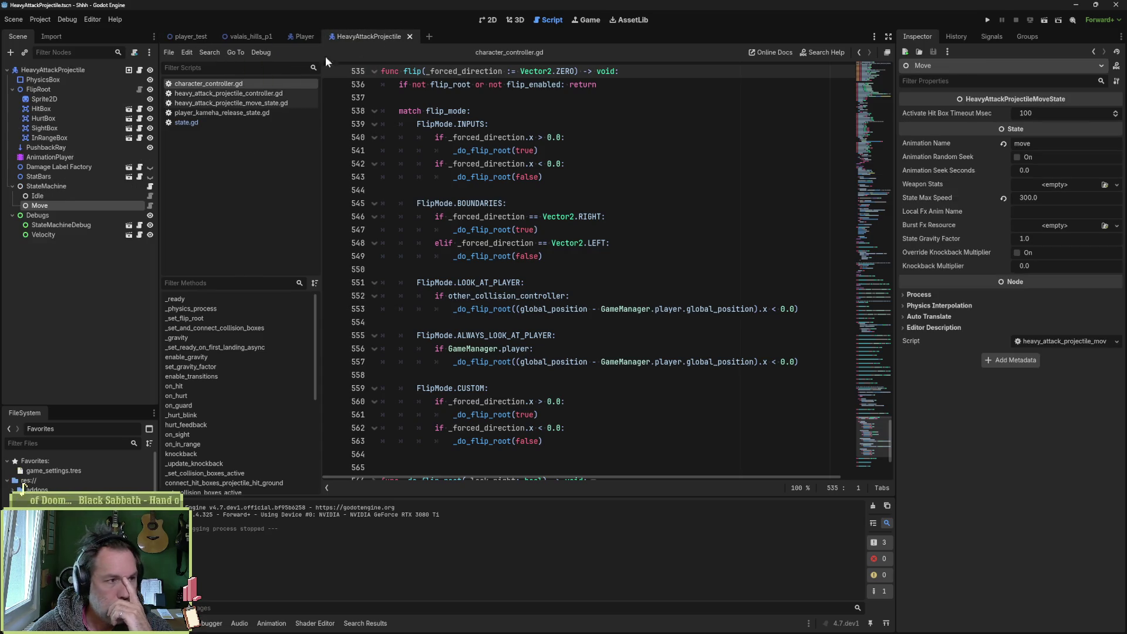
left_click(104, 70)
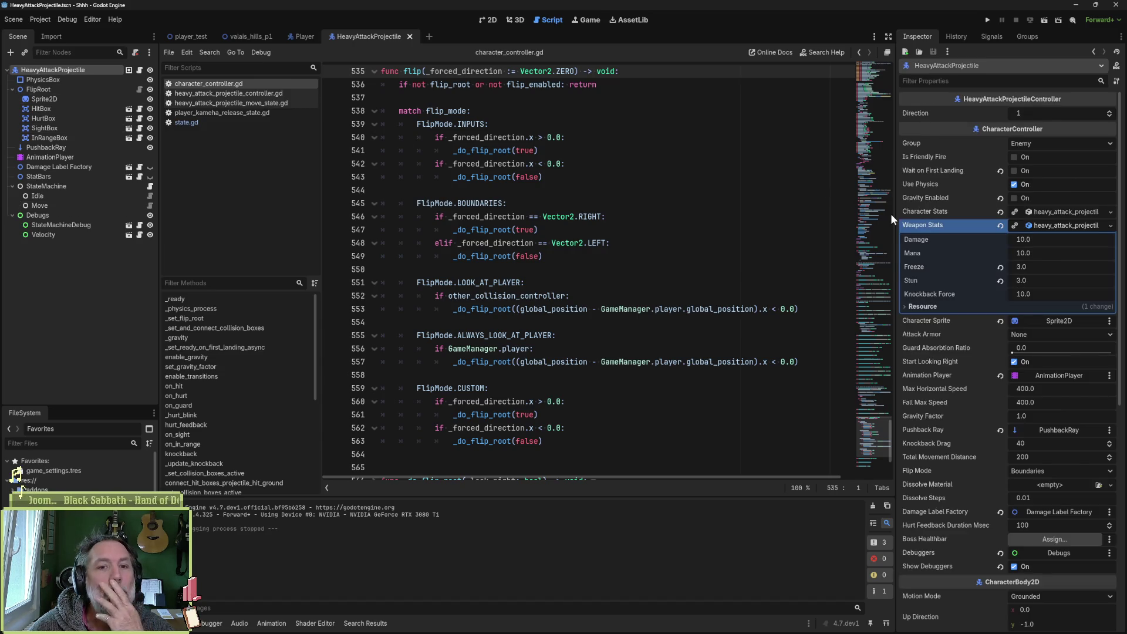
left_click(1040, 473)
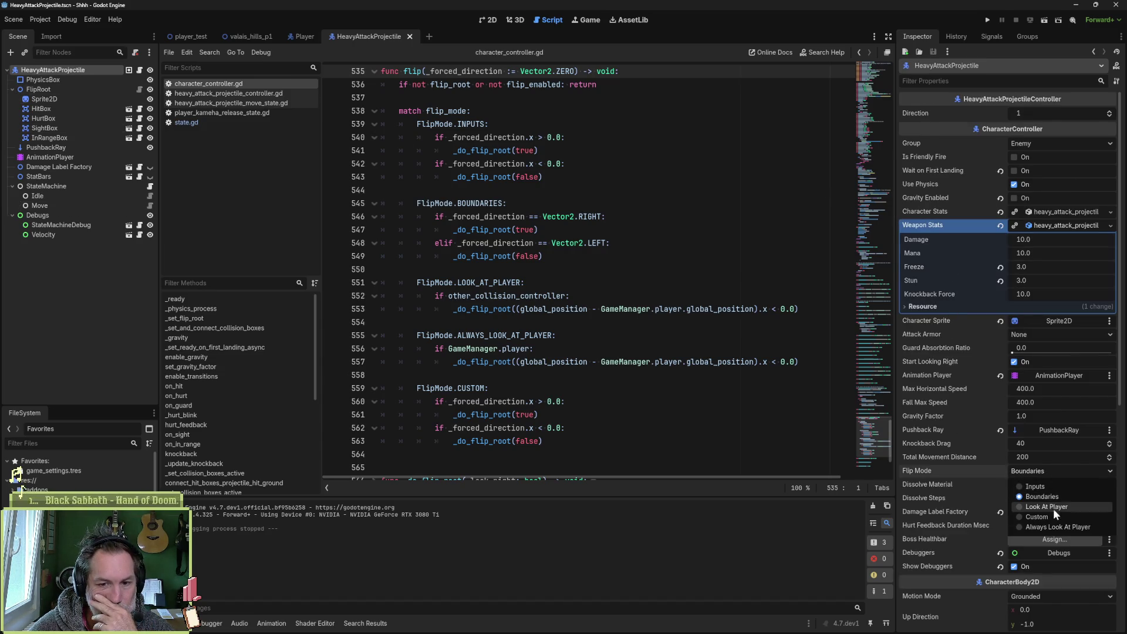
left_click(1086, 517)
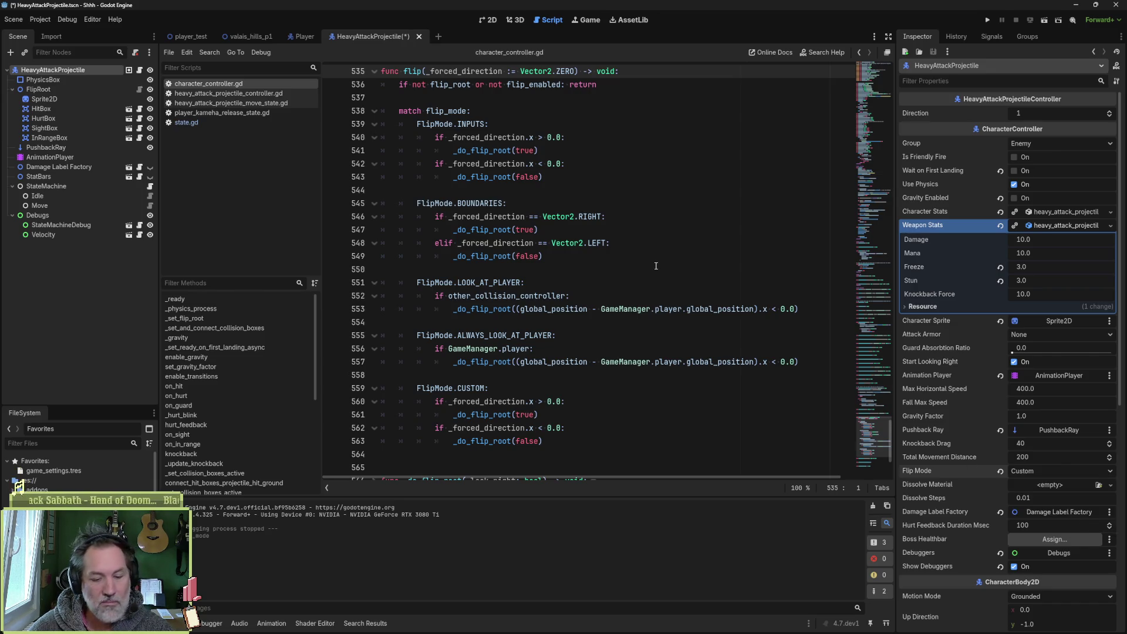
key("ctrl+s")
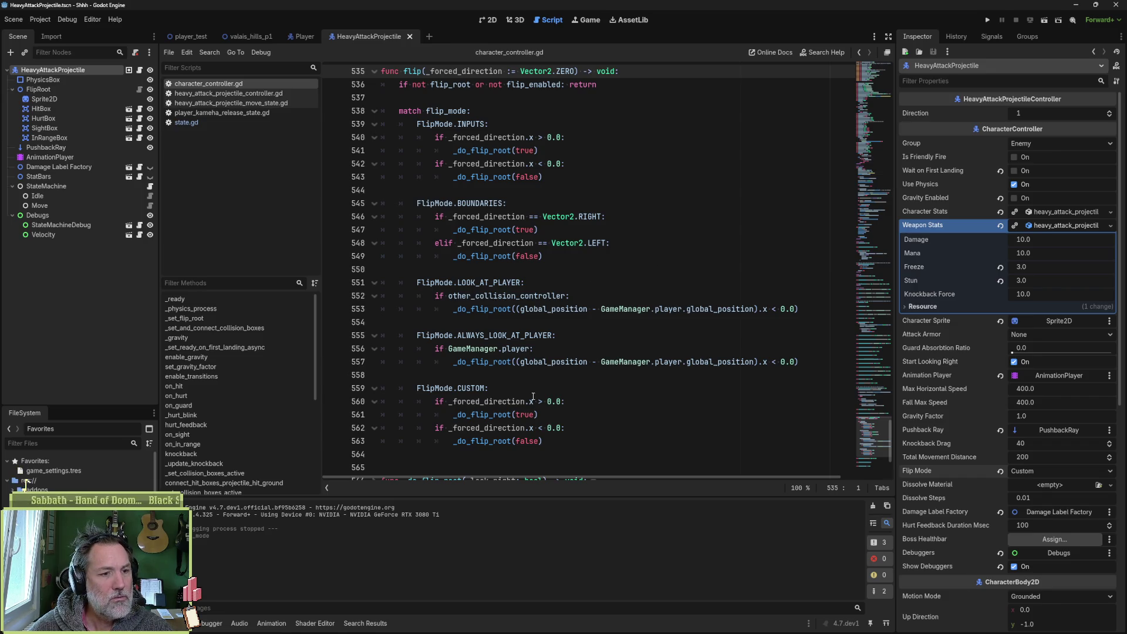
- Review flip()'s Custom mode branch, then run the scene with F6 and stop it
mouse_move(533, 399)
left_mouse_down()
mouse_move(582, 418)
mouse_move(588, 443)
left_mouse_up()
left_click(610, 412)
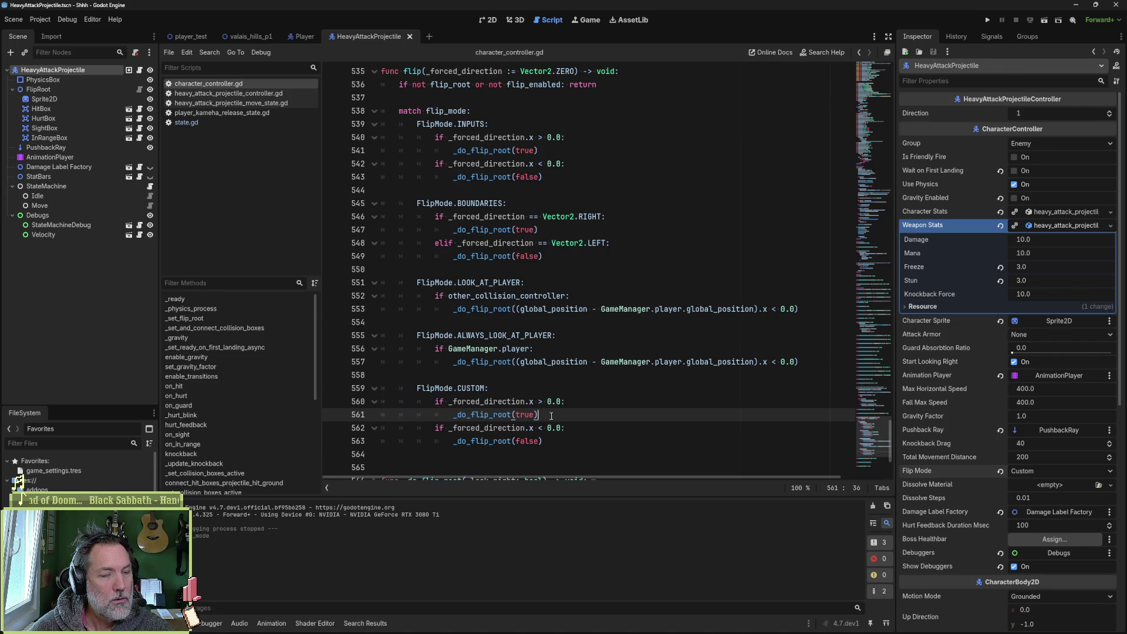
key("F6")
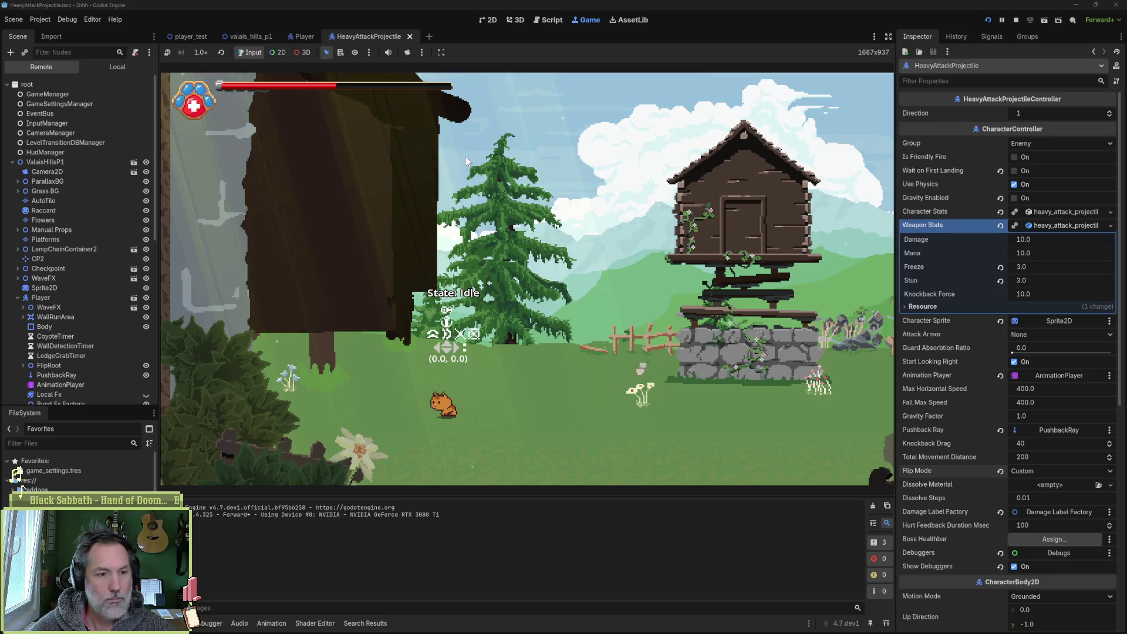
key("F8")
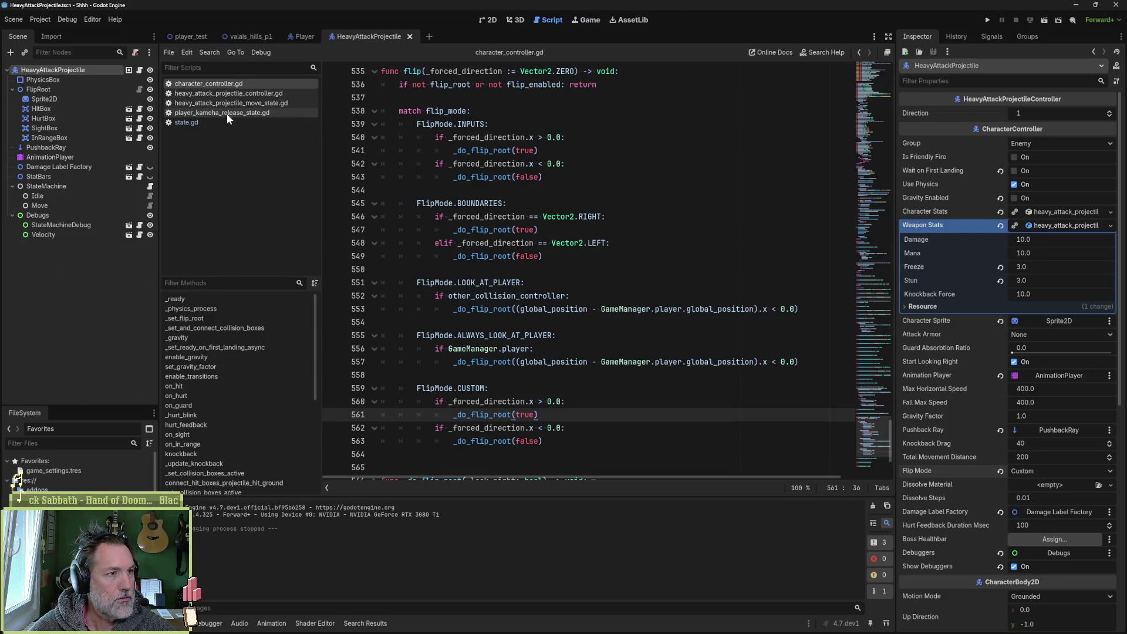
- Comment out the direction variable declaration on line 6 of the projectile move state script
left_click(230, 92)
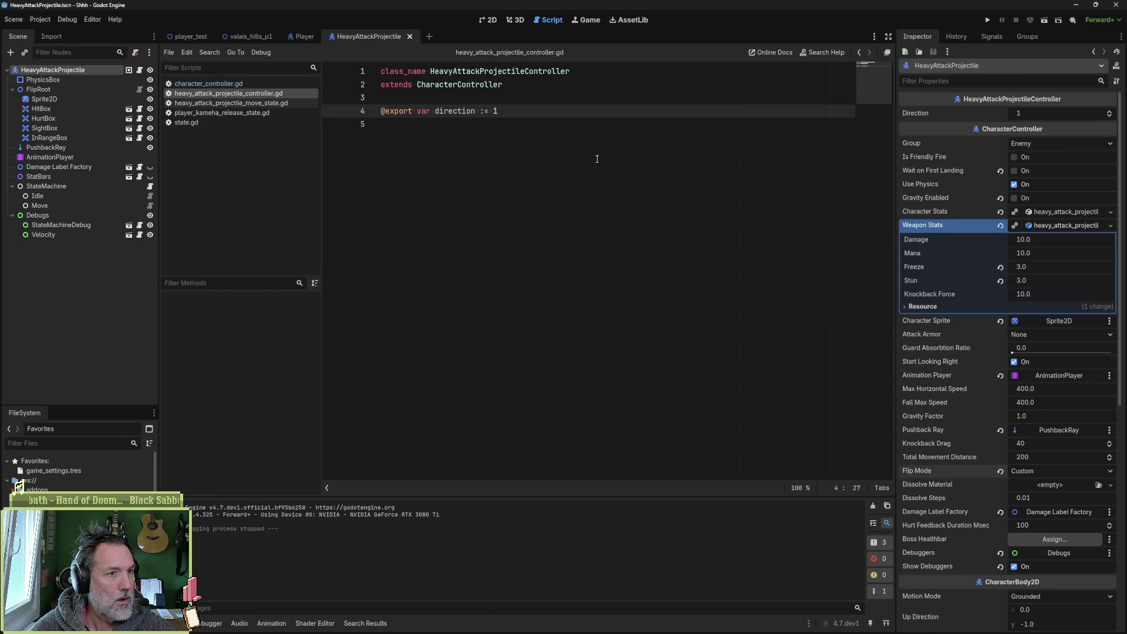
left_click_drag(496, 114, 377, 109)
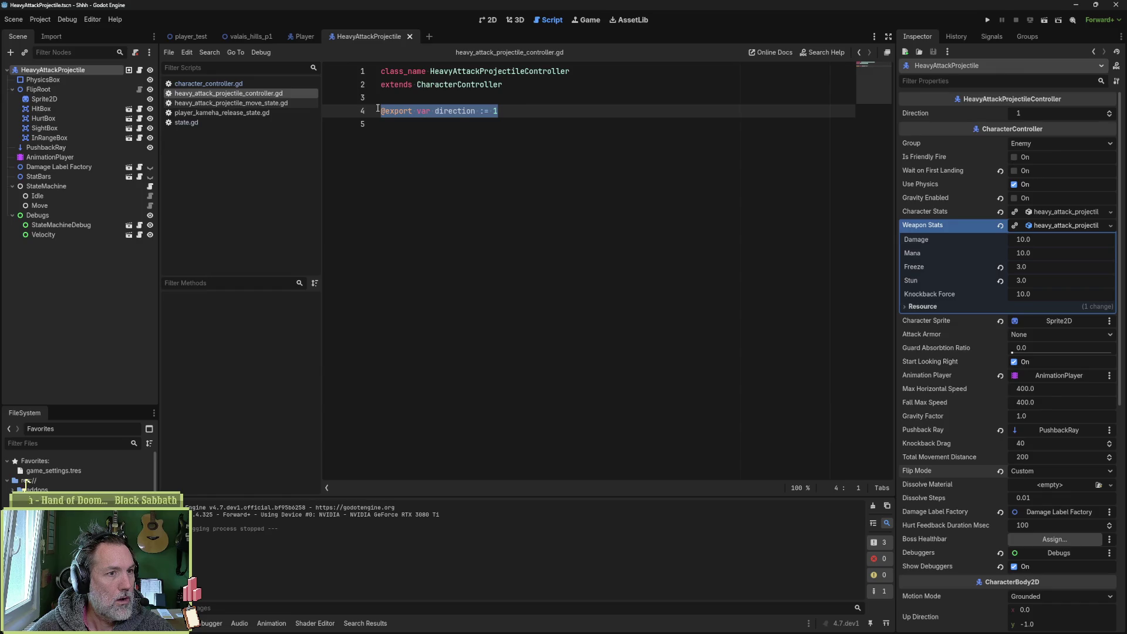
left_click(291, 103)
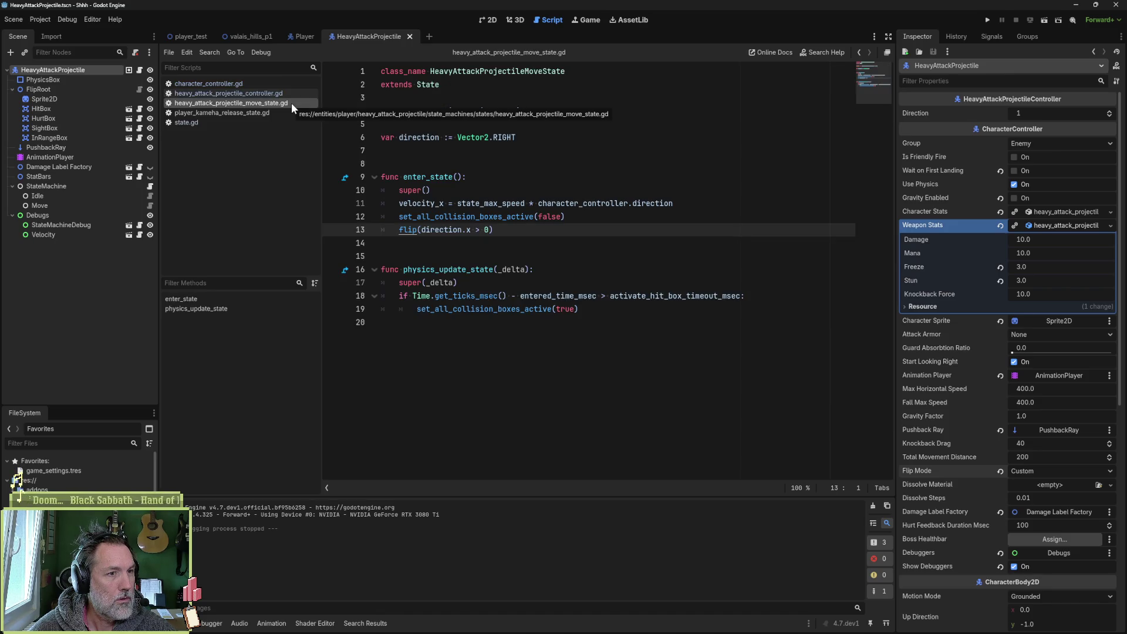
left_click(424, 137)
key("ctrl+shift+Right")
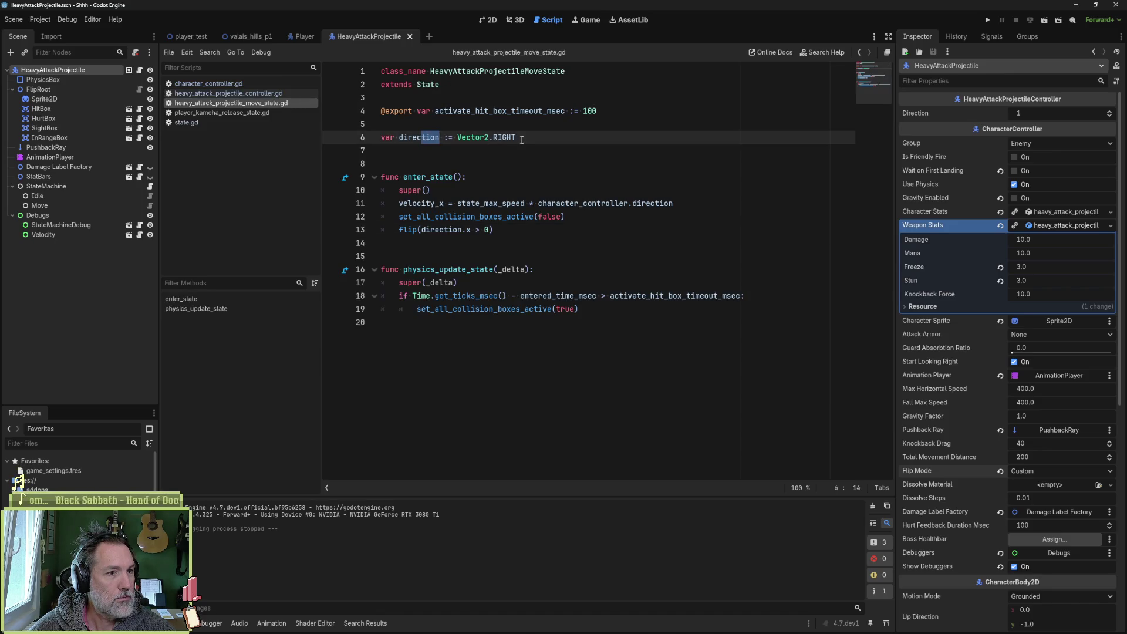
double_click(424, 138)
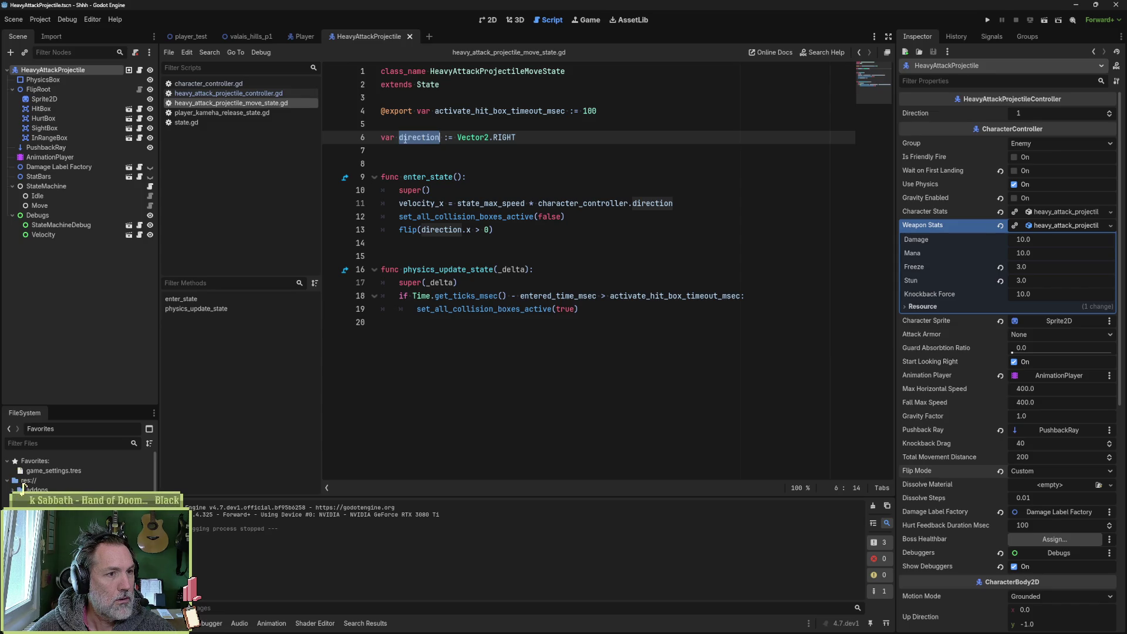
left_click(382, 138)
type("#")
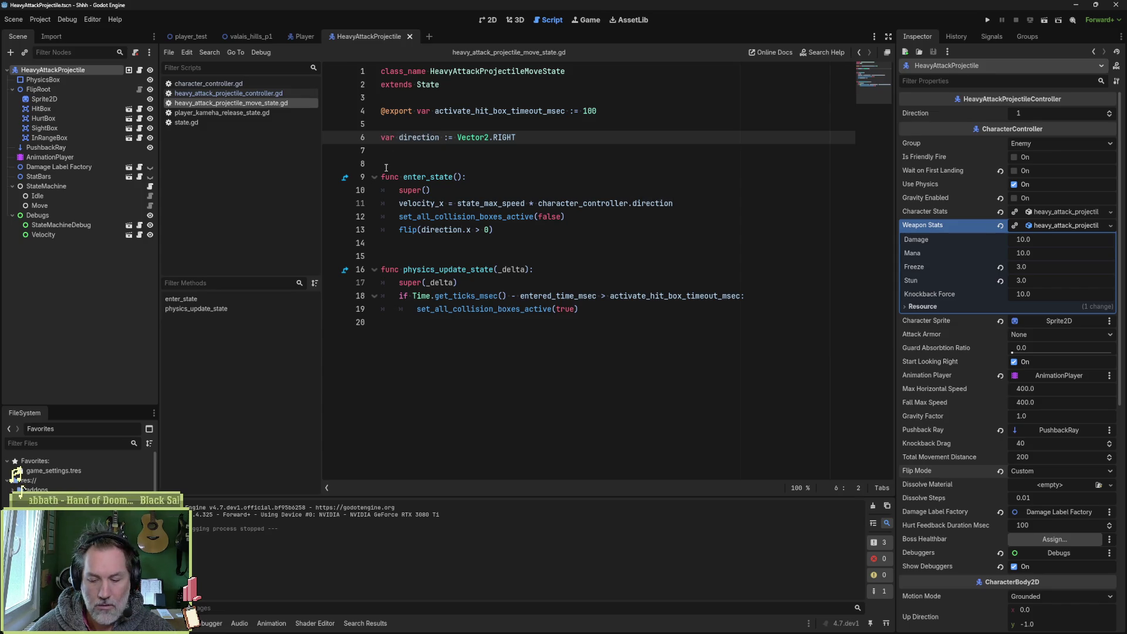
- Change line 13 to flip(character_controller.direction > 0) and test-run the game
left_click(462, 231)
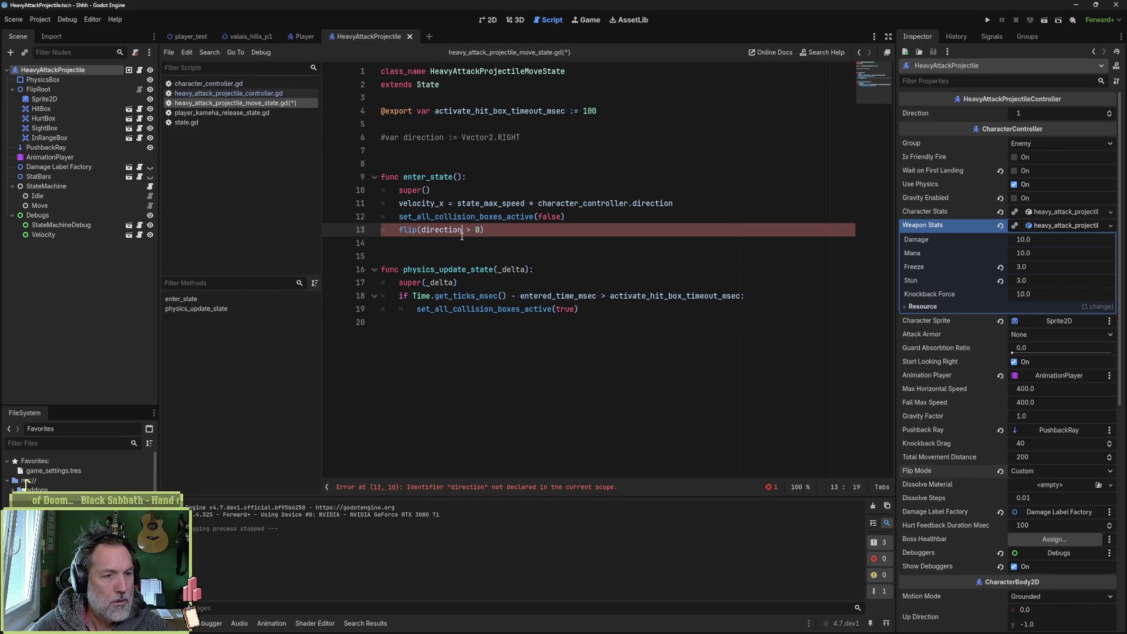
key("ctrl+Left")
type("character_")
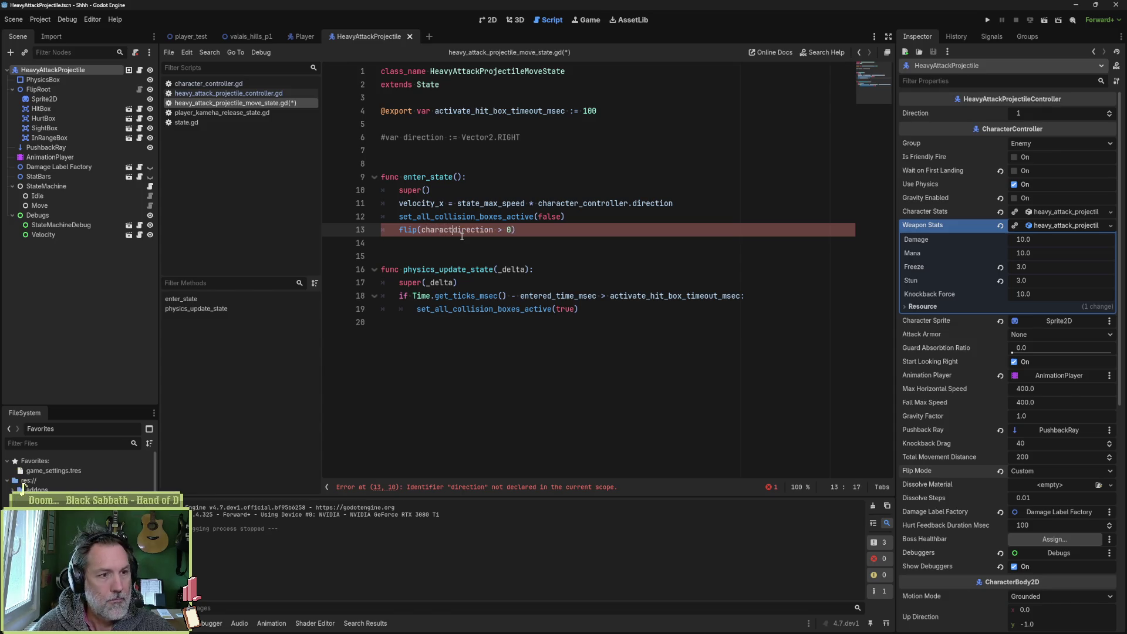
type("controller.")
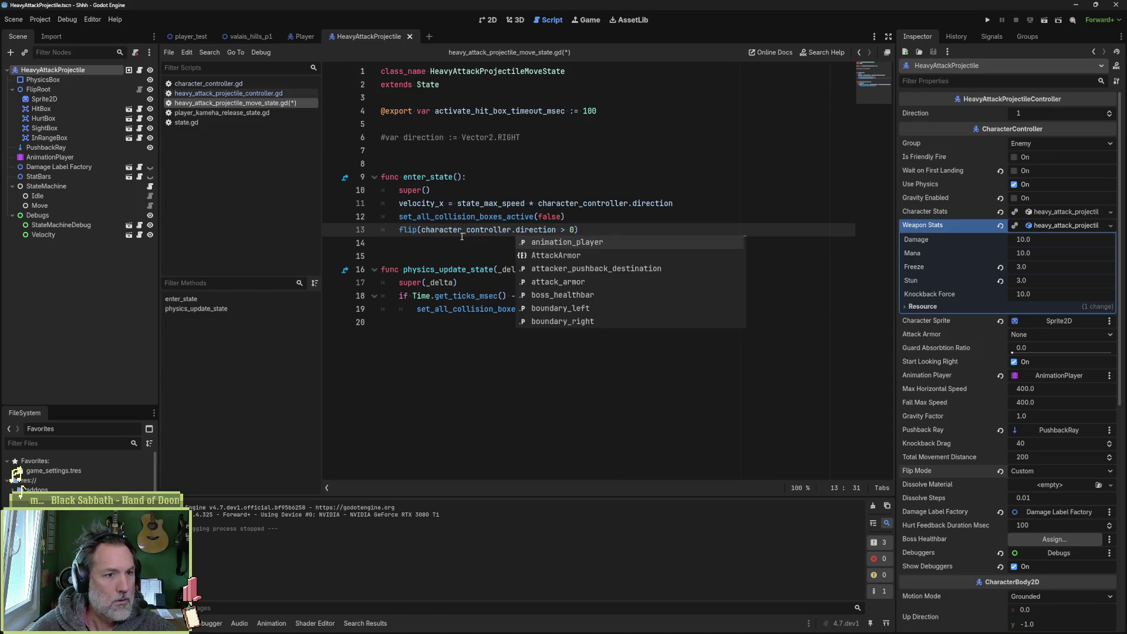
key("F6")
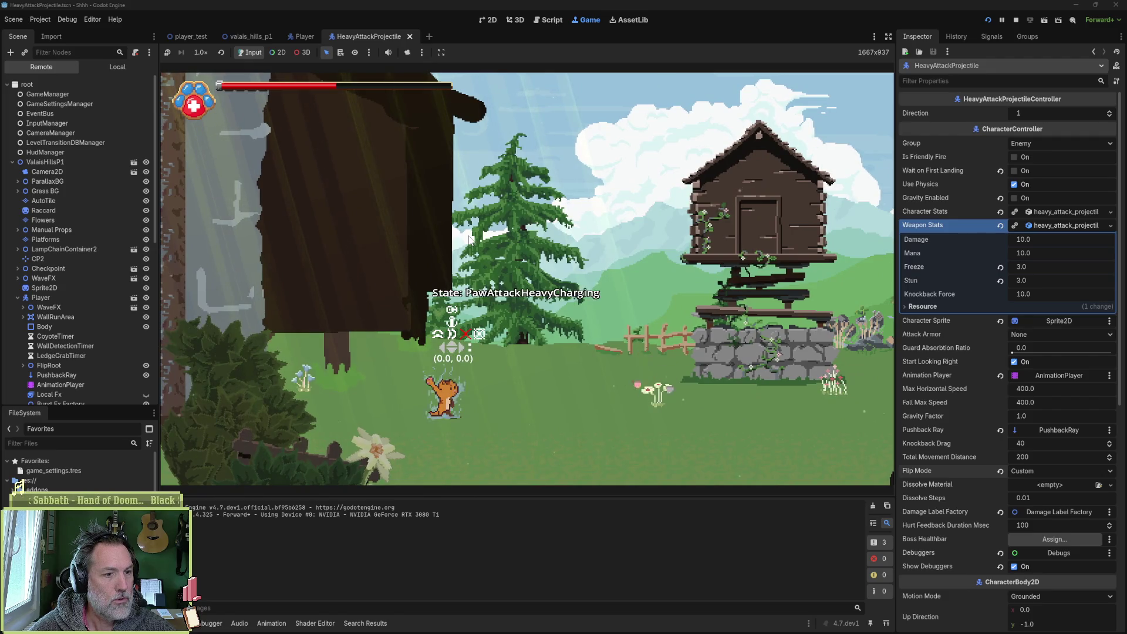
key("F8")
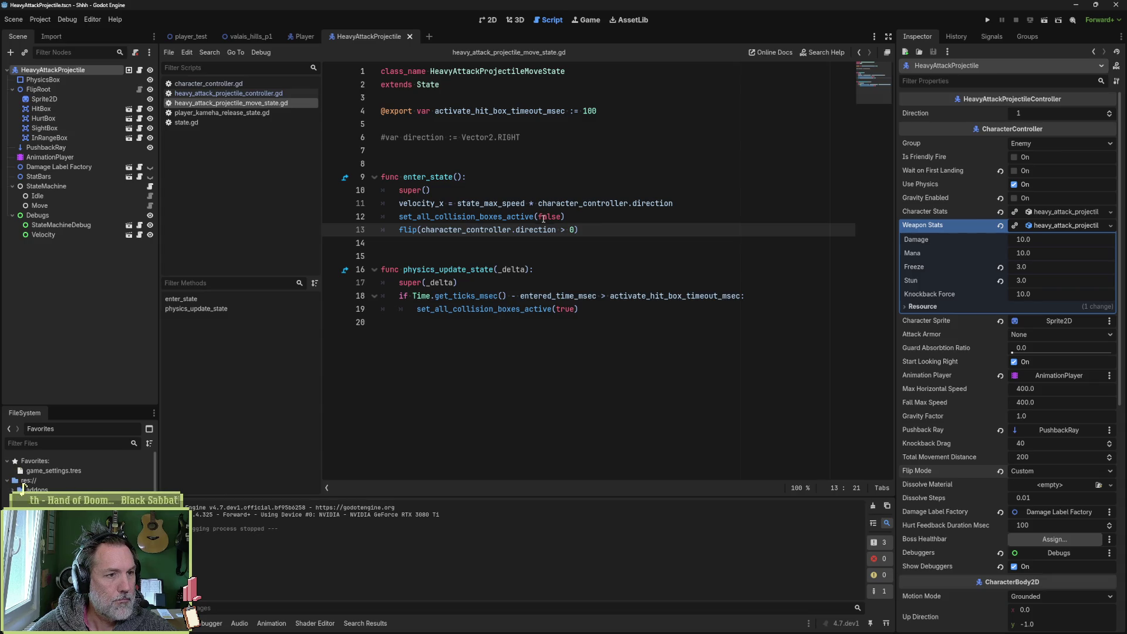
left_click_drag(573, 230, 400, 229)
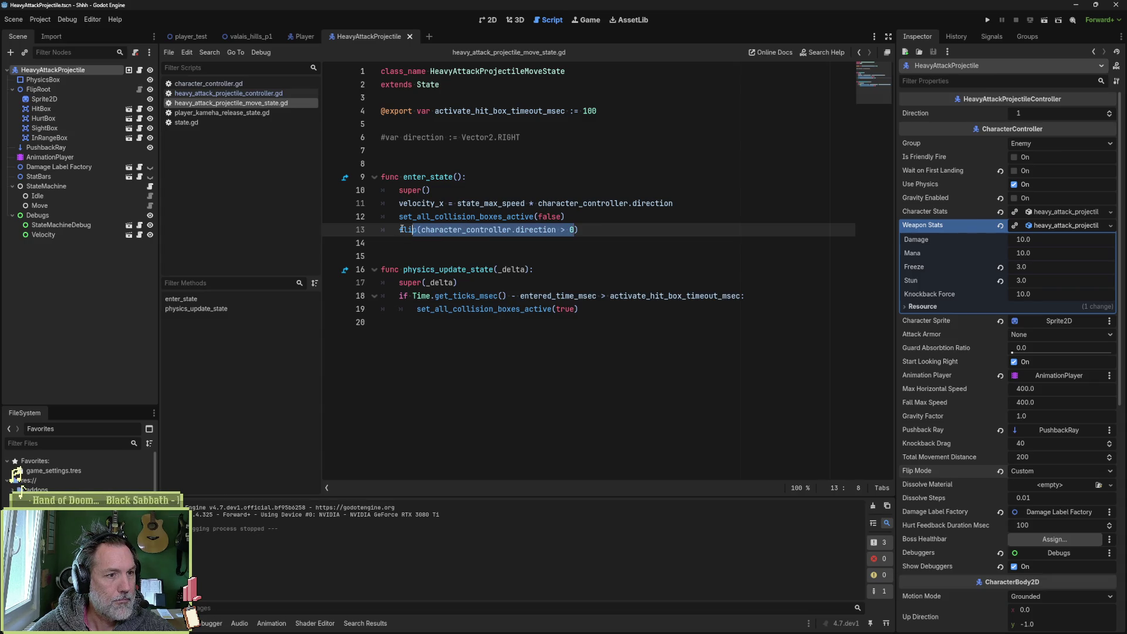
key("Left")
left_click(584, 235)
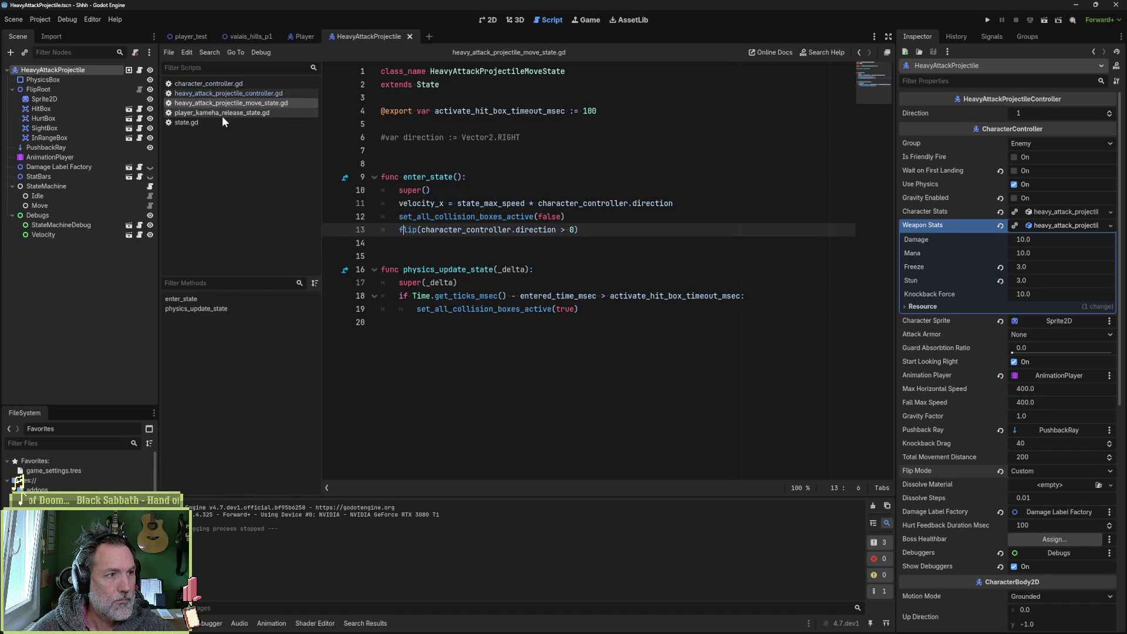
- Run to the line 560 breakpoint in character_controller.gd's flip and evaluate _forced_direction as (0.0, 0.0)
left_click(237, 86)
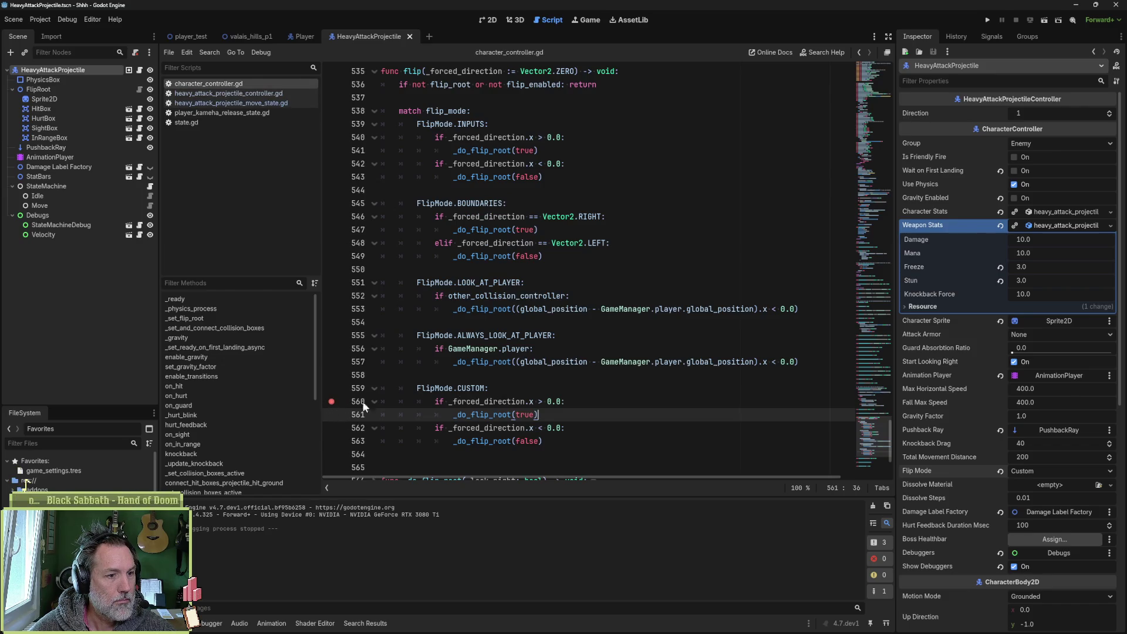
key("F5")
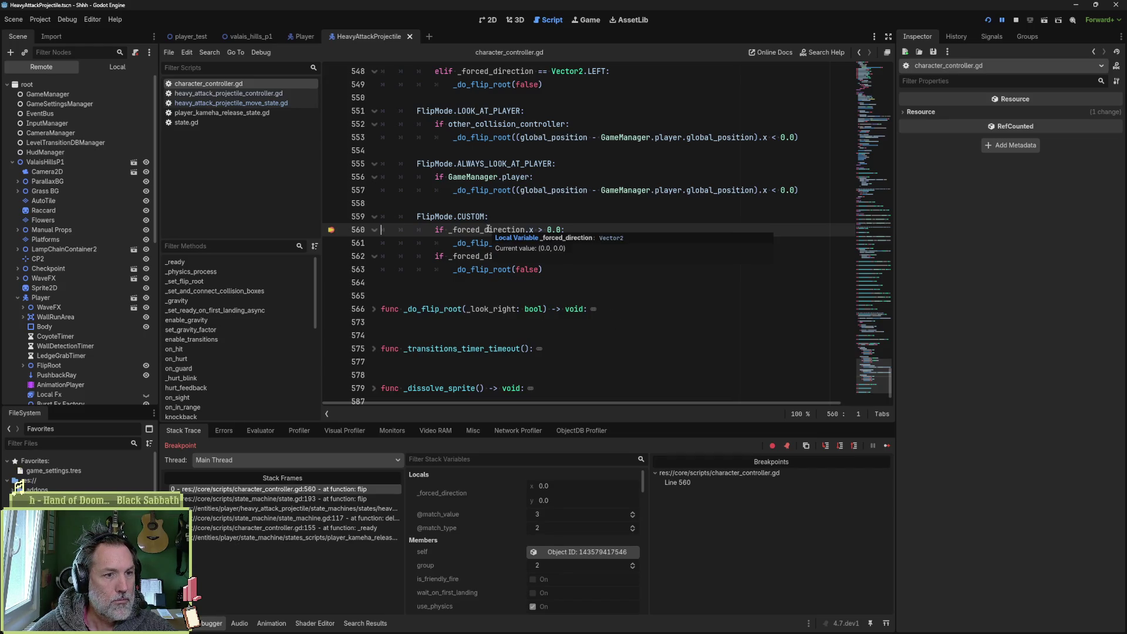
double_click(488, 229)
key("ctrl+c")
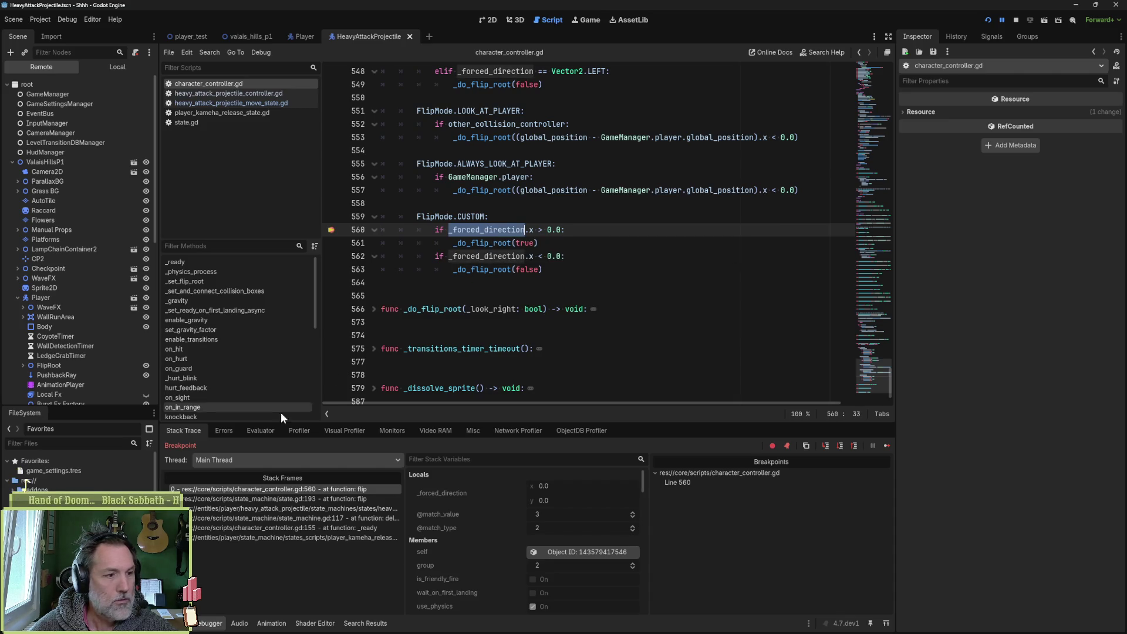
left_click(260, 430)
left_click(253, 447)
key("ctrl+v")
key("Return")
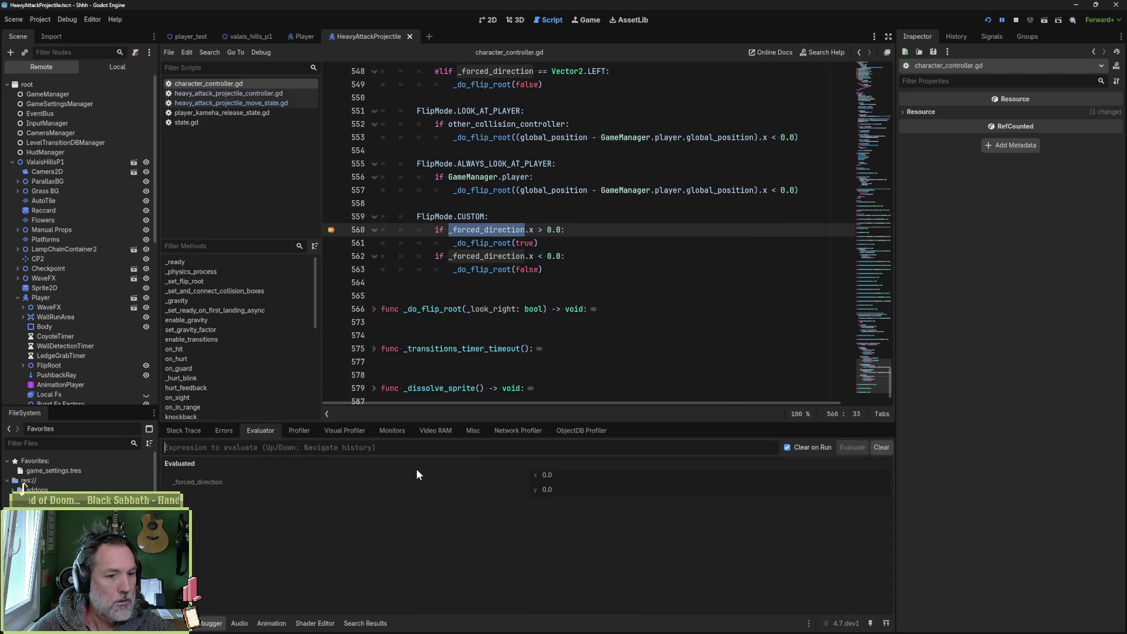
scroll(525, 112, "up", 5)
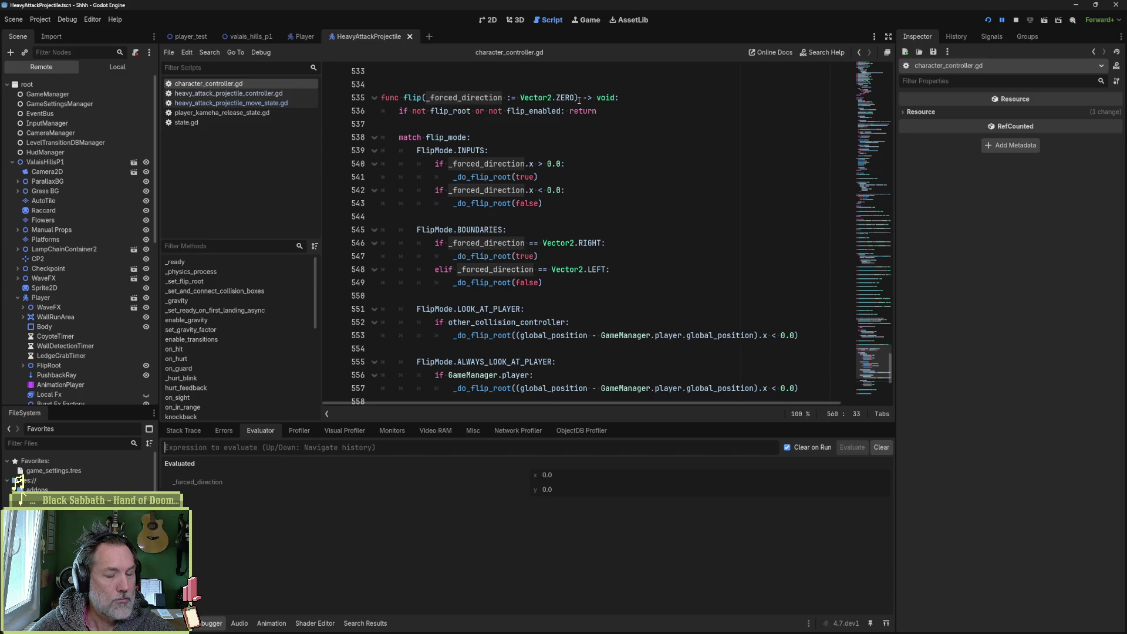
key("F8")
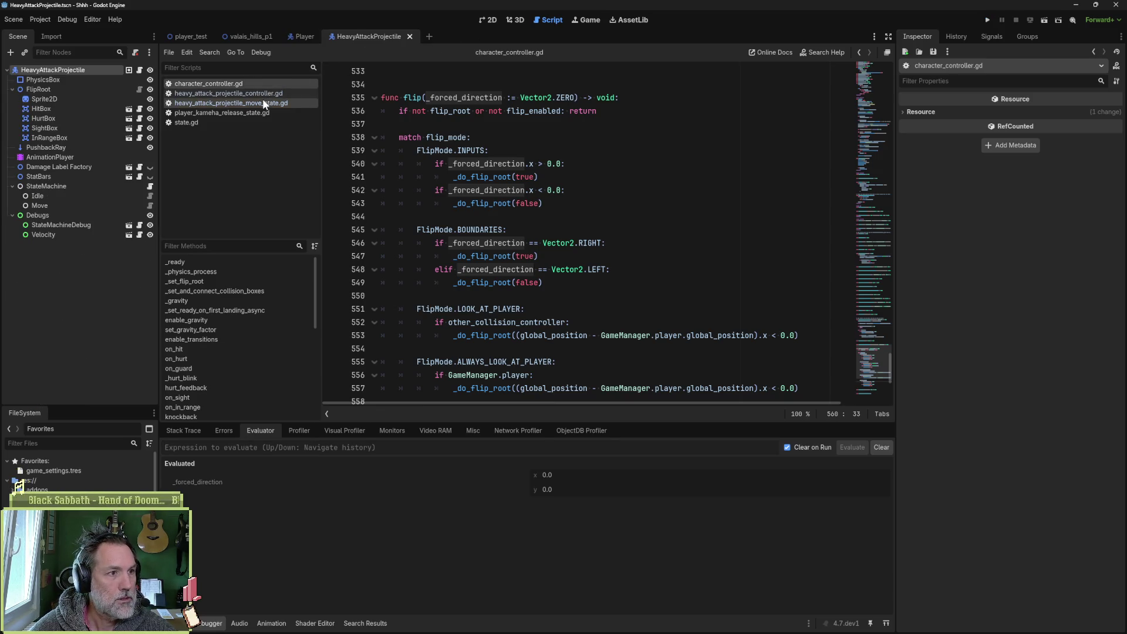
- Rewrite line 13 as flip(true, Vector2(character_controller.direction, 0.0)) and rerun to the breakpoint
left_click(263, 101)
left_click_drag(421, 230, 581, 227)
left_click(556, 233)
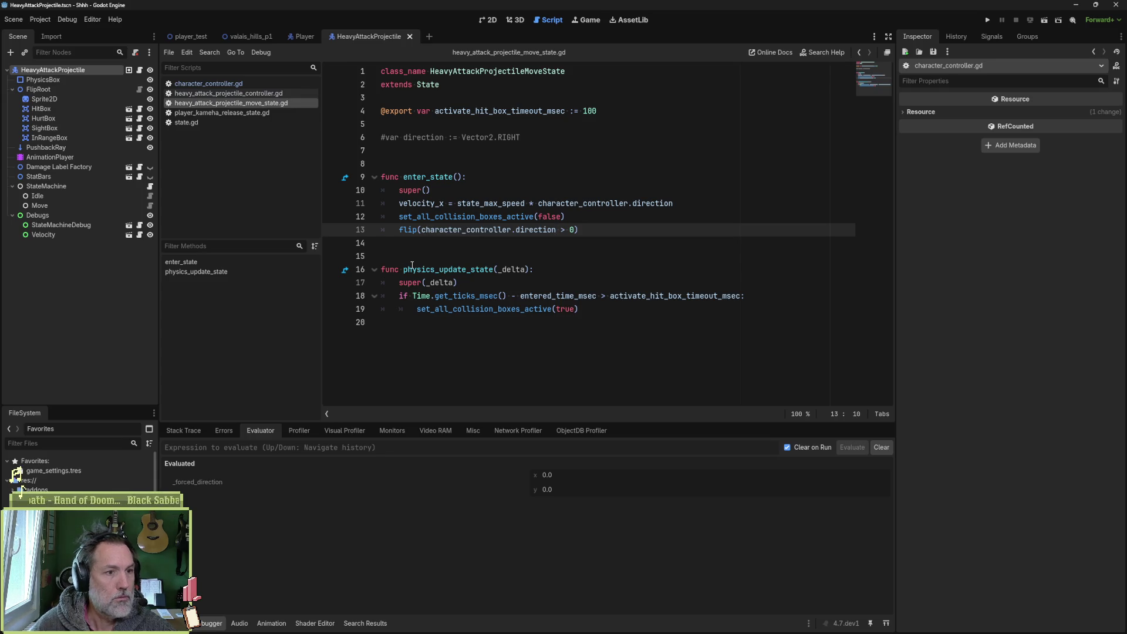
type("Vector2")
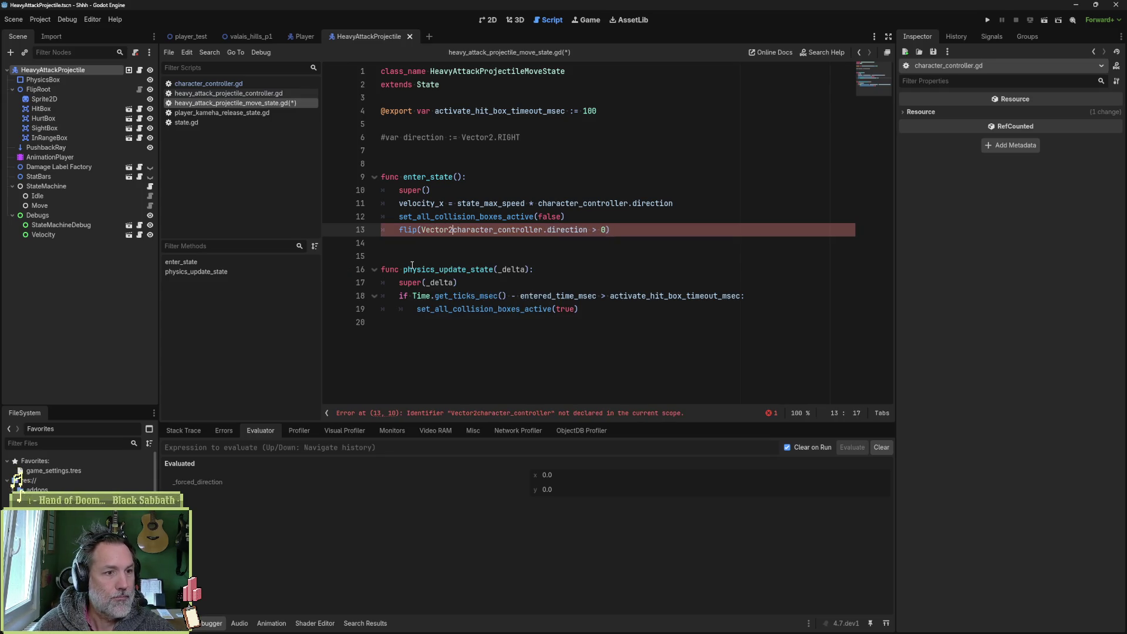
type("(")
key("ctrl+Right")
key("ctrl+Right")
key("ctrl+Right")
key("Delete")
key("Delete")
key("Delete")
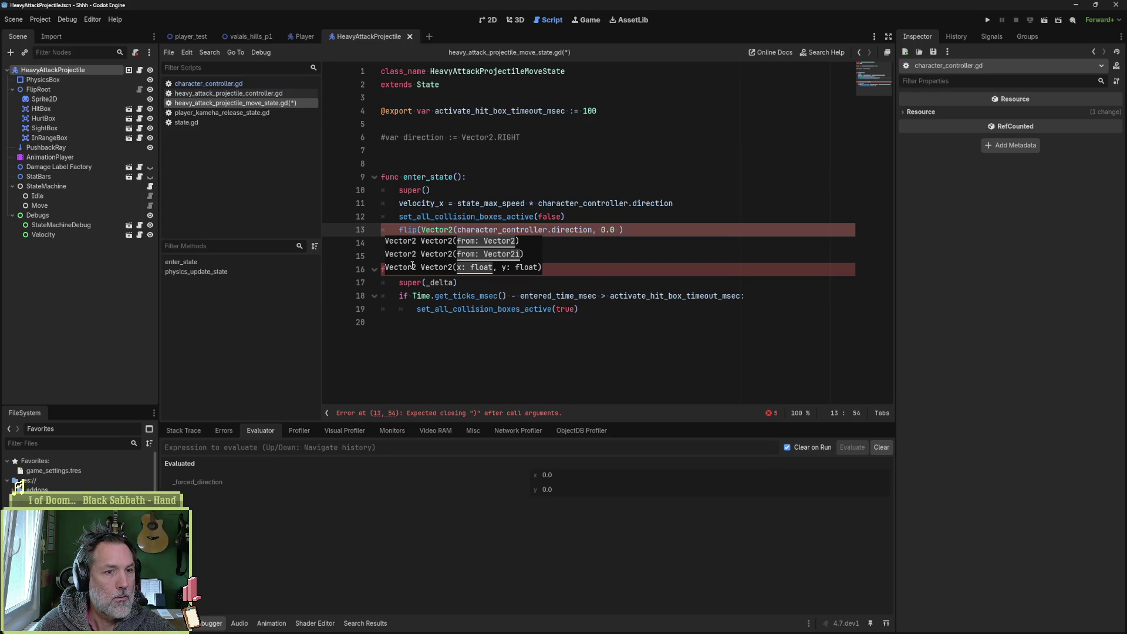
type(")")
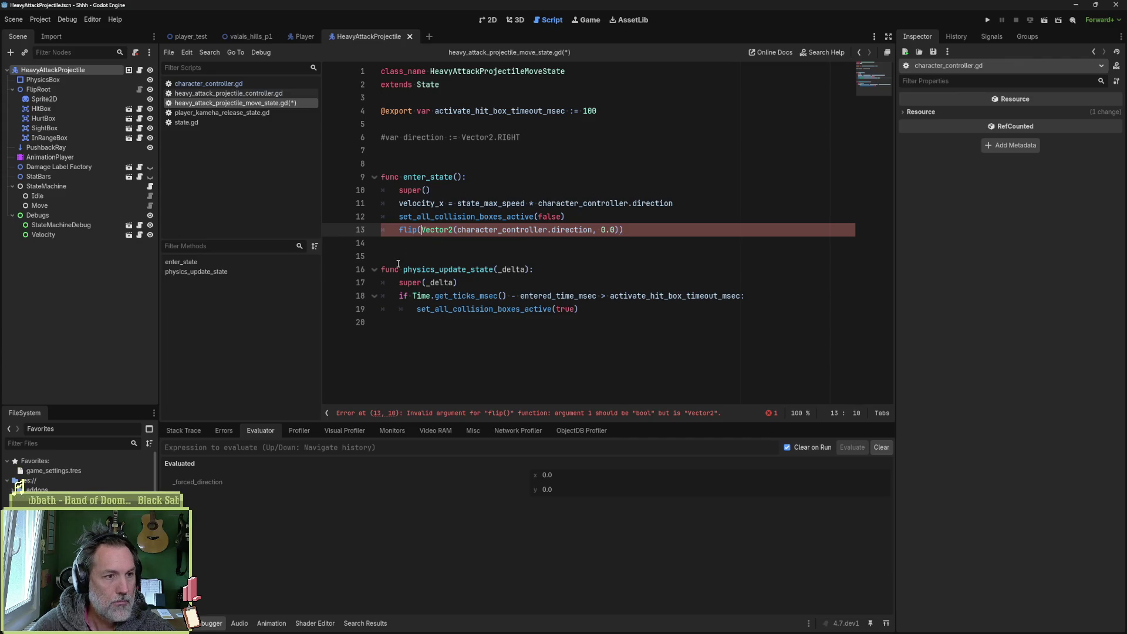
type("true,")
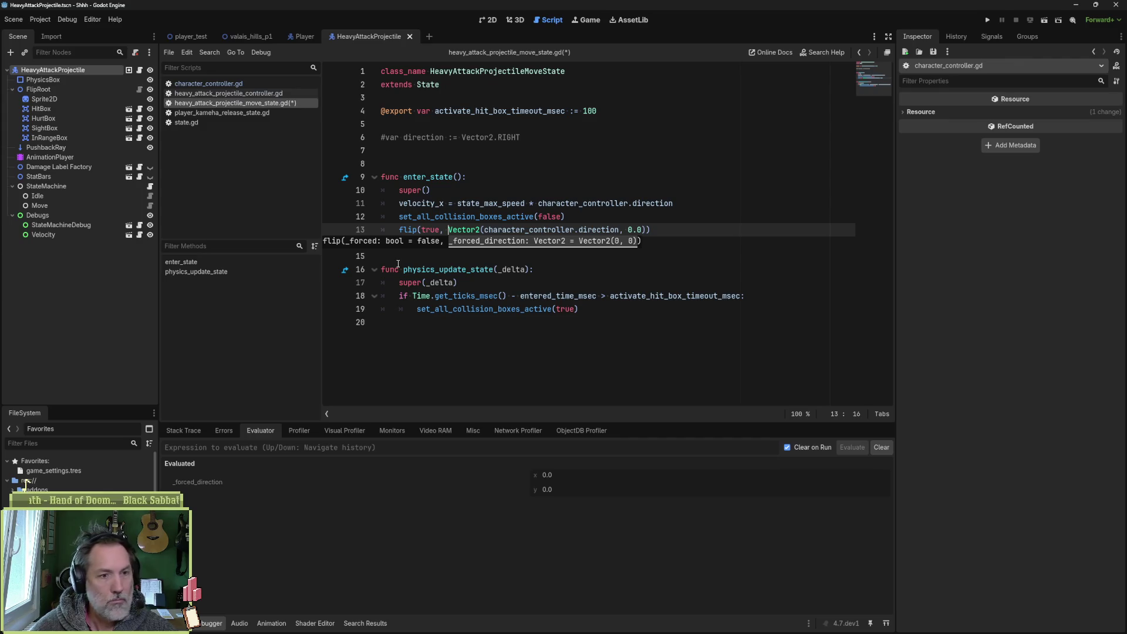
key("F5")
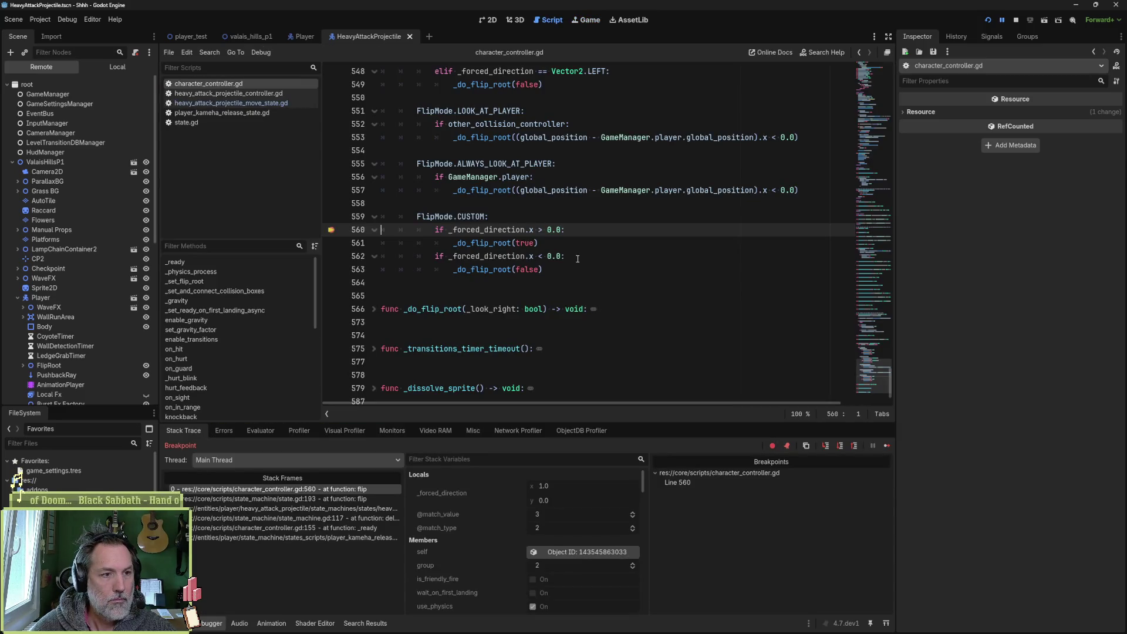
- Evaluate _forced_direction as (1.0, 0.0) and remove the line 560 breakpoint
double_click(487, 230)
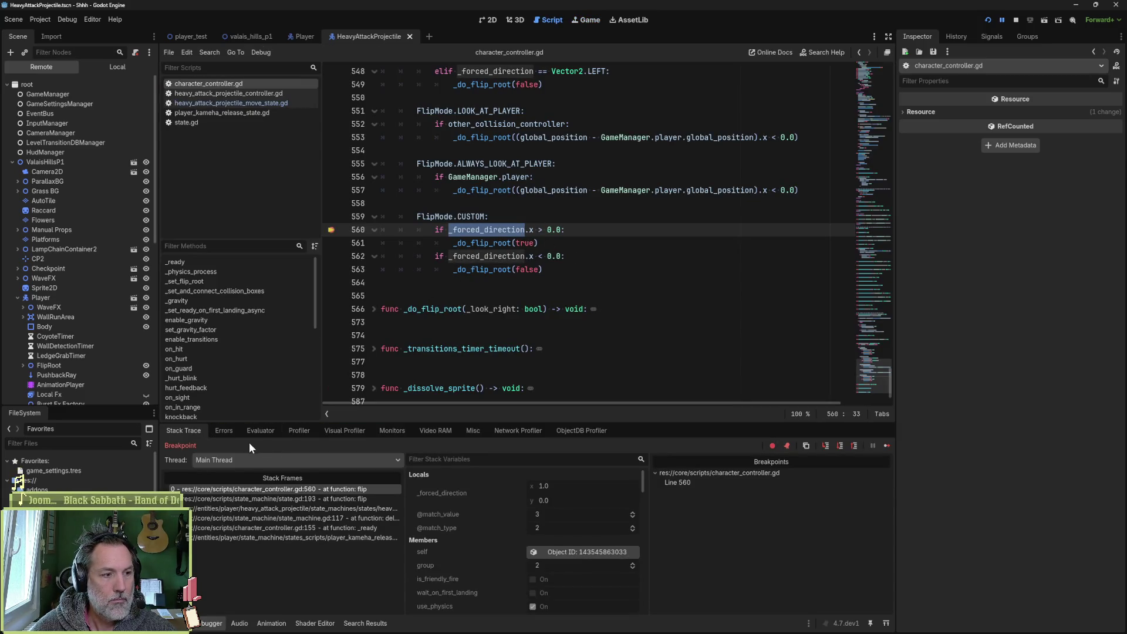
left_click(253, 431)
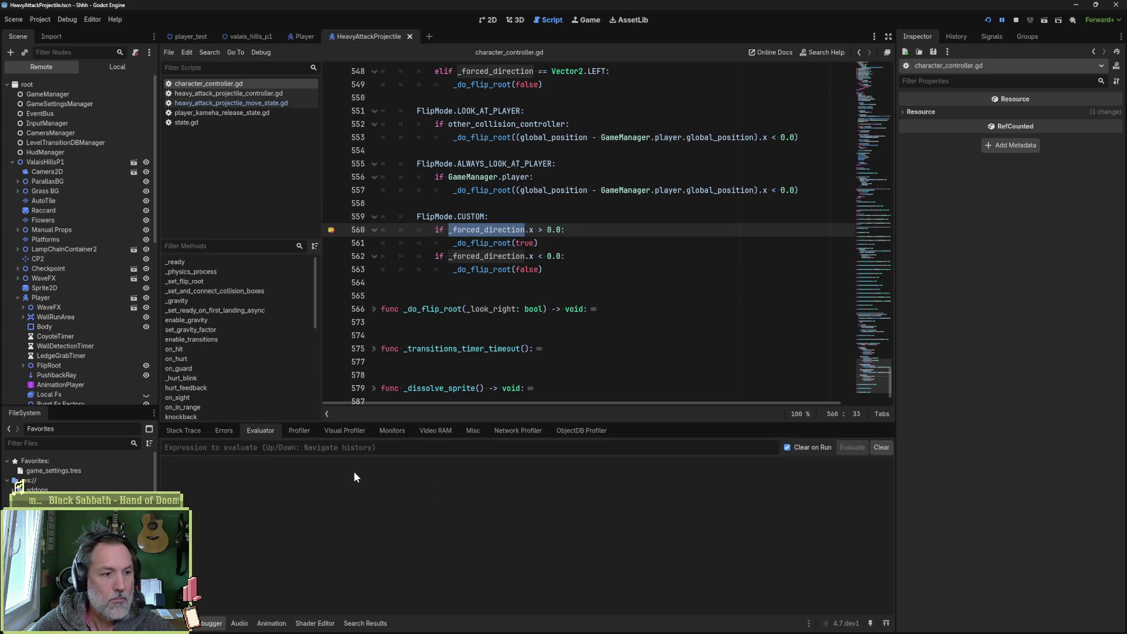
key("ctrl+shift+e")
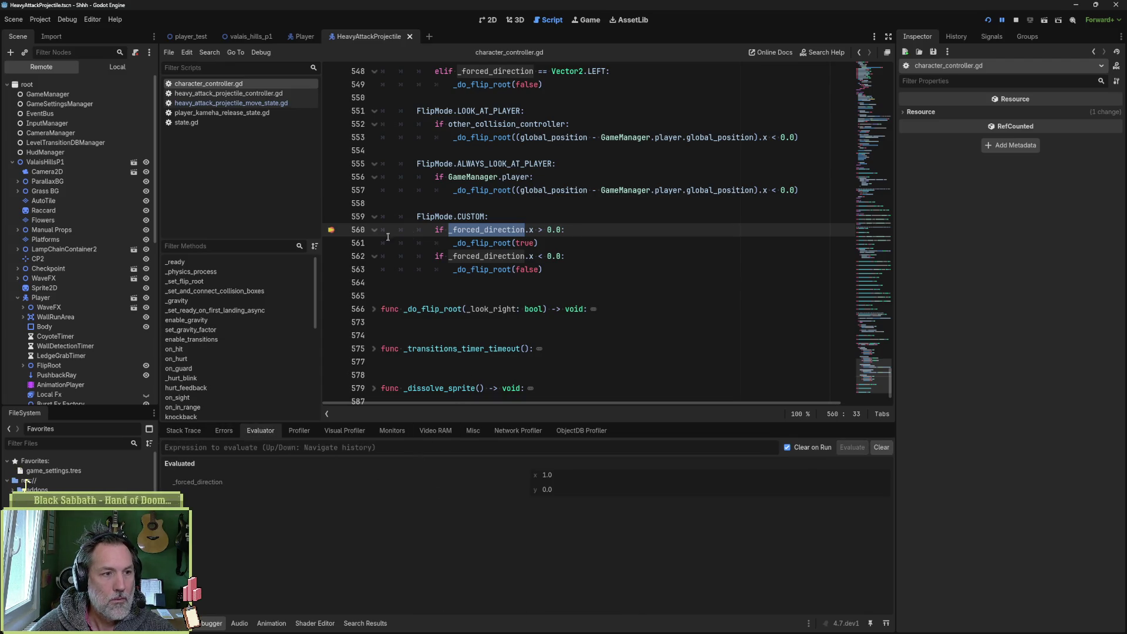
left_click(331, 230)
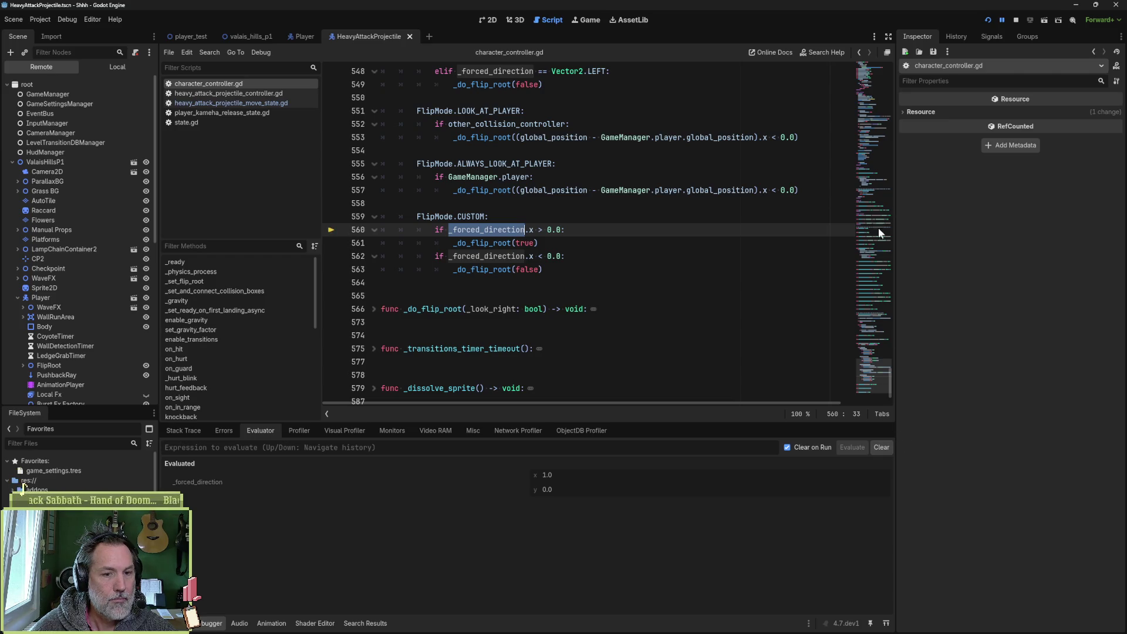
- Resume and stop the game, then return to heavy_attack_projectile_move_state.gd at line 12
left_click(193, 433)
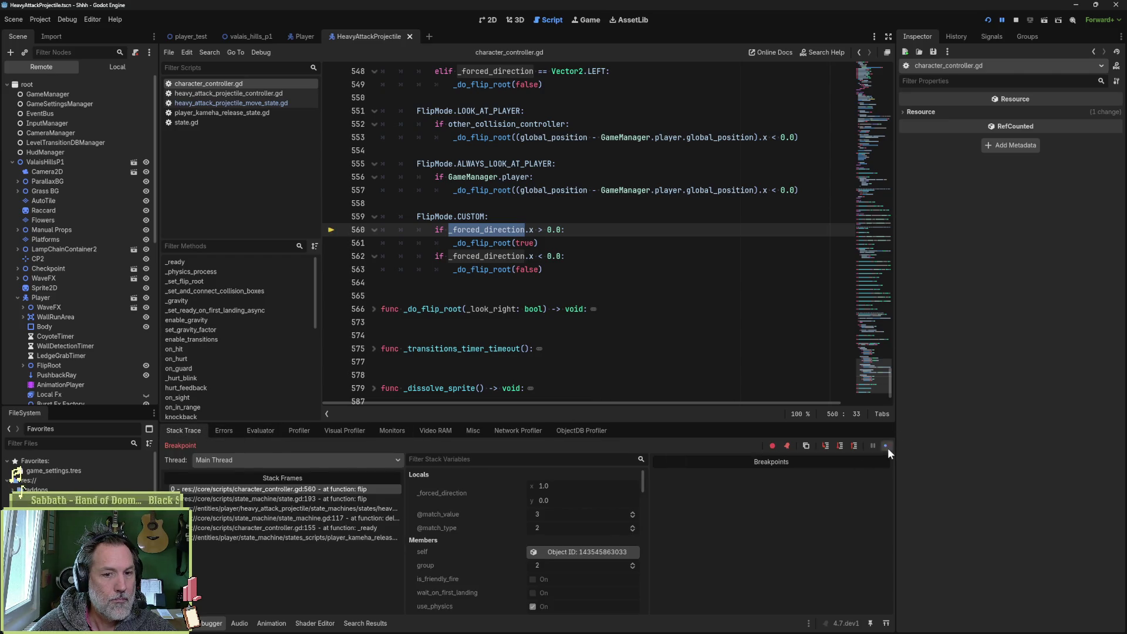
left_click(887, 449)
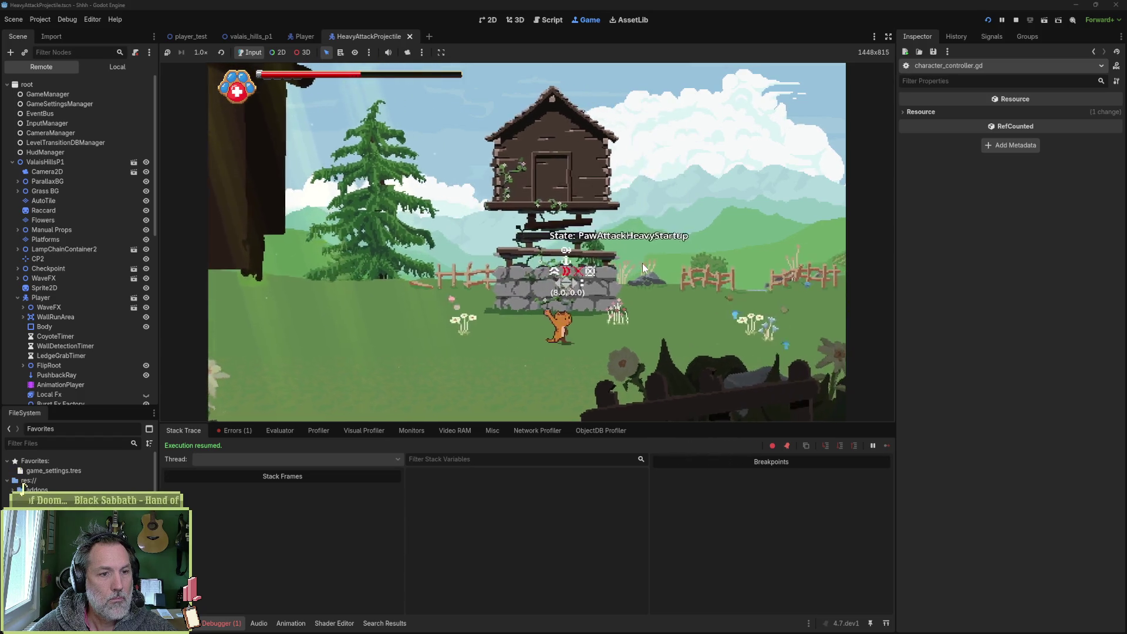
key("F8")
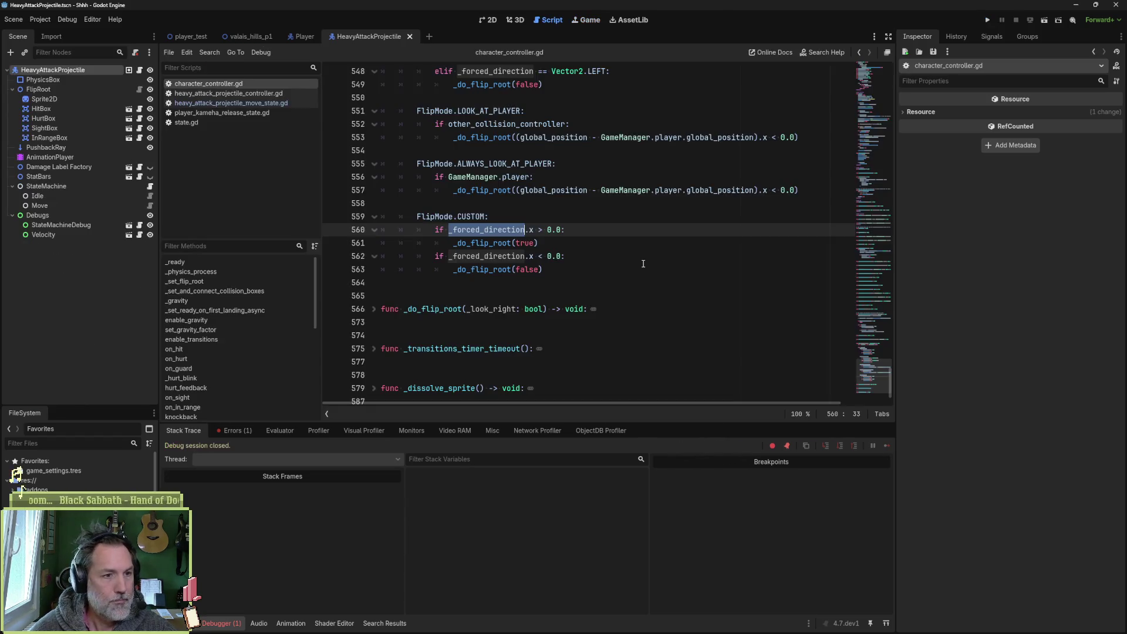
left_click(258, 103)
left_click(491, 217)
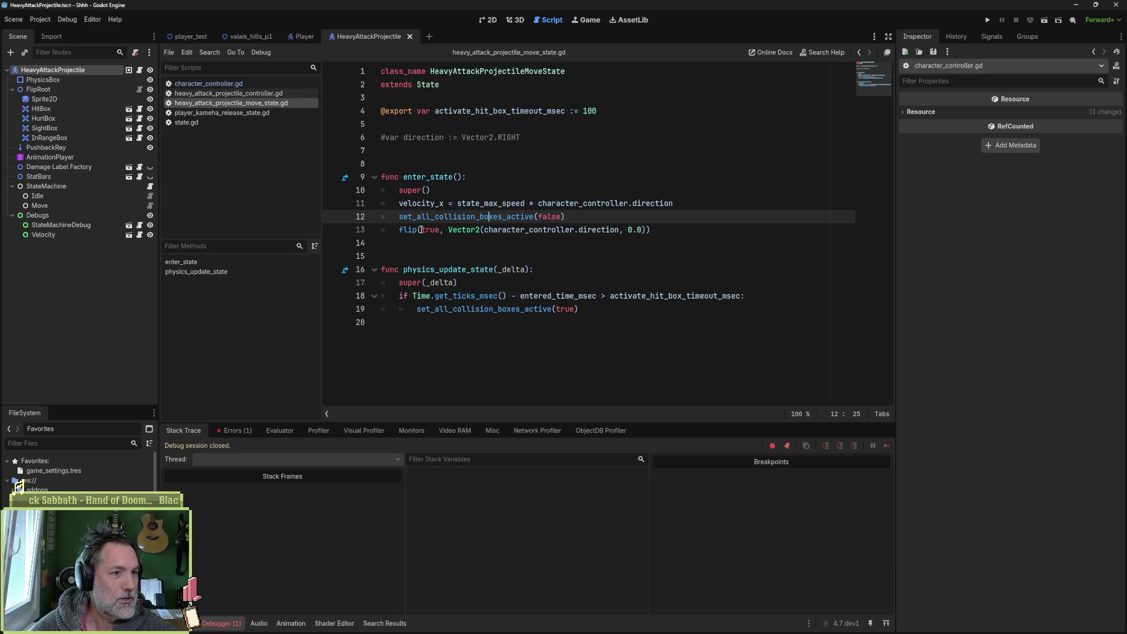
- Remove the '_forced := false, ' parameter from flip's signature in state.gd and save
left_click(211, 113)
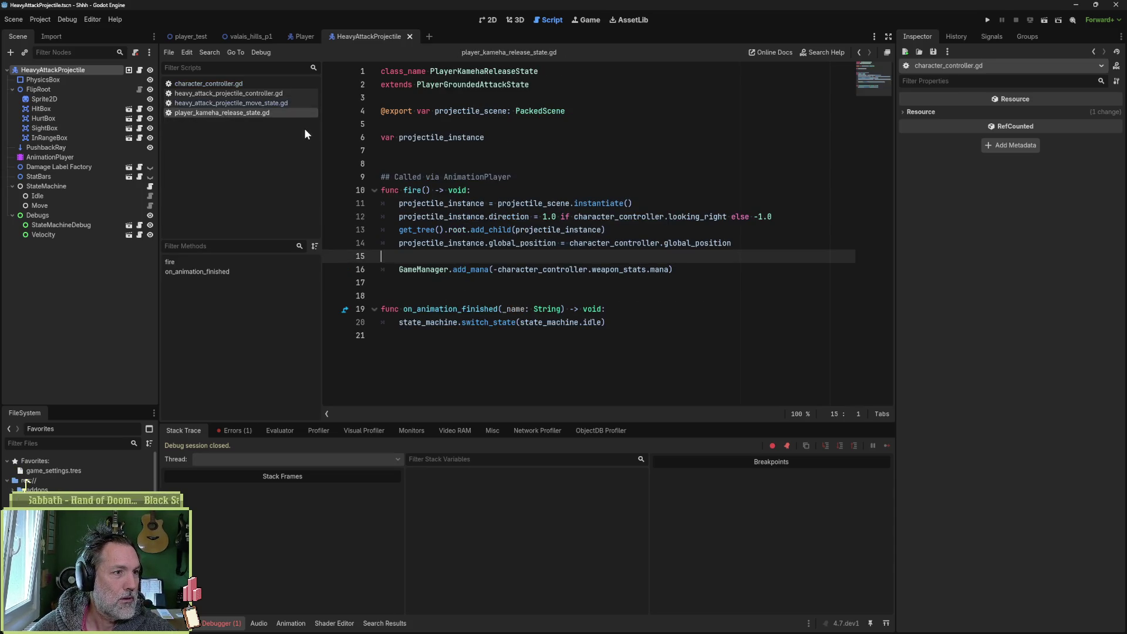
left_click(248, 86)
scroll(485, 138, "up", 5)
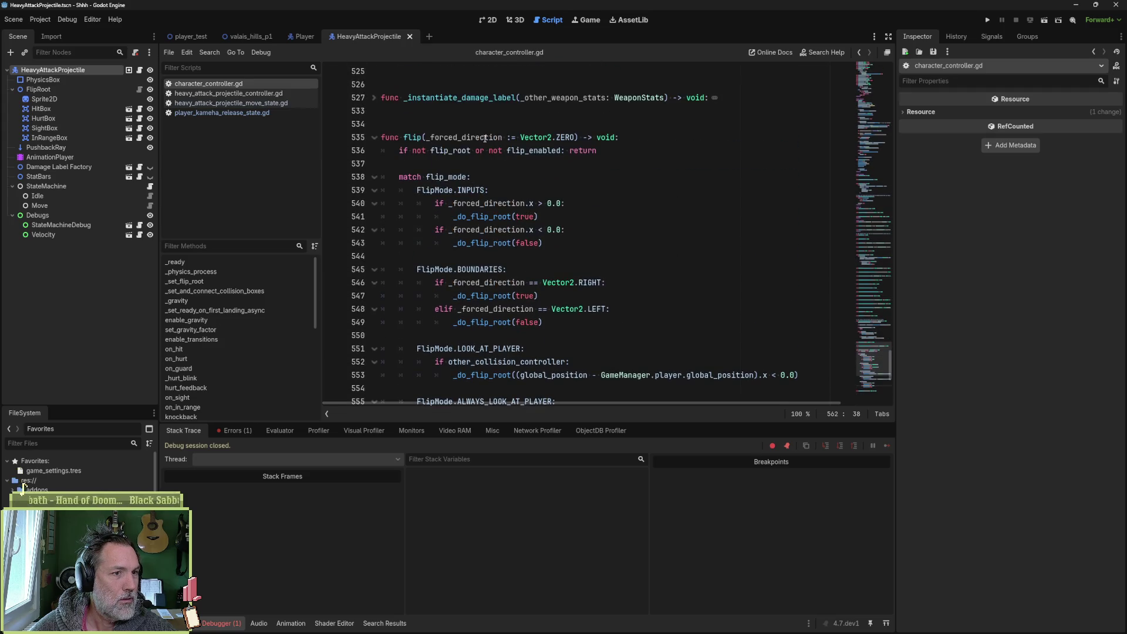
left_click(477, 138)
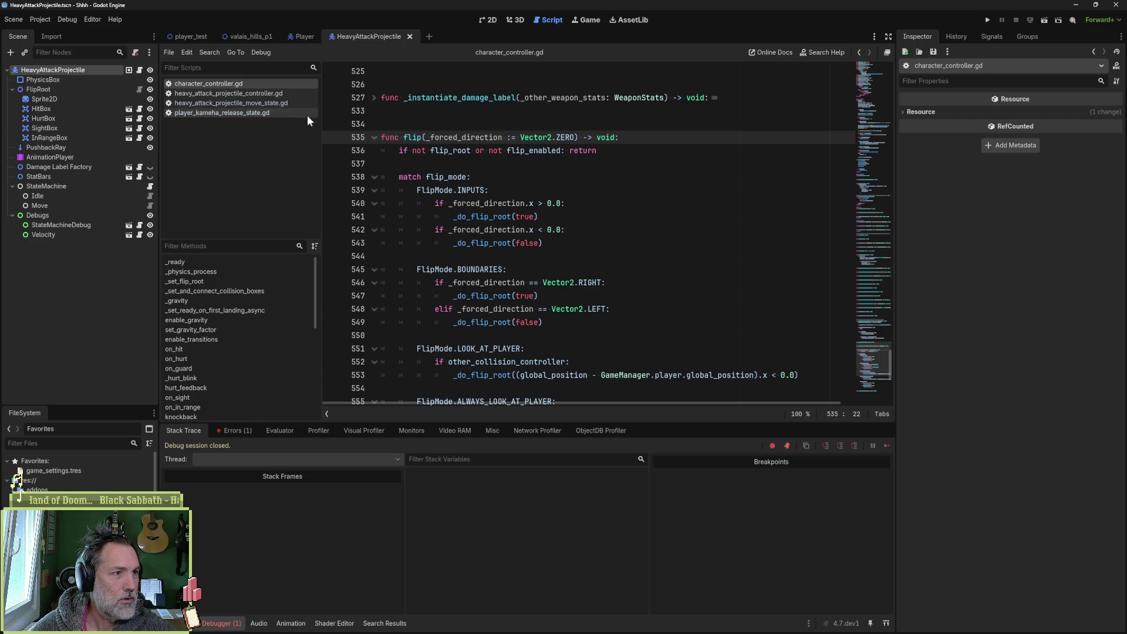
left_click(262, 113)
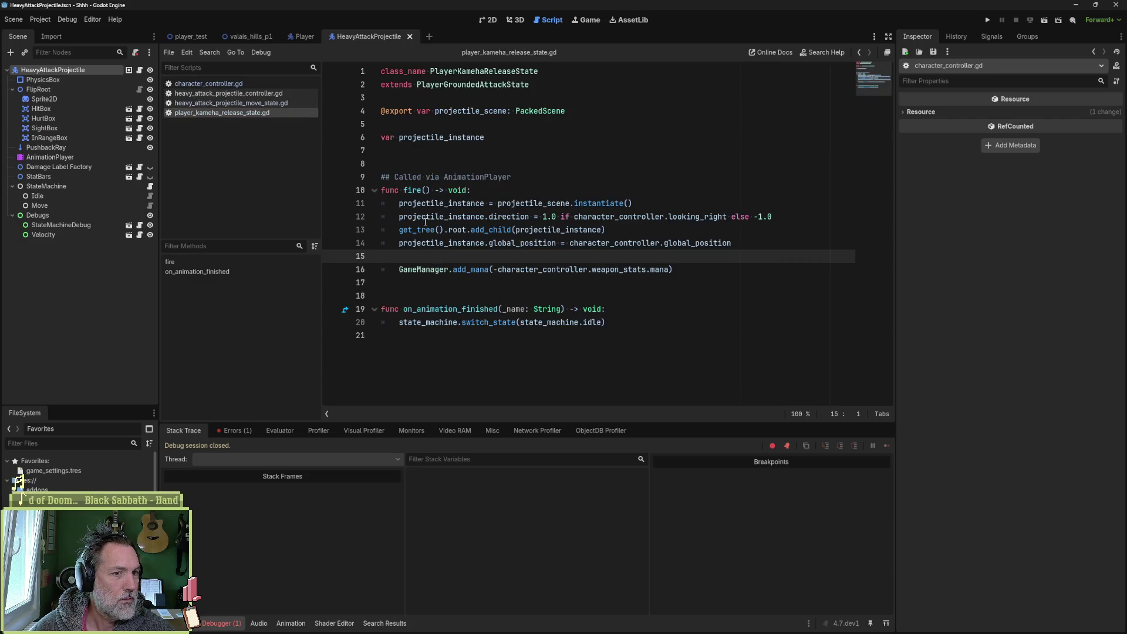
left_click(244, 104)
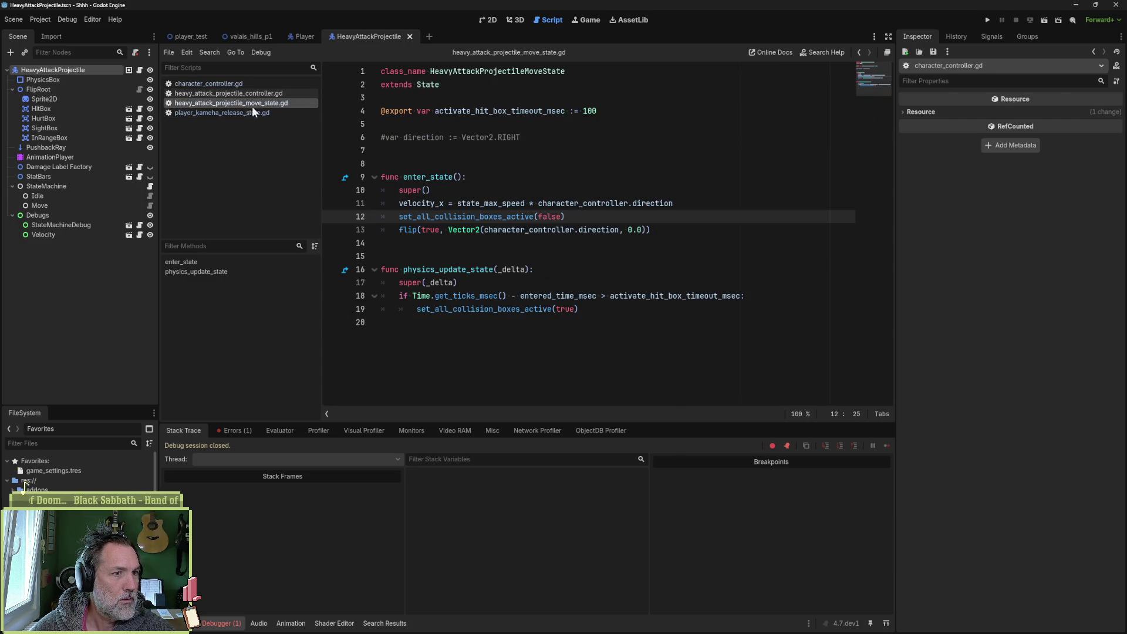
left_click(415, 229, "ctrl")
scroll(463, 158, "up", 3)
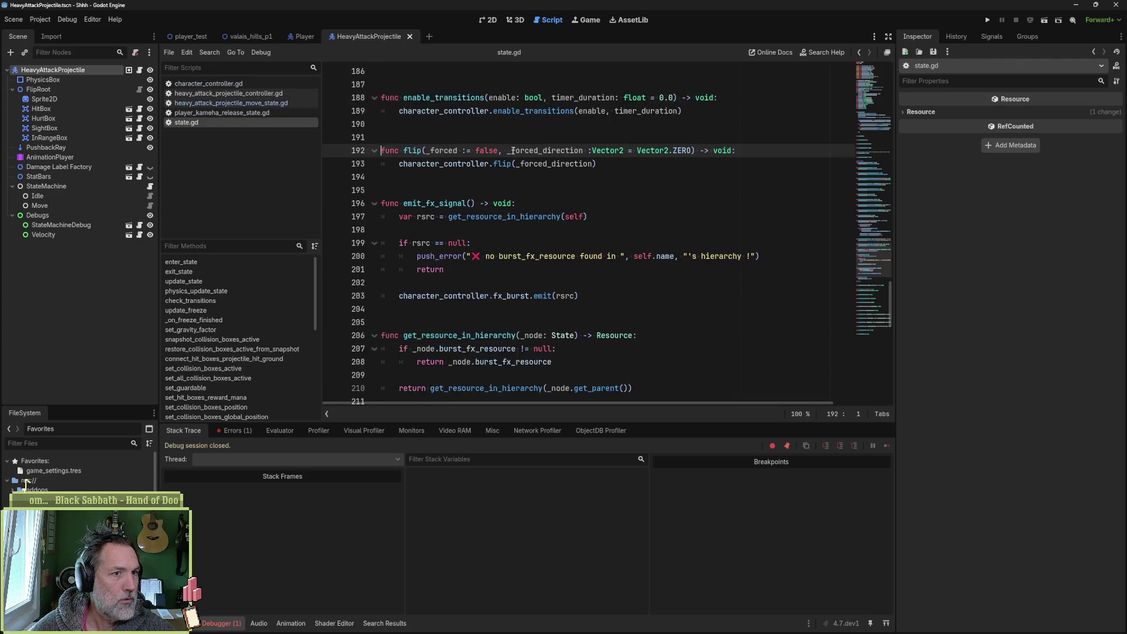
left_click_drag(427, 190, 509, 194)
key("BackSpace")
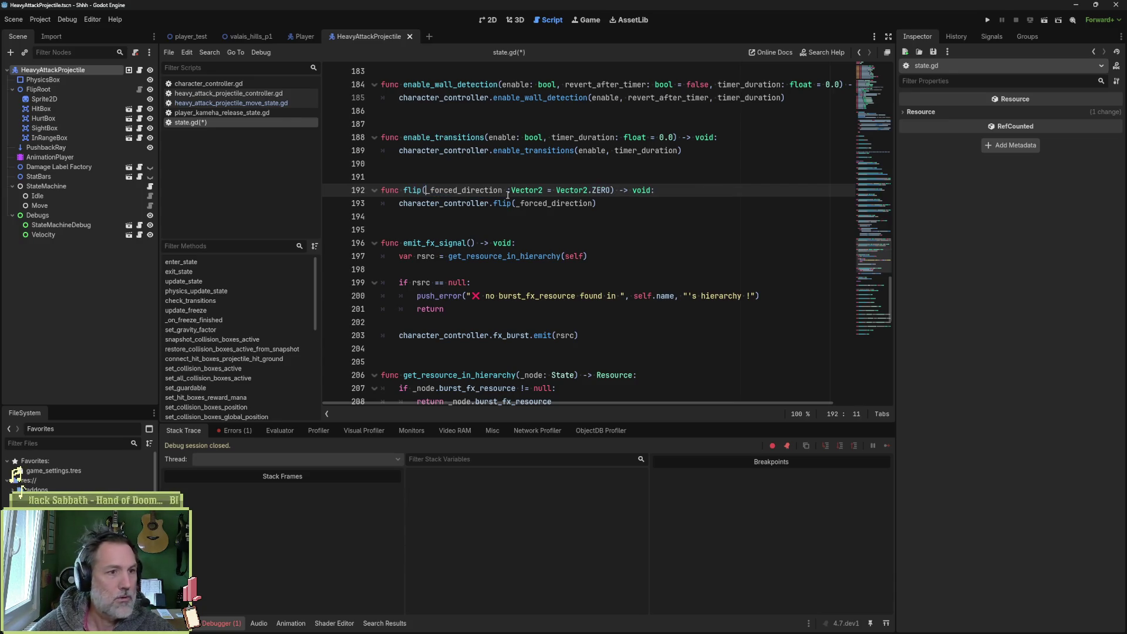
key("ctrl+s")
- Drop 'true, ' from the move state's flip call, move it up, delete the commented line, and run
left_click(247, 103)
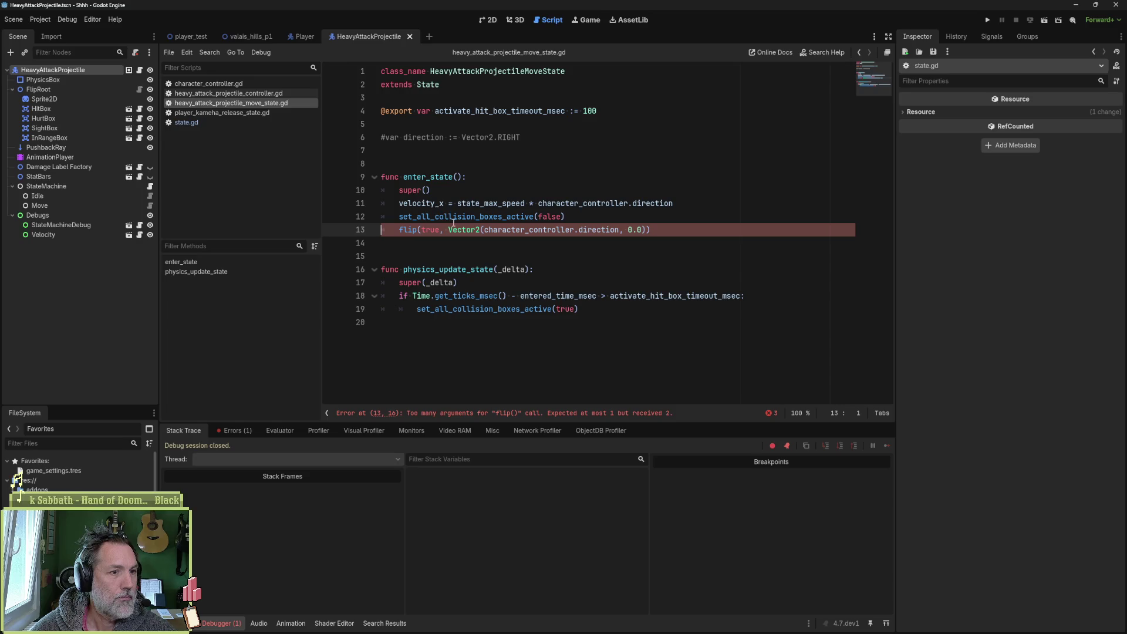
key("Delete")
key("Delete")
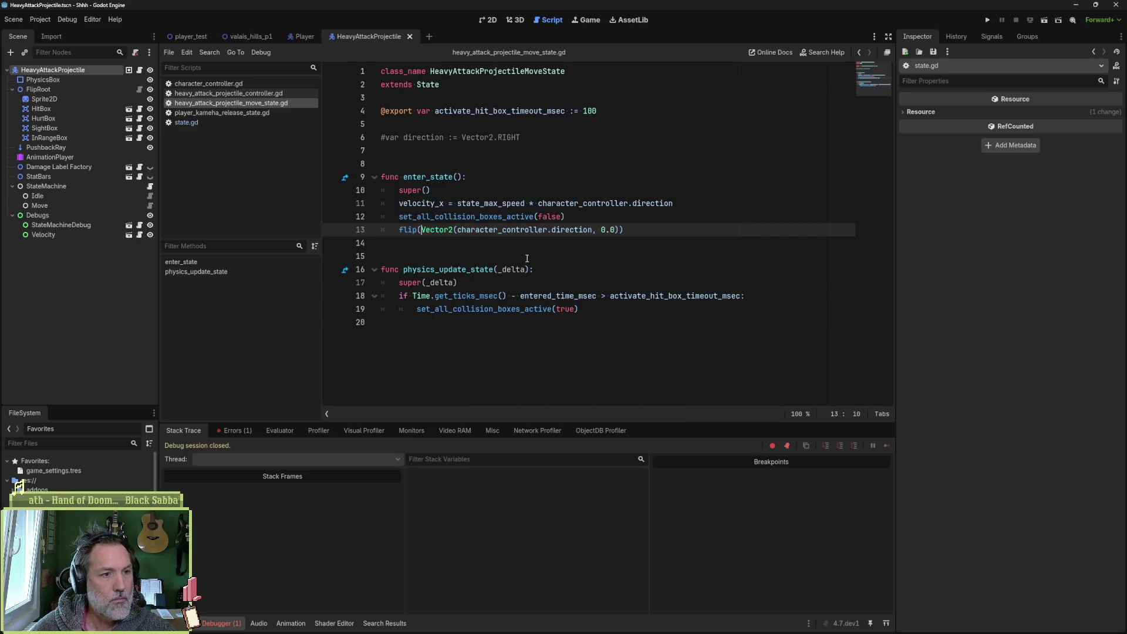
key("alt+Up")
key("alt+Up")
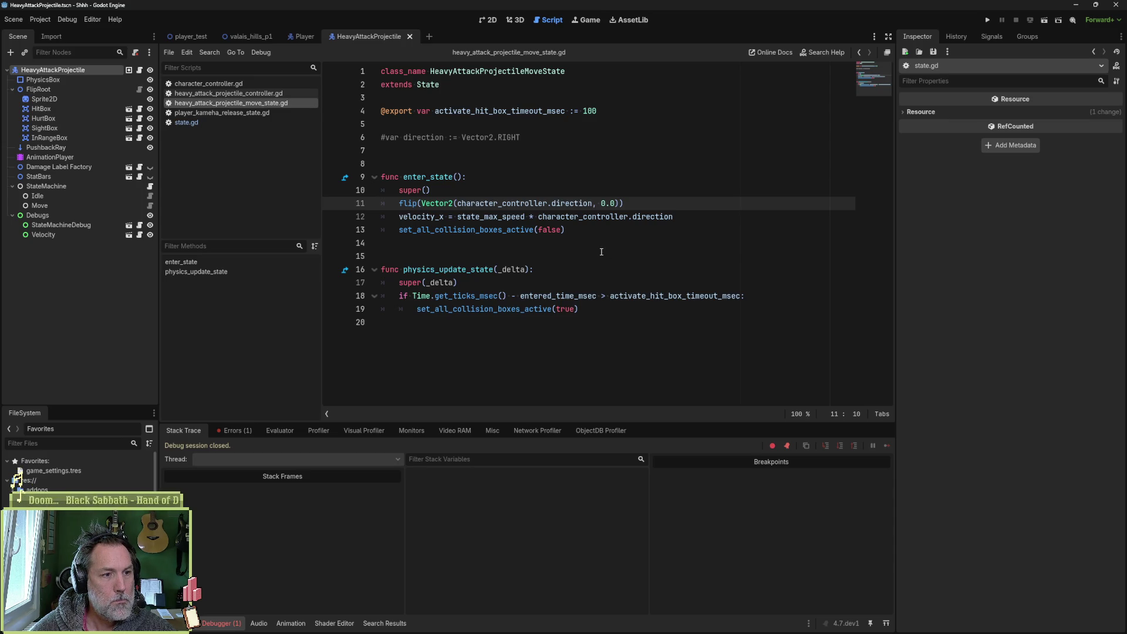
left_click(541, 136)
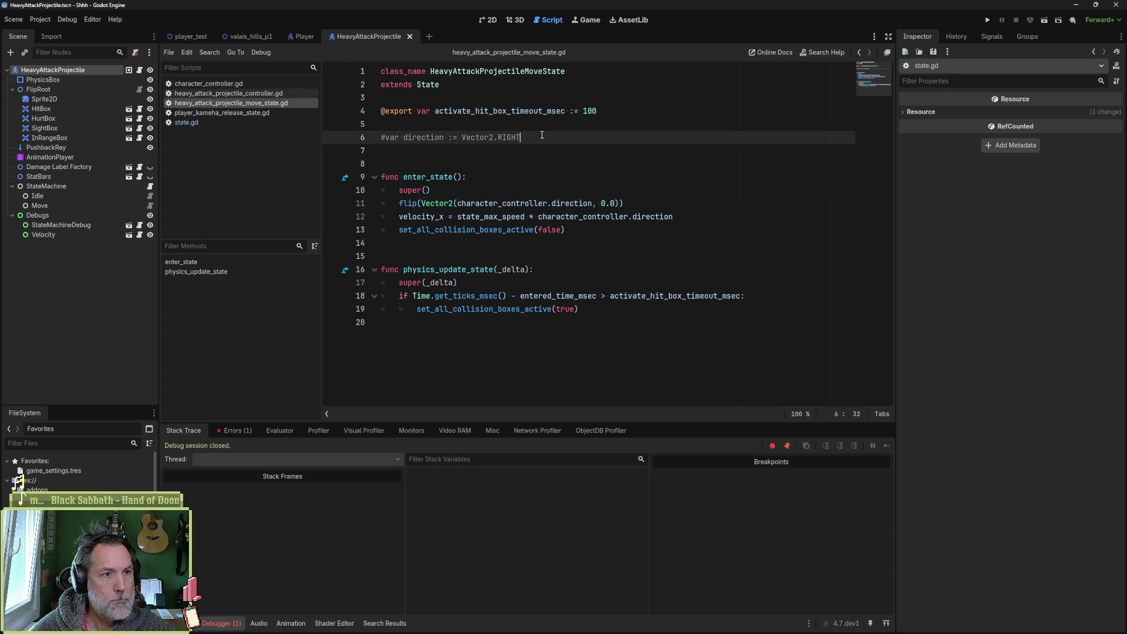
key("ctrl+shift+k")
key("ctrl+shift+k")
key("ctrl+s")
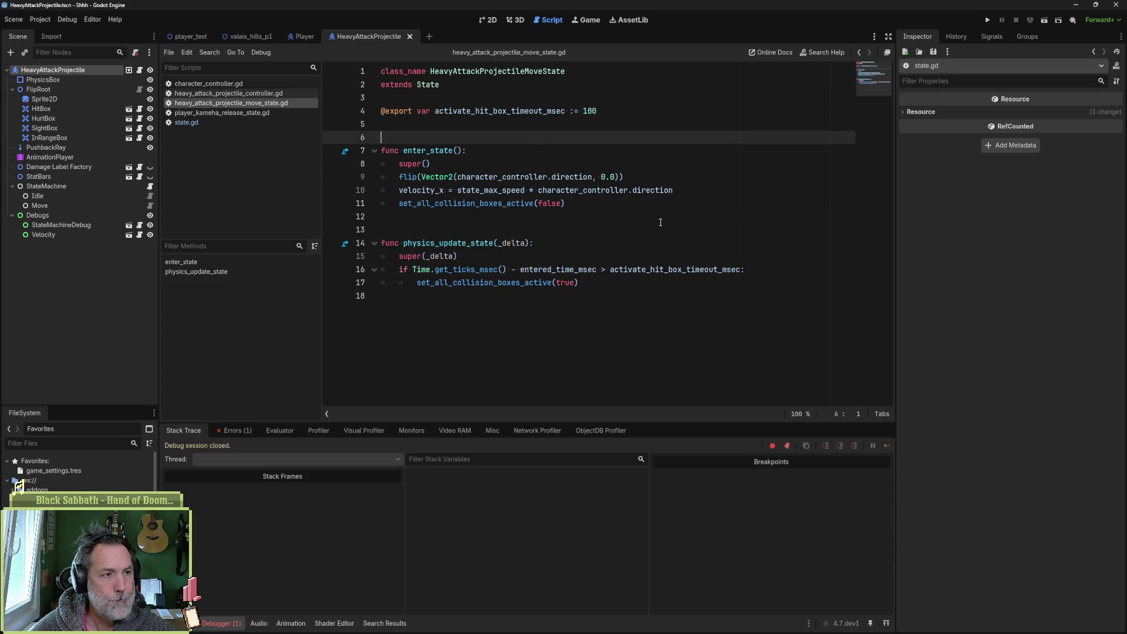
key("F5")
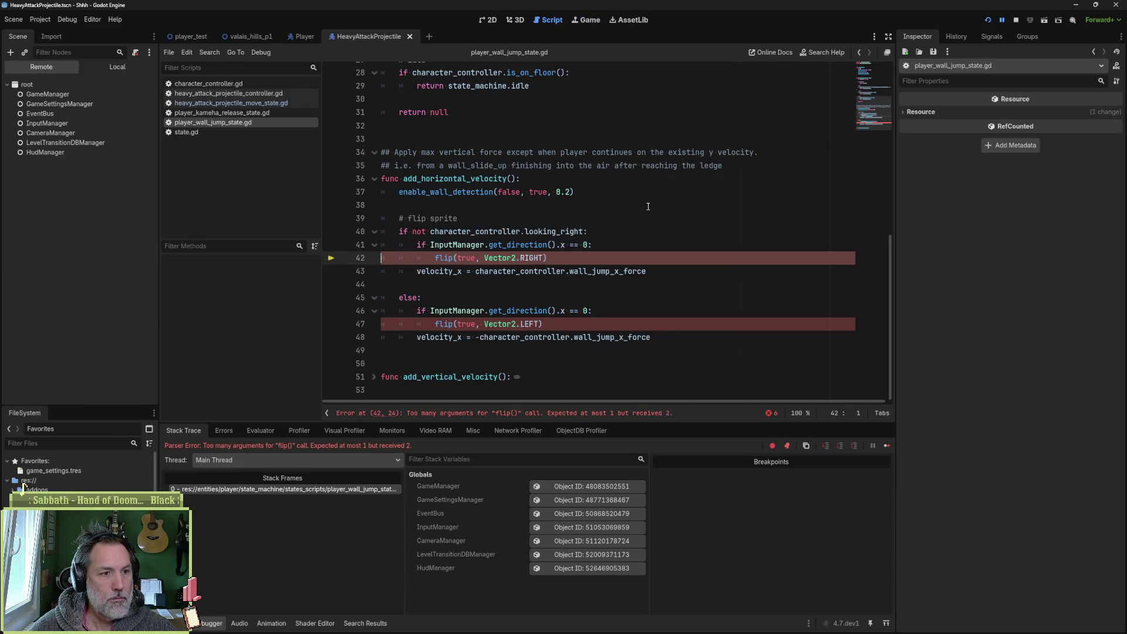
- Stop the game and remove the true argument from the Vector2.RIGHT flip call on line 42
key("F8")
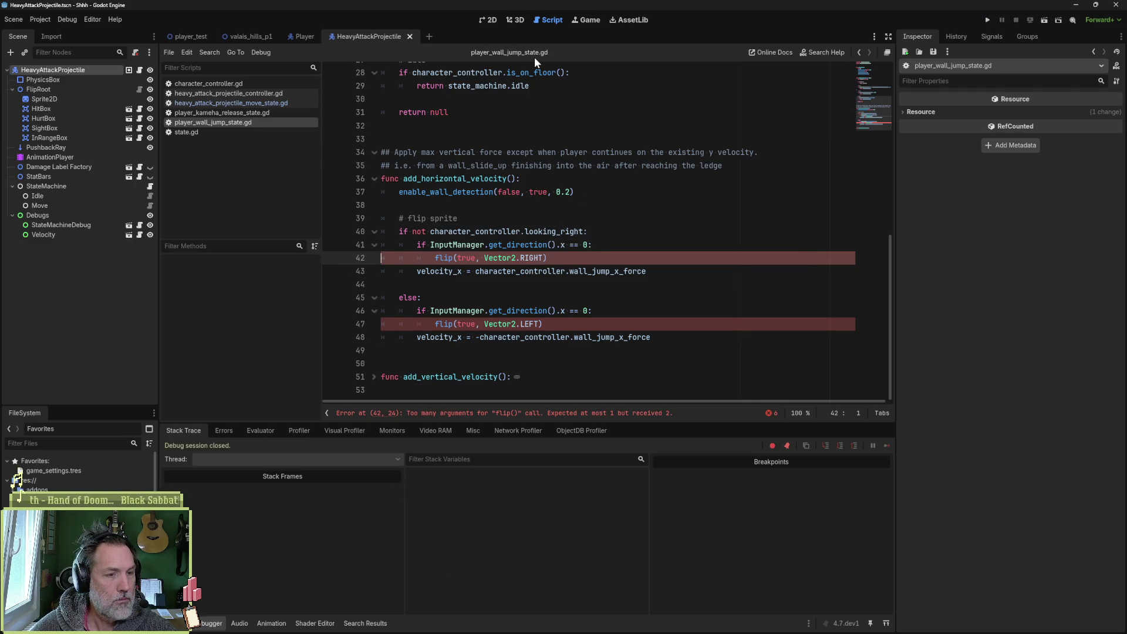
double_click(469, 262)
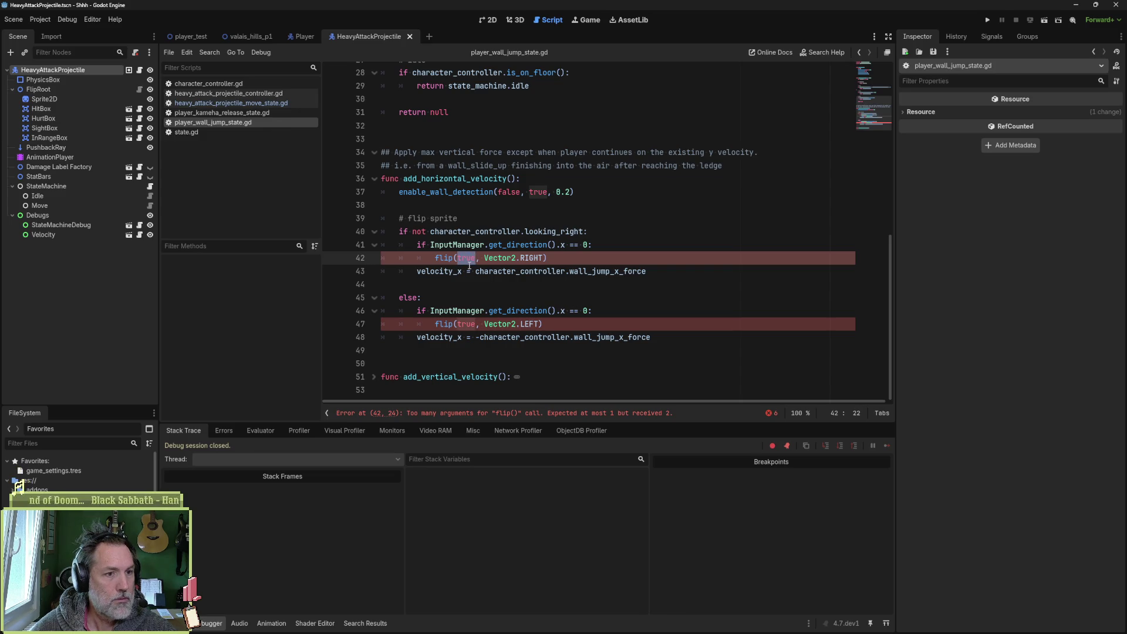
key("Delete")
key("Delete")
key("Delete")
key("Down")
key("Down")
key("Down")
key("Down")
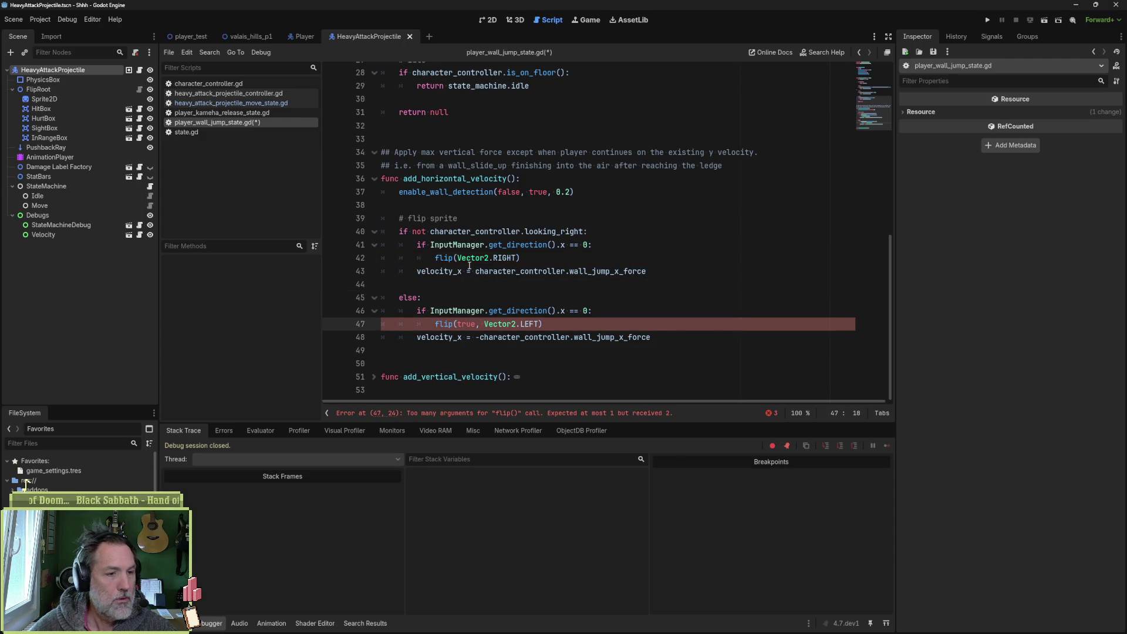
- Find 'flip(true' across scripts and delete true from chicken_walk_state.gd's flip call
left_click_drag(446, 324, 475, 324)
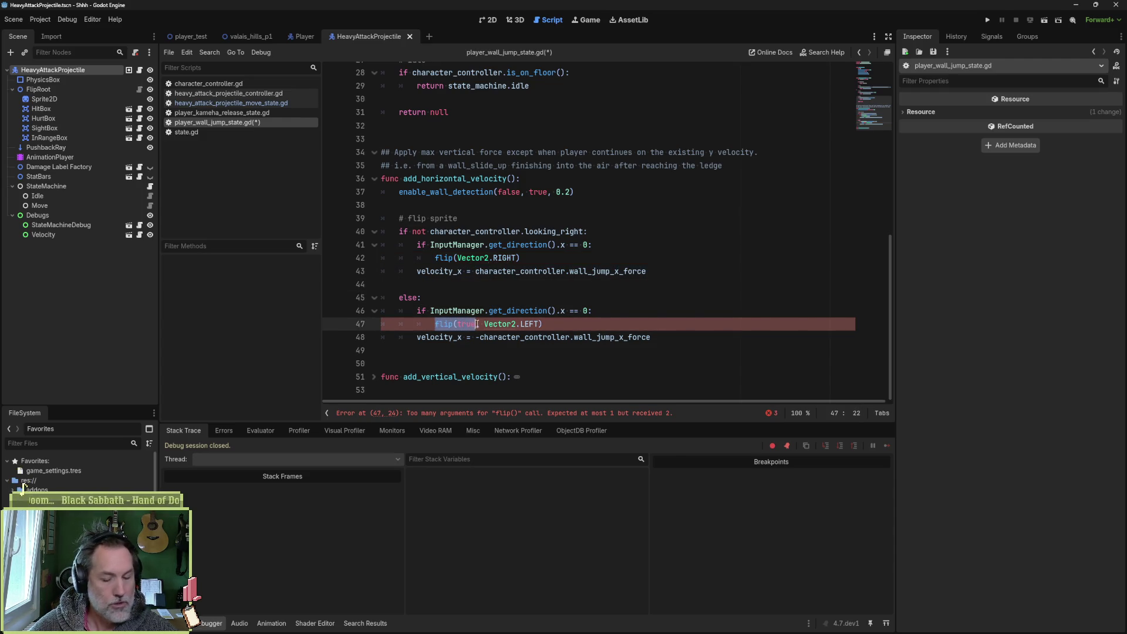
key("ctrl+shift+f")
left_click(559, 361)
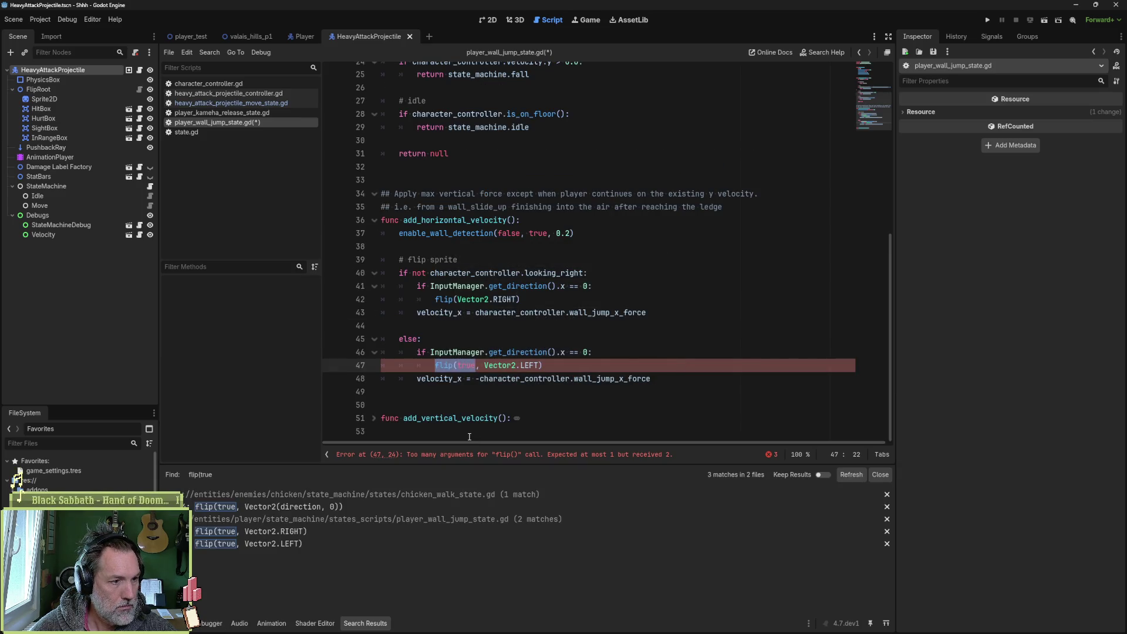
left_click(402, 506)
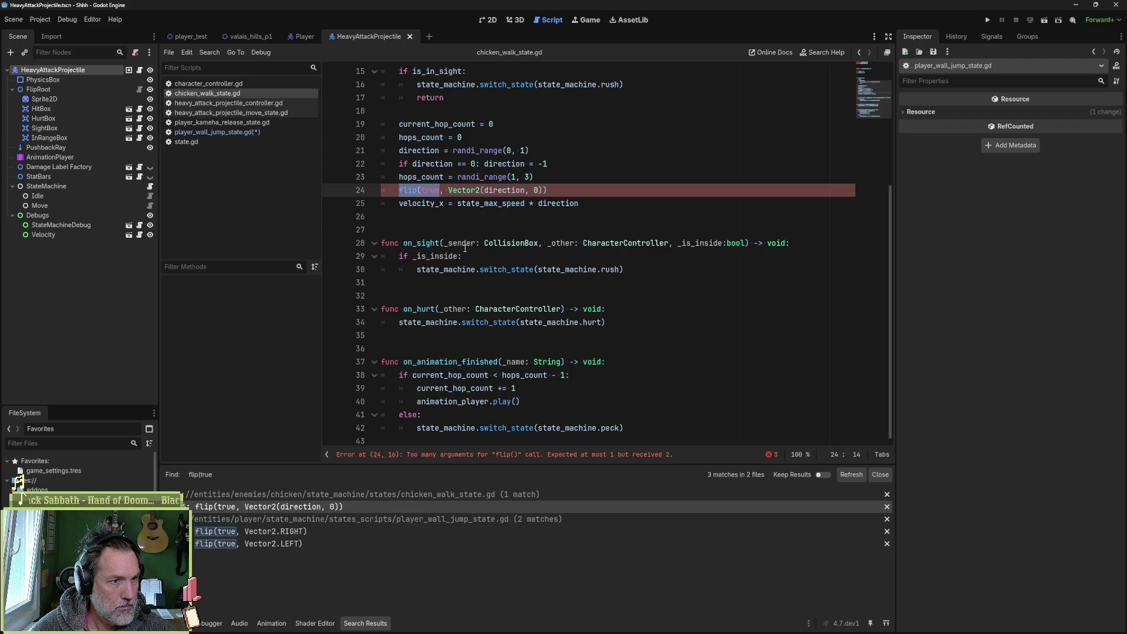
double_click(429, 190)
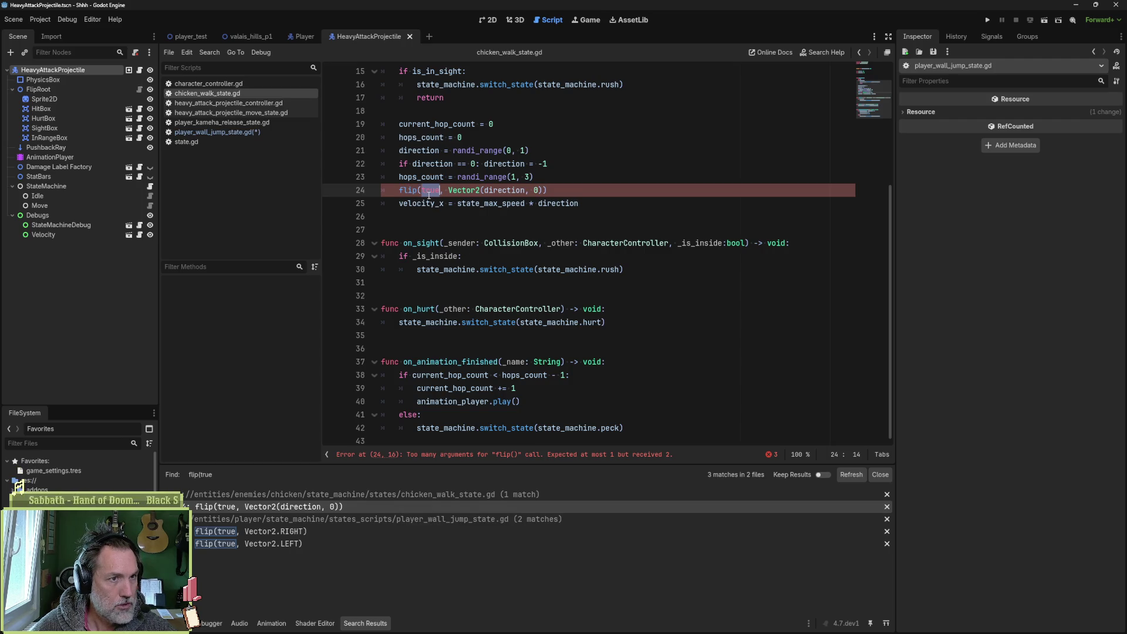
key("Delete")
key("Delete")
key("Delete")
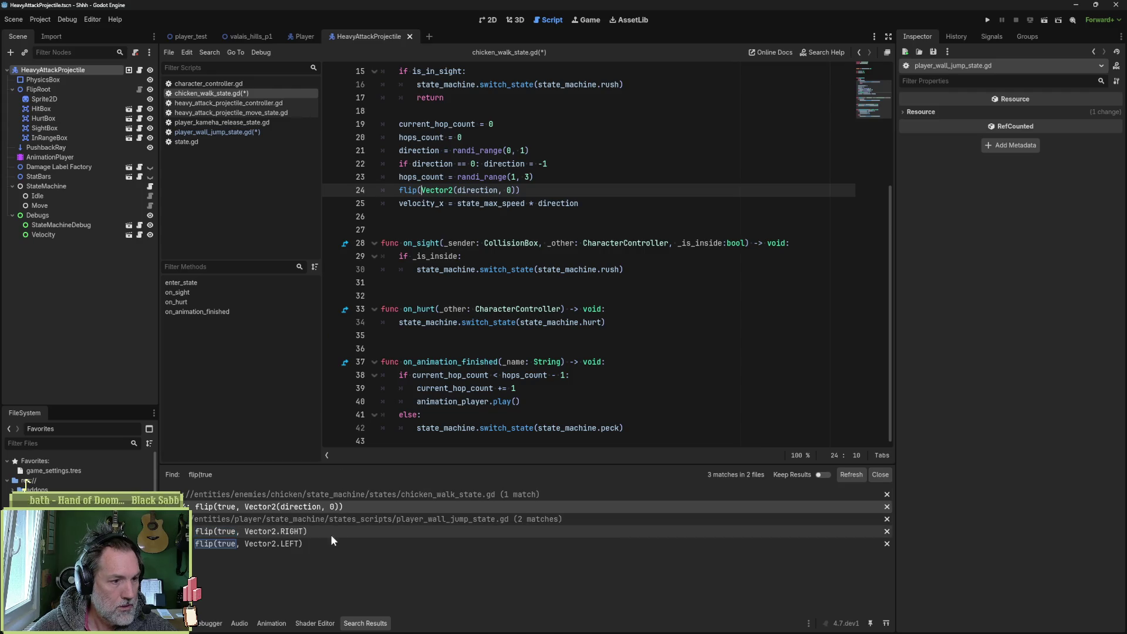
- Make line 47 of player_wall_jump_state.gd call flip(Vector2.LEFT)
left_click(330, 532)
left_click(462, 373)
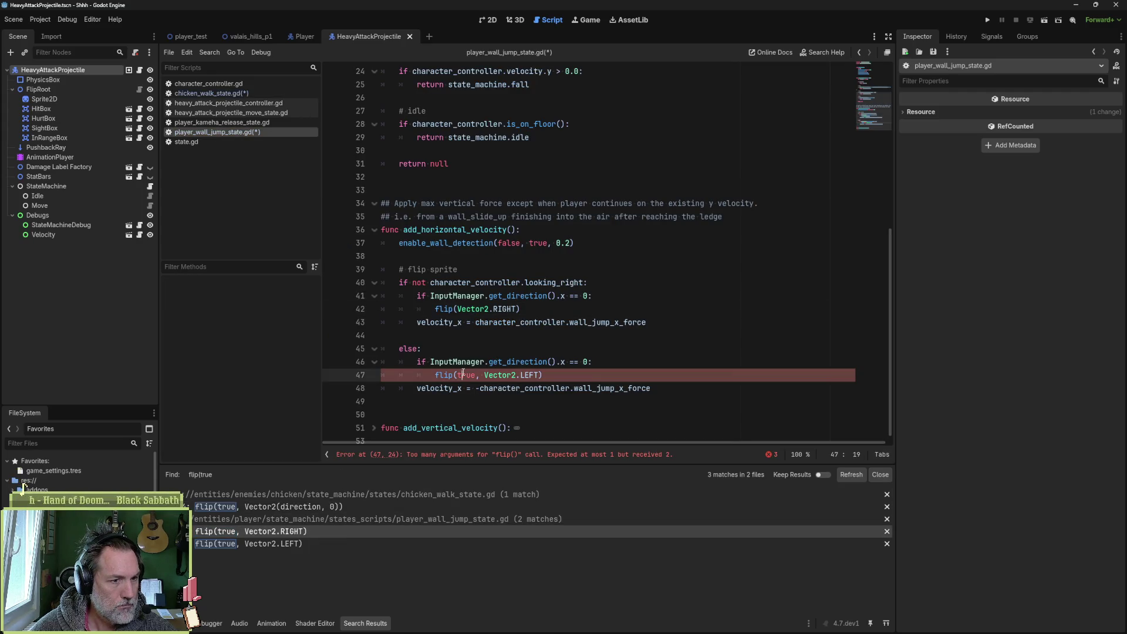
double_click(463, 375)
key("Delete")
key("Delete")
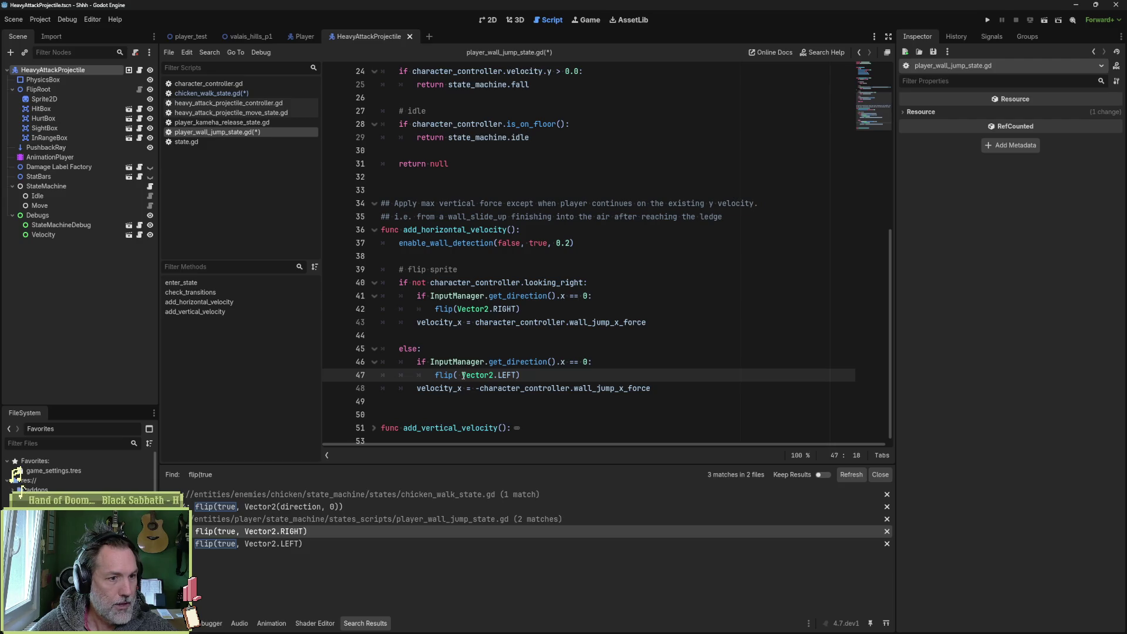
key("Delete")
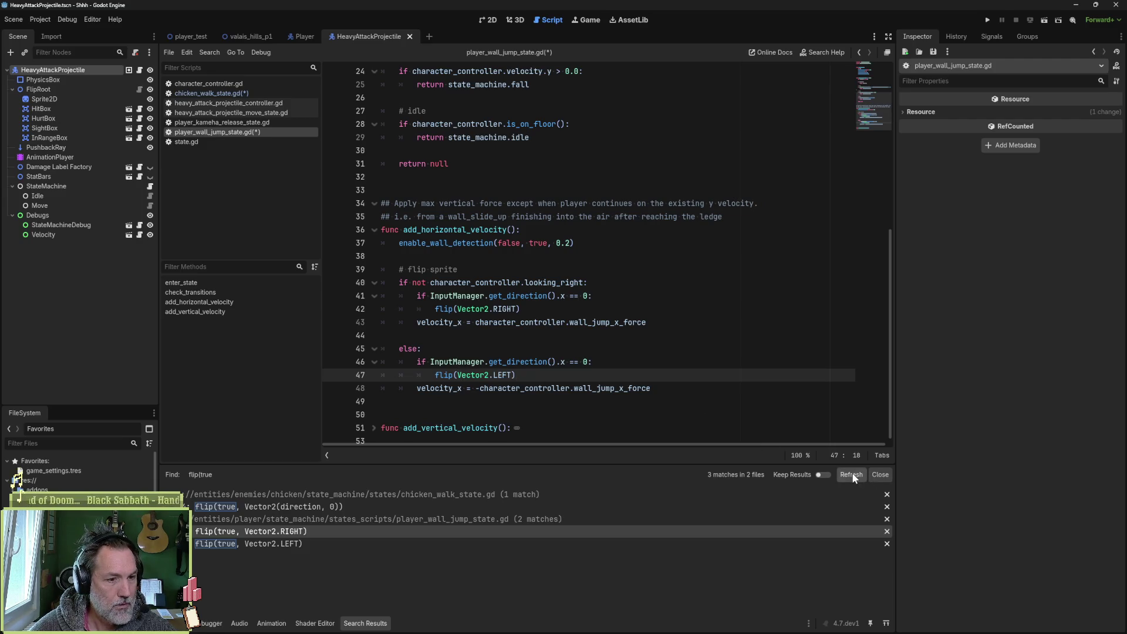
- Recheck the edited calls, save all scripts, and confirm 'flip(true' finds 0 matches
left_click(852, 477)
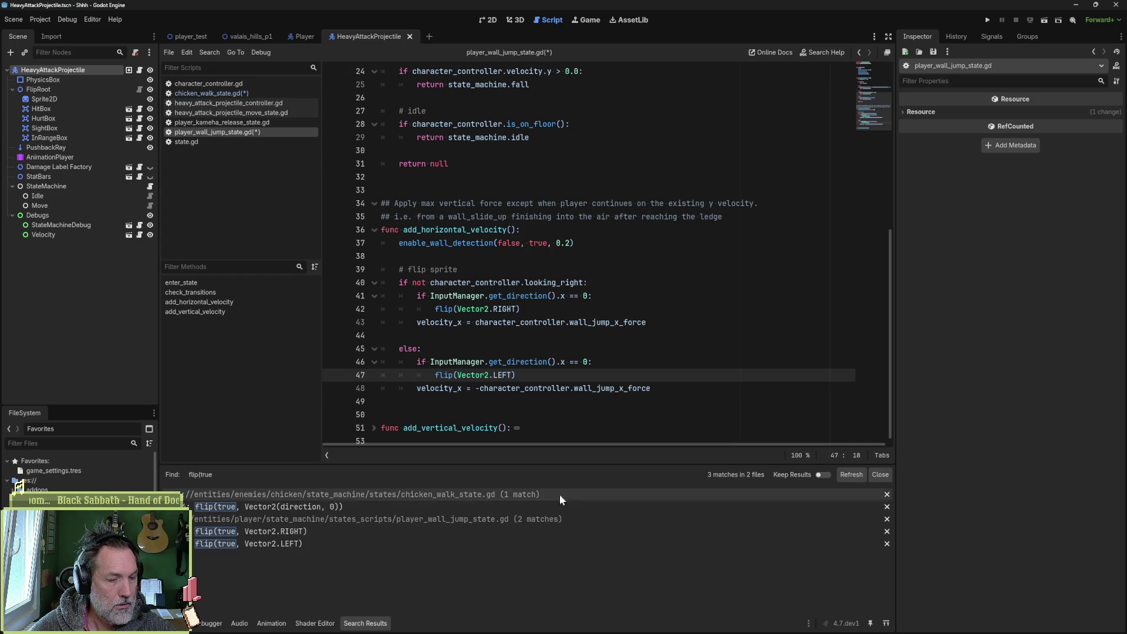
left_click(448, 506)
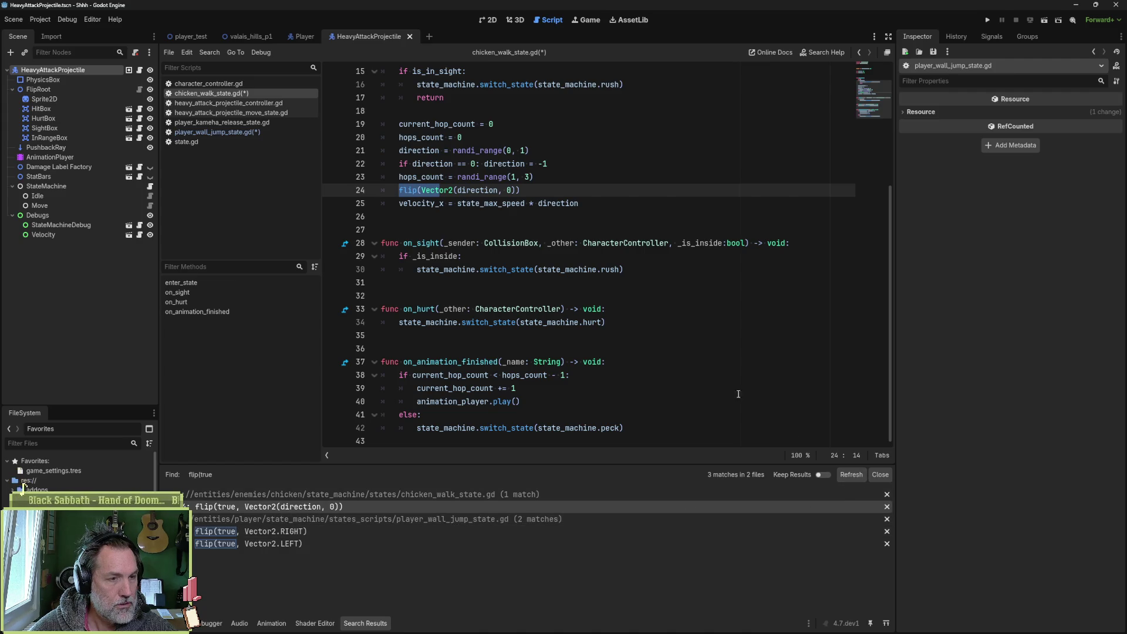
left_click(378, 533)
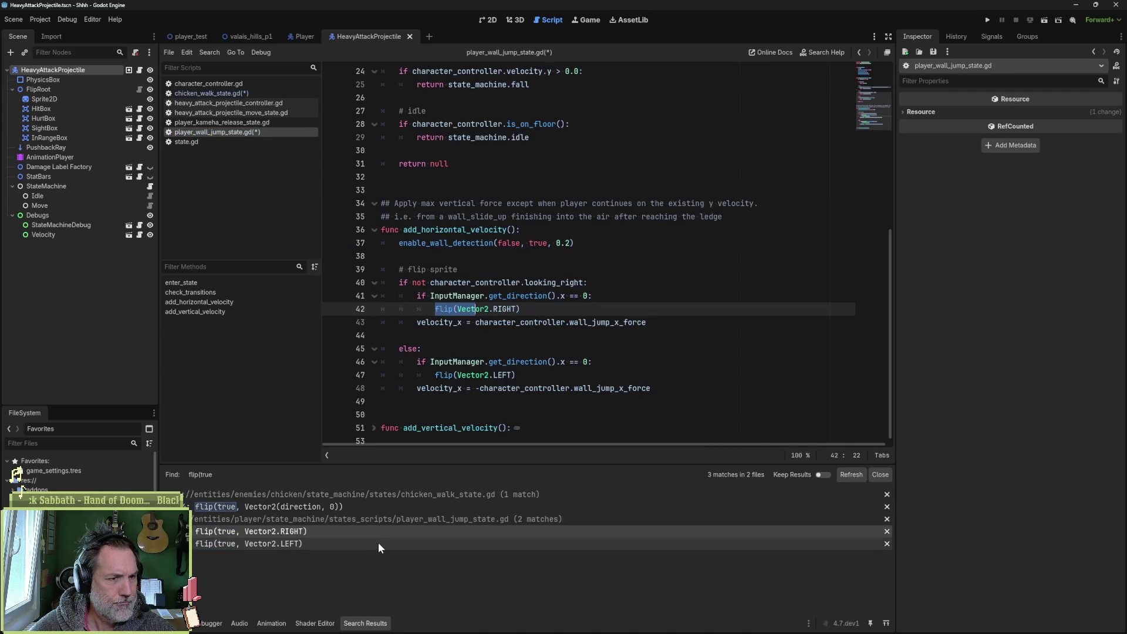
left_click(378, 542)
left_click(841, 475)
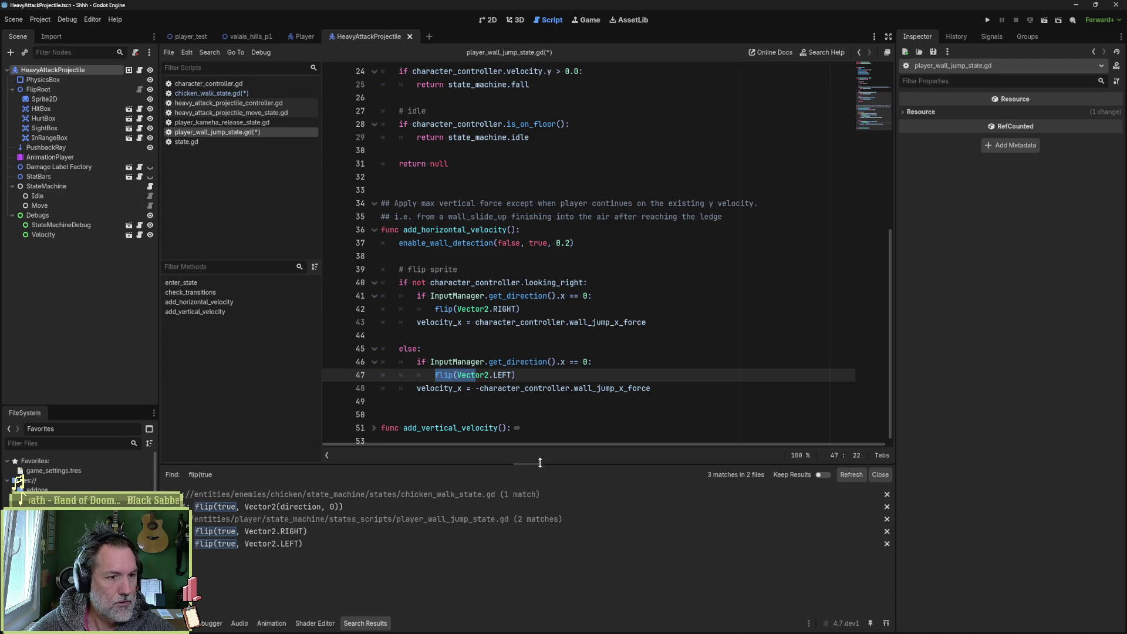
key("ctrl+s")
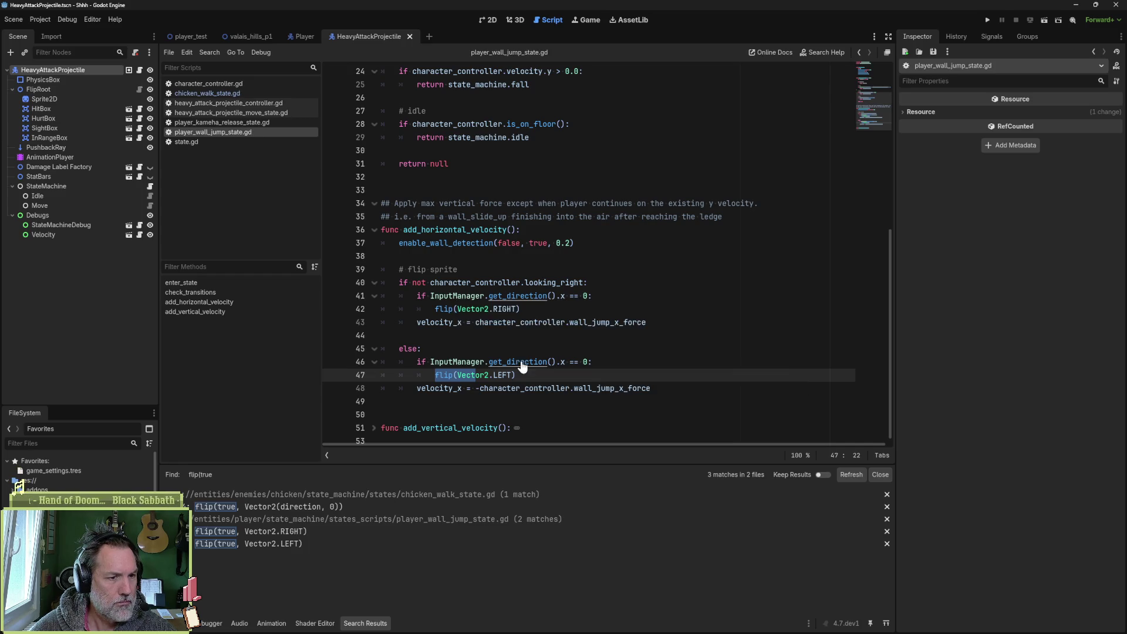
left_click(850, 478)
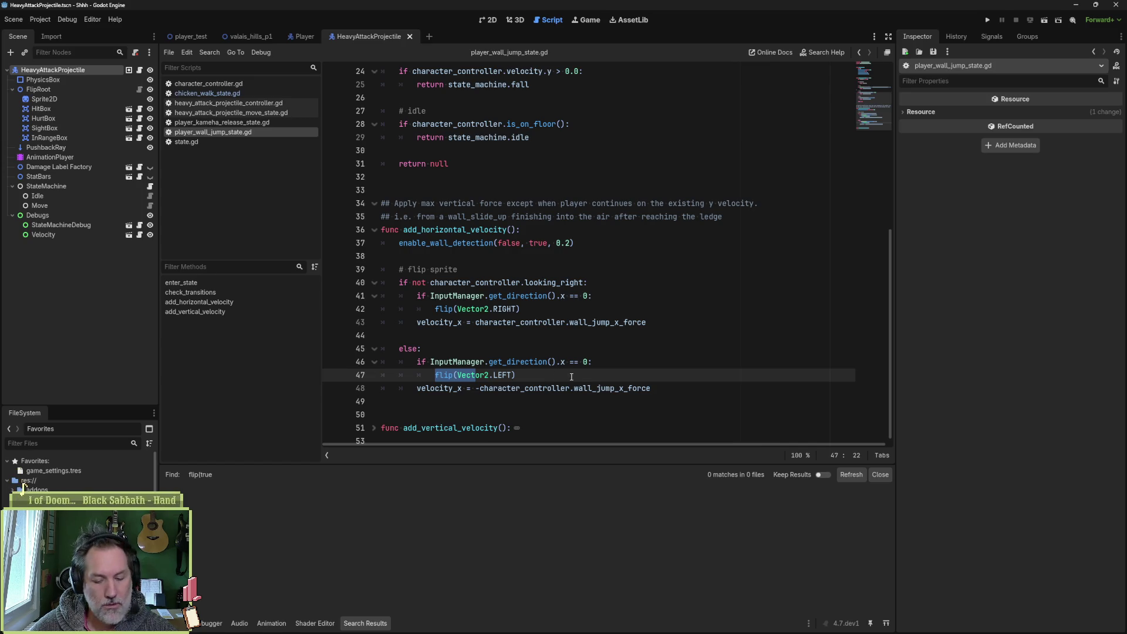
- Search the project for 'flip(false', confirm 0 matches, and relaunch the game
key("ctrl+shift+f")
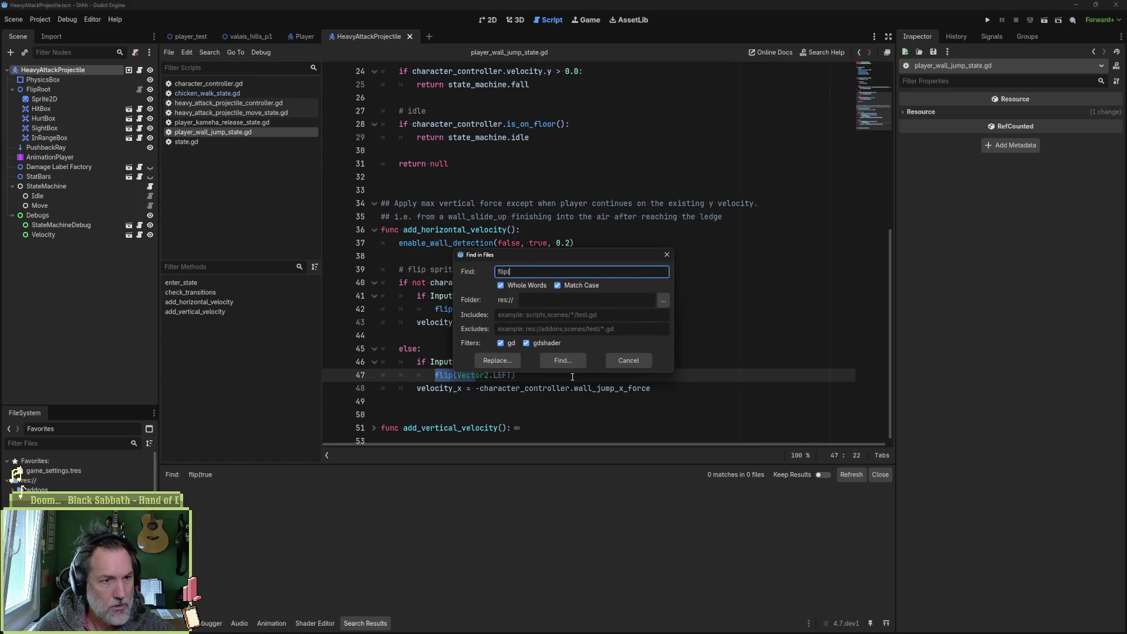
left_click(584, 361)
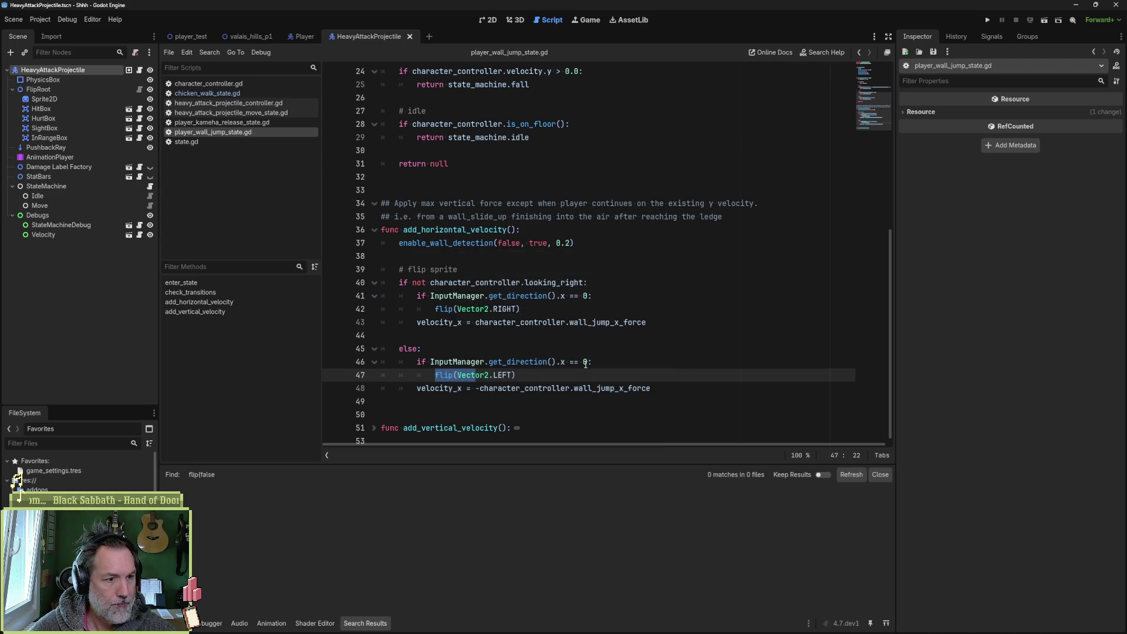
left_click(613, 361)
key("F5")
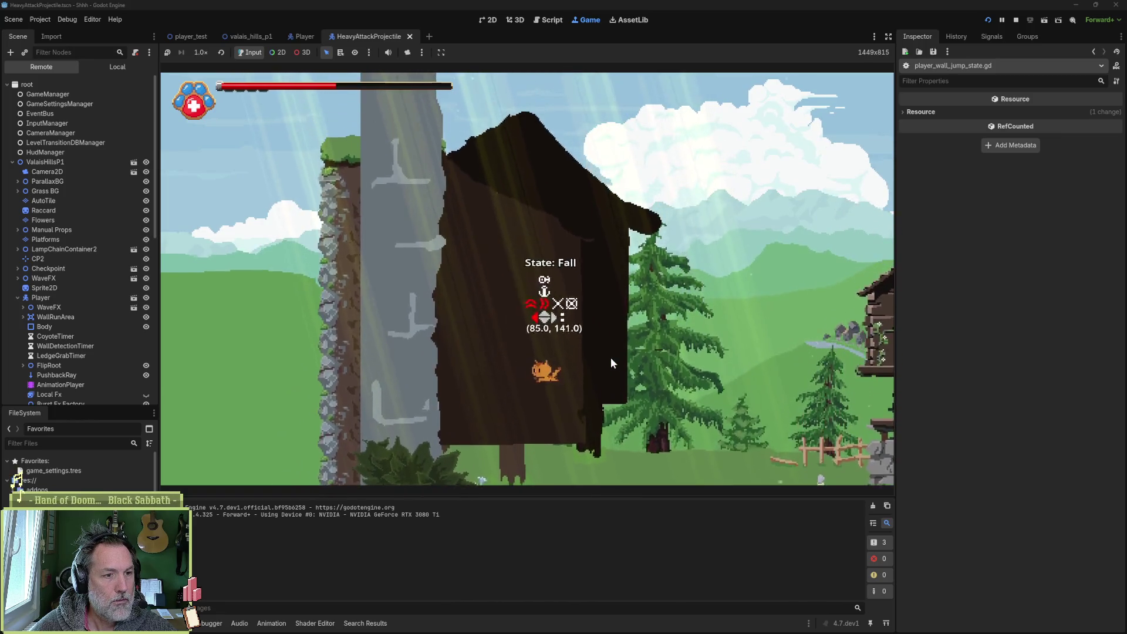
- Stop the game and open chicken_test.tscn via the quick finder
key("F8")
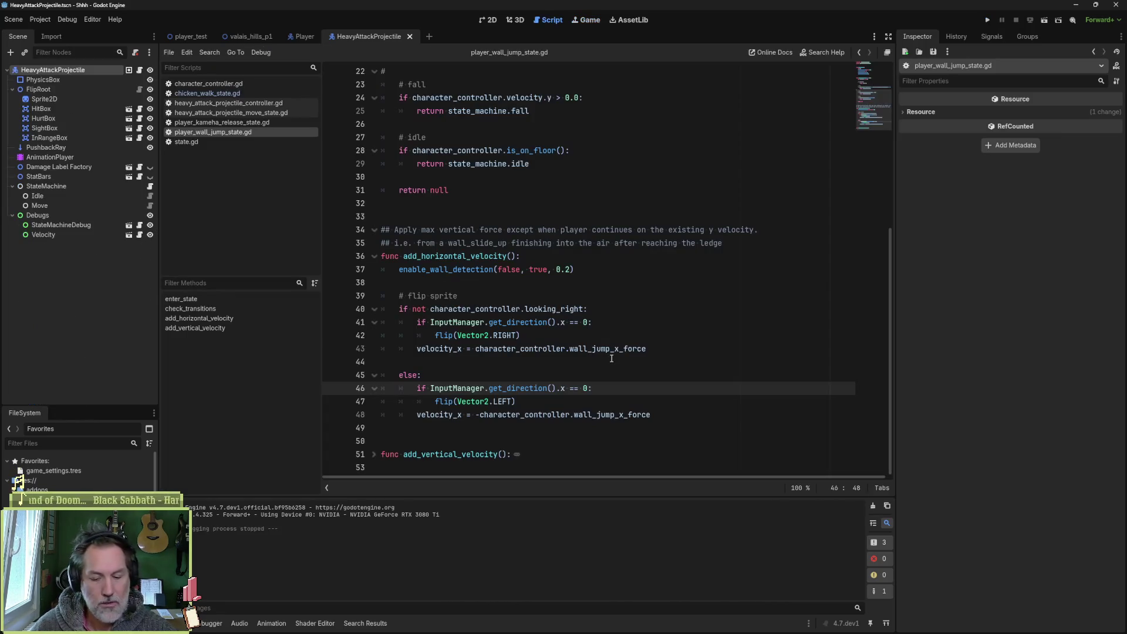
key("shift+alt+o")
type("chick")
key("Down")
key("Return")
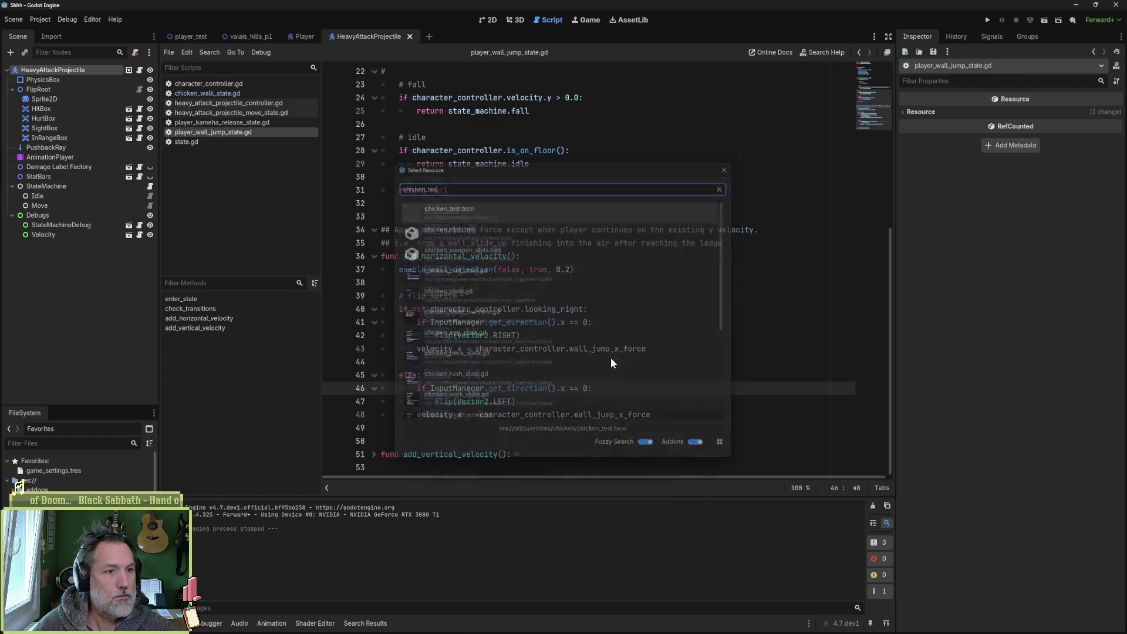
- Play-test chicken_test with the cat walking, jumping and paw-attacking the chicken, then bring up Asana
key("F6")
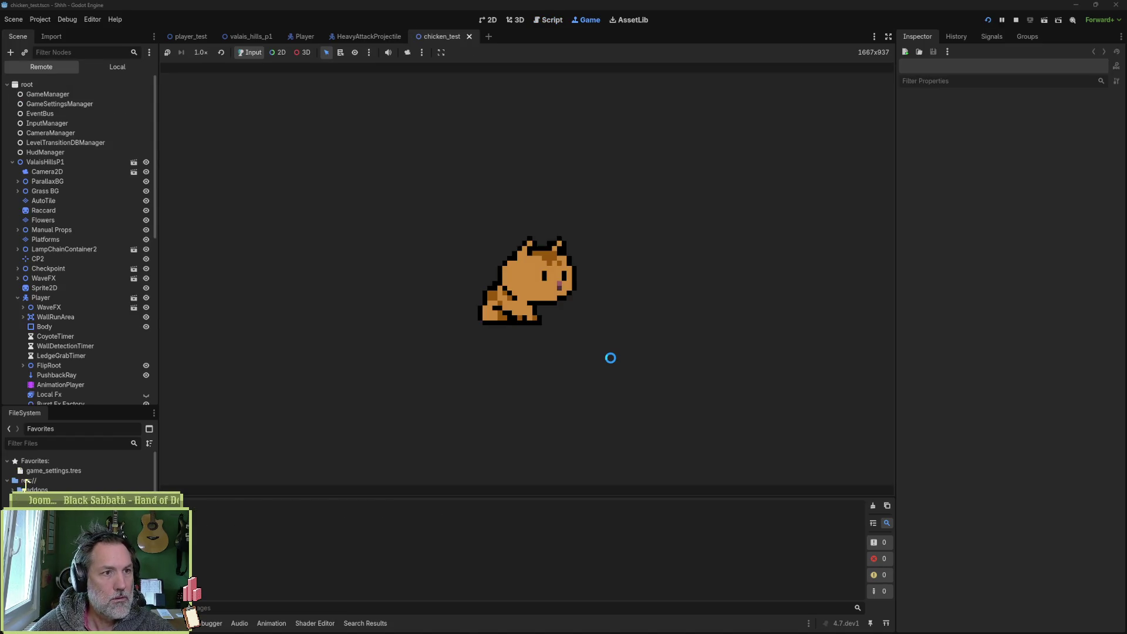
key("F8")
key("F6")
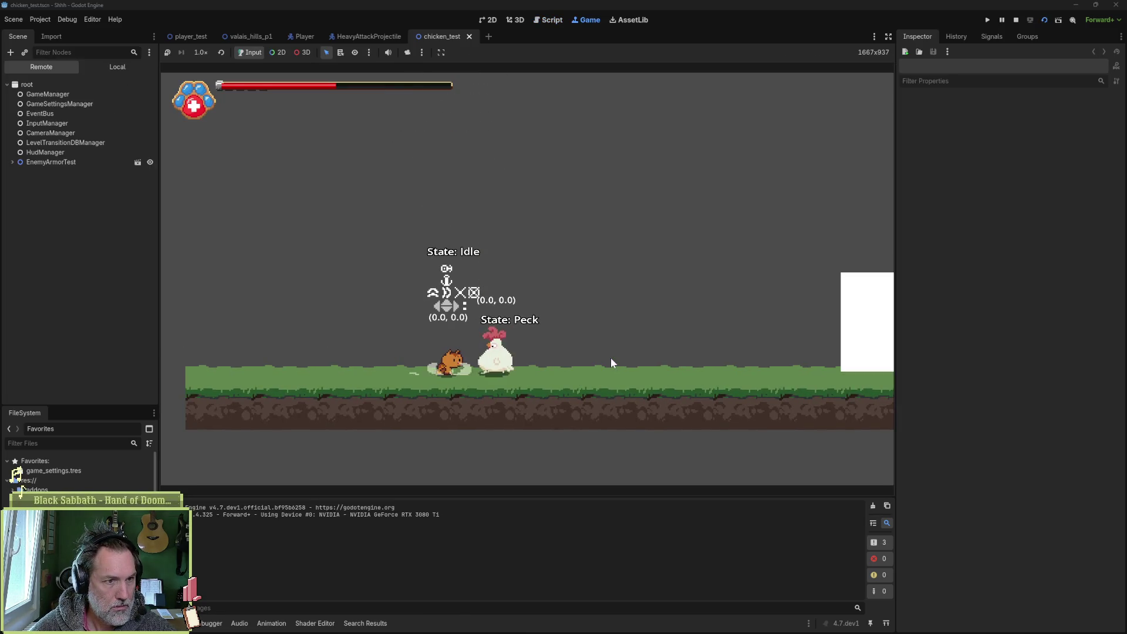
key("Right")
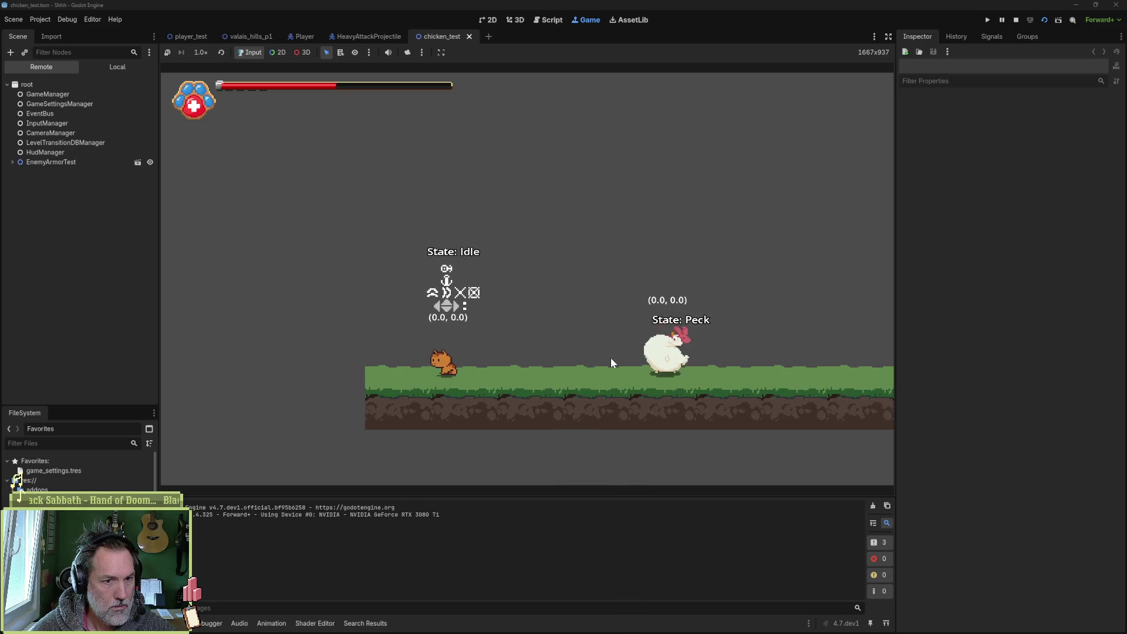
key("space")
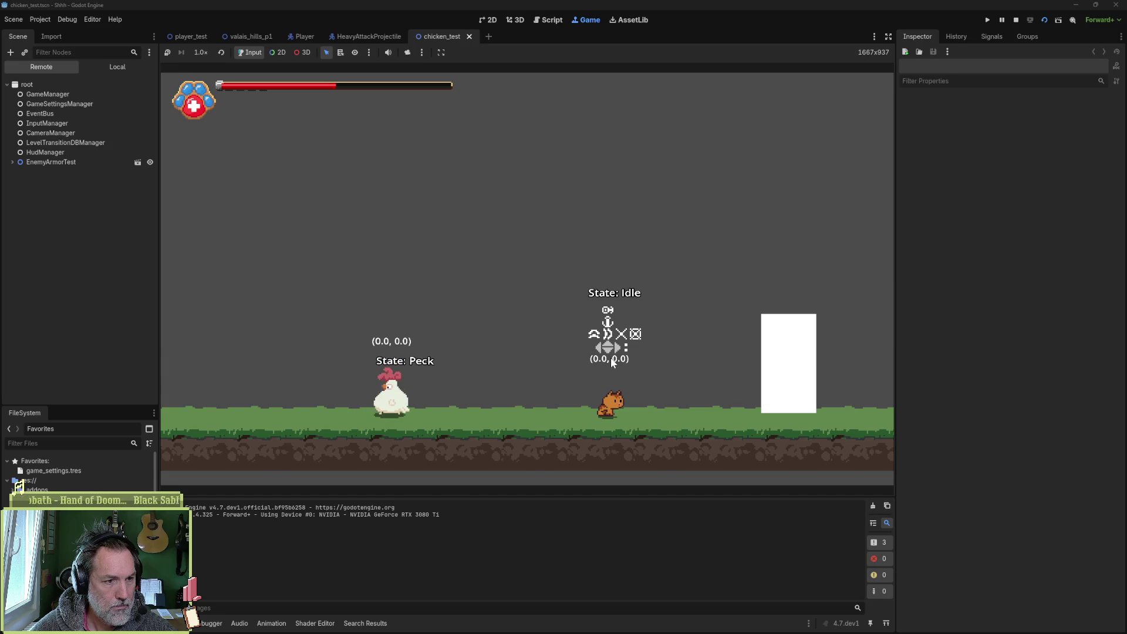
key("Left")
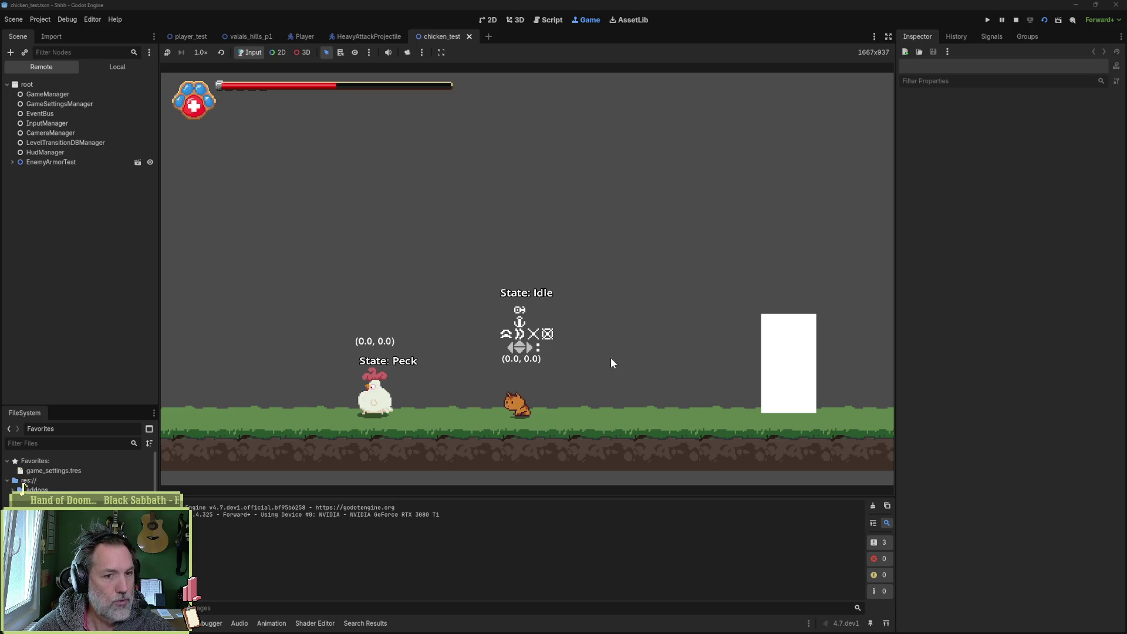
key("Left")
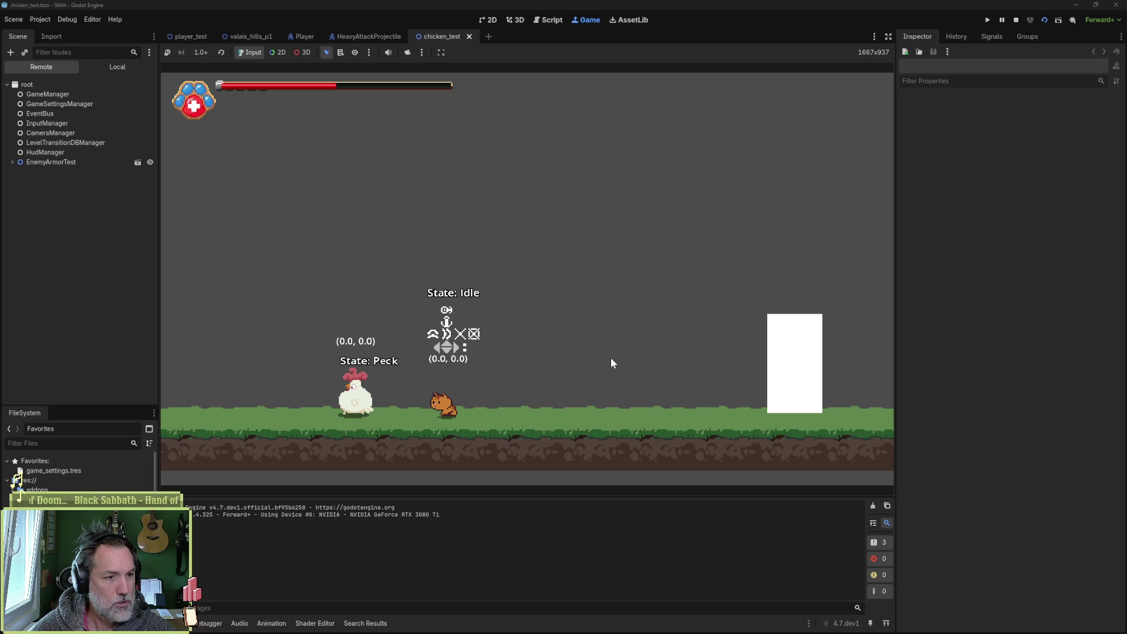
key("Right")
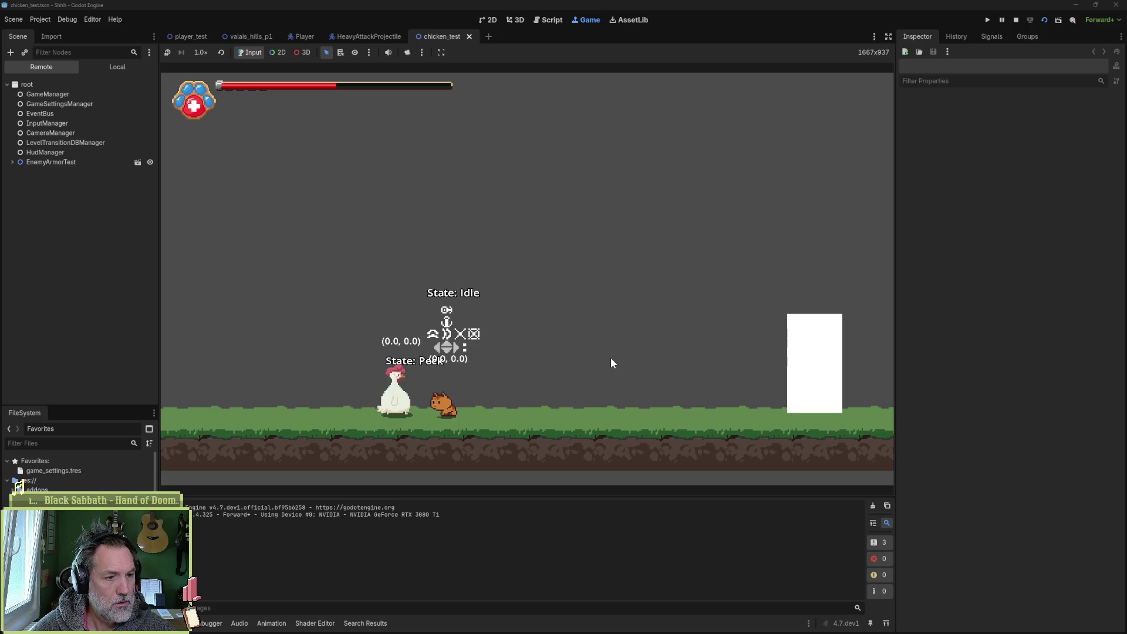
key("x")
key("x")
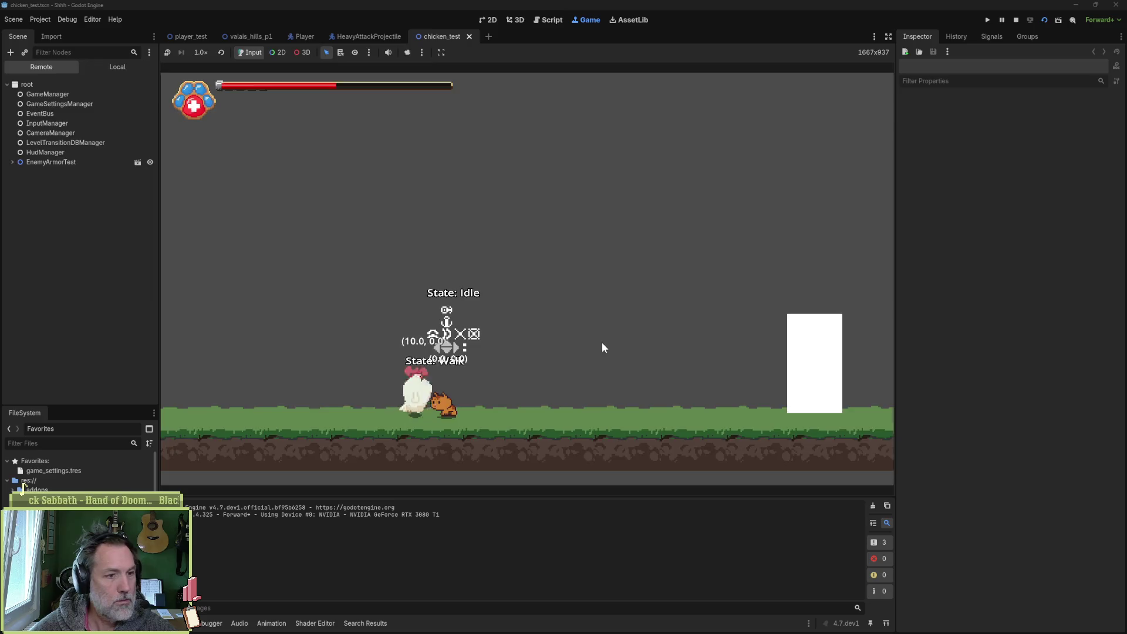
key("F8")
mouse_move(527, 629)
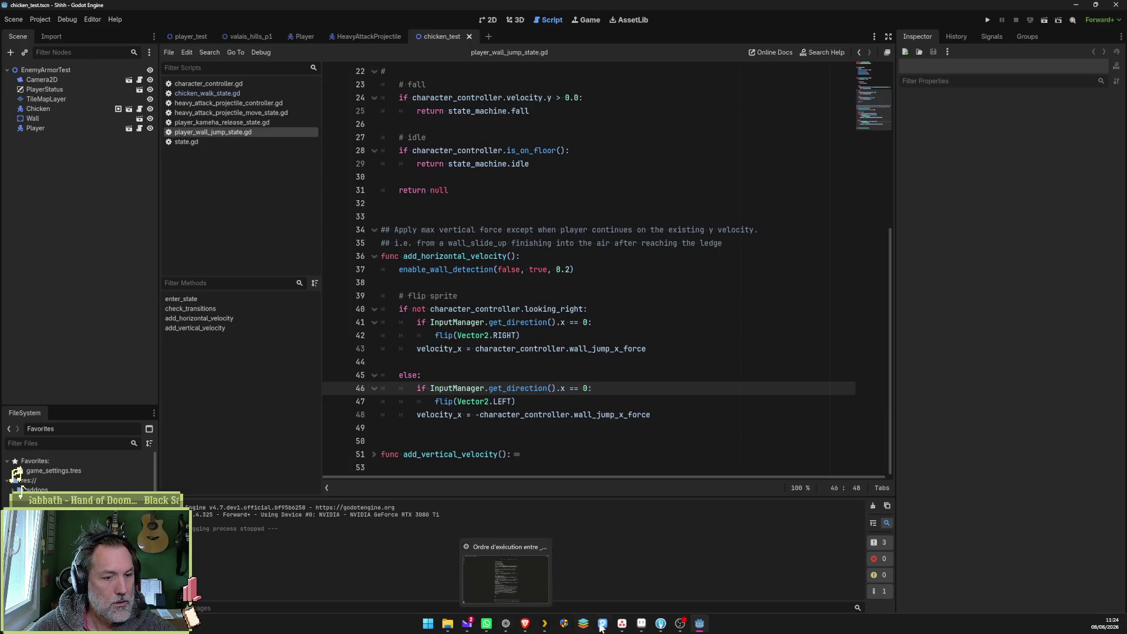
left_click(502, 580)
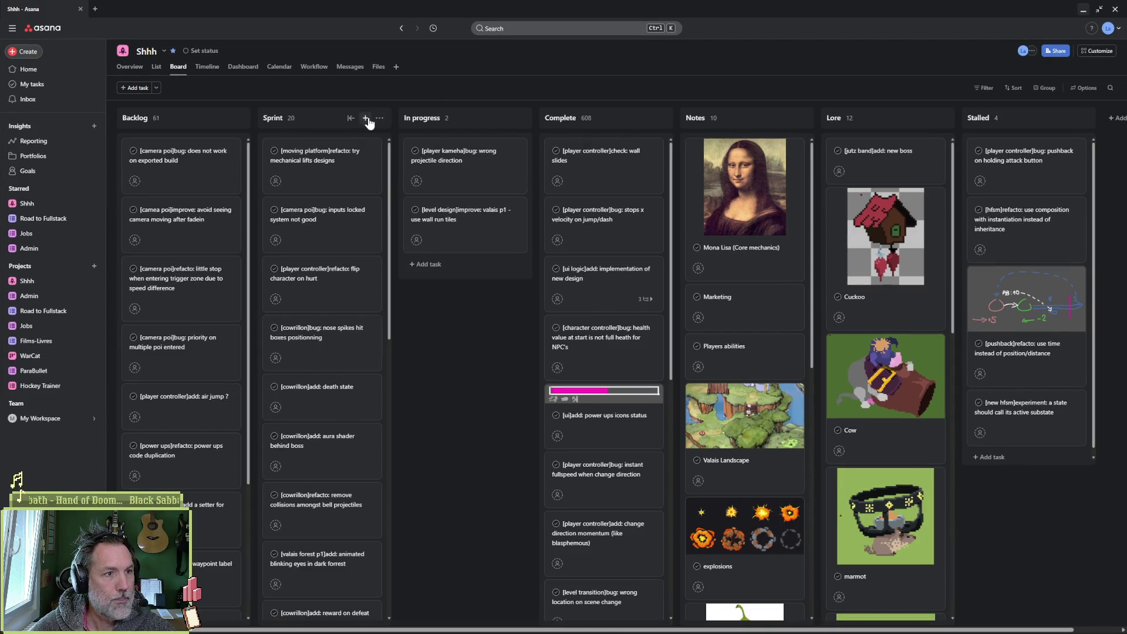
- Add a Sprint task named '[chicken]bug: collision boxes broken'
left_click(366, 118)
type("[chicken")
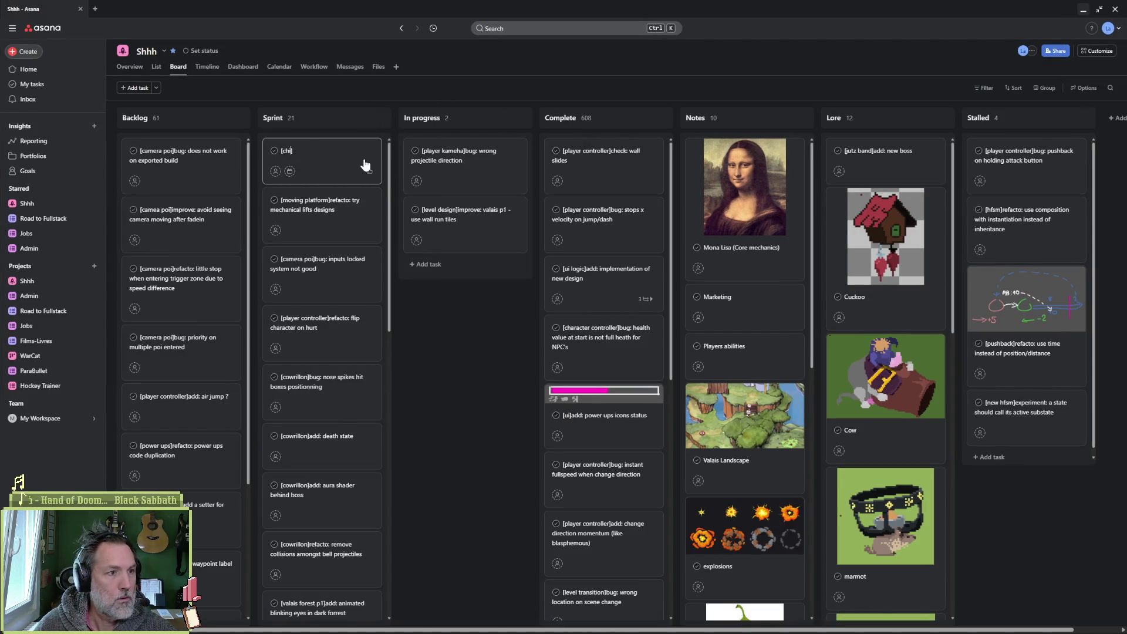
type("]")
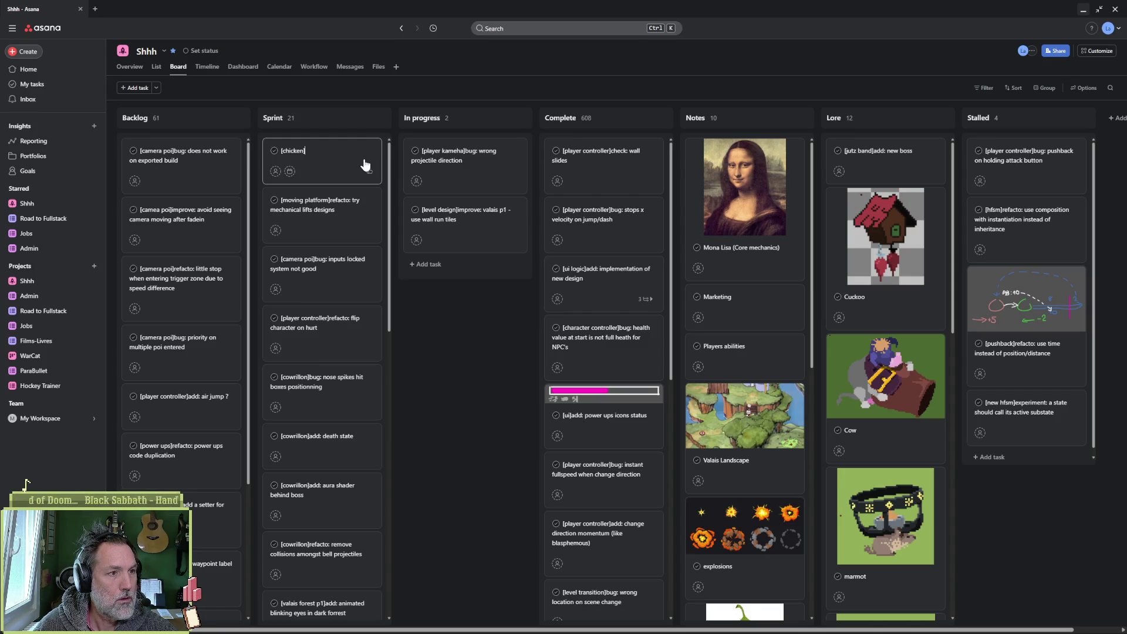
type("bug: no")
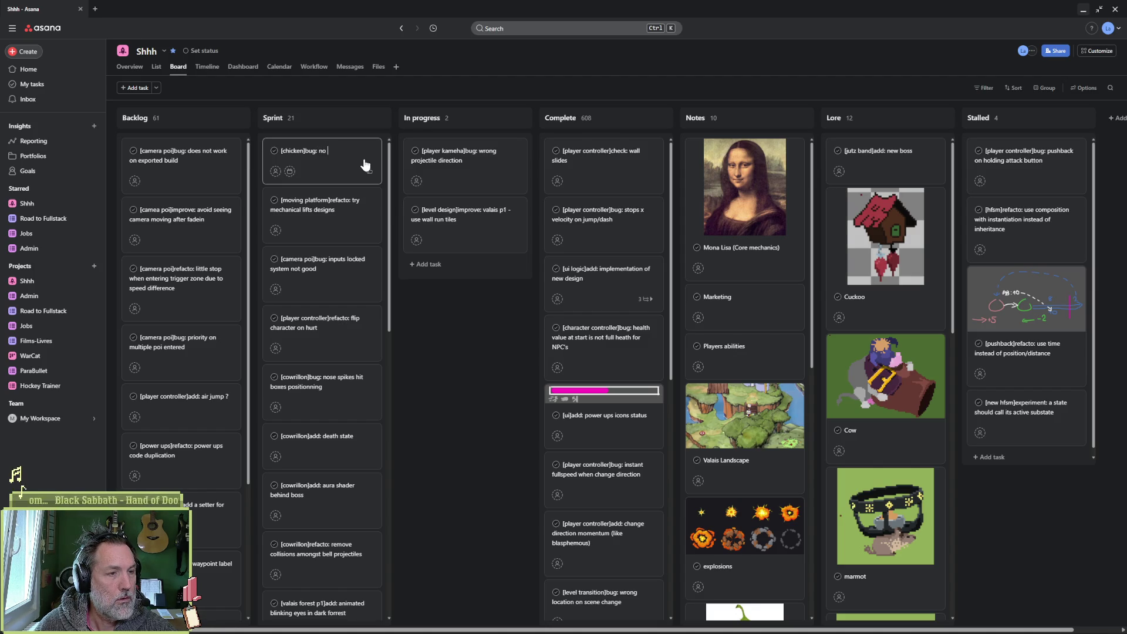
key("BackSpace")
key("BackSpace")
key("BackSpace")
type("collision boxes")
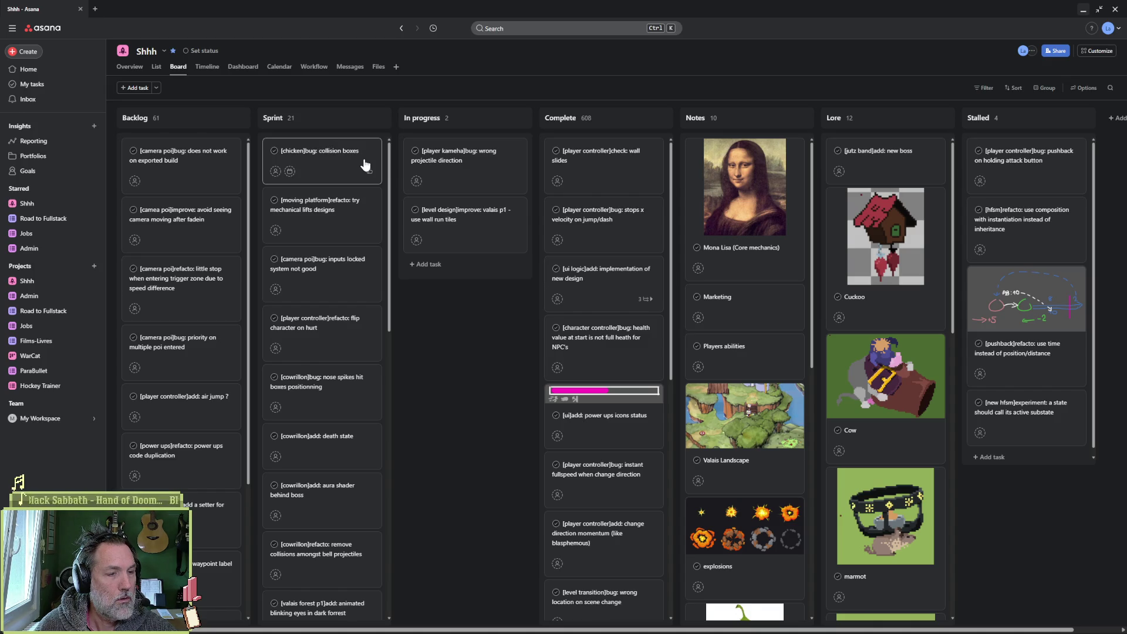
type(" broken")
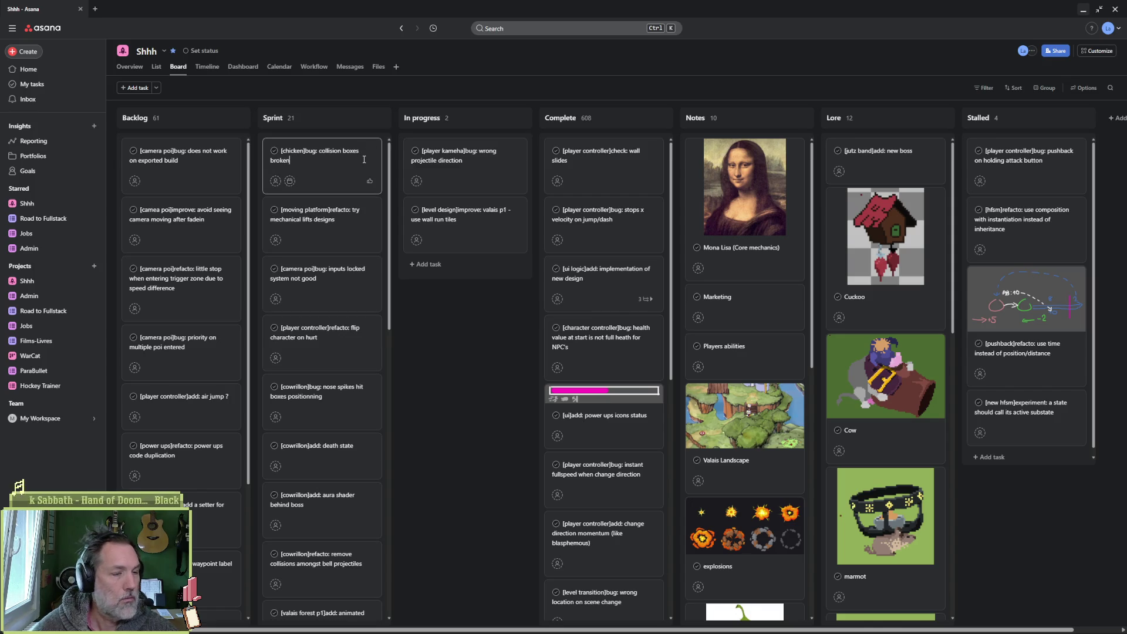
key("Return")
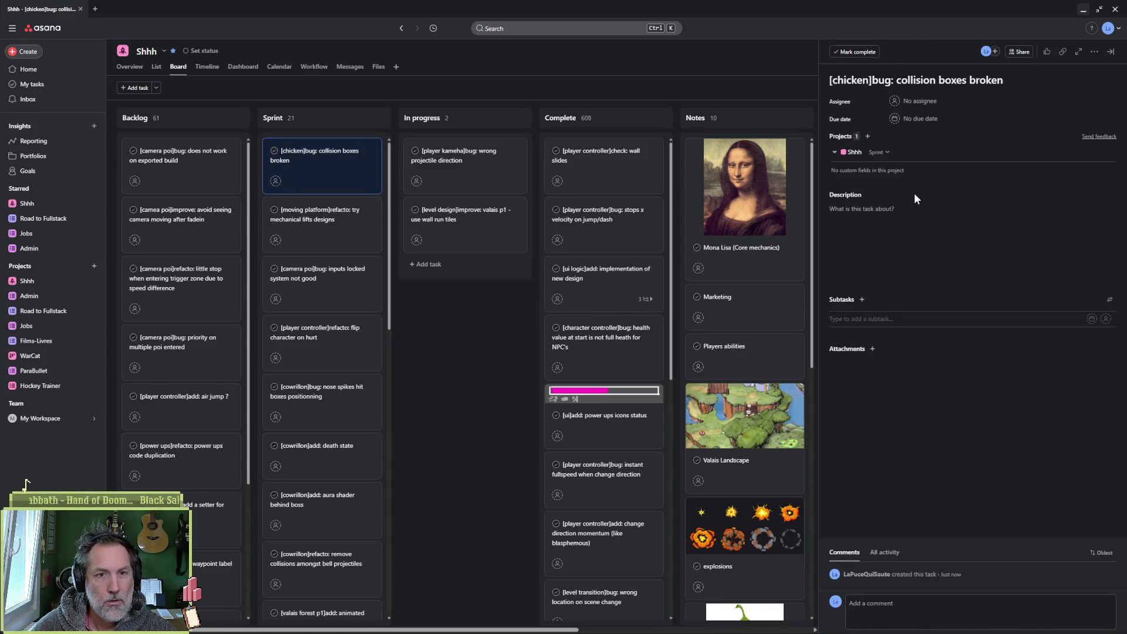
- Describe the task as 'doesn't see player' / 'can't be hurt' and return to Godot
left_click(898, 206)
type("doesn't")
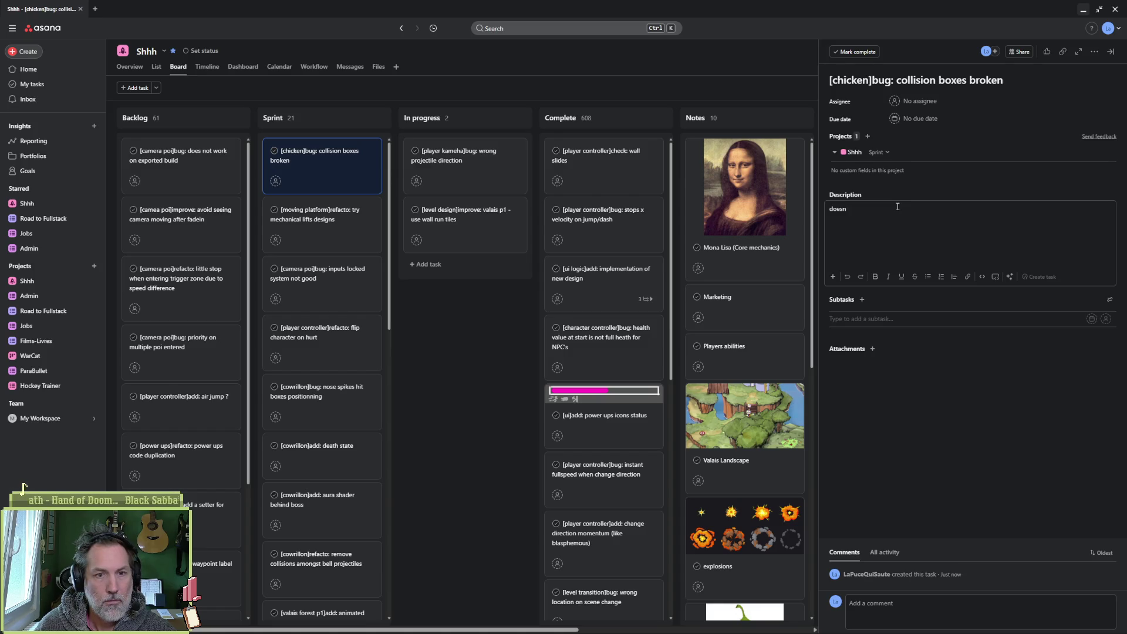
type(" see player")
key("Return")
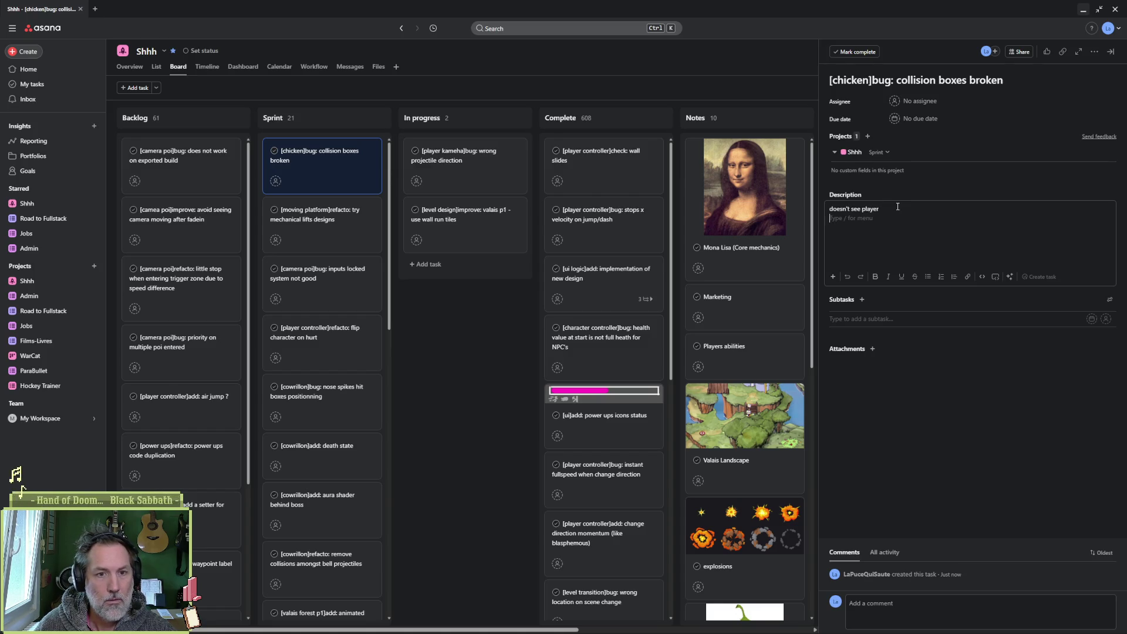
type("can't bu")
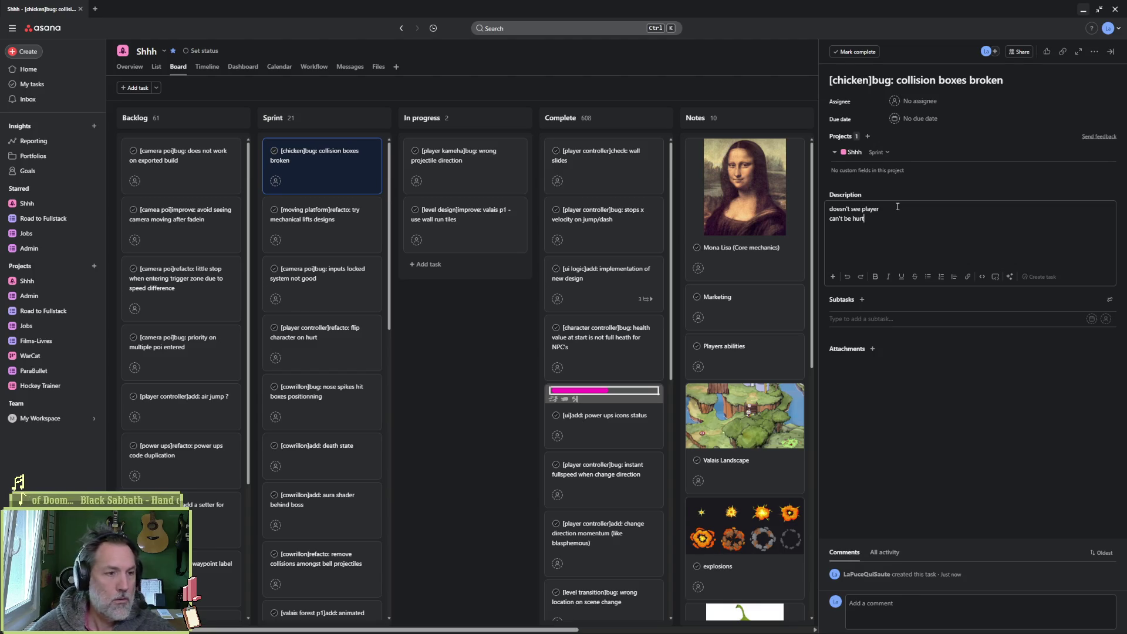
left_click(482, 370)
left_click(1083, 11)
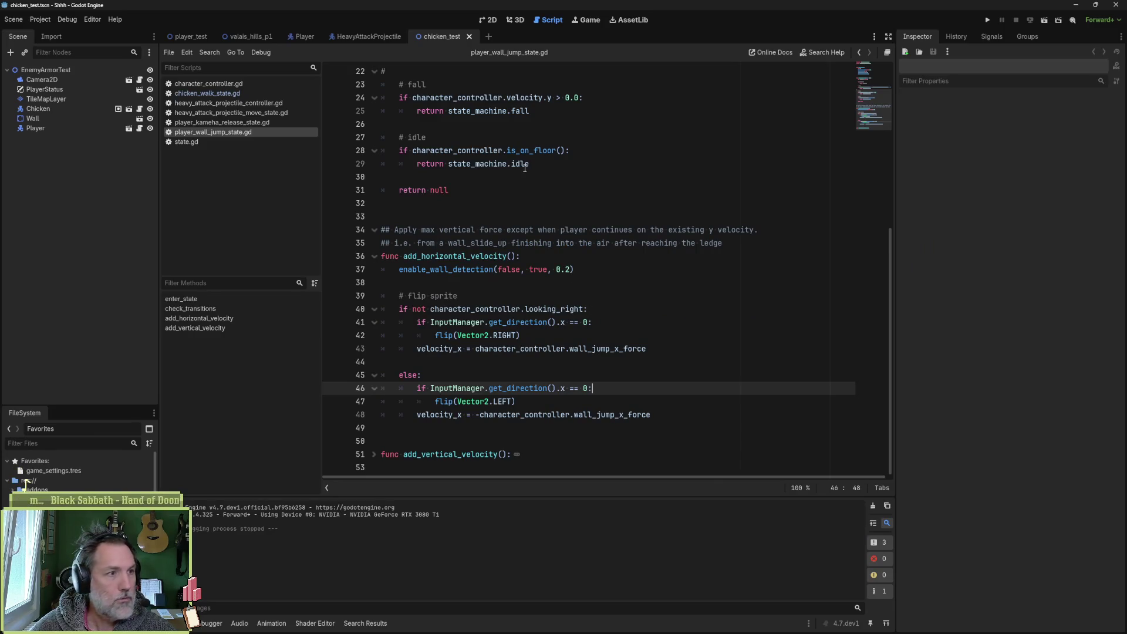
- Open chicken_walk_state.gd, drag the kameha projectile-direction bug card to Complete, and switch to Fork
left_click(220, 93)
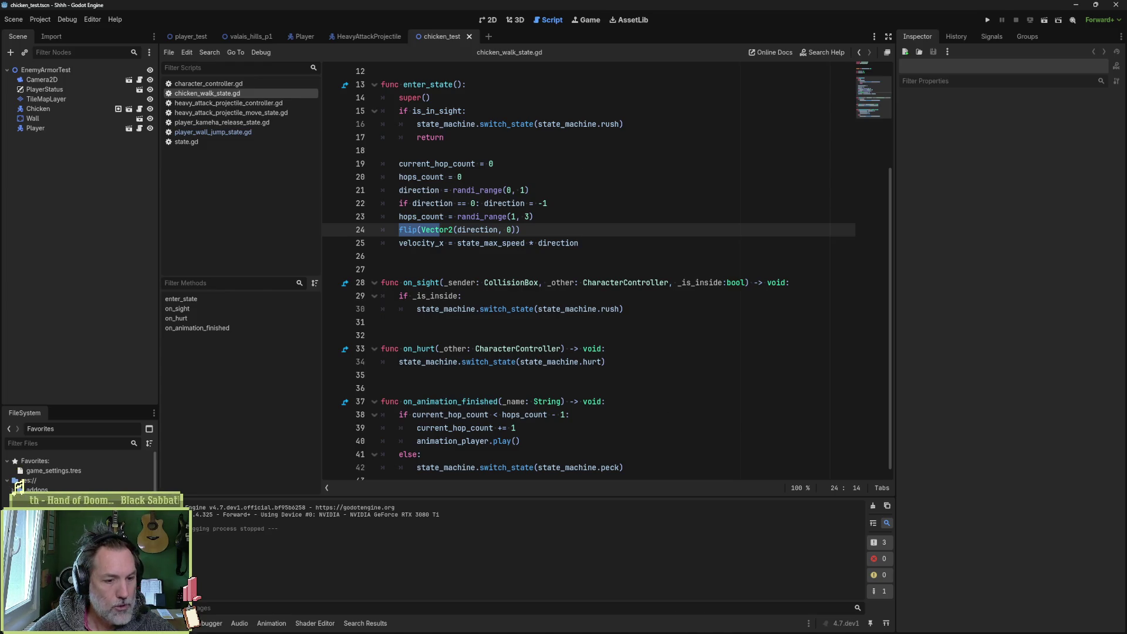
left_click(585, 624)
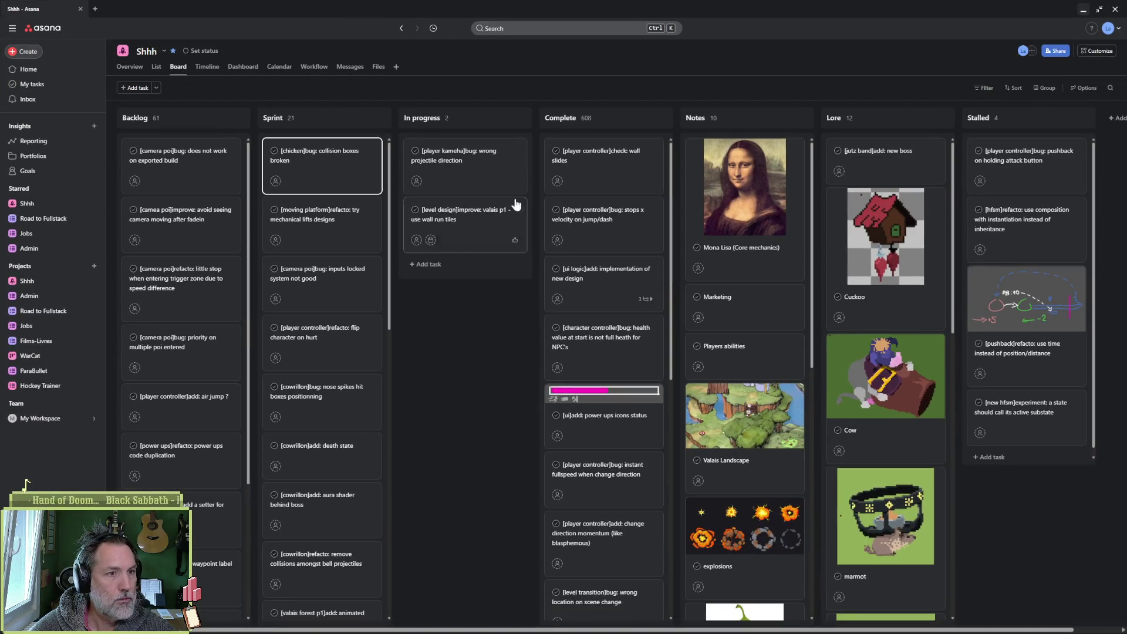
left_click(499, 173)
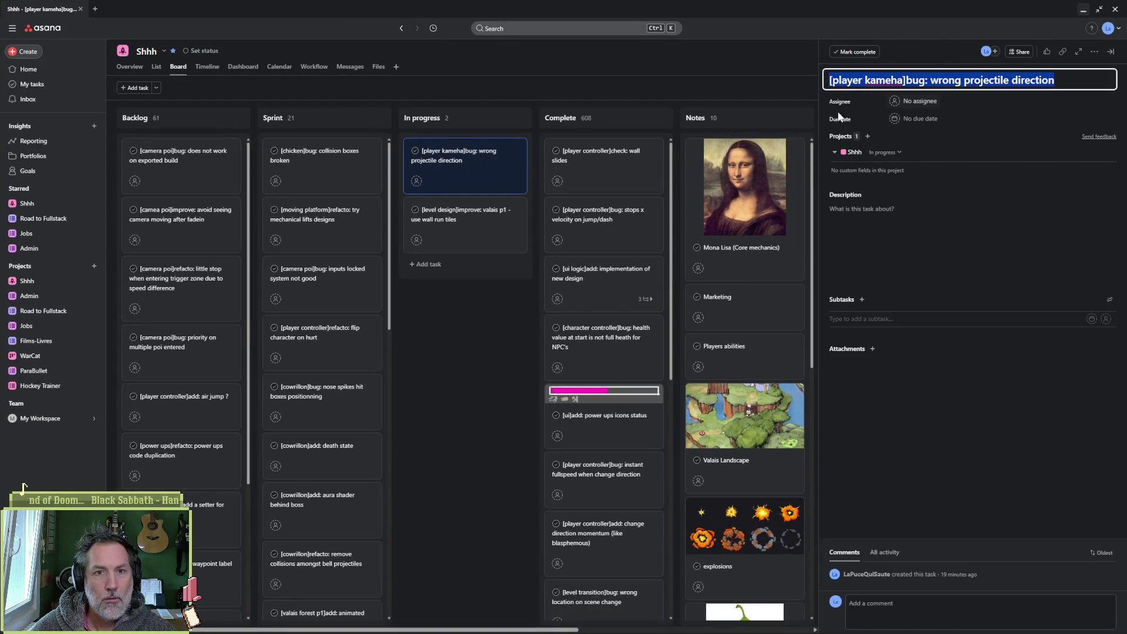
left_click(468, 366)
left_click_drag(483, 162, 599, 158)
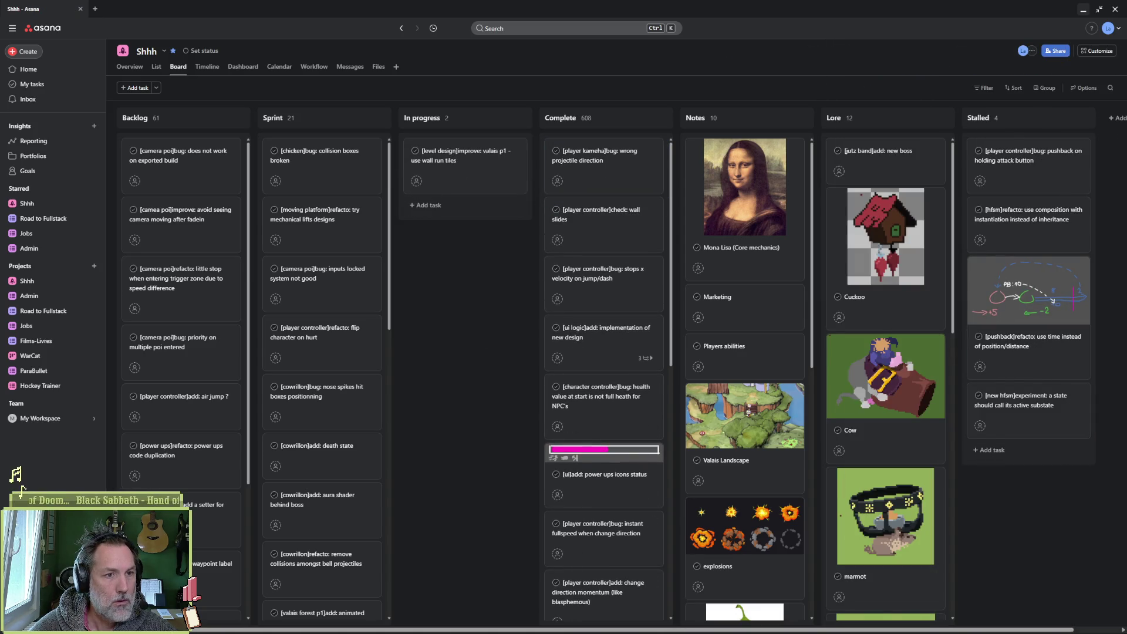
left_click(652, 624)
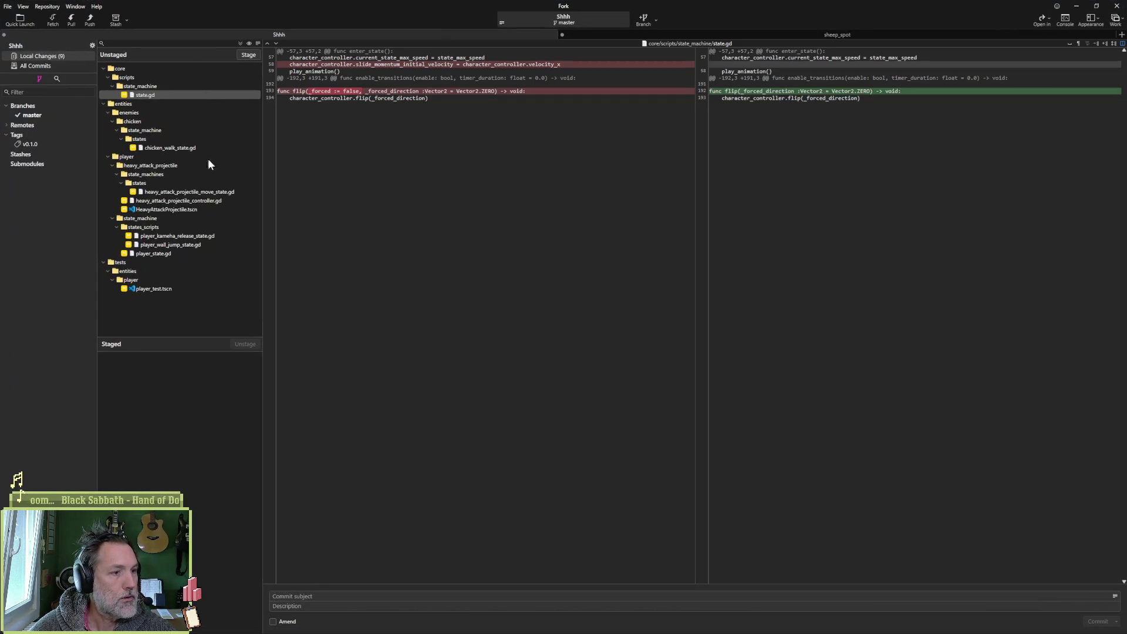
- Change 'bug' to 'fixed' in the commit subject and add the flip boolean-argument refactor note
left_click(337, 596)
type("[player kameha]bug: wrong projectile direction")
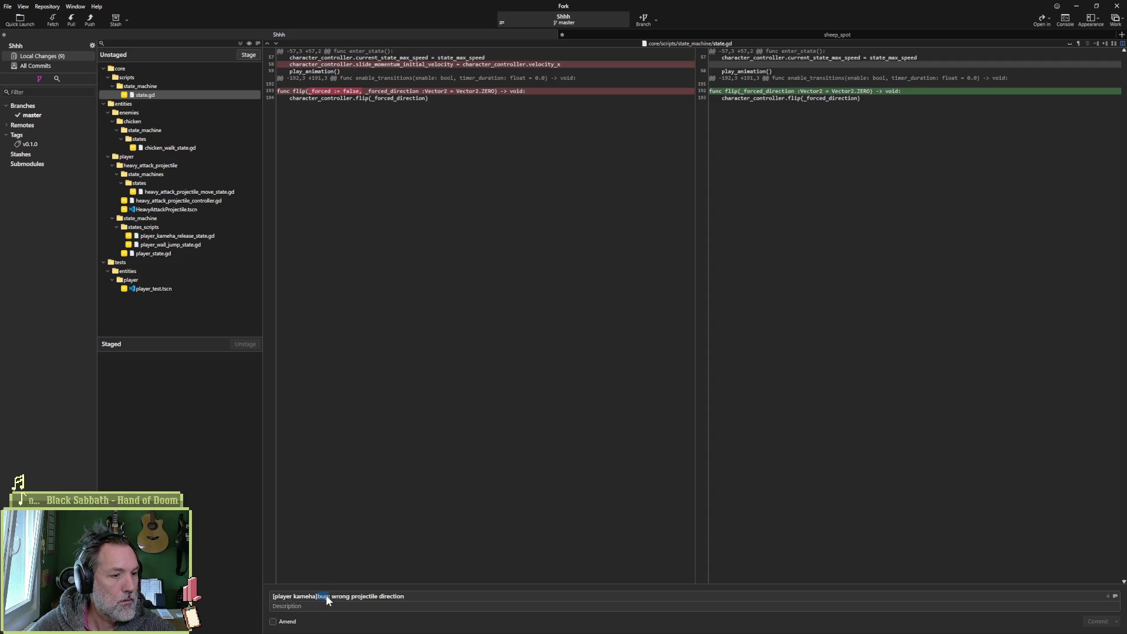
type("fixed")
mouse_move(433, 101)
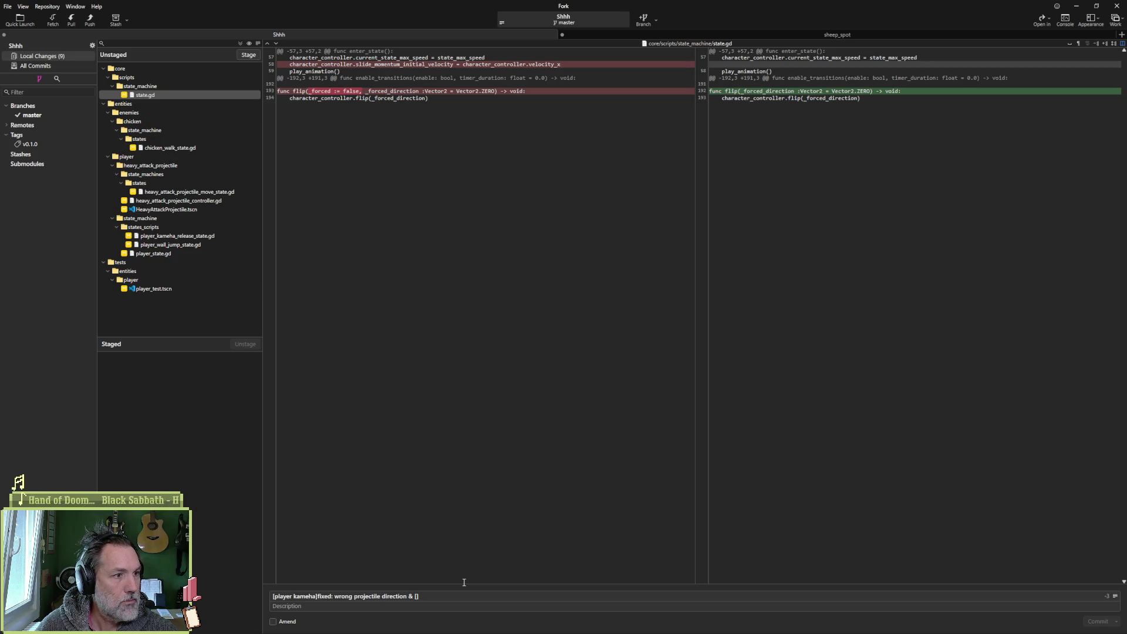
type("harac")
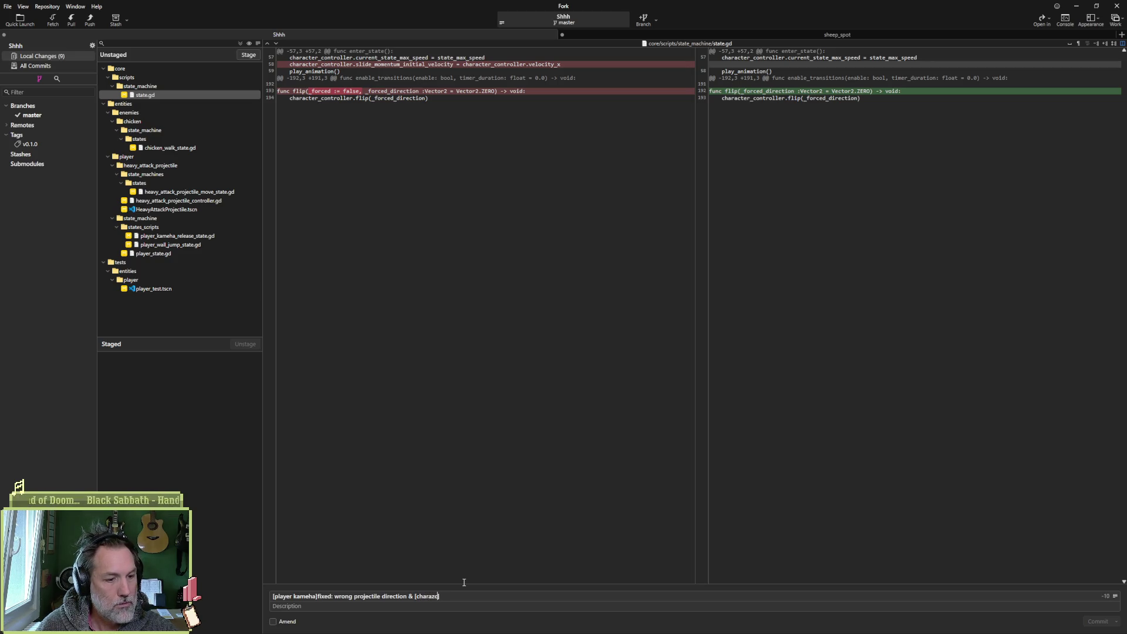
type("ller]refac")
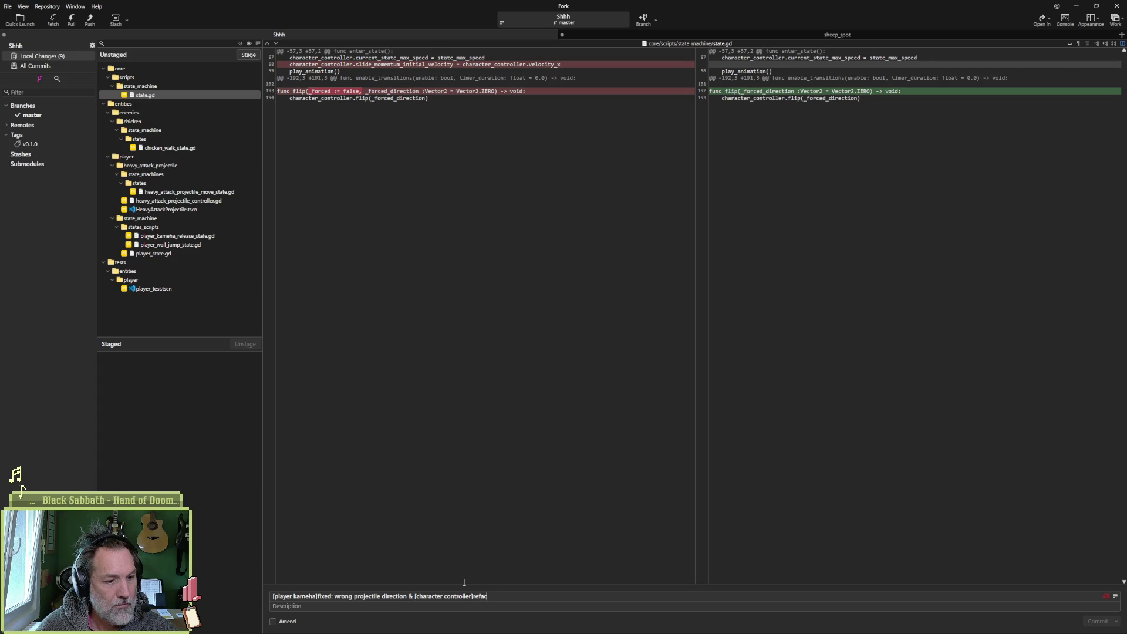
type("tored: remove")
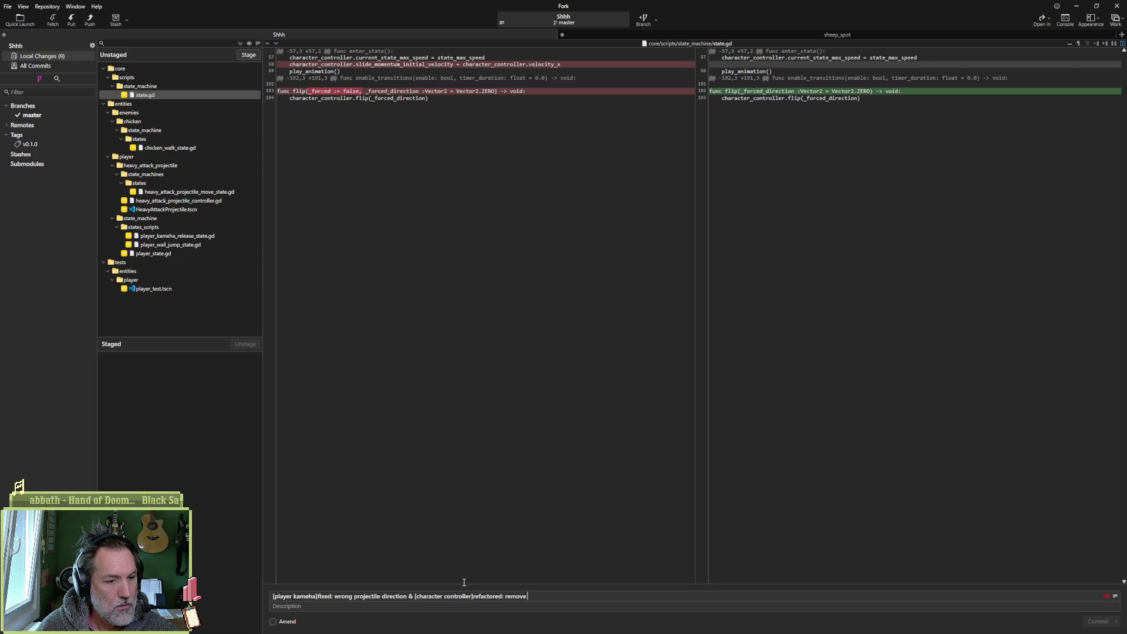
type("irst boole")
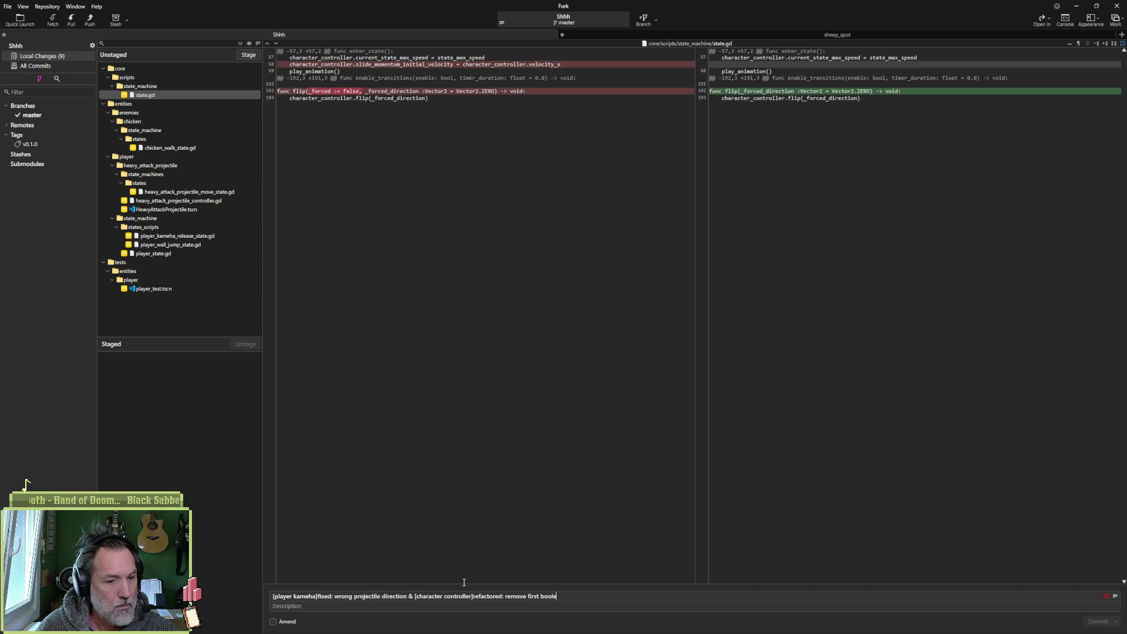
type("an arg from flip f")
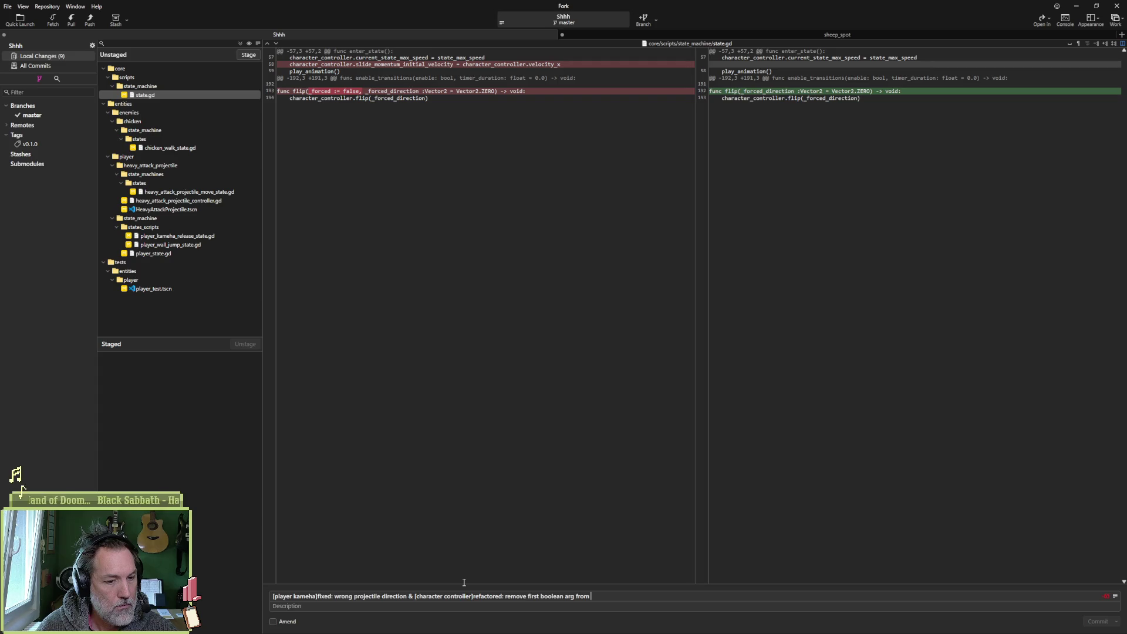
type("unction signature")
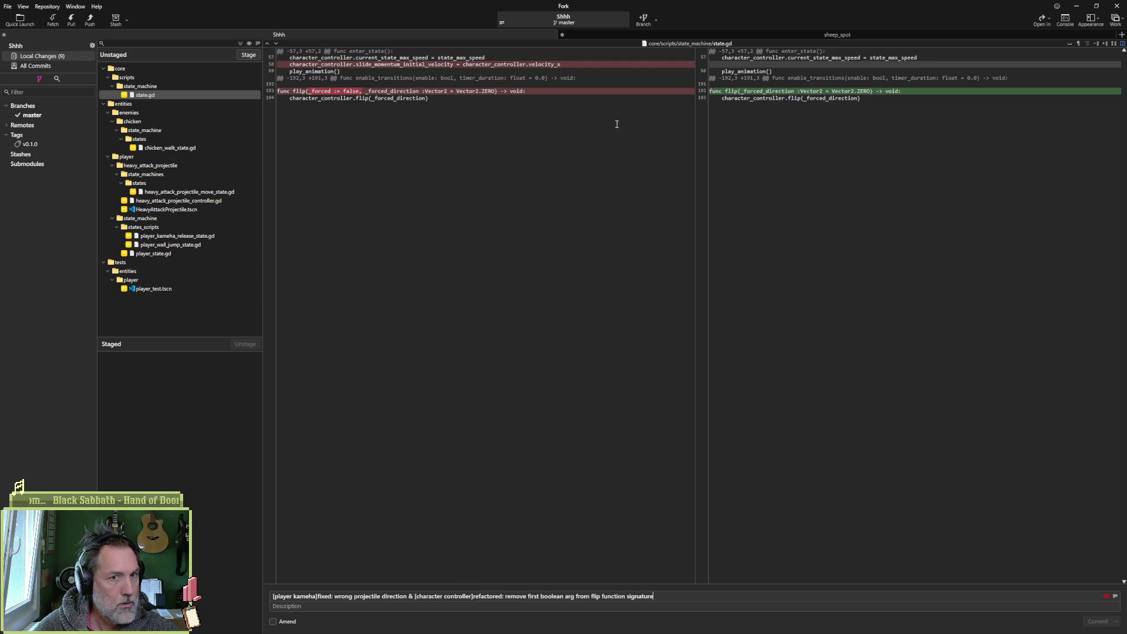
left_click(171, 149)
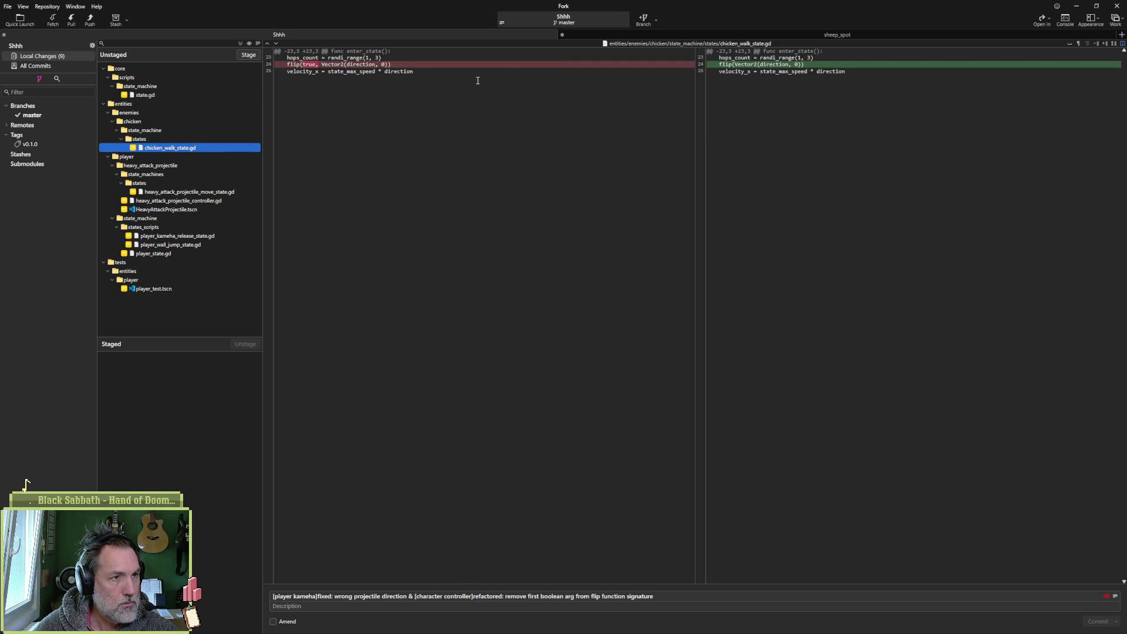
left_click(194, 193)
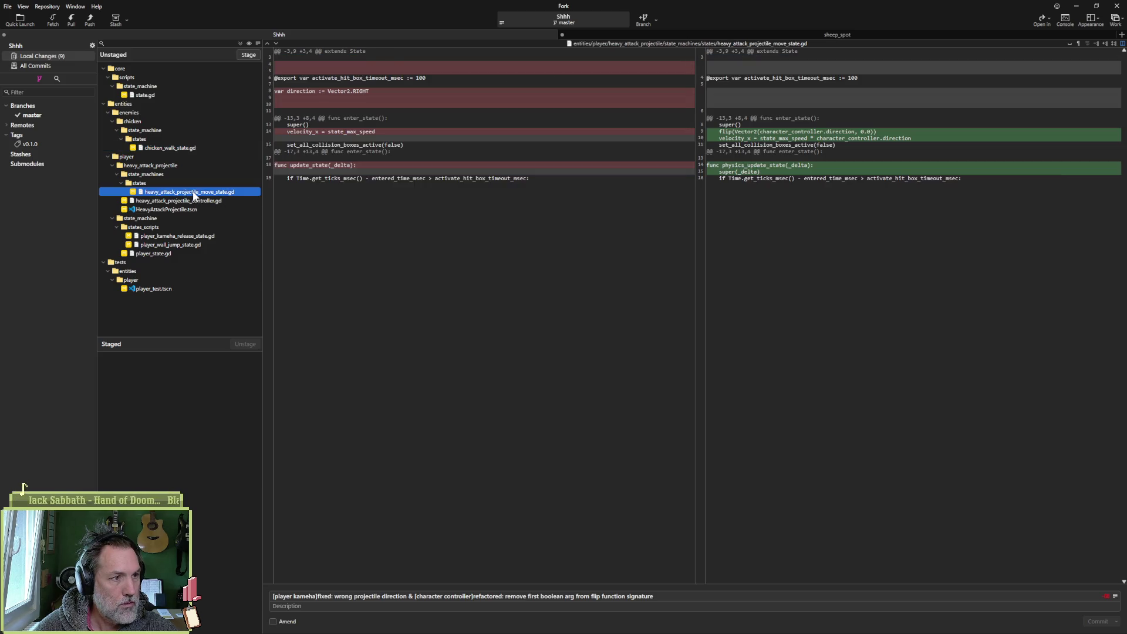
mouse_move(761, 138)
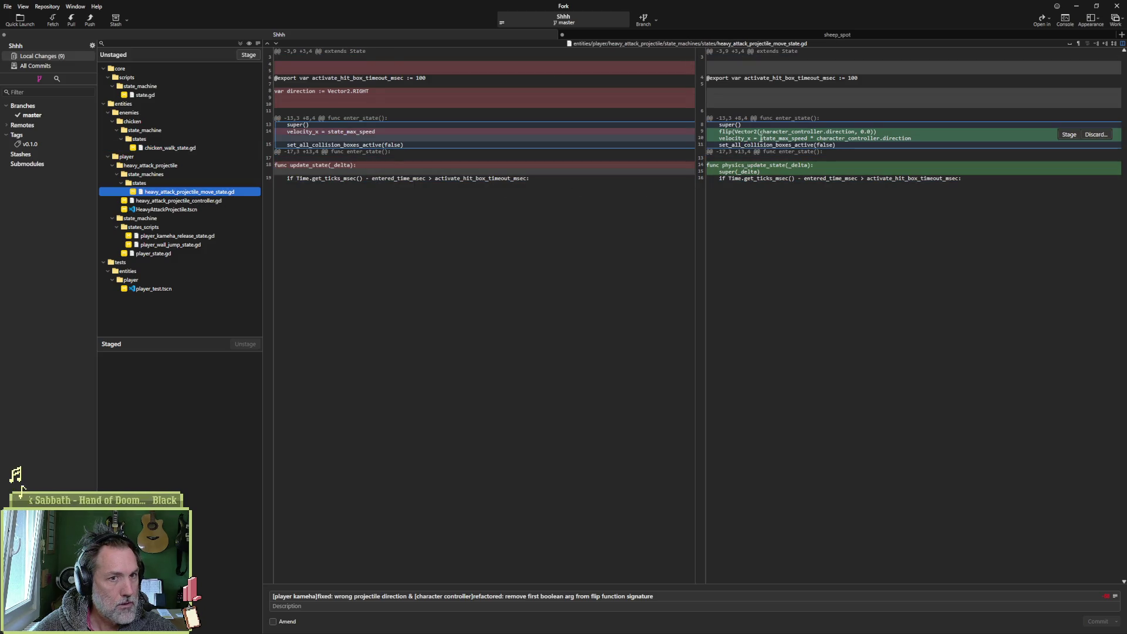
left_click(196, 200)
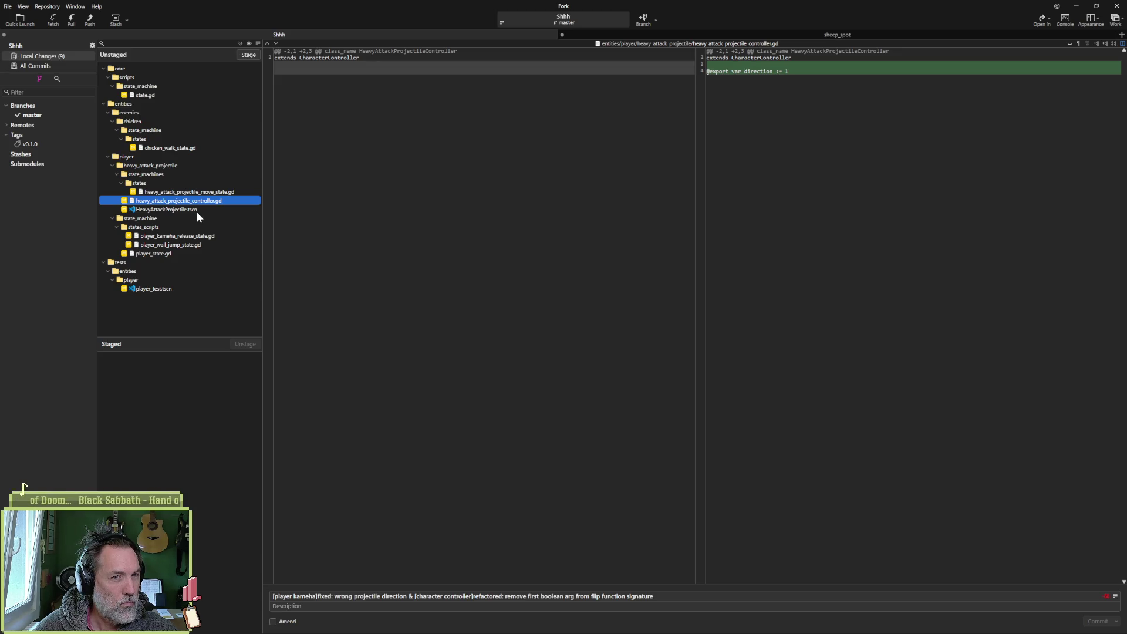
mouse_move(776, 70)
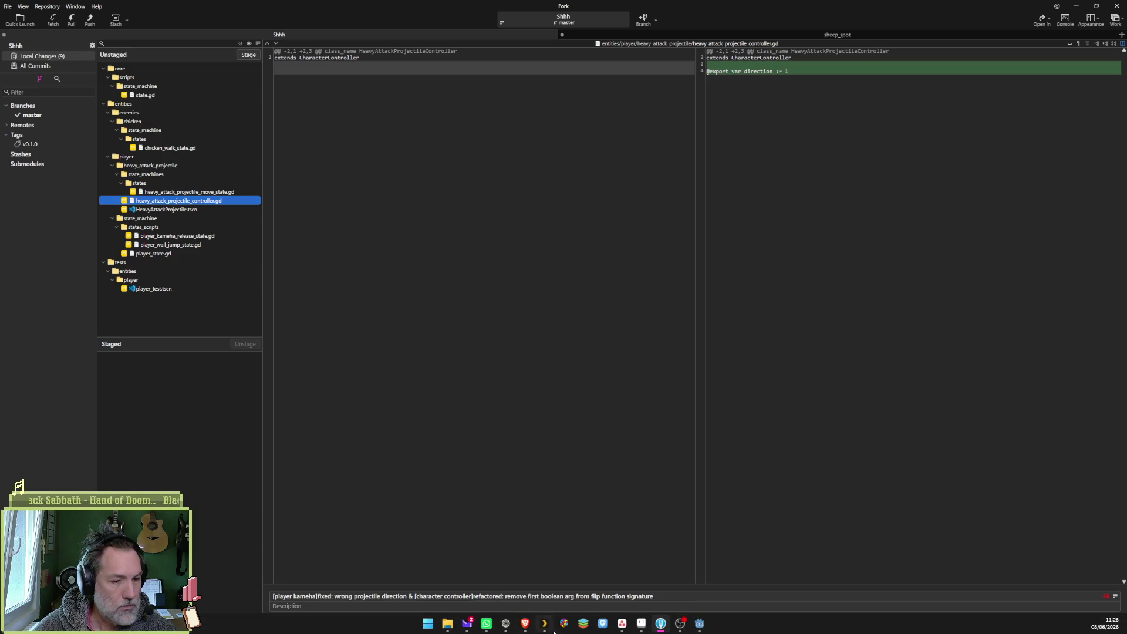
left_click(700, 628)
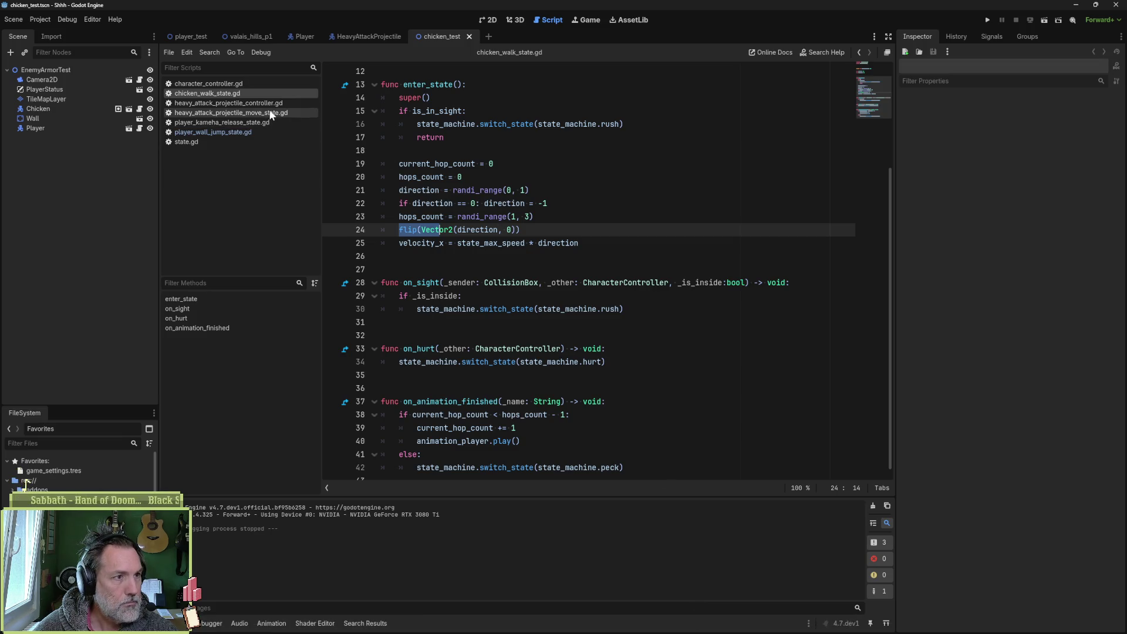
left_click(279, 104)
mouse_move(402, 112)
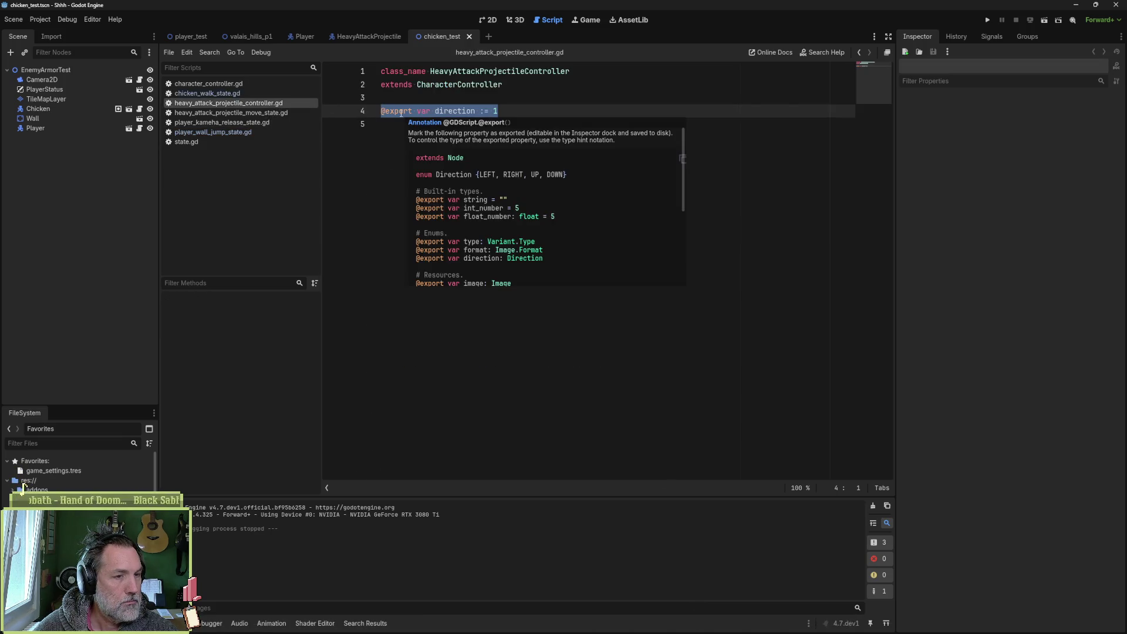
double_click(455, 111)
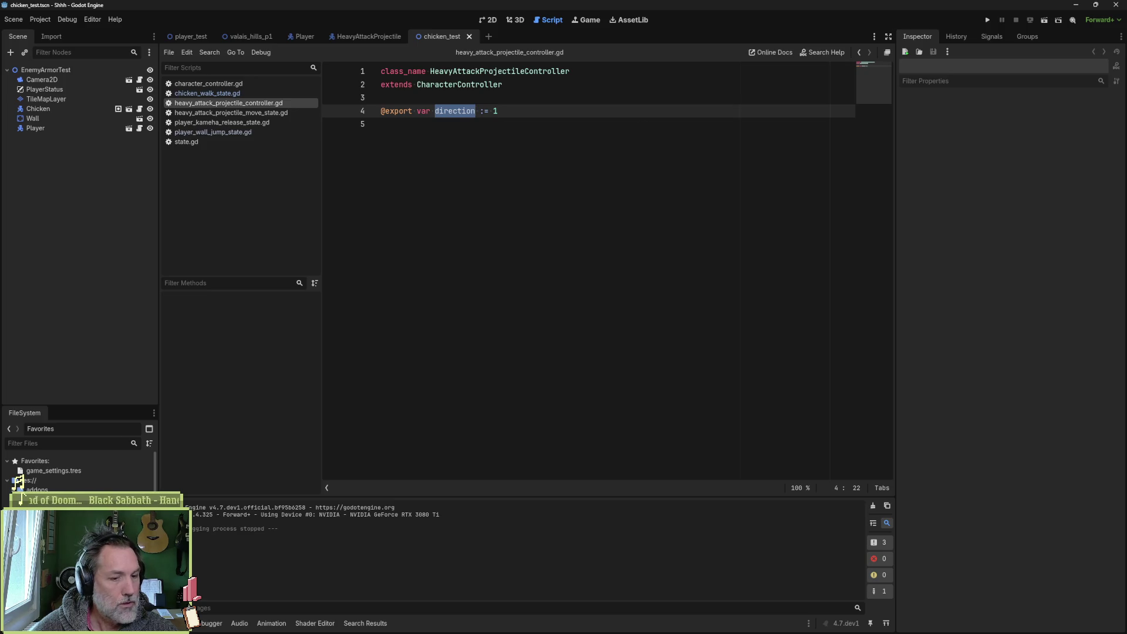
left_click(662, 624)
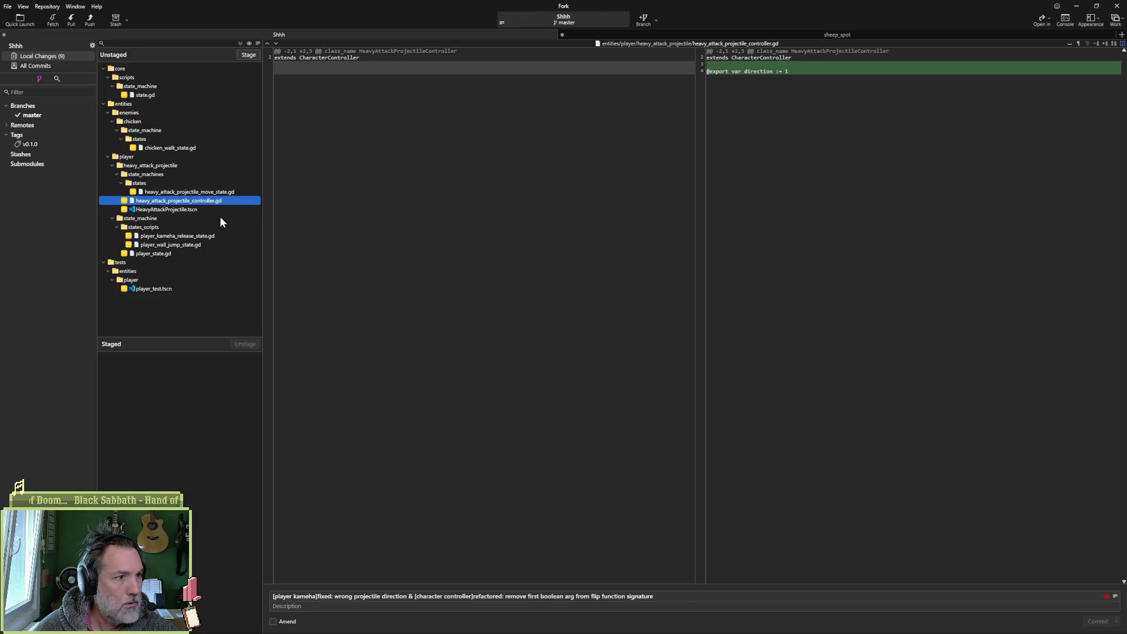
- Review the kameha release, wall jump and player_state.gd diffs, then extend the commit subject with a [state]fixed note
left_click(179, 236)
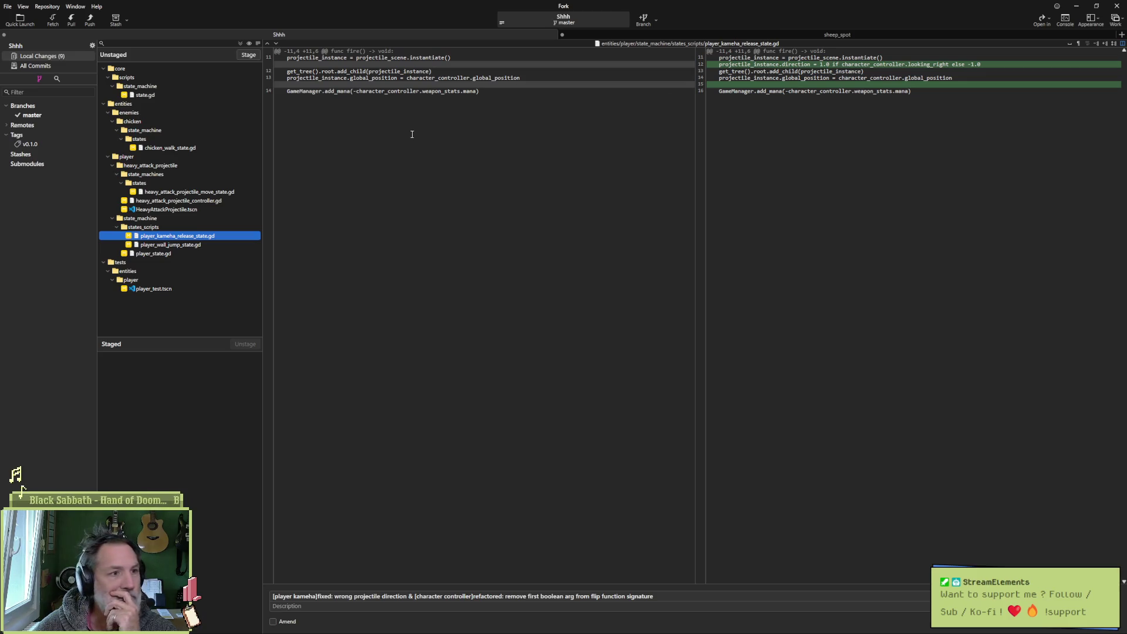
left_click(233, 245)
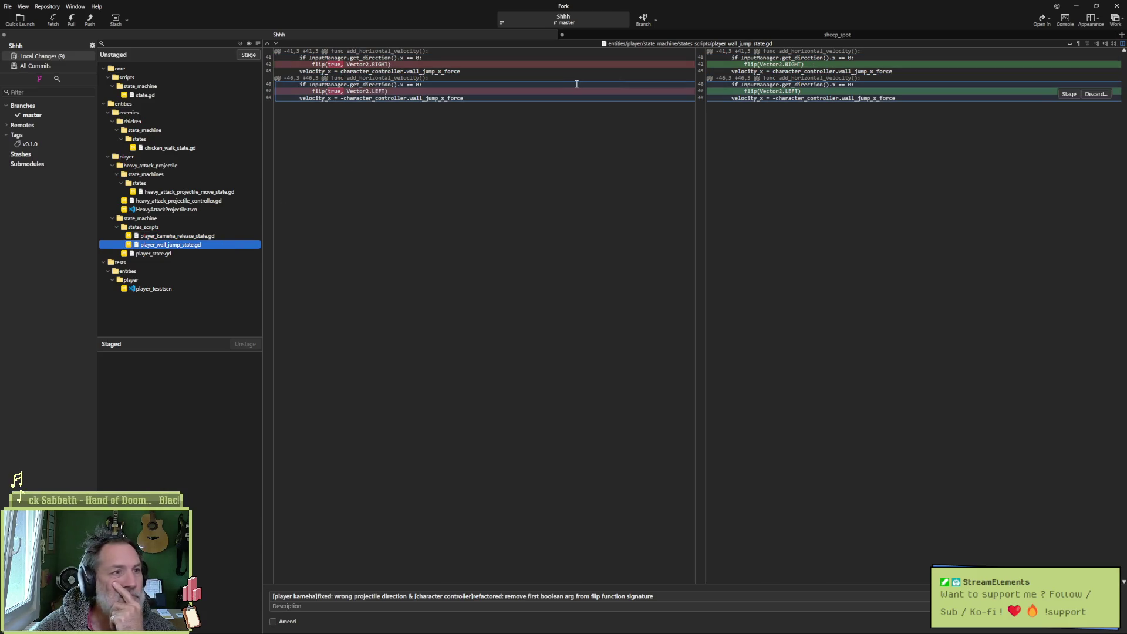
left_click(188, 254)
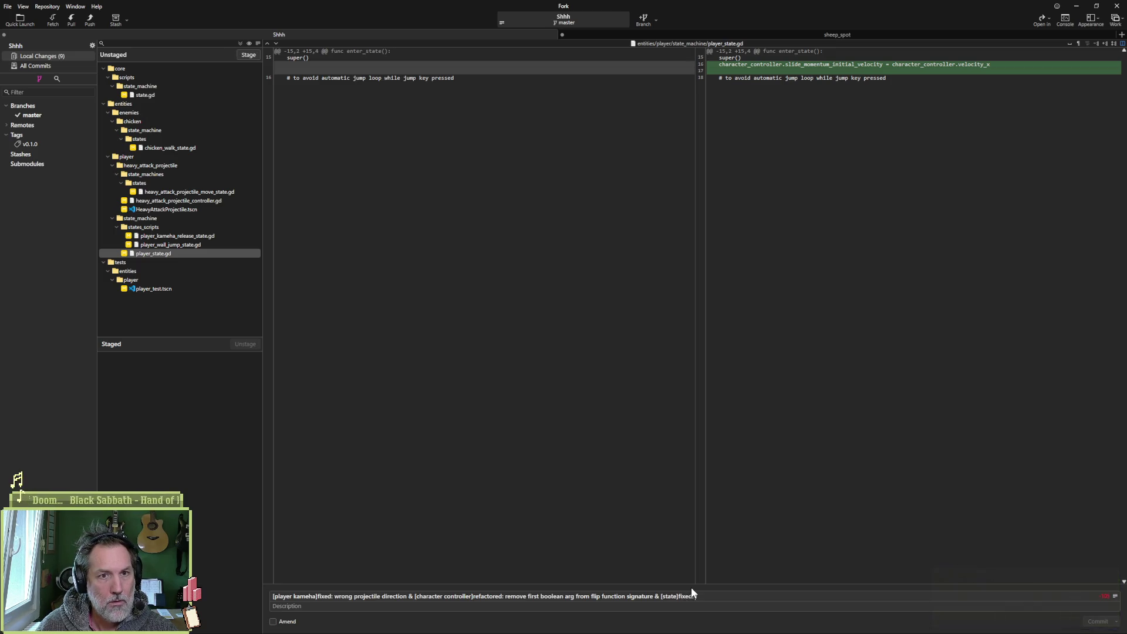
type("unti")
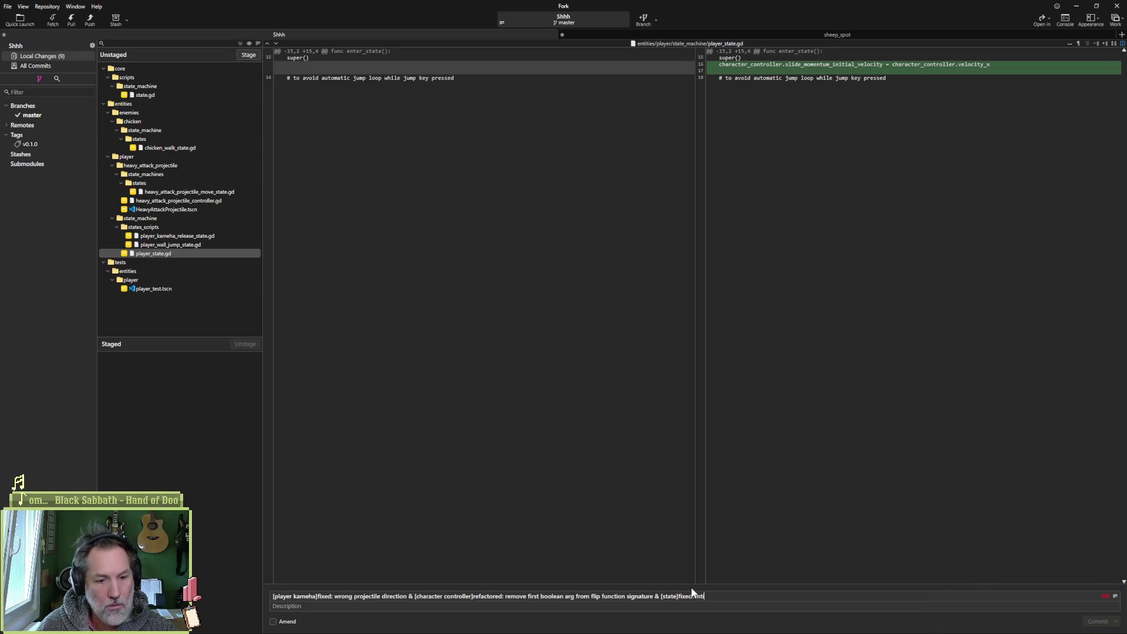
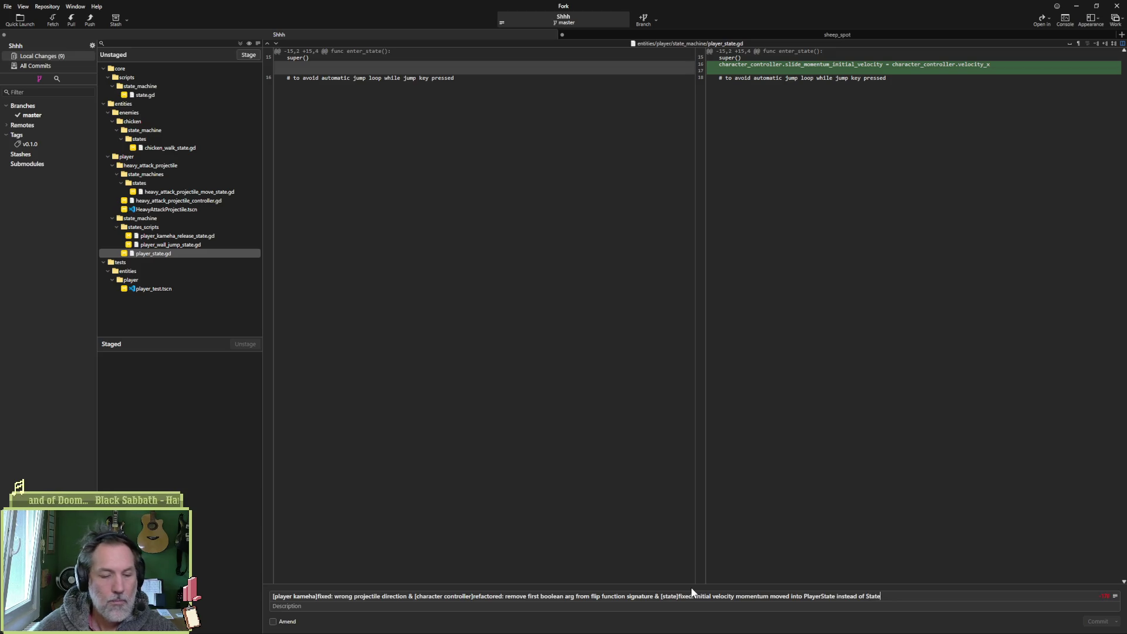
- Stage all nine changed files, commit them on master and push to origin
left_click(240, 42)
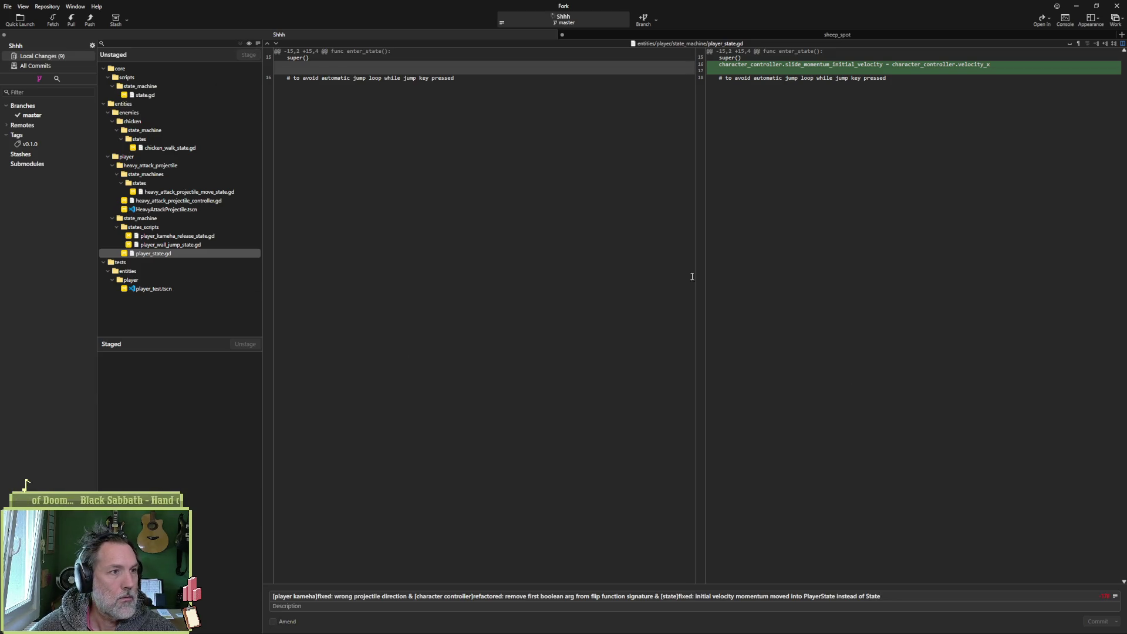
key("ctrl+Return")
left_click(90, 20)
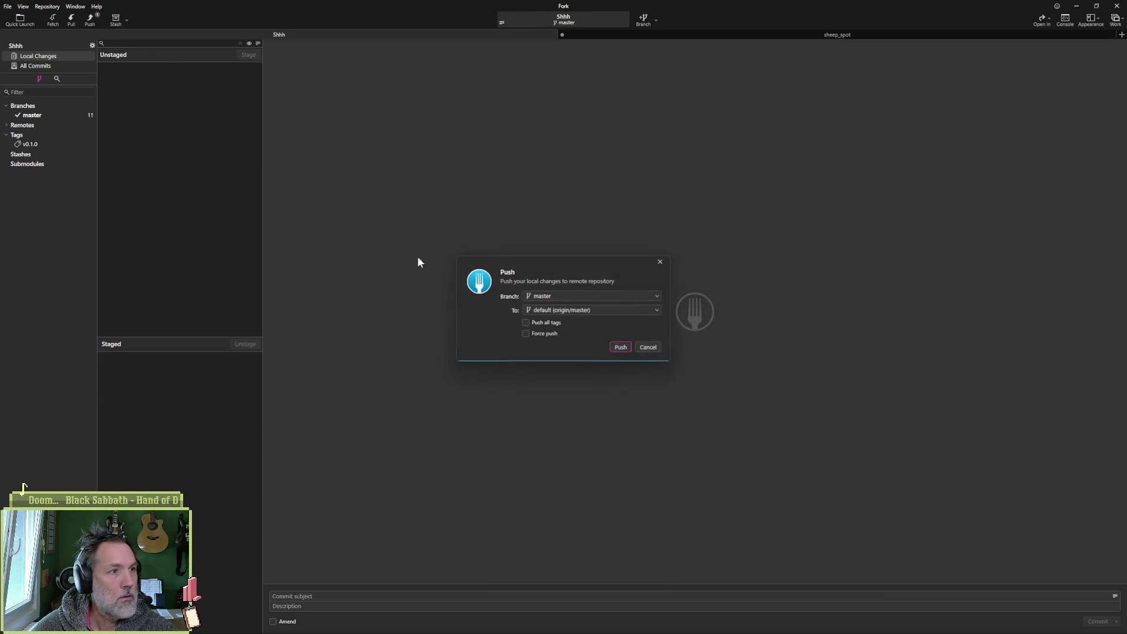
left_click(621, 348)
left_click(1076, 6)
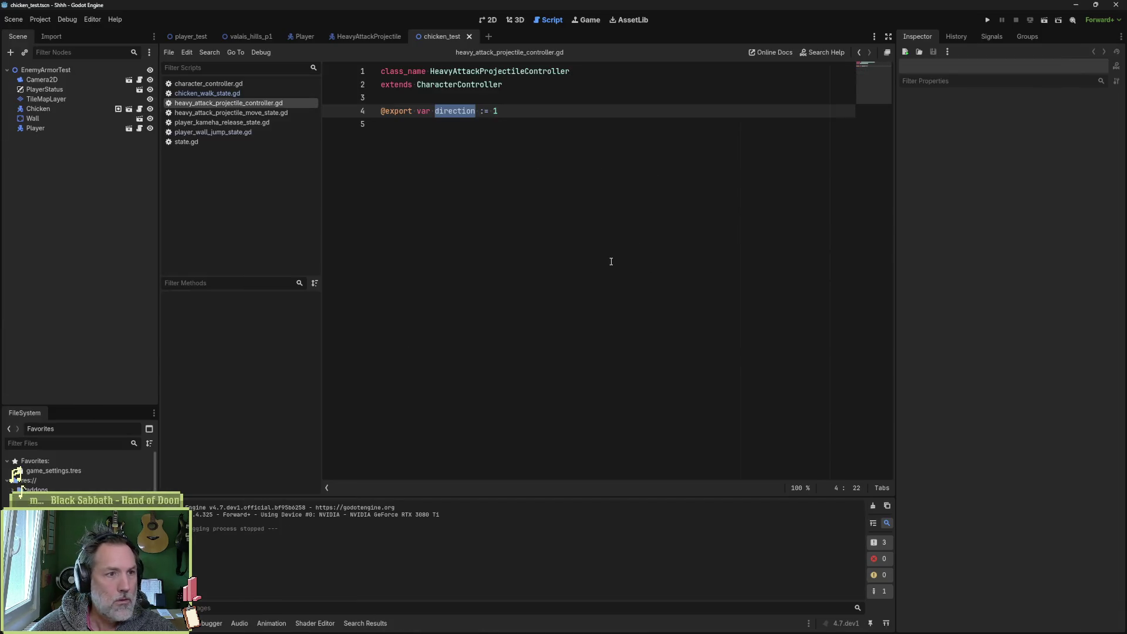
- Close all open scripts and the chicken_test and HeavyAttackProjectile scene tabs
left_click(513, 134)
right_click(240, 94)
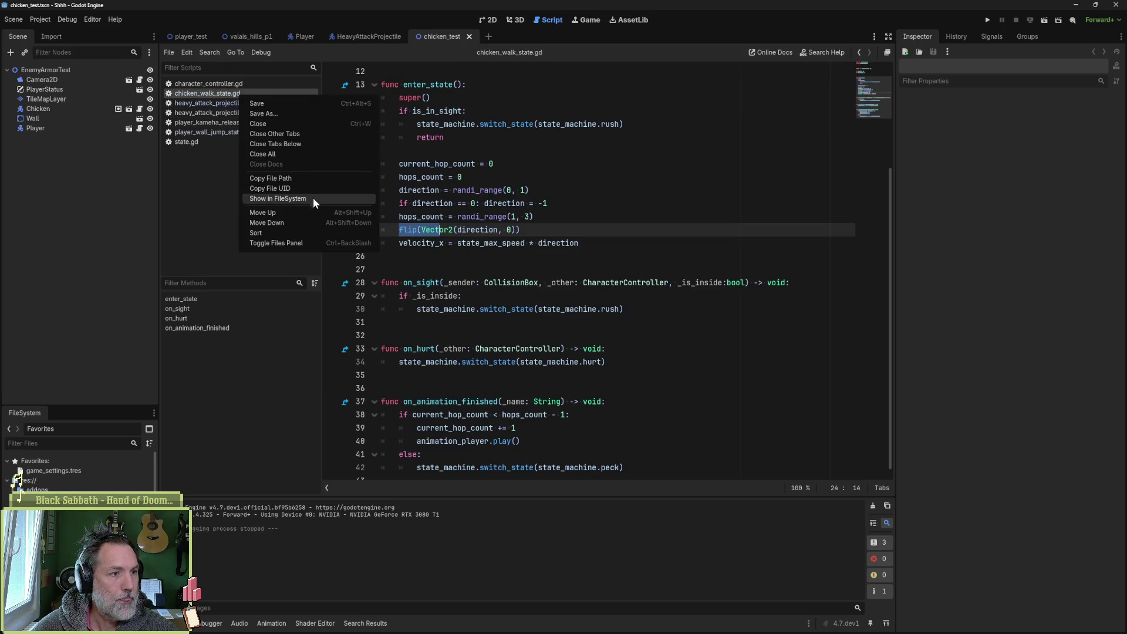
left_click(308, 160)
left_click(470, 36)
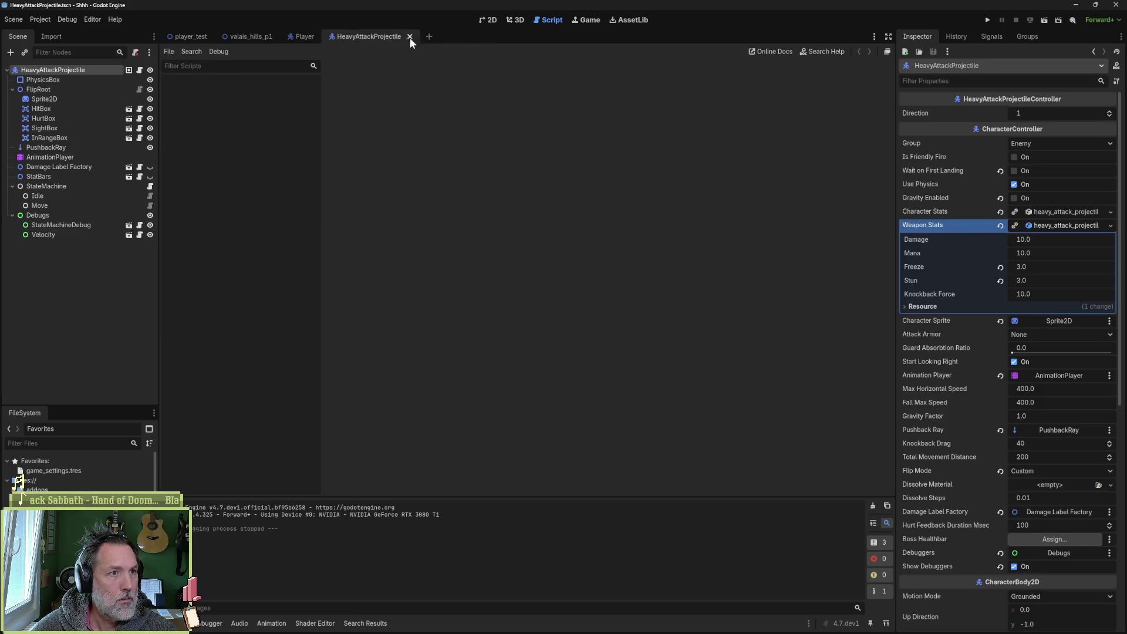
left_click(410, 37)
left_click_drag(308, 38, 188, 47)
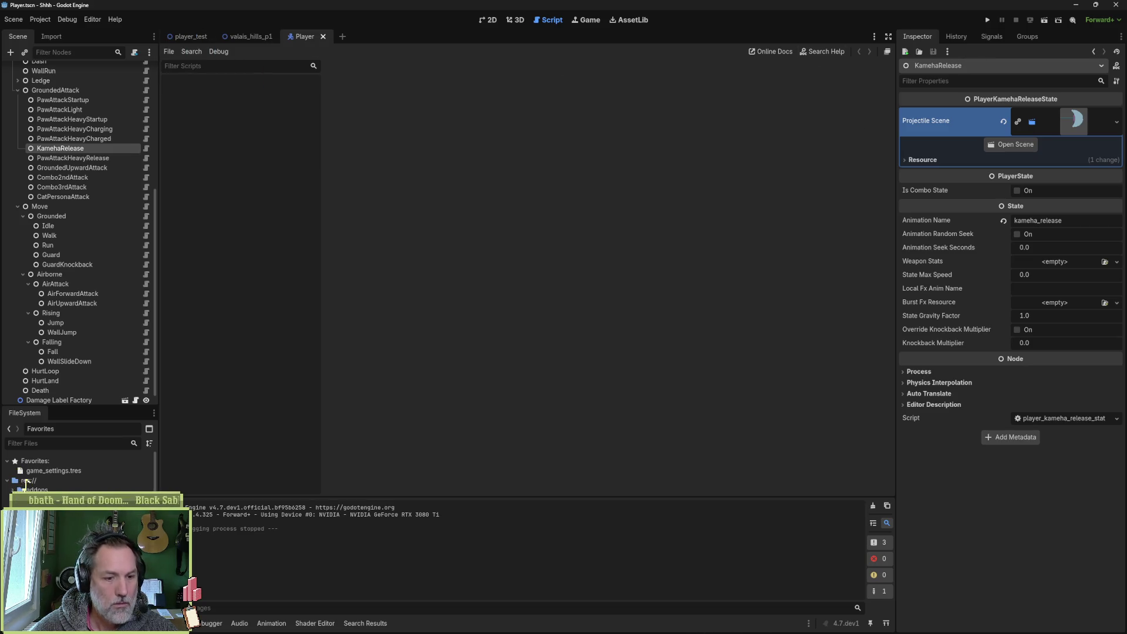
left_click_drag(25, 481, 18, 485)
left_click(640, 626)
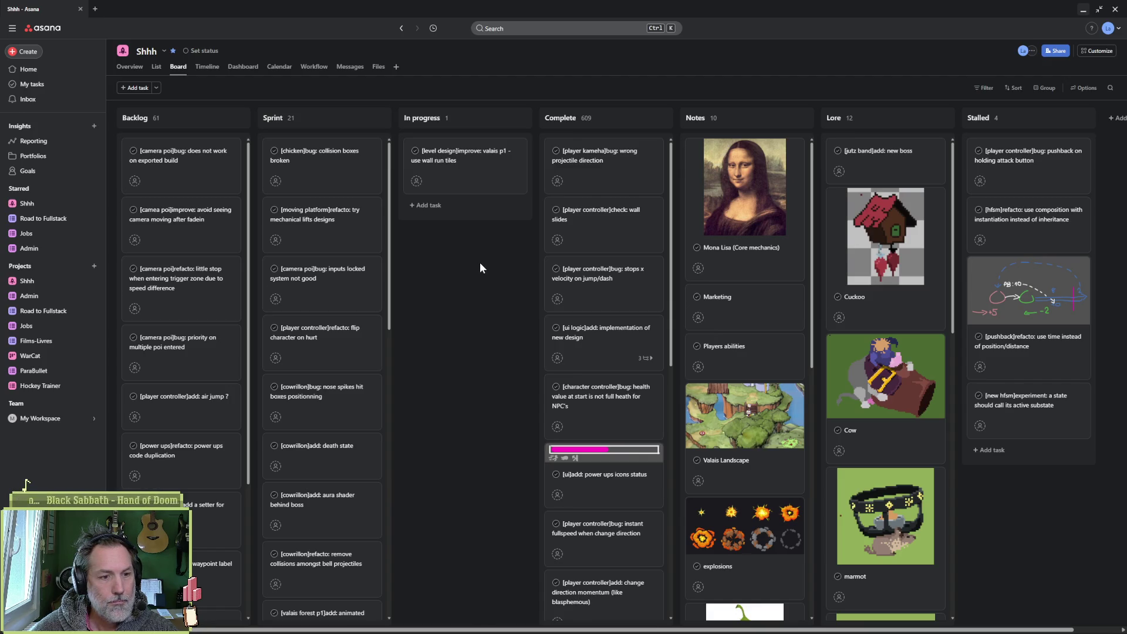
- Run the project briefly, stop it, and collapse the StateMachine node
left_click(640, 624)
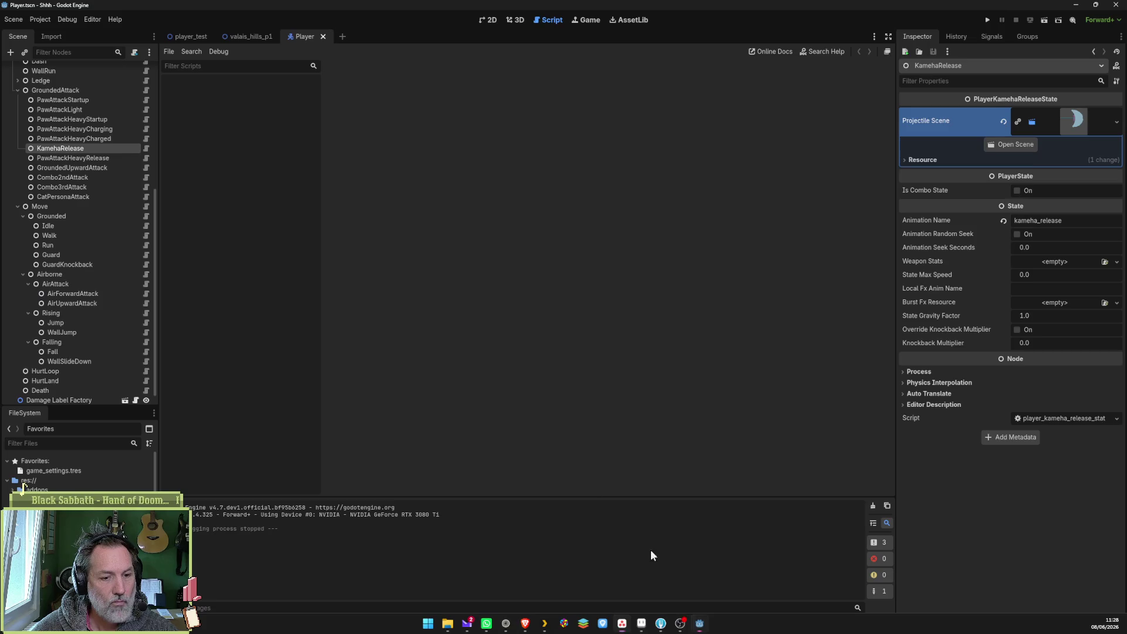
key("F5")
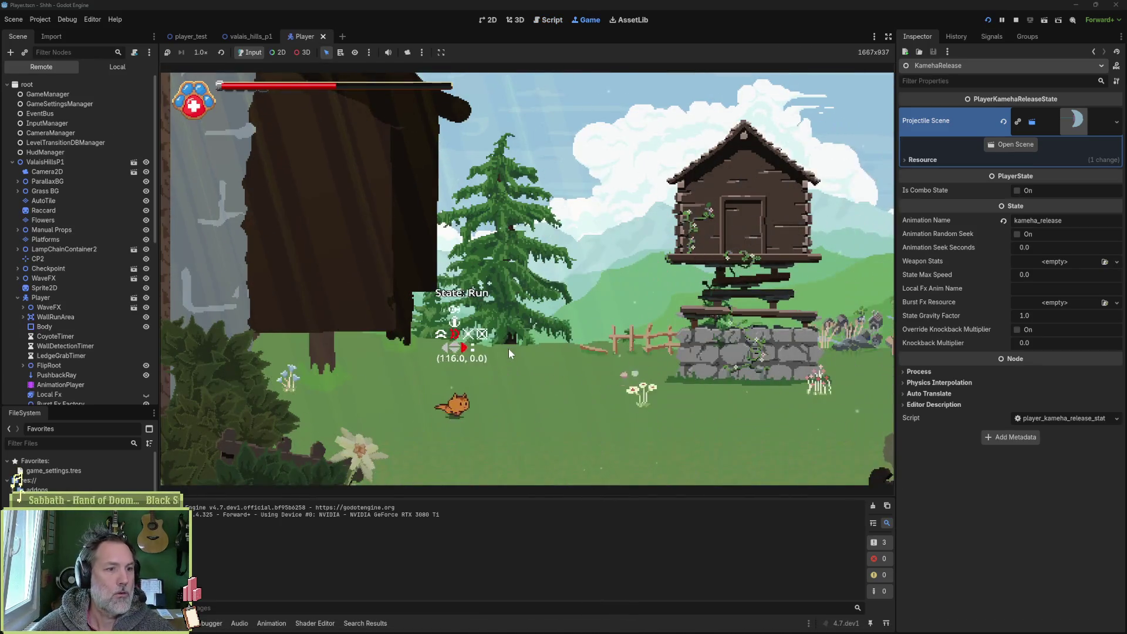
key("F8")
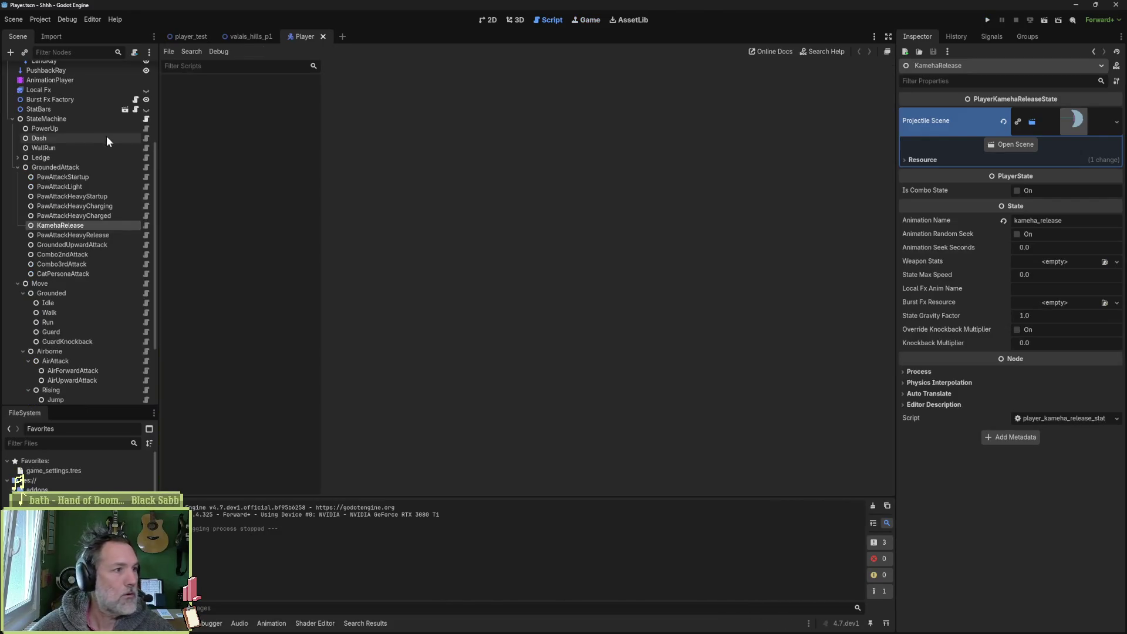
left_click(12, 119)
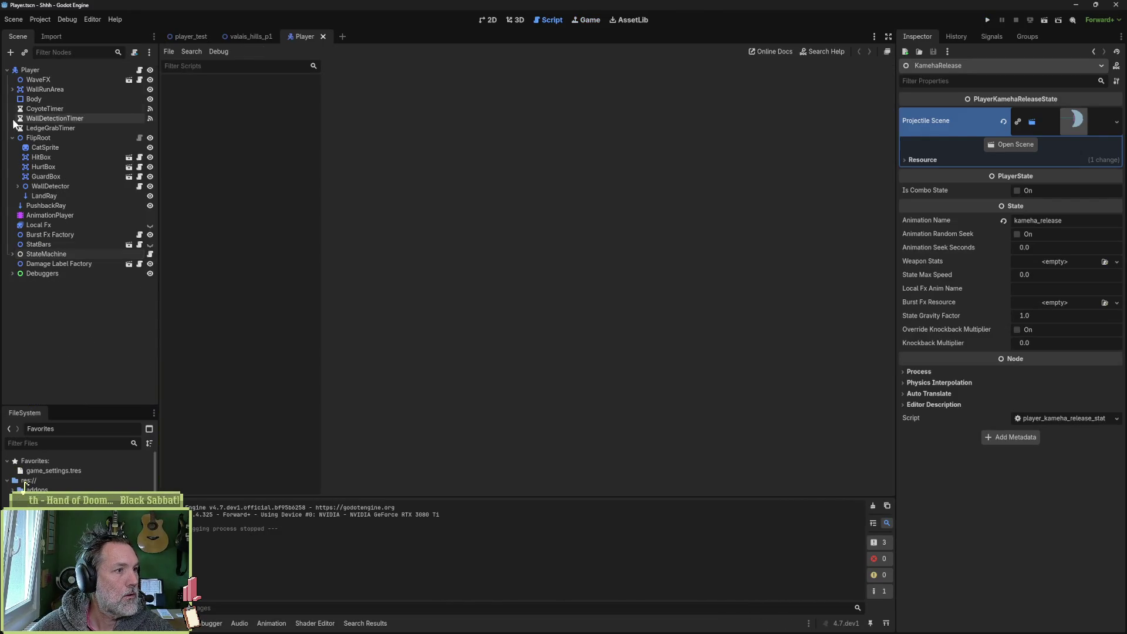
- Open the valais_hills_p1 scene, select its Player node, save, and go to the Game view
left_click(179, 37)
left_click(246, 37)
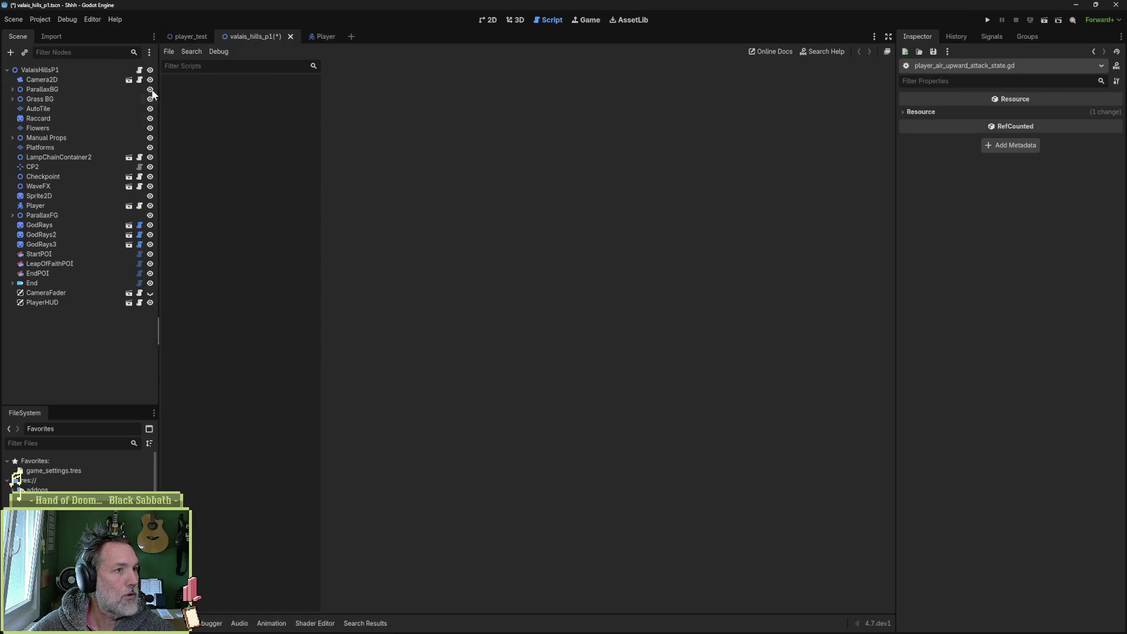
left_click(36, 206)
scroll(1005, 490, "down", 5)
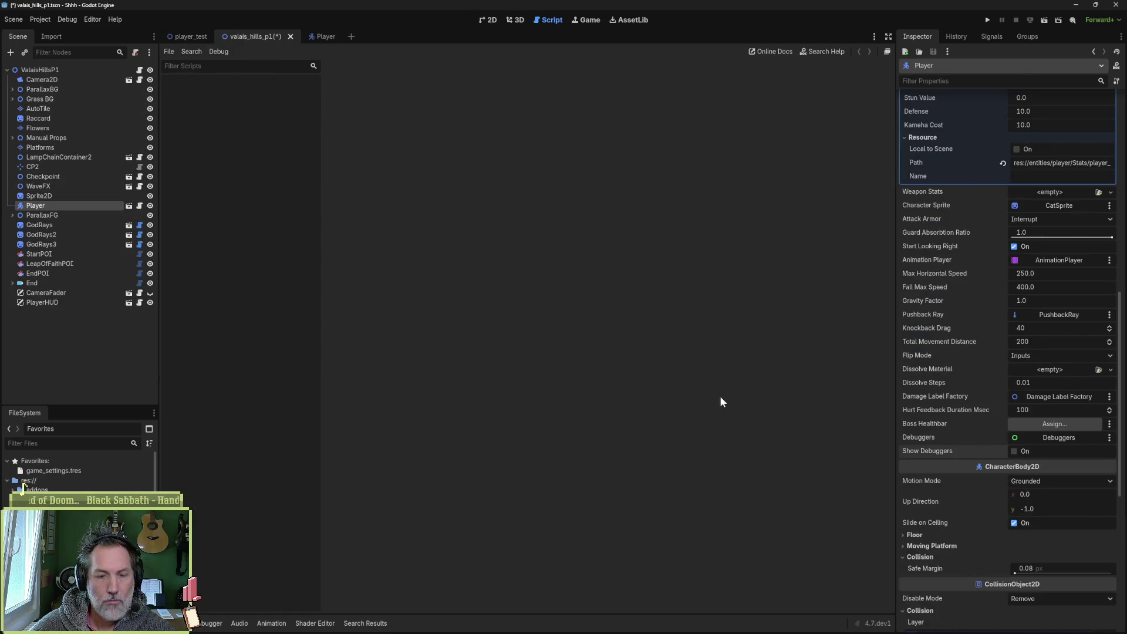
key("ctrl+s")
left_click(599, 23)
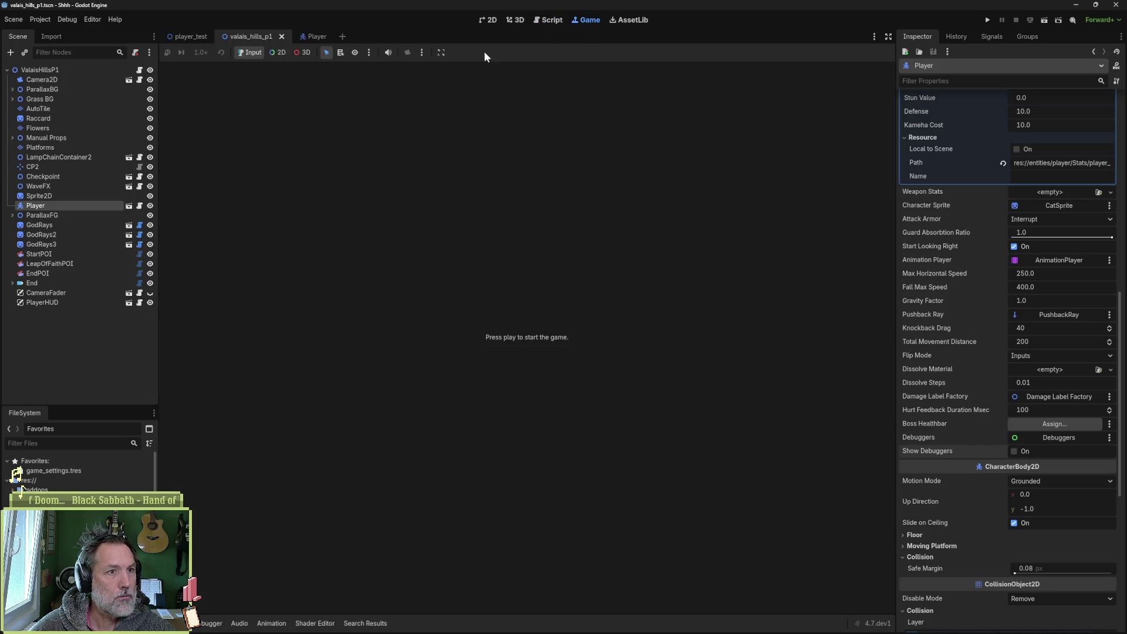
- Start the game and run the cat across the meadow, past the hut and barn
key("F5")
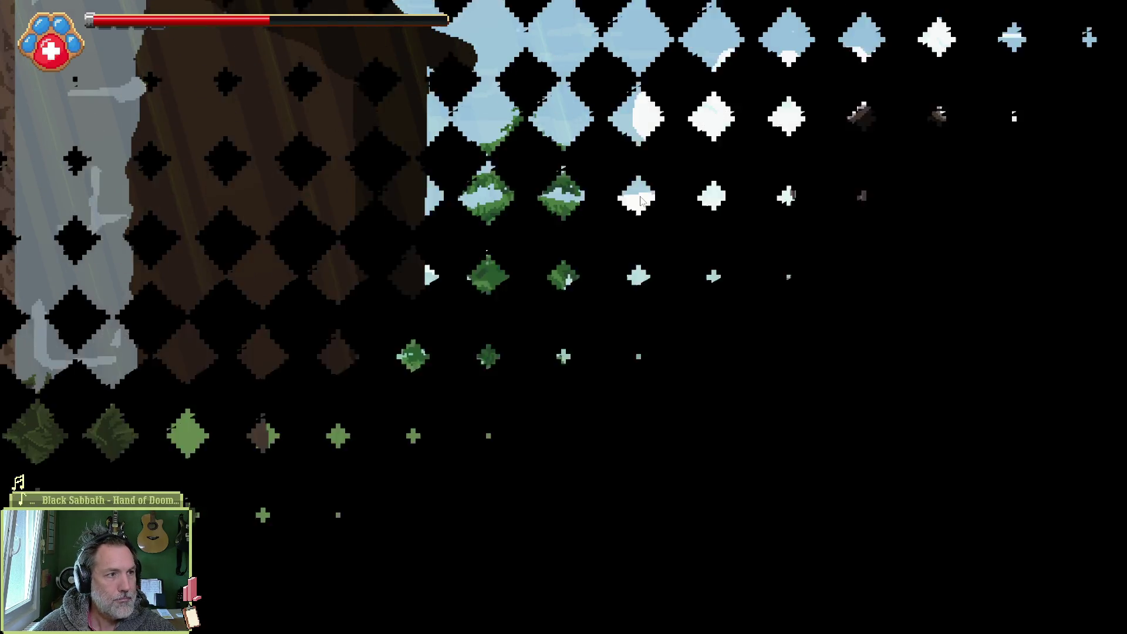
key("Right")
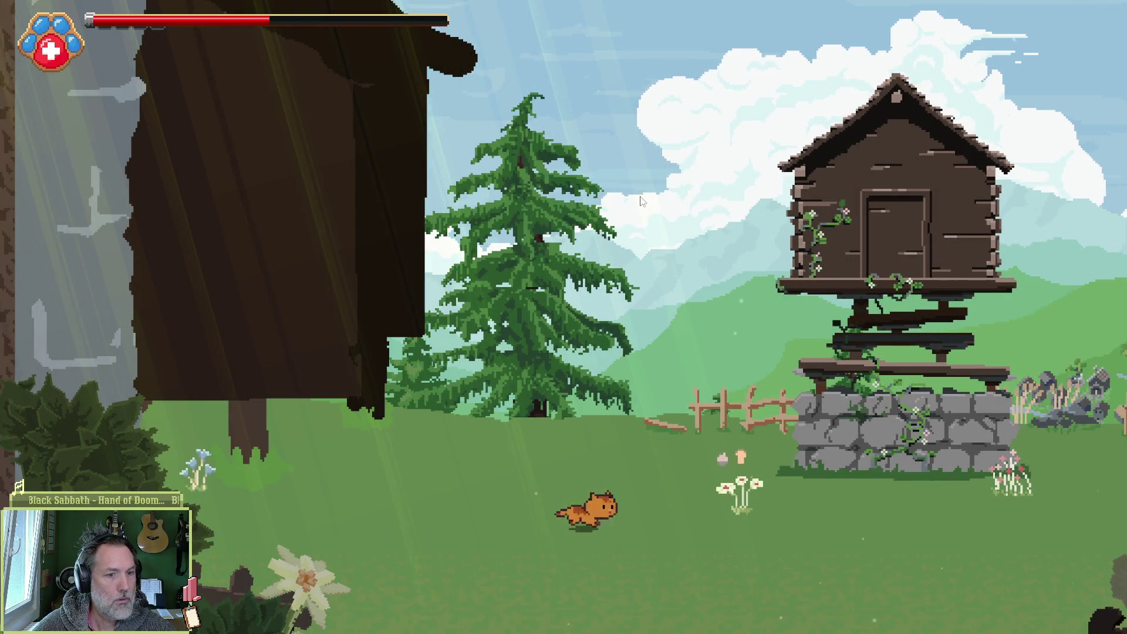
key("Left")
key("Left")
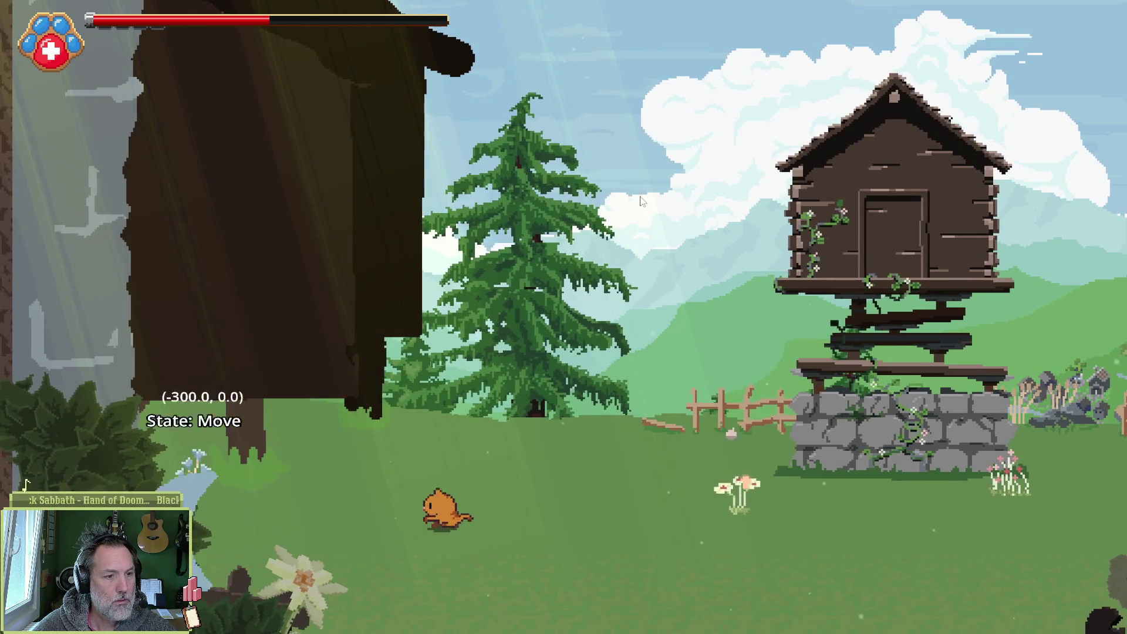
key("space")
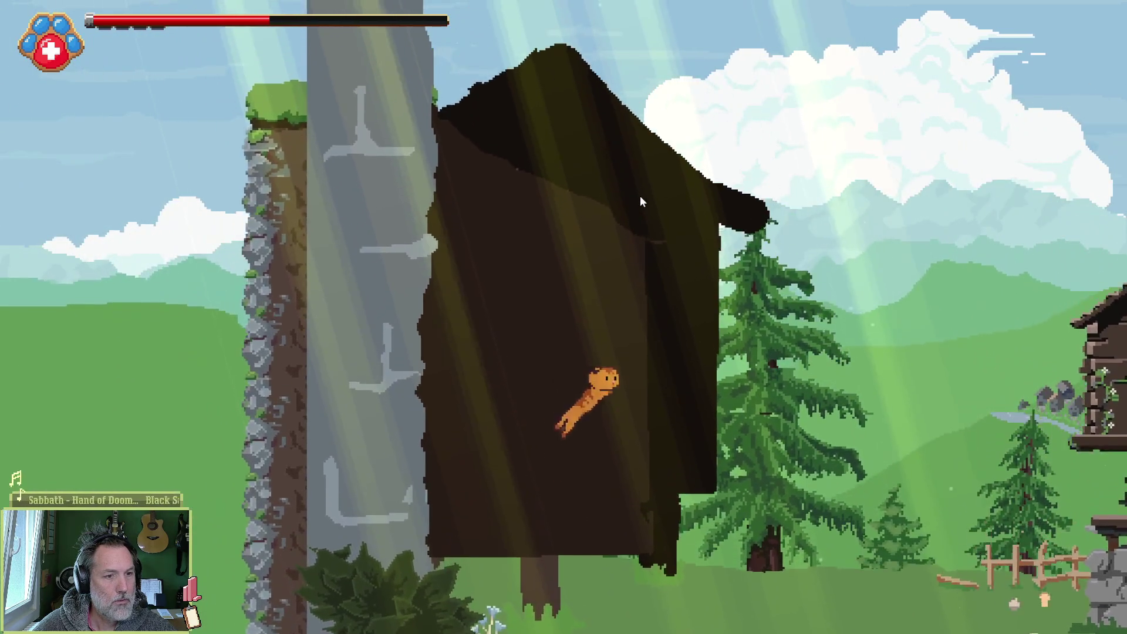
key("Right")
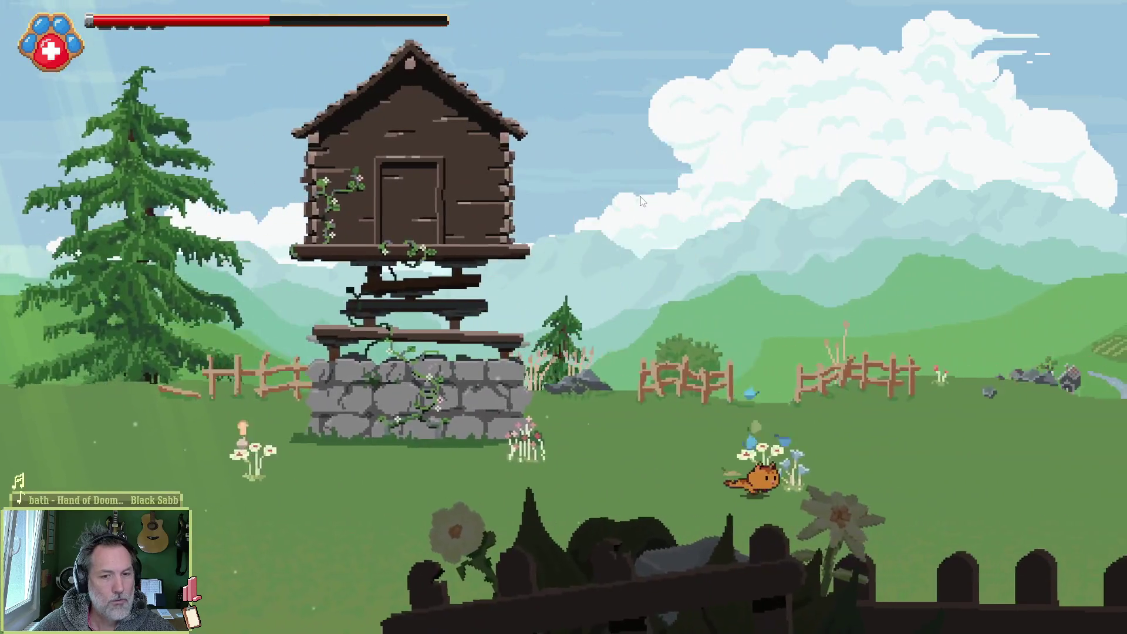
key("Right")
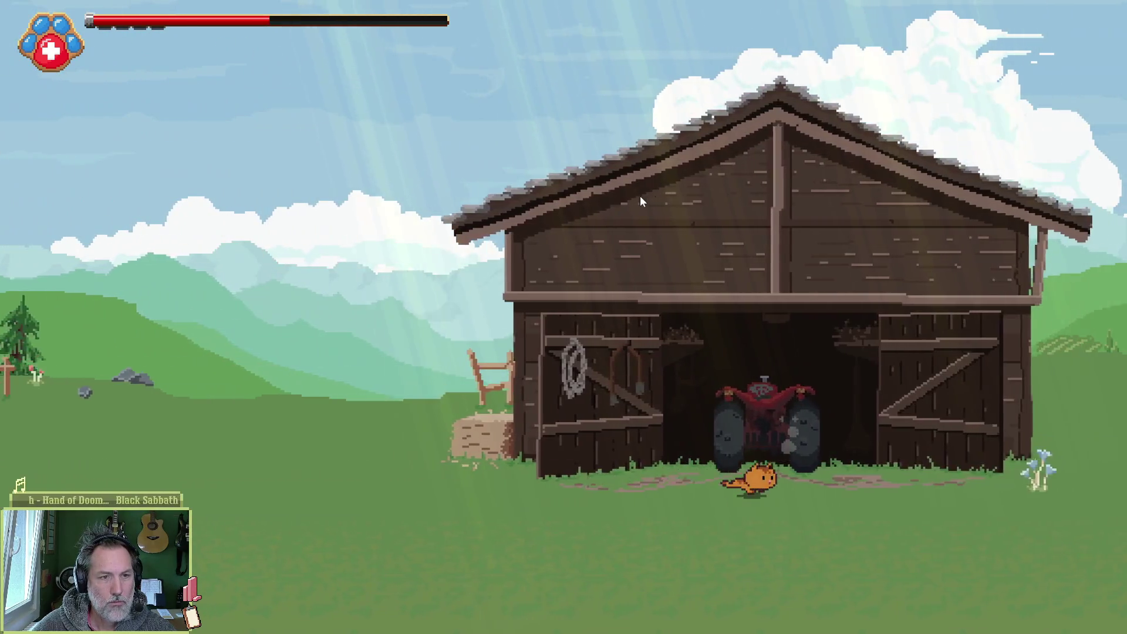
key("Right")
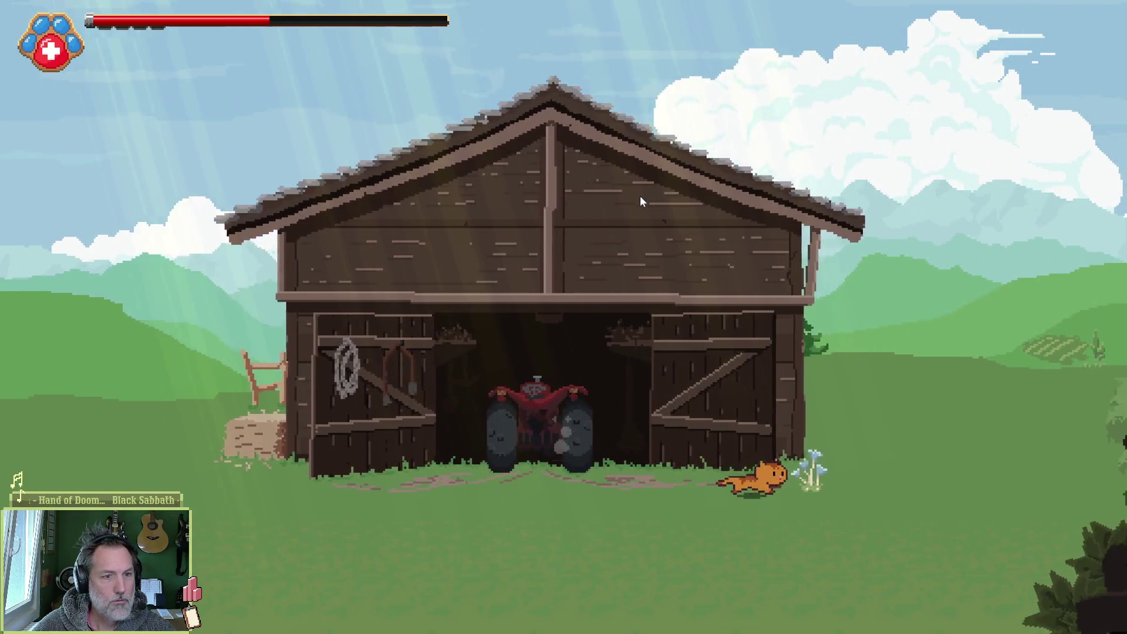
key("space")
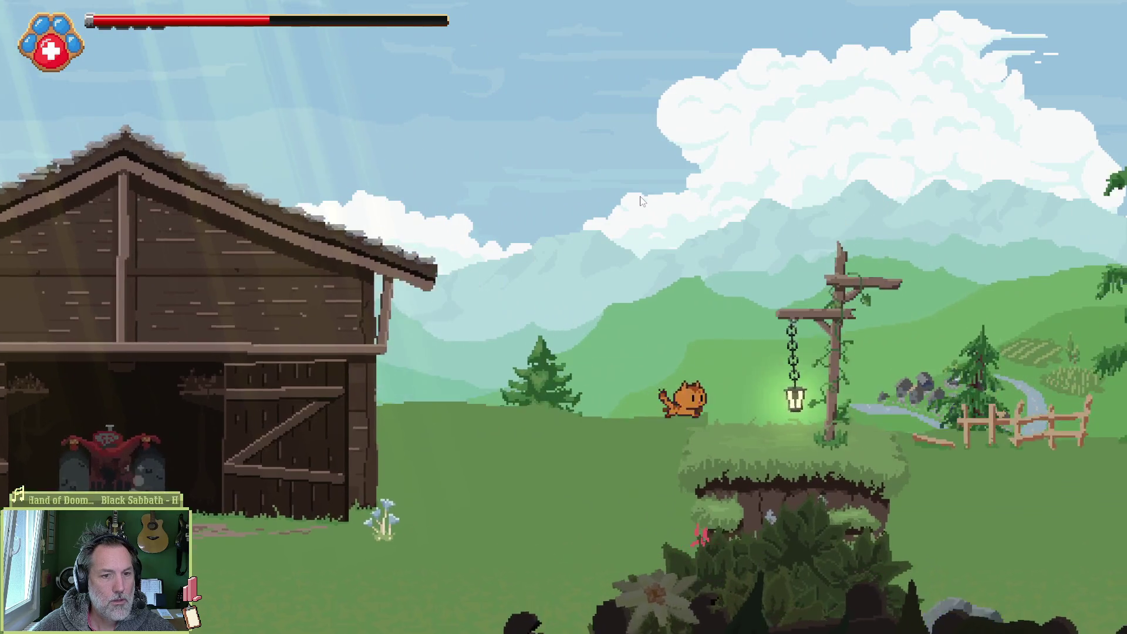
key("Right")
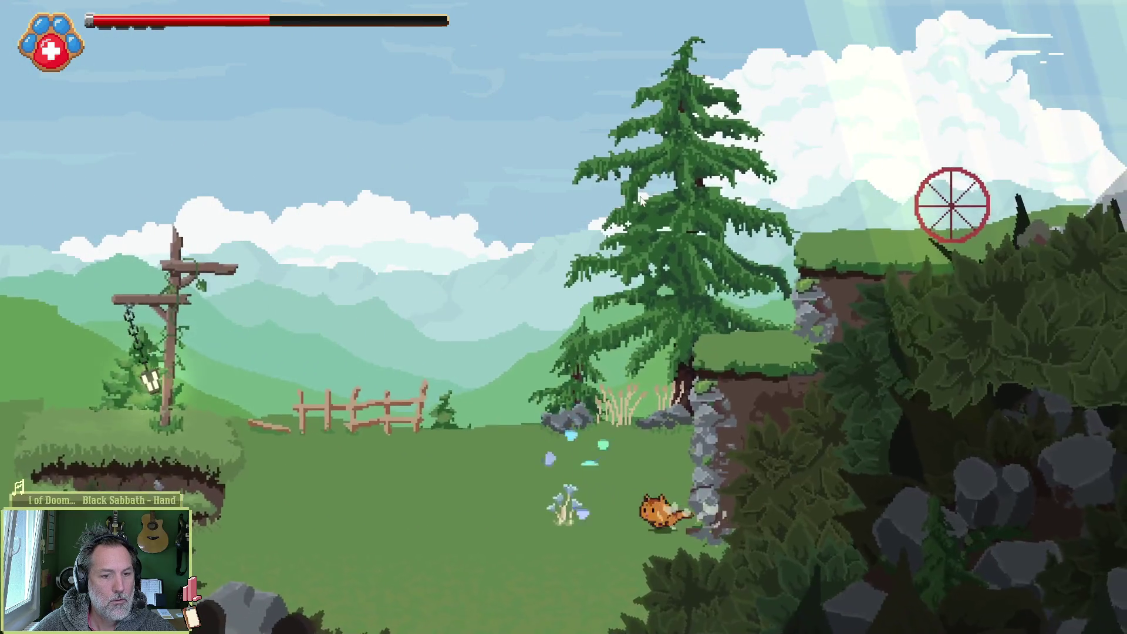
- Jump up the cliff ledges and across the gap to reach the waterfall area
key("Left")
key("Right")
key("space")
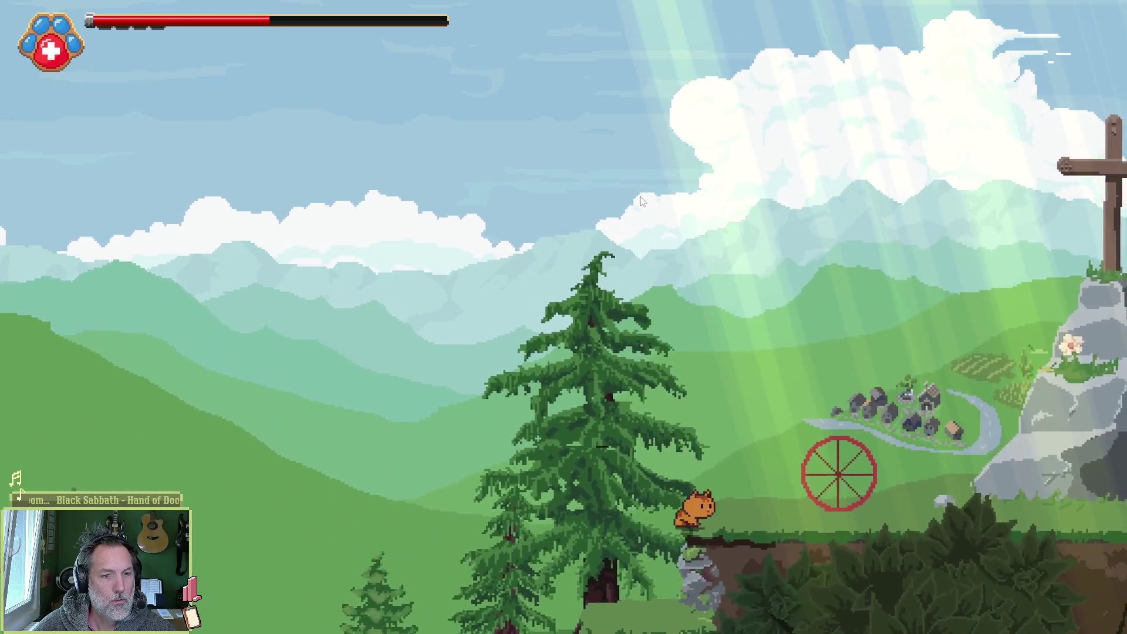
key("Left")
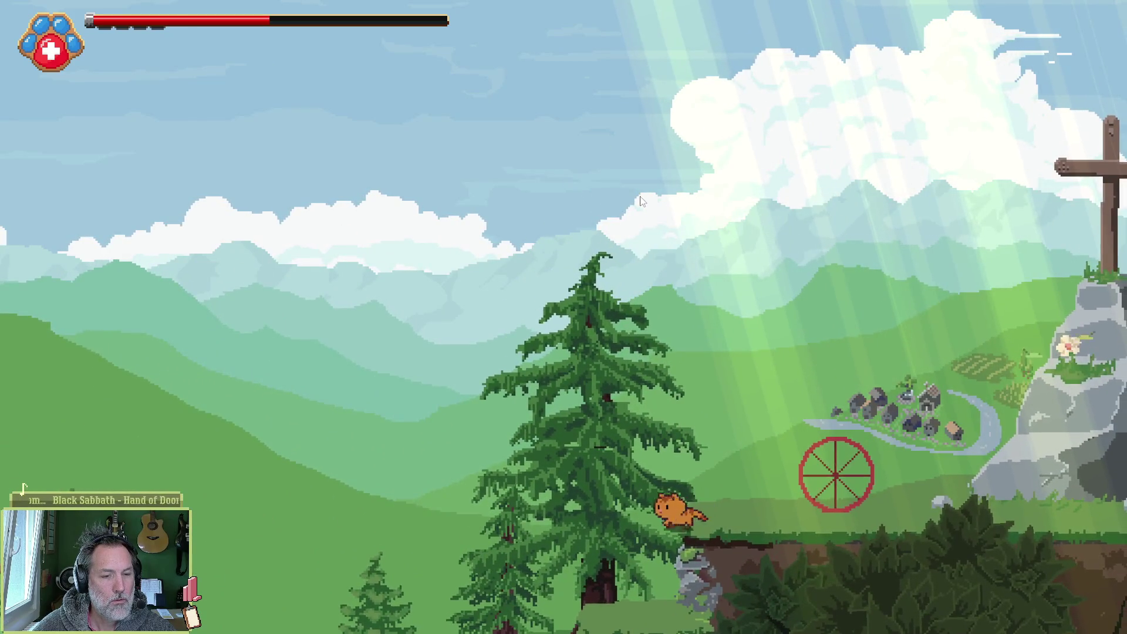
key("Right")
key("space")
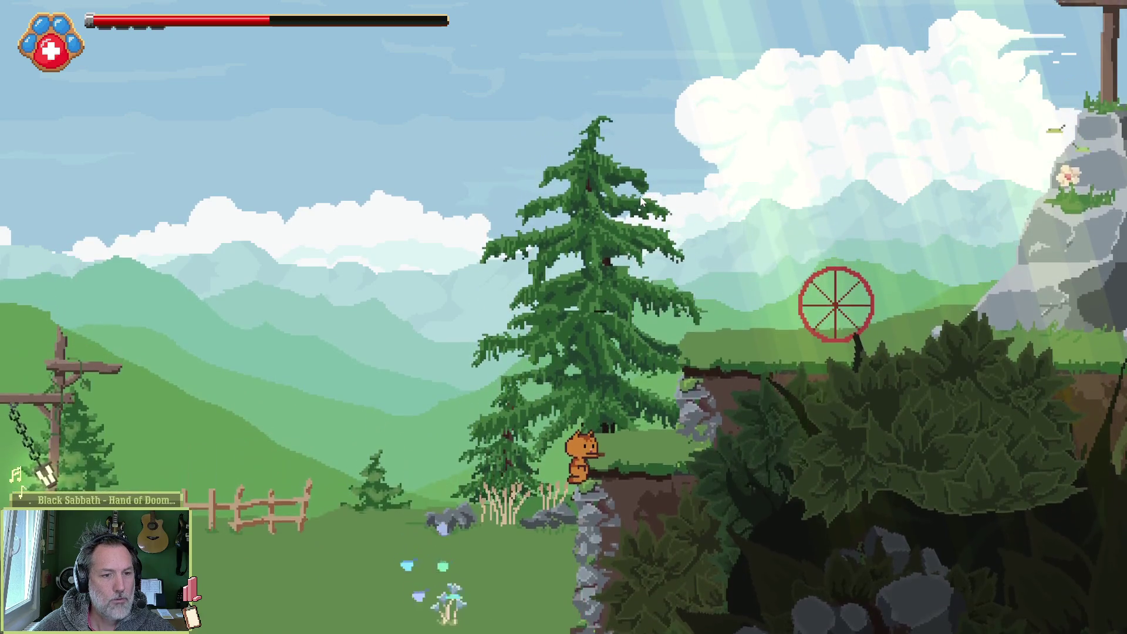
key("Right")
key("space")
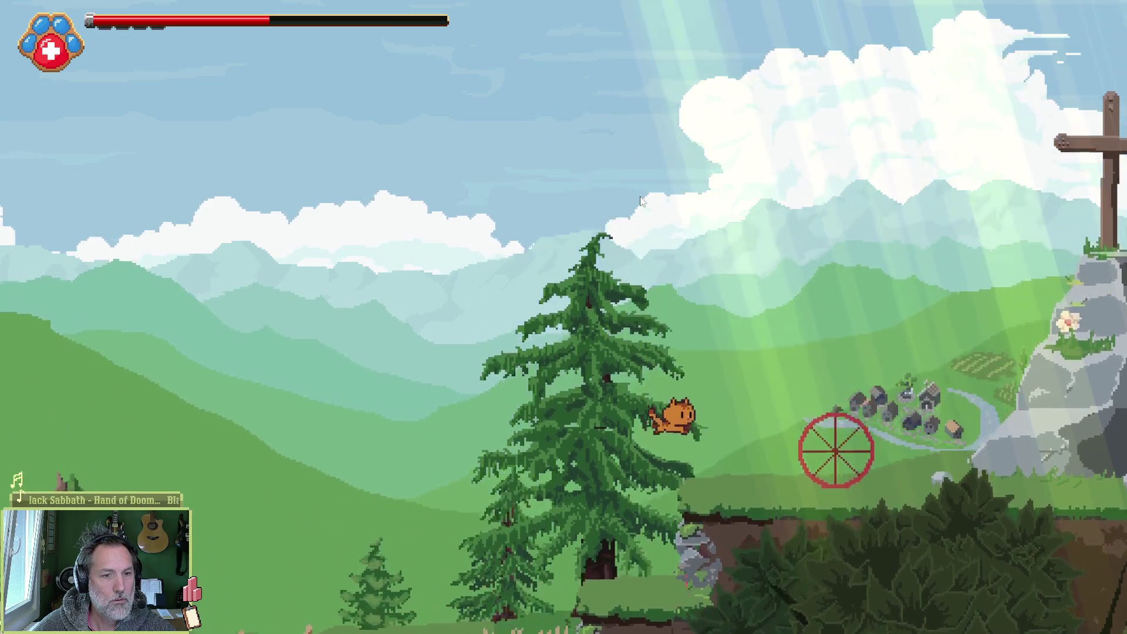
key("Right")
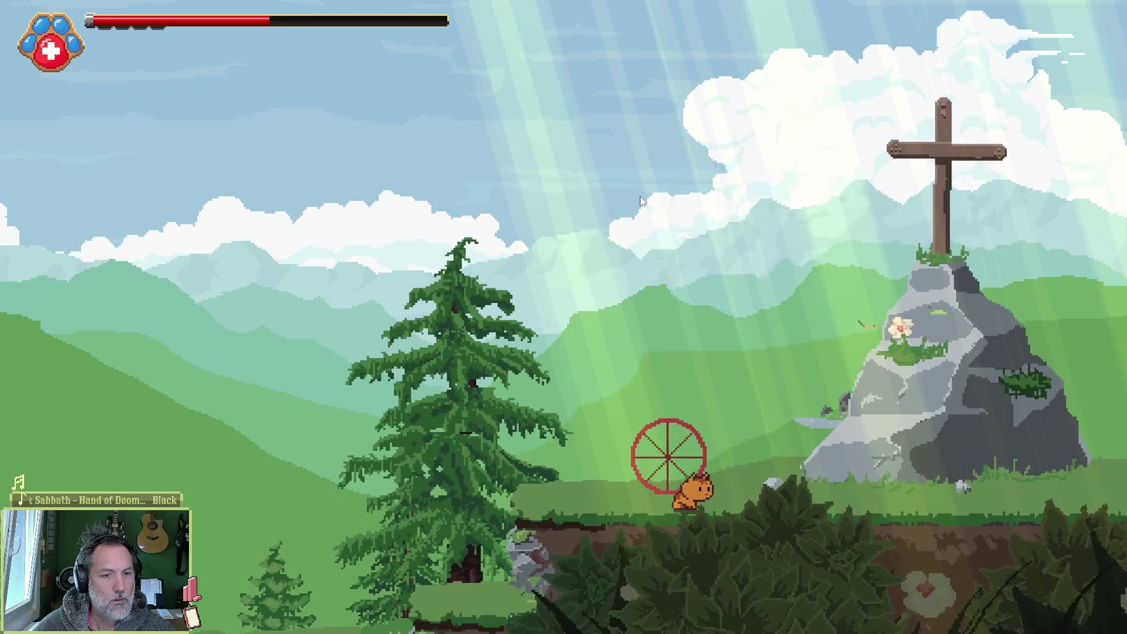
key("Right")
key("Right")
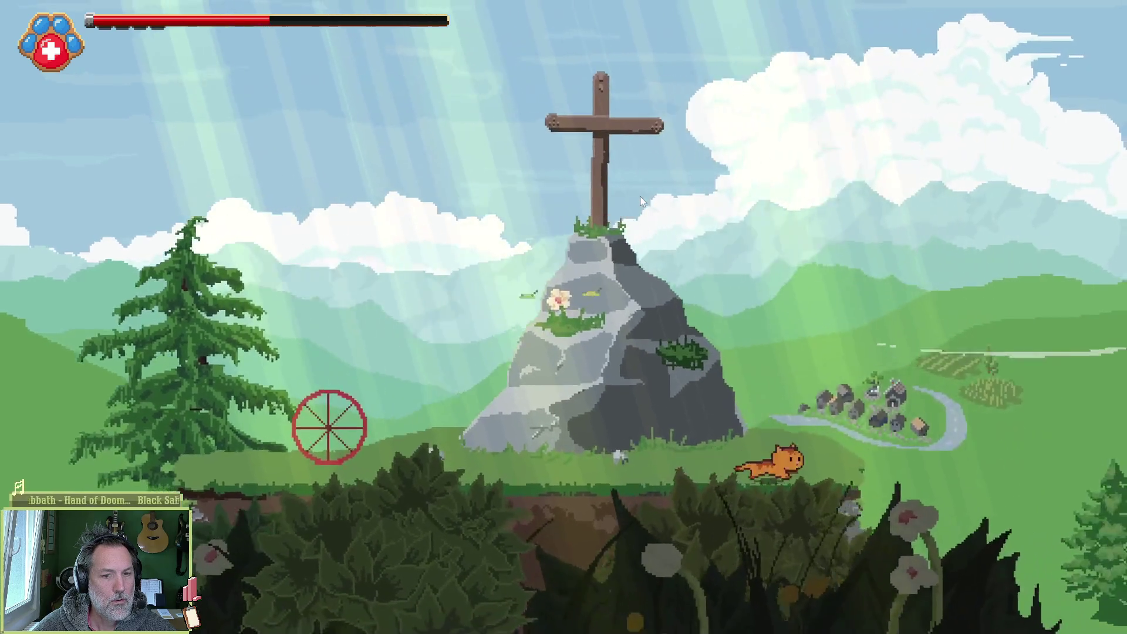
key("space")
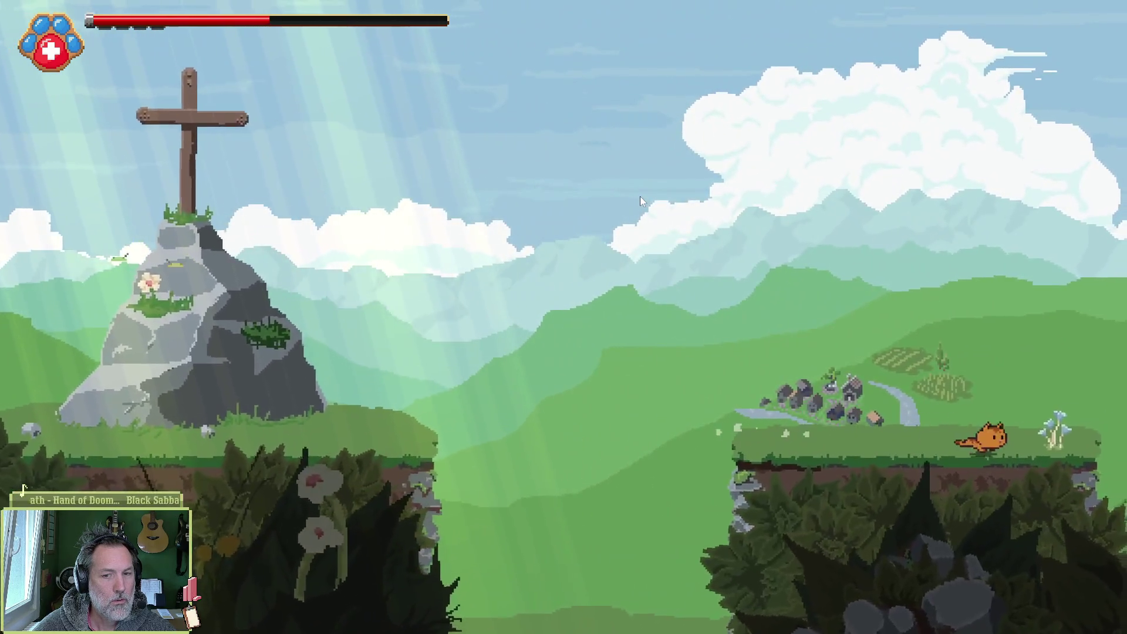
key("Right")
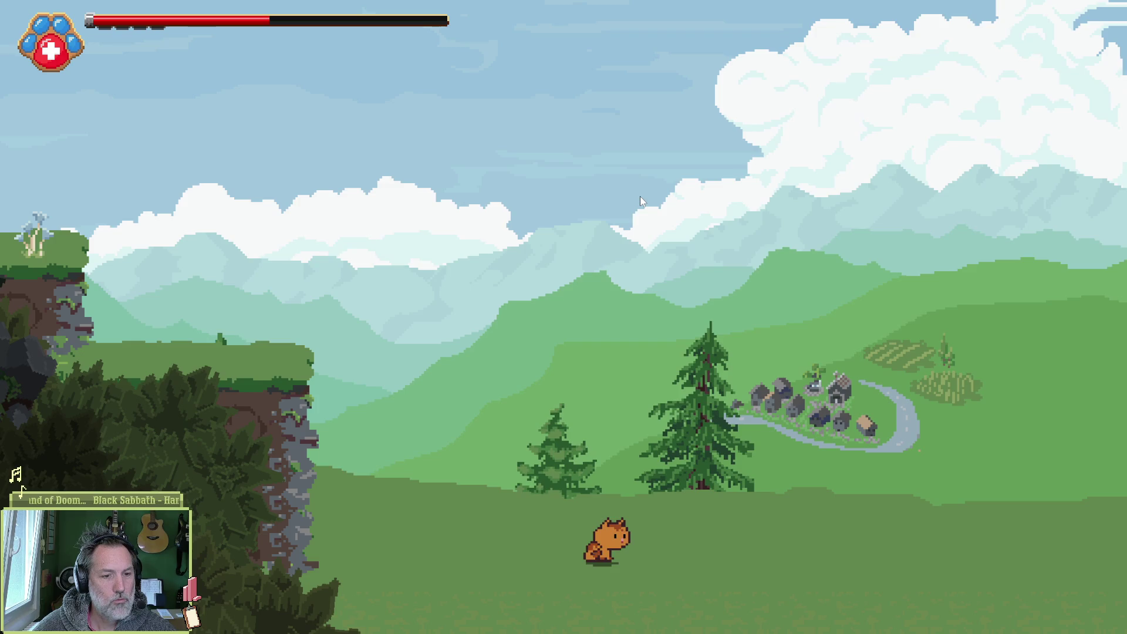
key("Right")
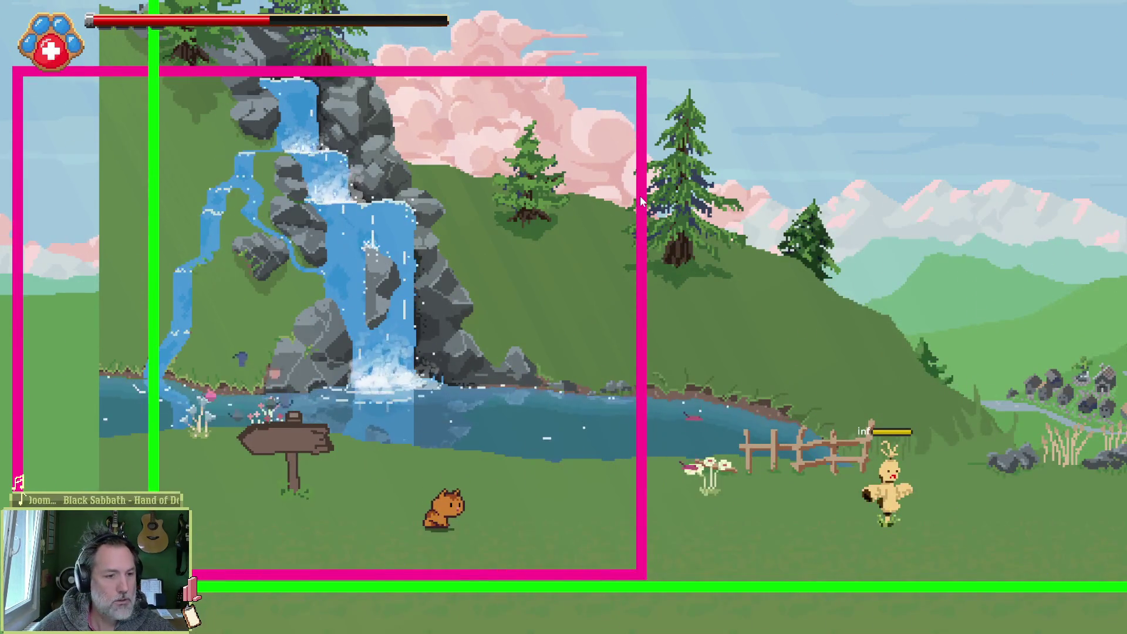
- Attack the first scarecrow dummy in the new meadow until it's beaten
key("Left")
key("Right")
key("Right")
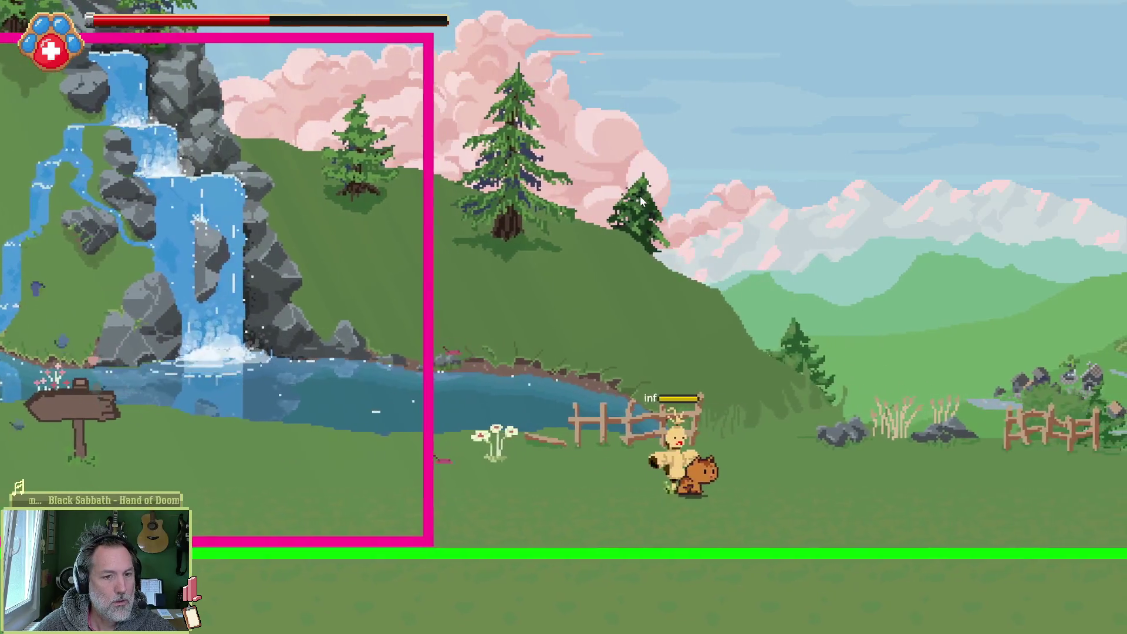
key("x")
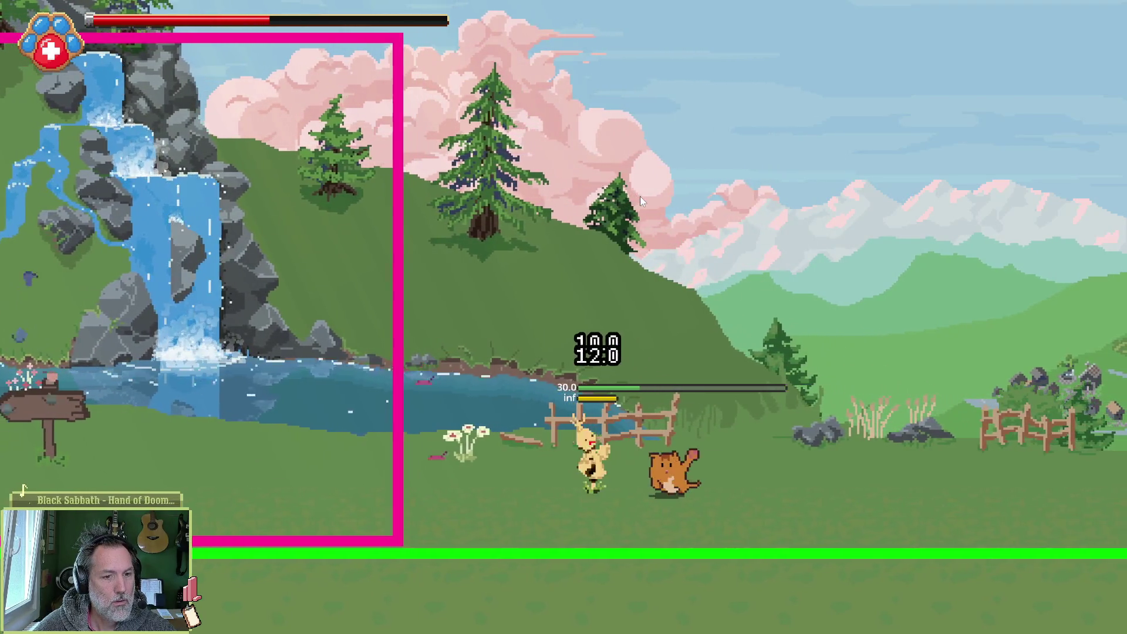
key("Left")
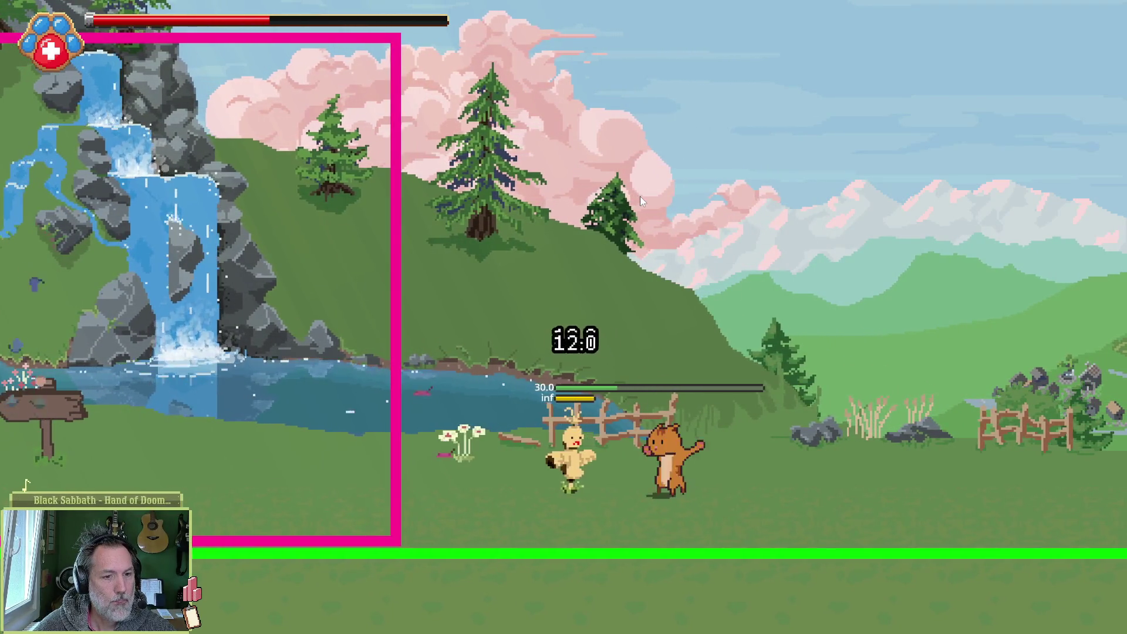
key("x")
key("x")
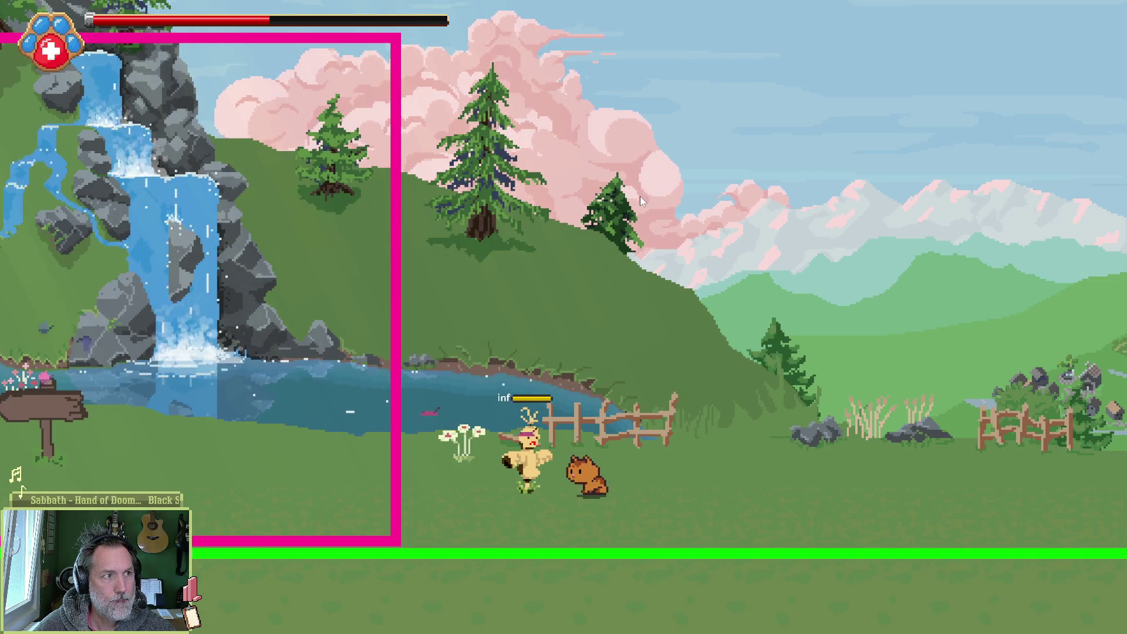
key("Right")
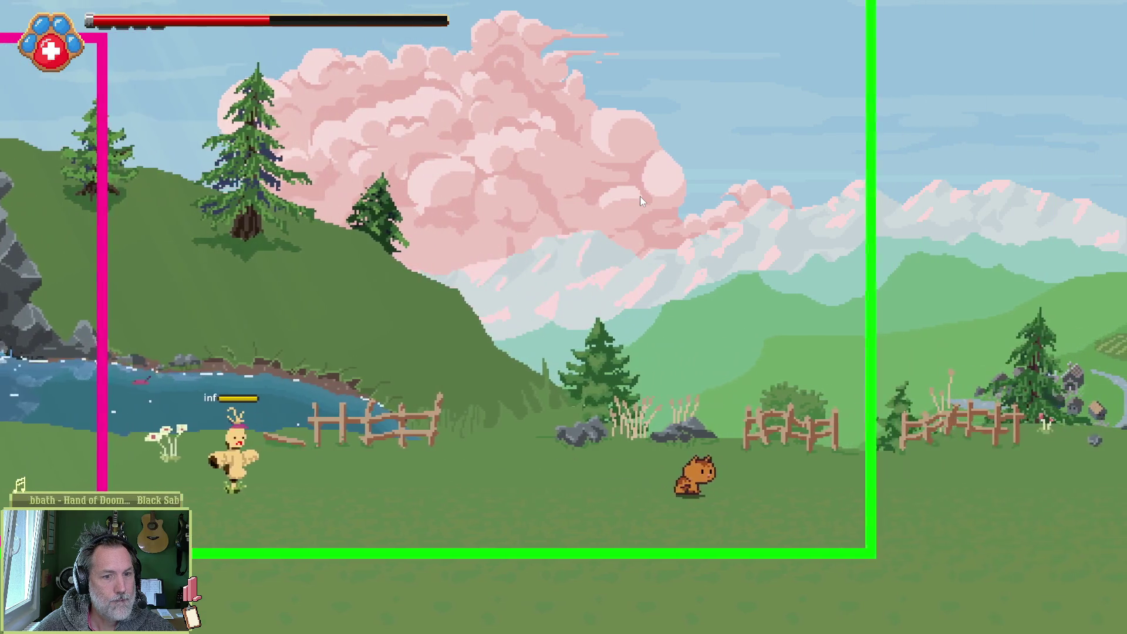
- Hit the second scarecrow by the cliff, then jump onto the cliff edge
key("Right")
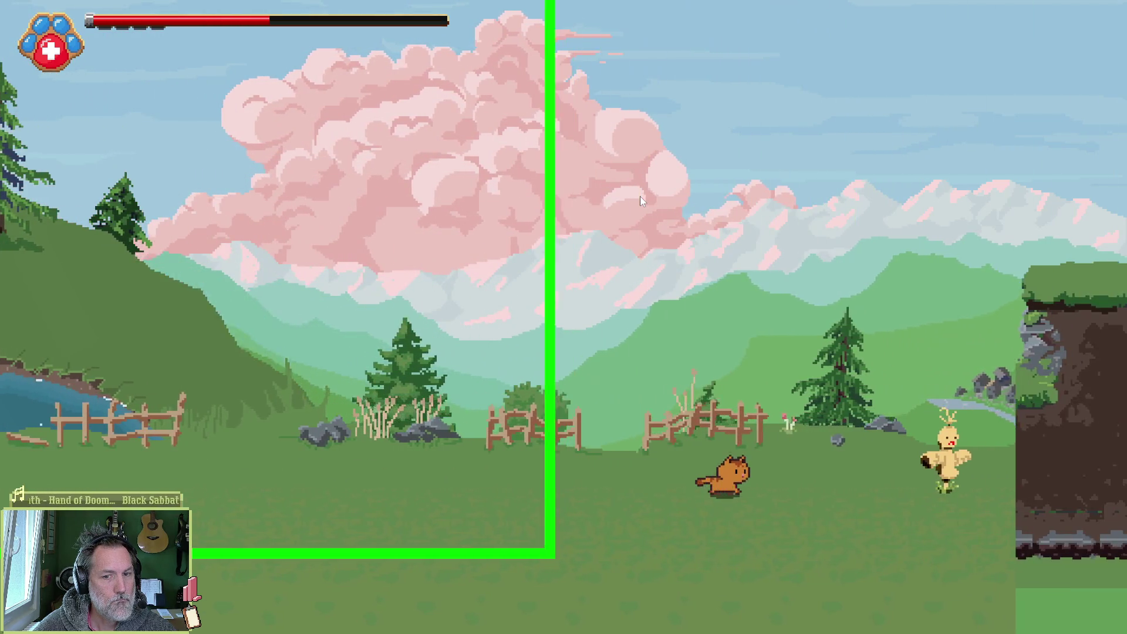
key("Right")
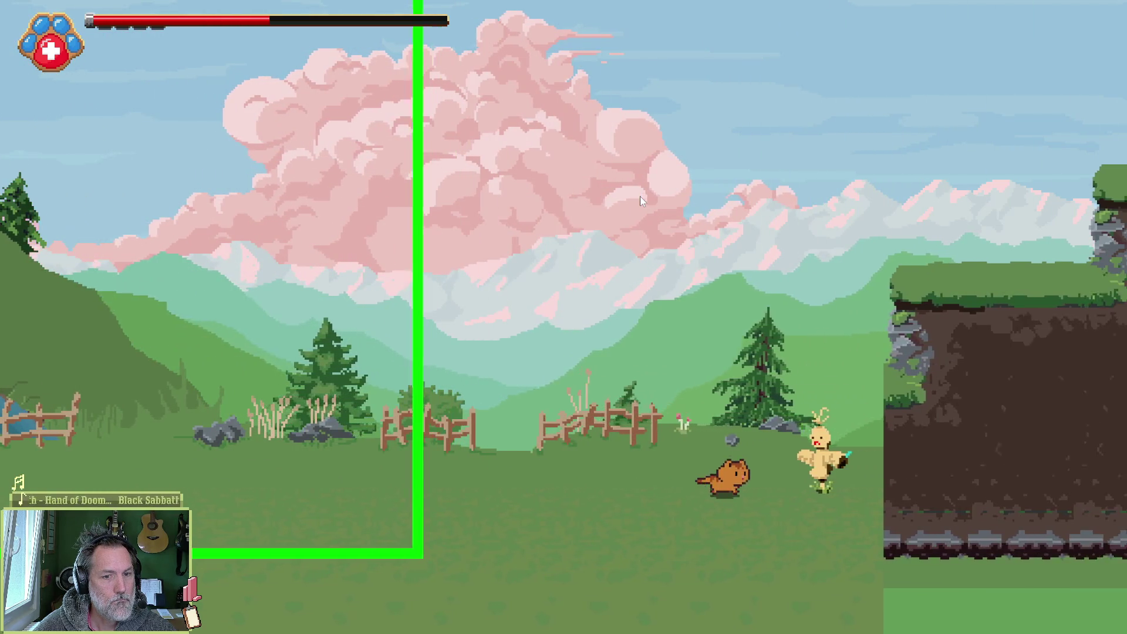
key("x")
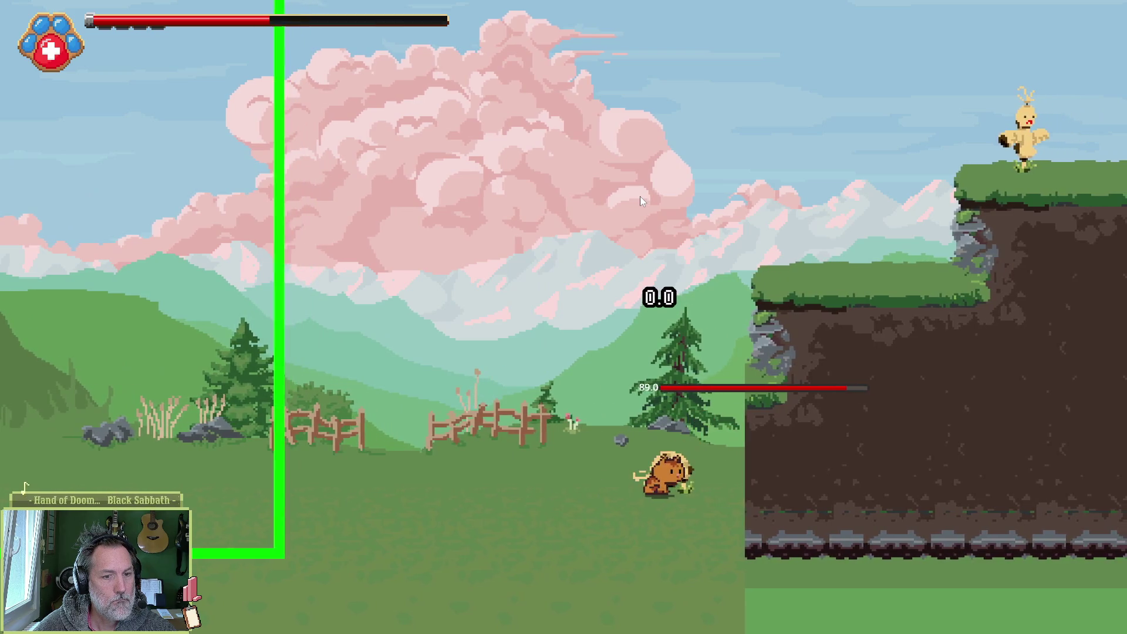
key("x")
key("x")
key("x")
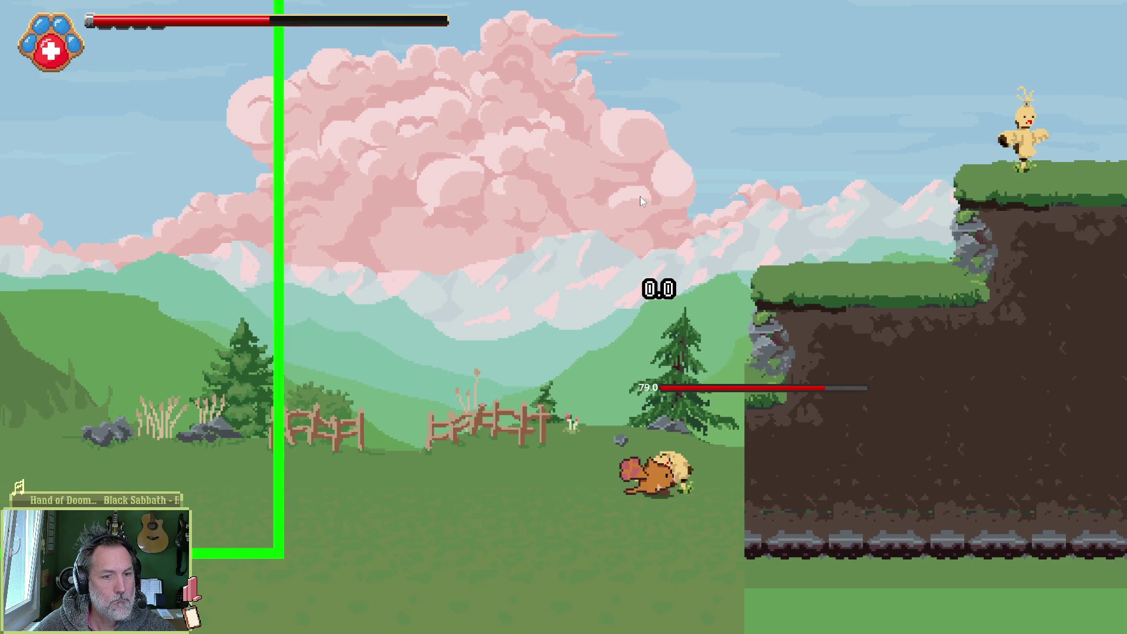
key("x")
key("x")
key("x")
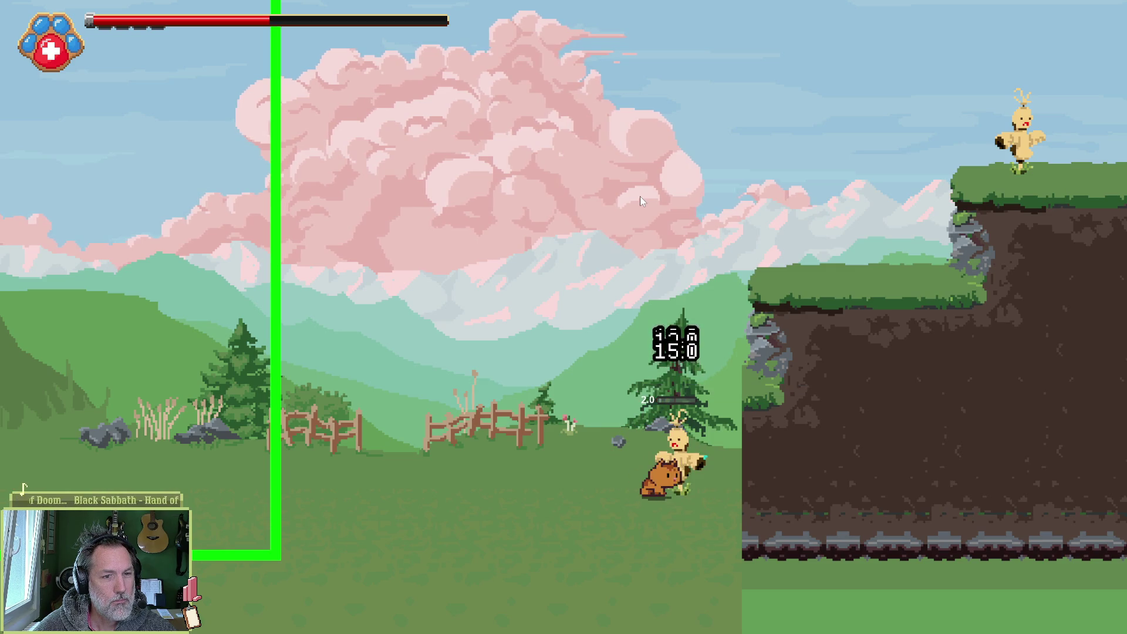
key("x")
key("x")
key("x")
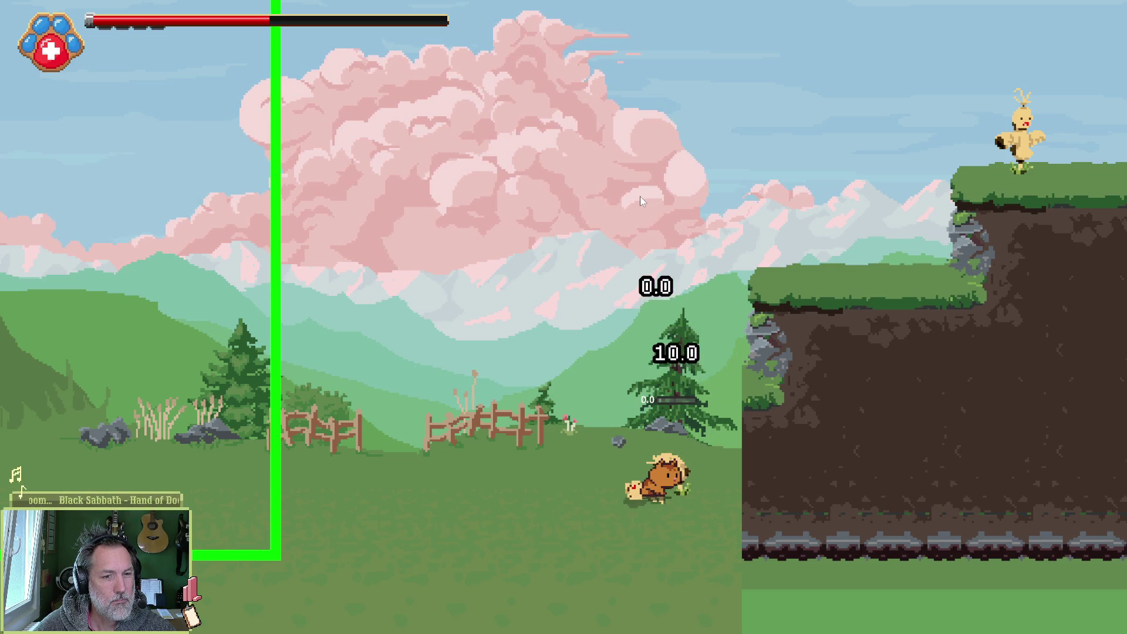
key("Right")
key("space")
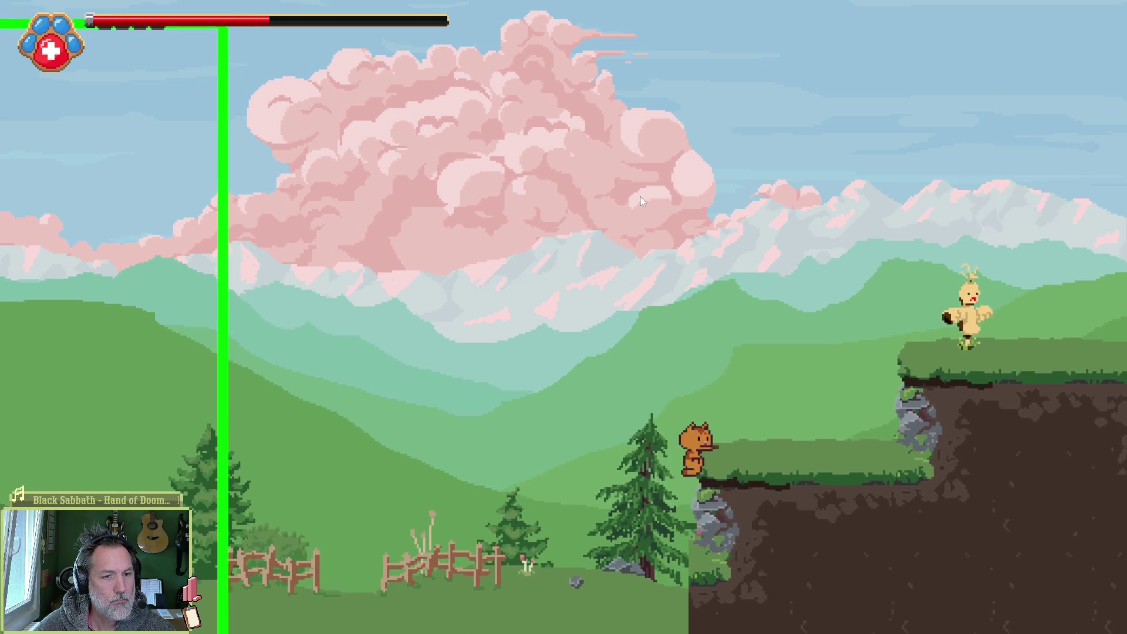
key("Right")
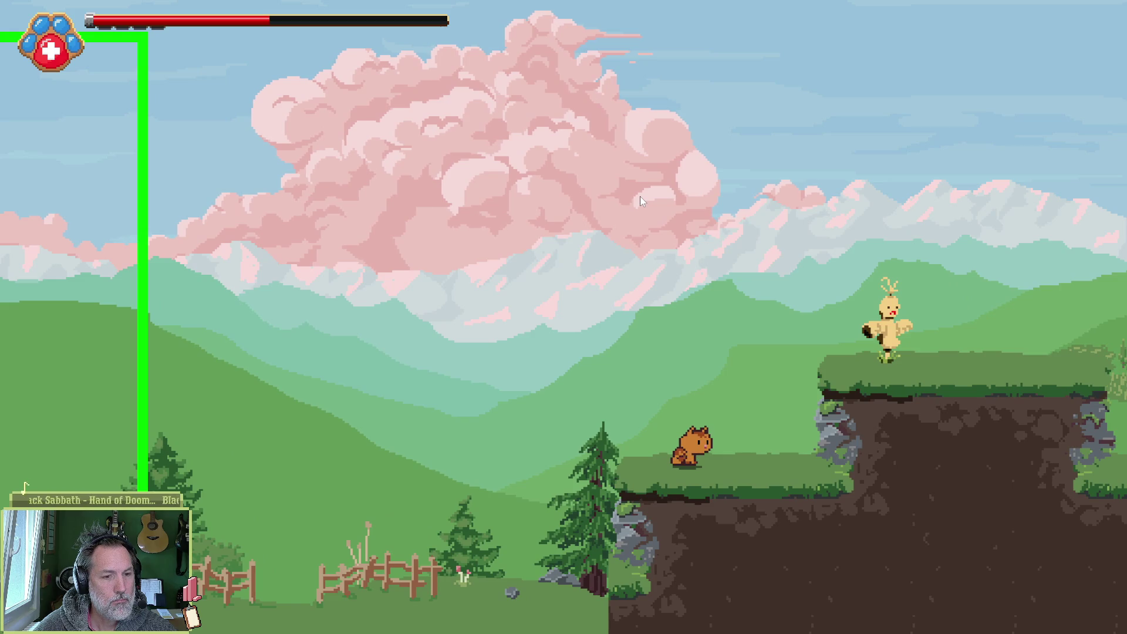
- Jump between the middle ledge and the scarecrow's raised ledge until landing beside it
key("Right")
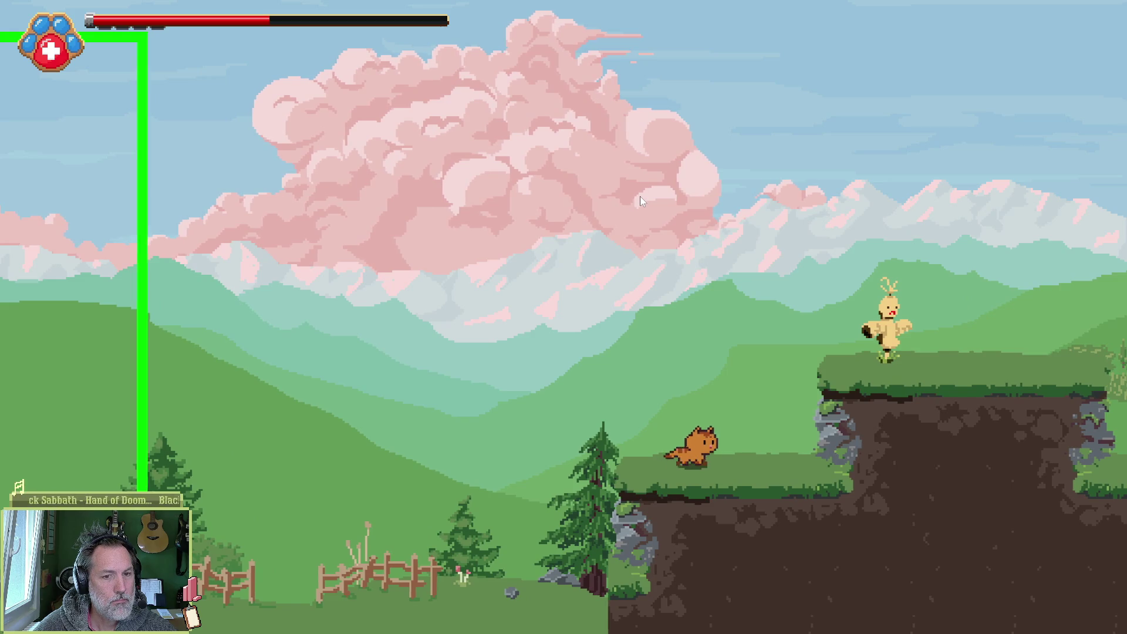
key("space")
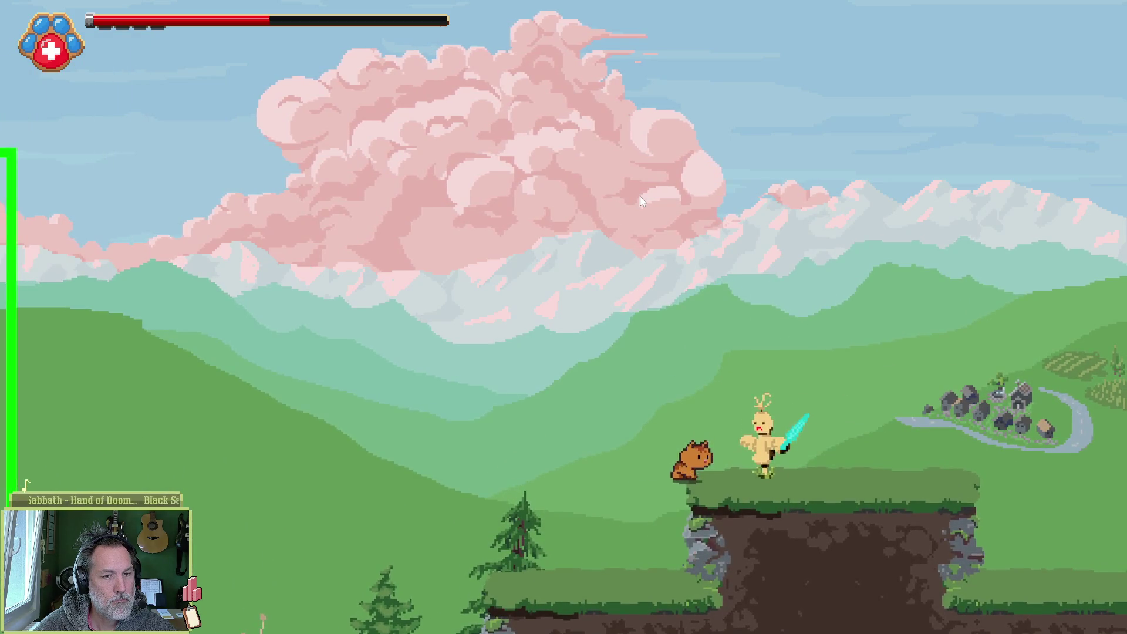
key("x")
key("space")
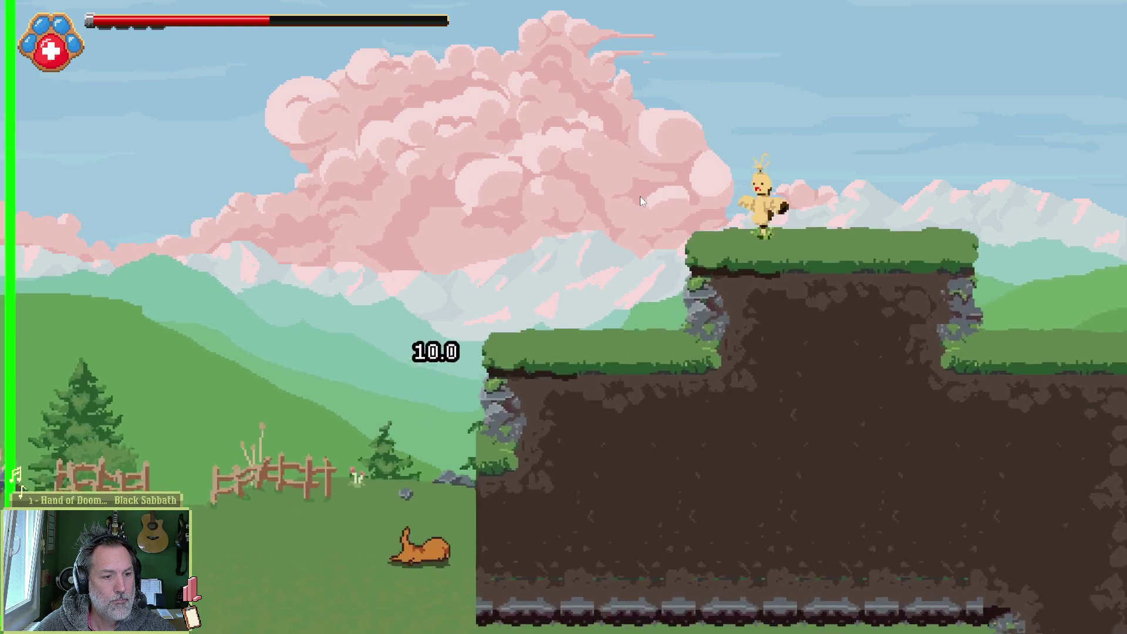
key("Right")
key("space")
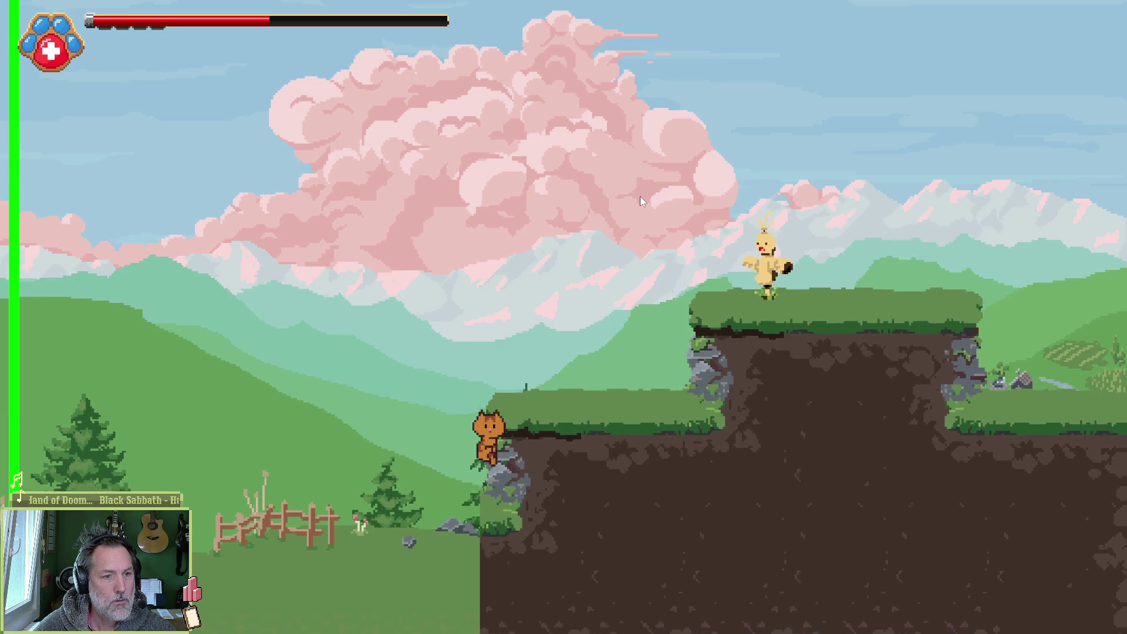
key("space")
key("Right")
key("space")
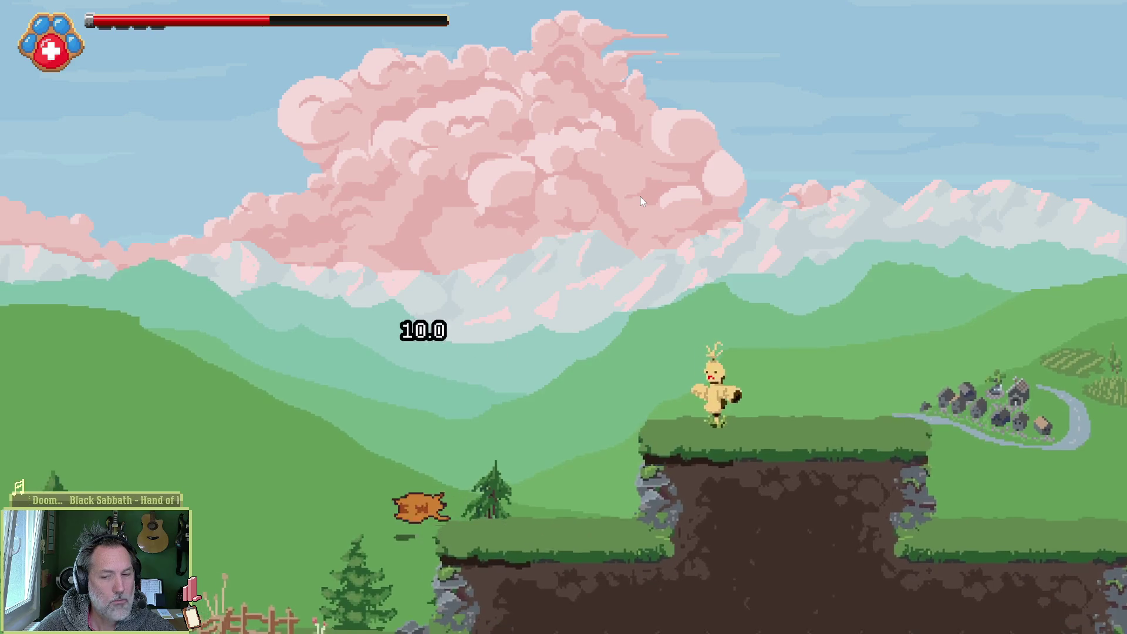
key("space")
key("Right")
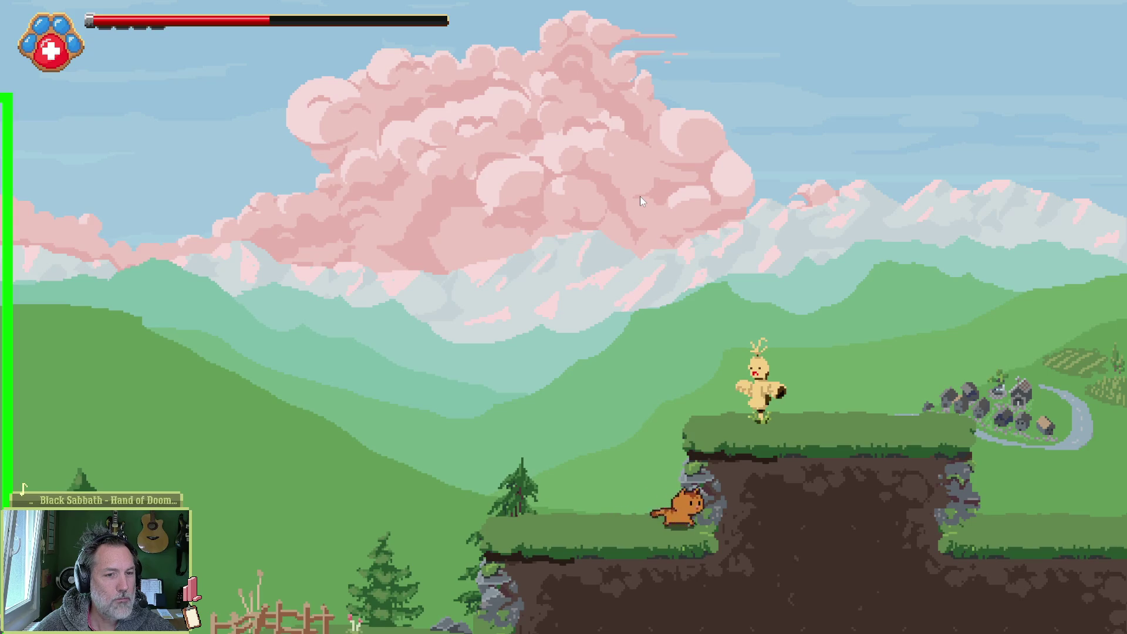
key("space")
- Slash the scarecrow on the raised ledge repeatedly until it's defeated
left_click(640, 197)
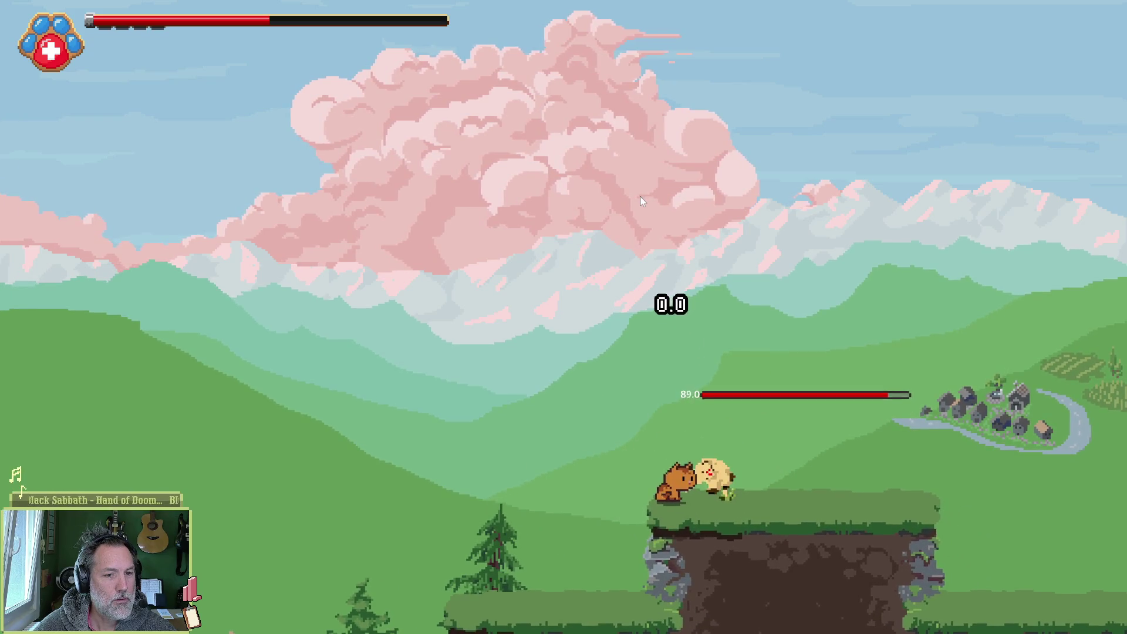
left_click(640, 196)
left_click(640, 197)
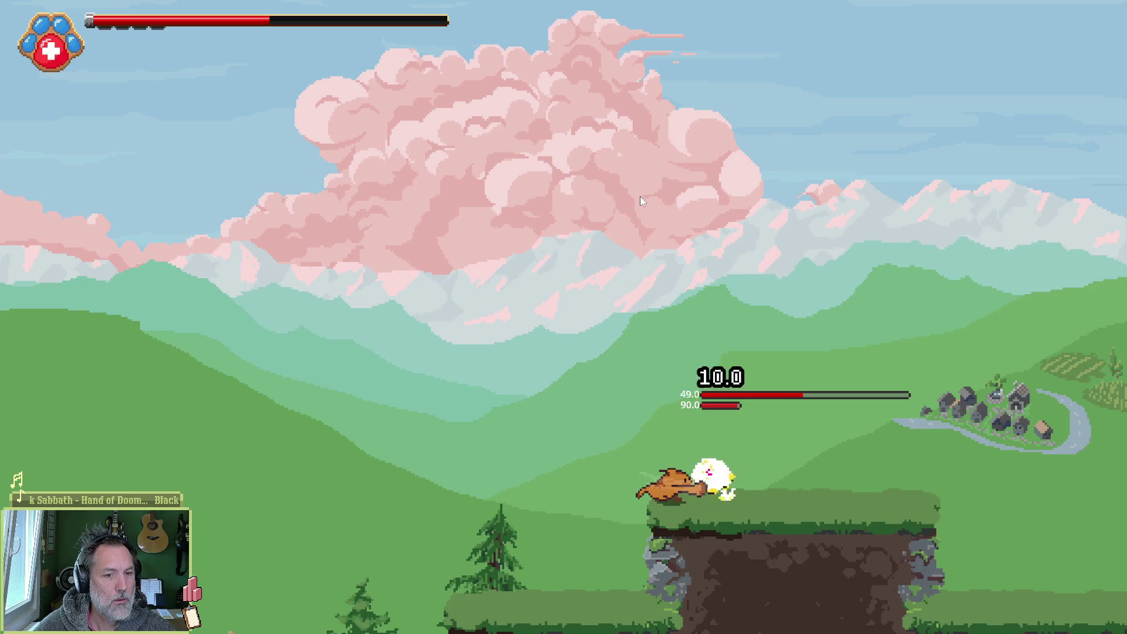
left_click(640, 197)
left_click(640, 197)
left_click(640, 197)
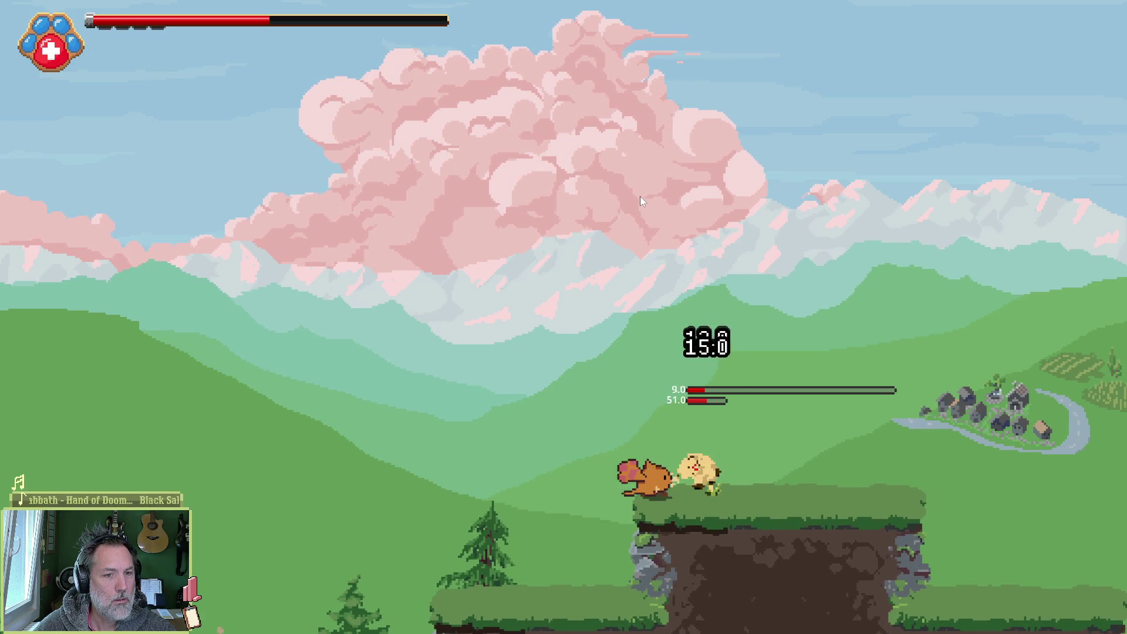
left_click(640, 196)
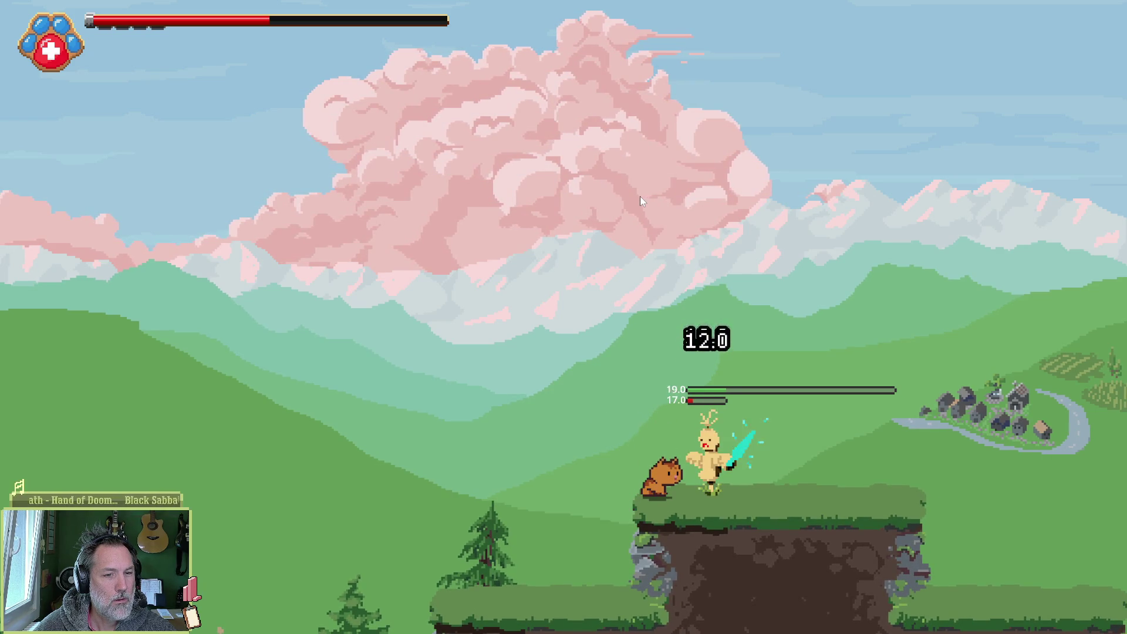
left_click(640, 196)
left_click(640, 196)
left_click(640, 196)
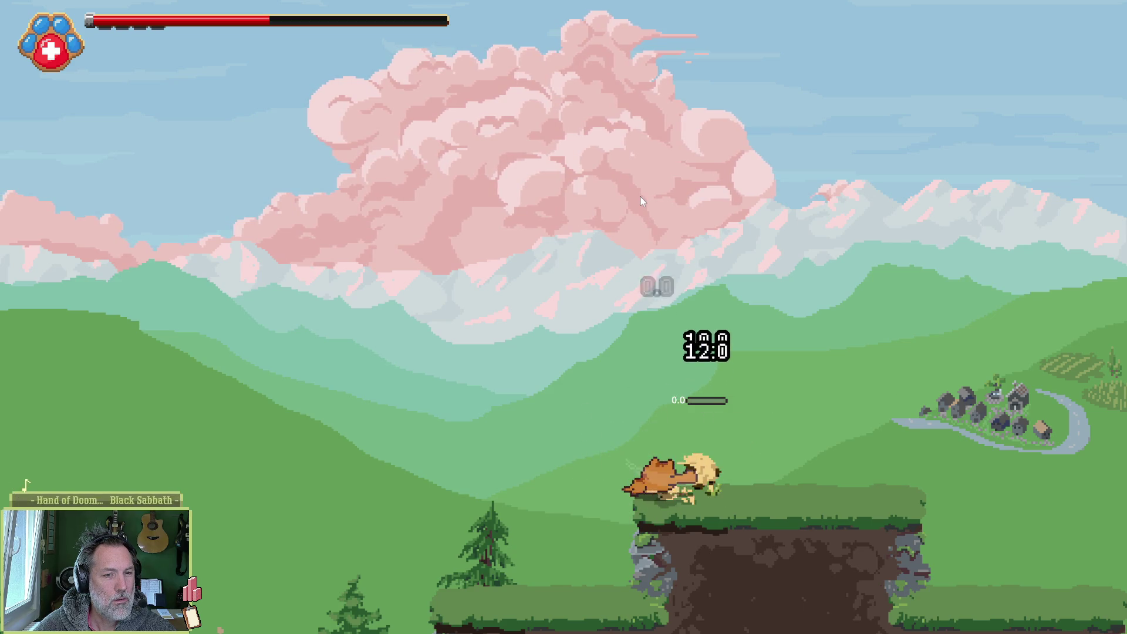
- Drop down burrowed to the lower ground and defeat the mole enemy
key("d")
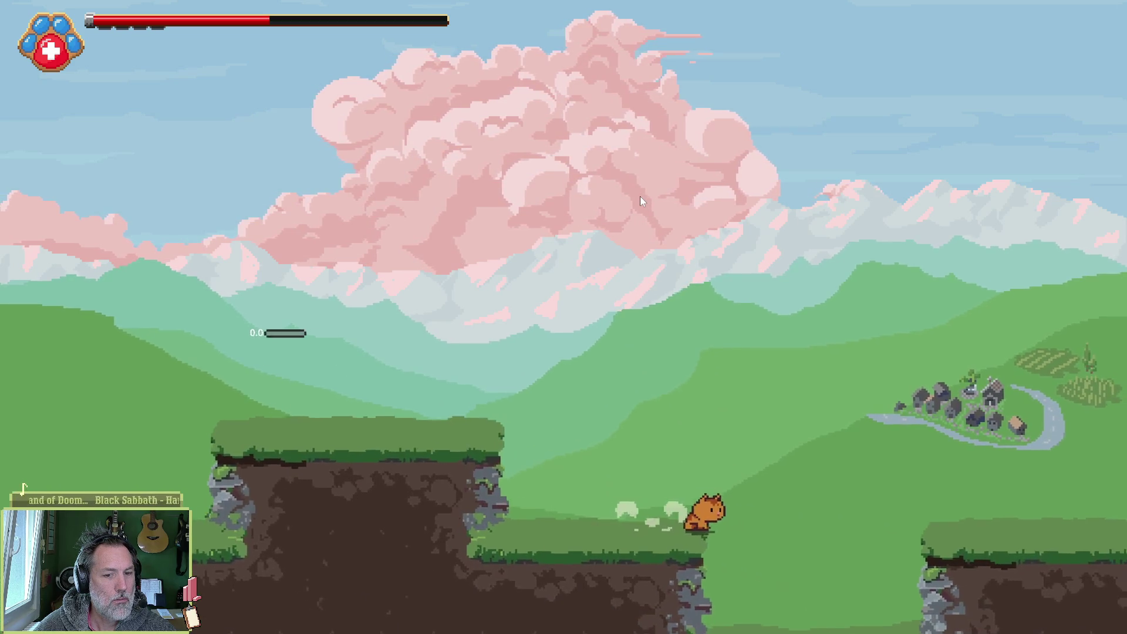
key("a")
key("d")
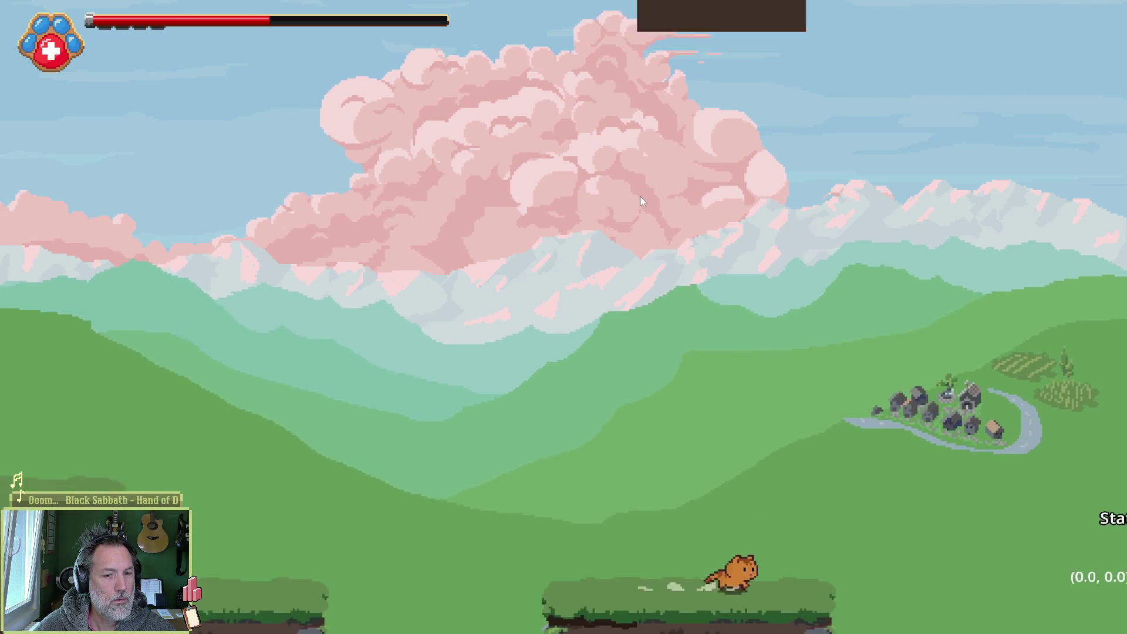
key("d")
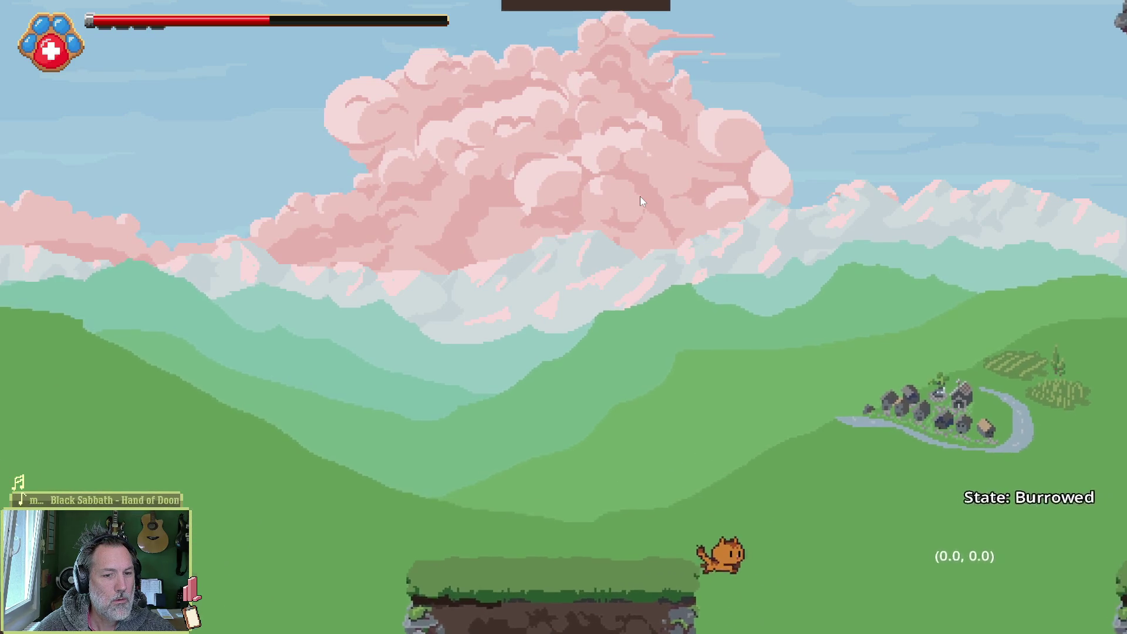
key("space")
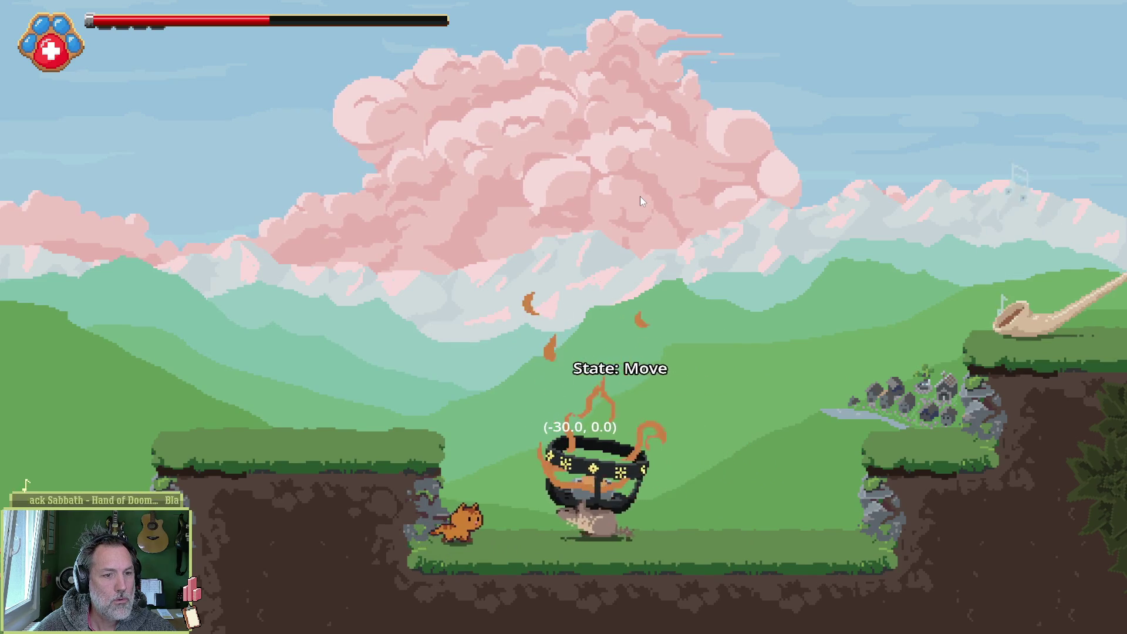
key("d")
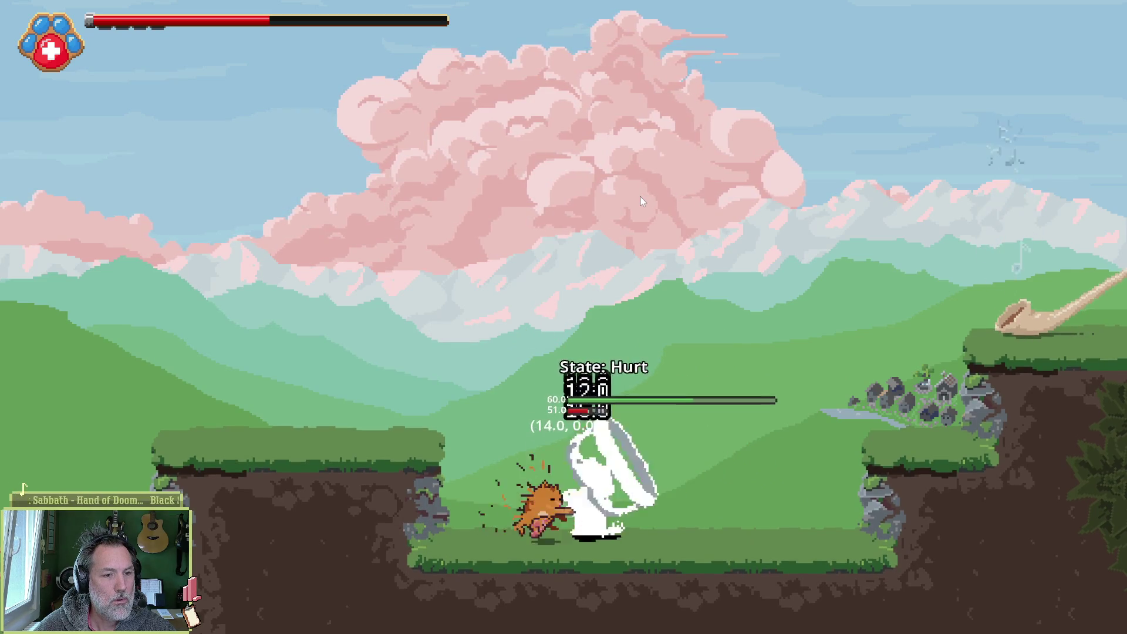
key("d")
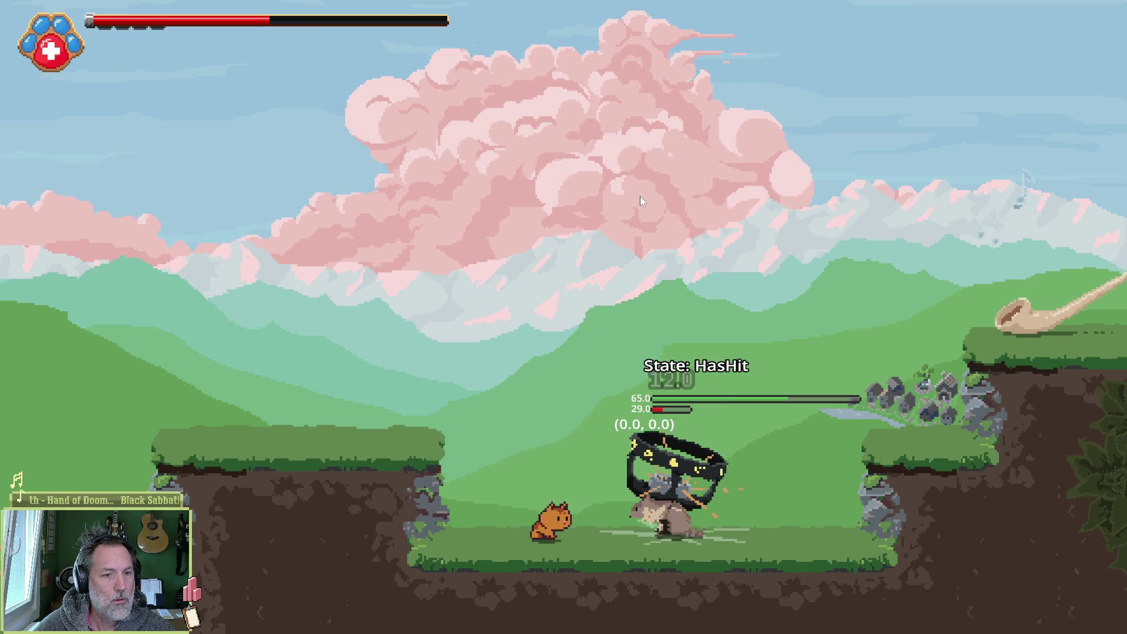
key("d")
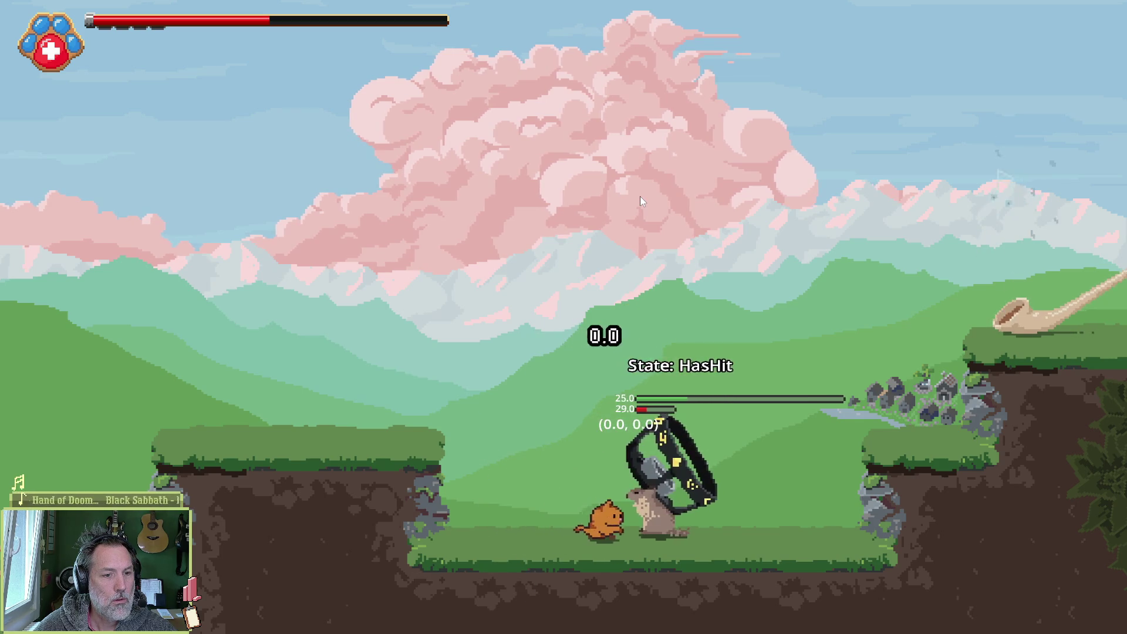
key("d")
key("d")
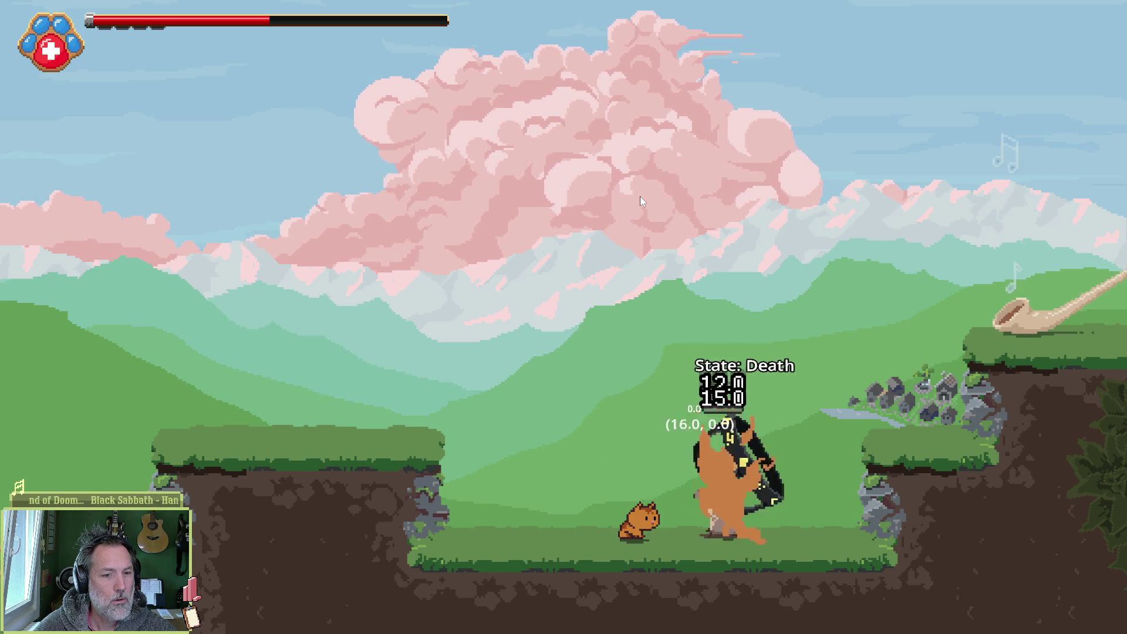
key("space")
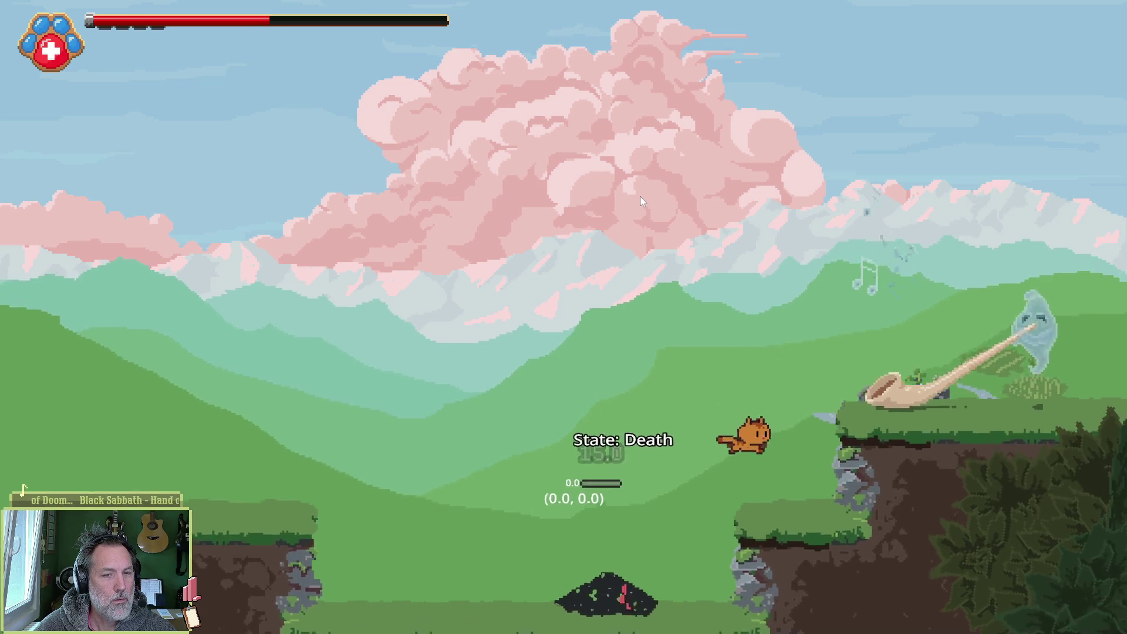
key("d")
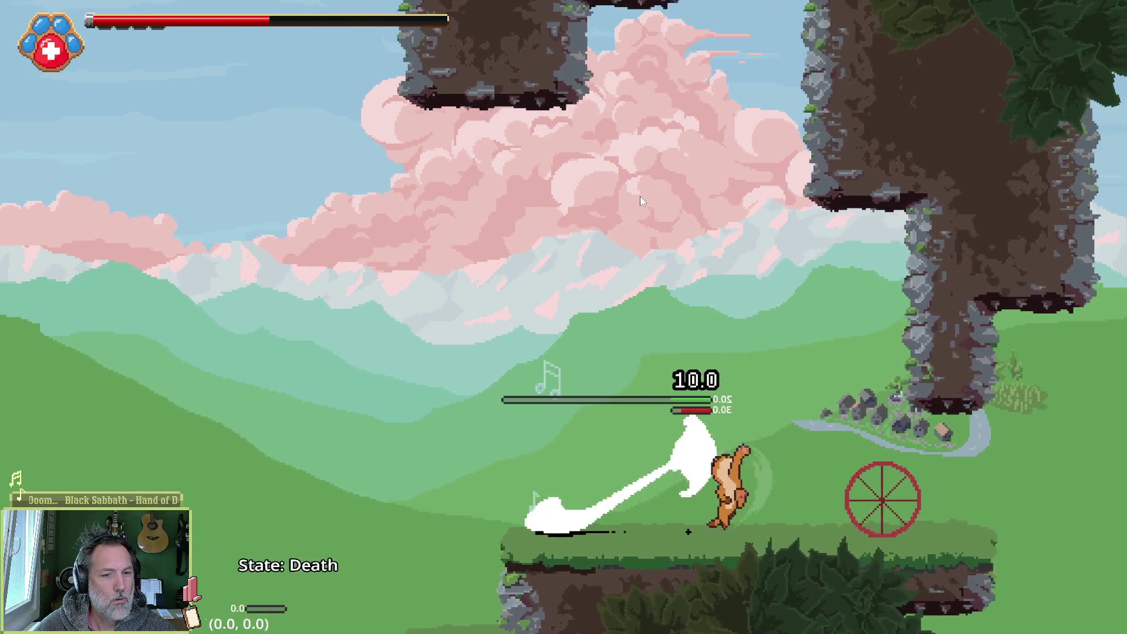
- Hit the alphorn spirit for repeated 10.0 damage, then head right toward the target wheel
key("a")
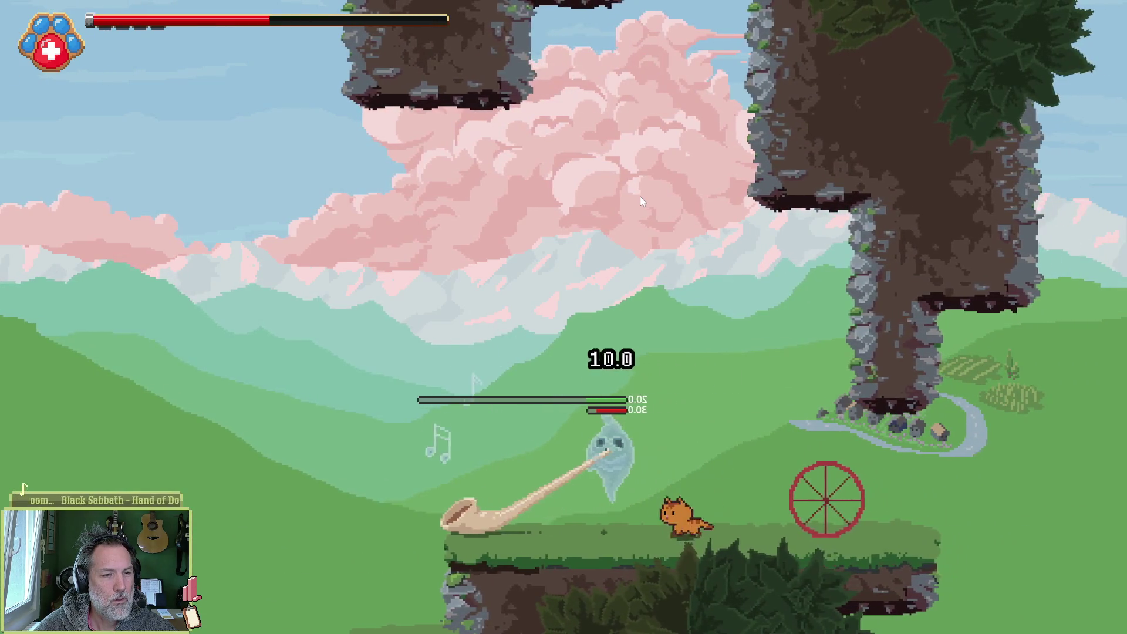
key("d")
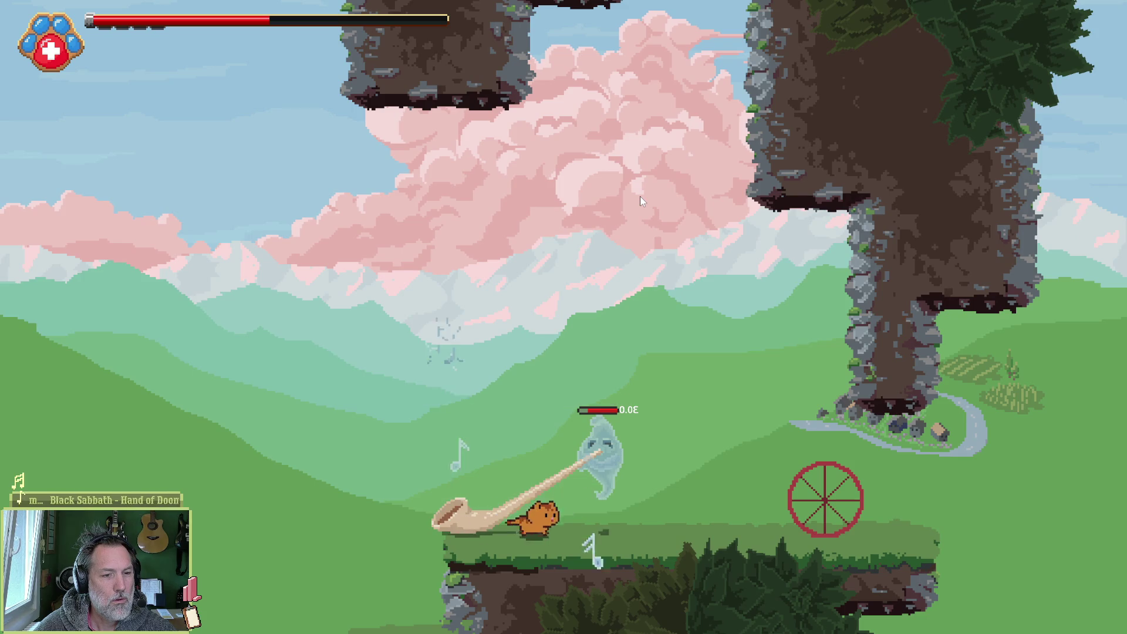
key("d")
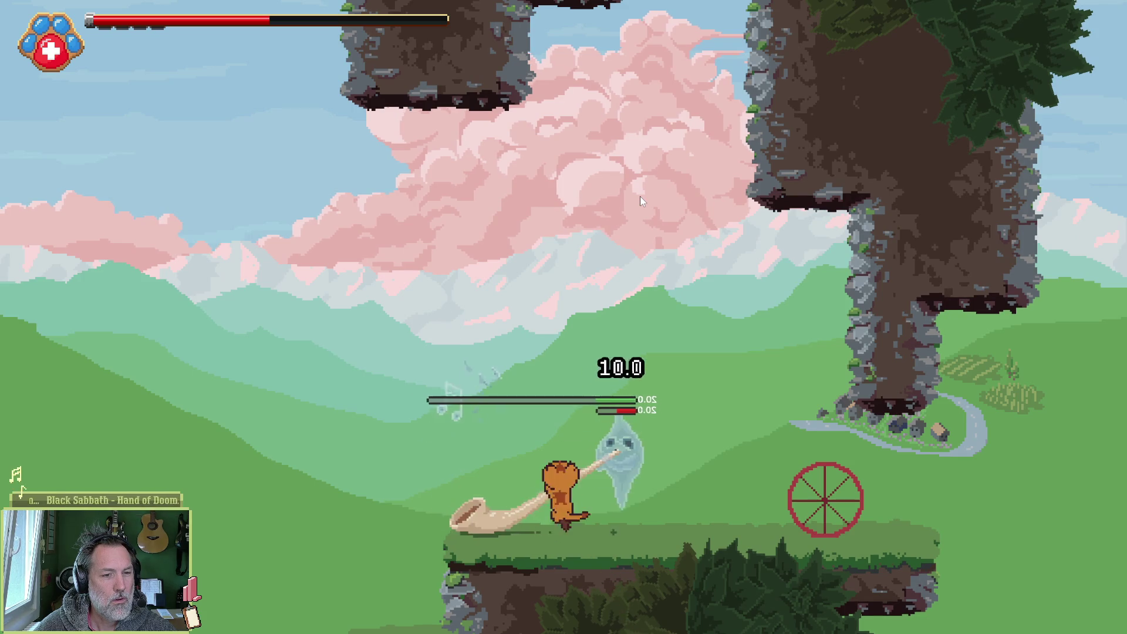
key("a")
key("d")
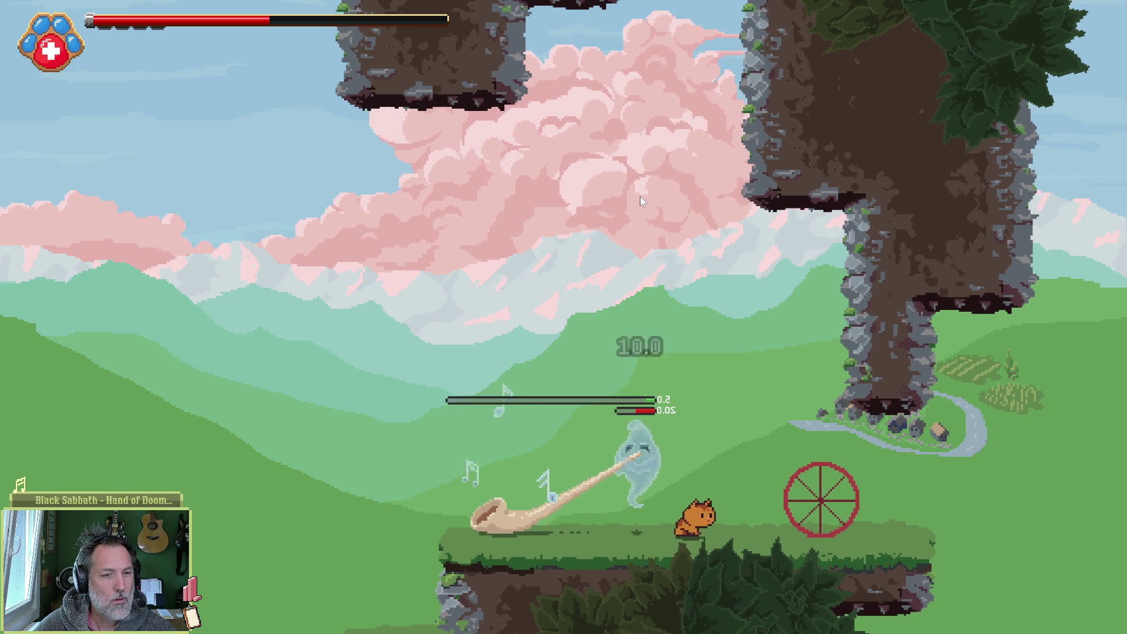
key("a")
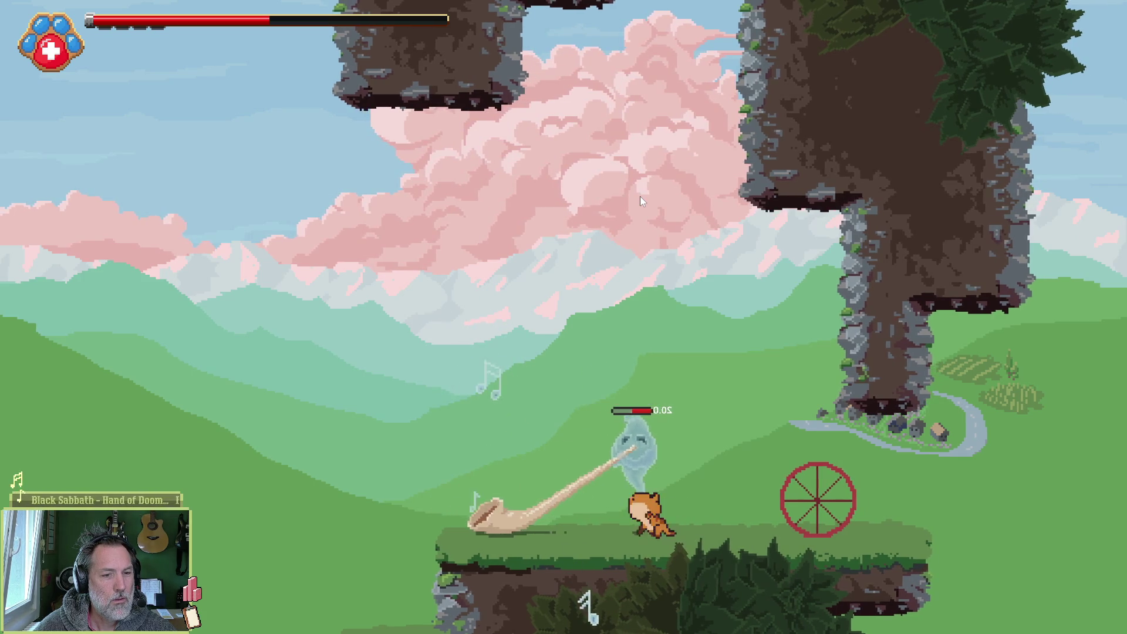
key("d")
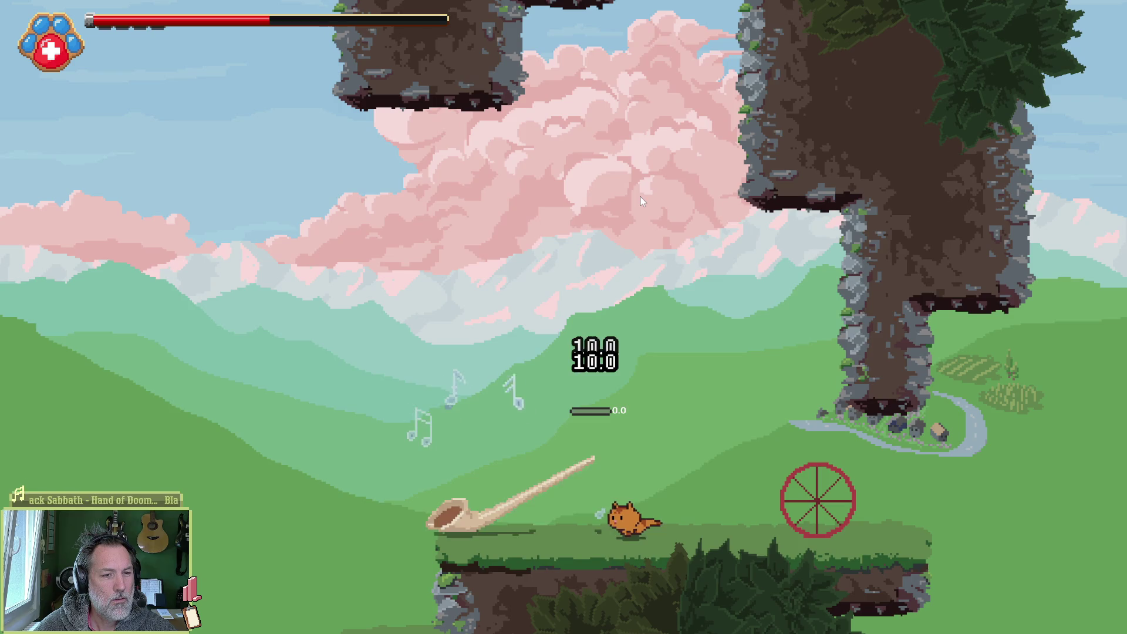
key("a")
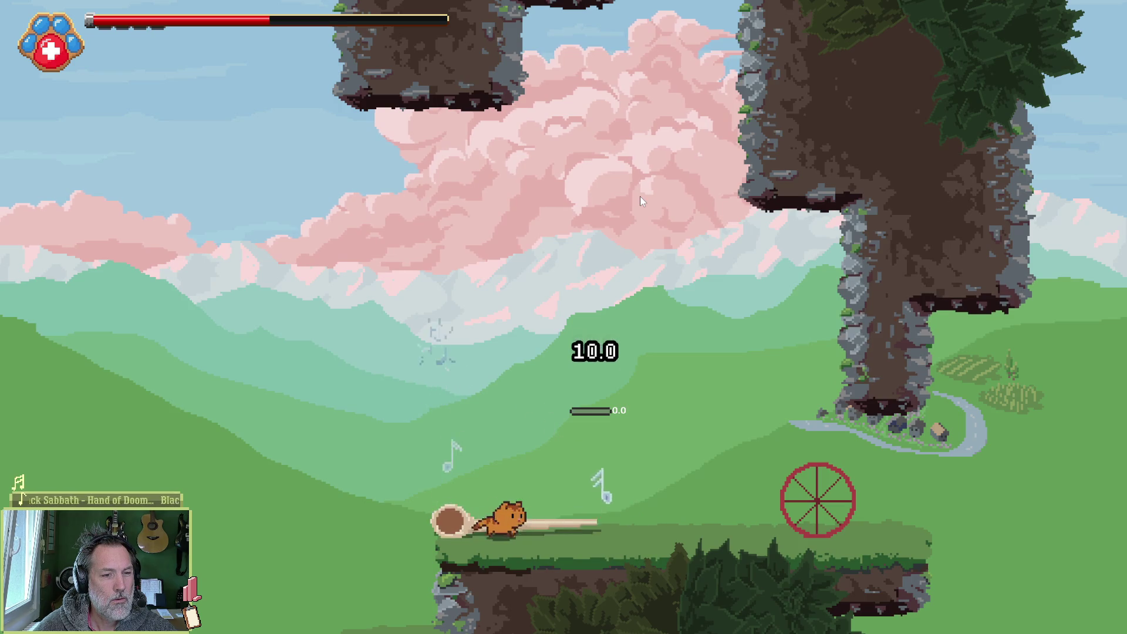
key("d")
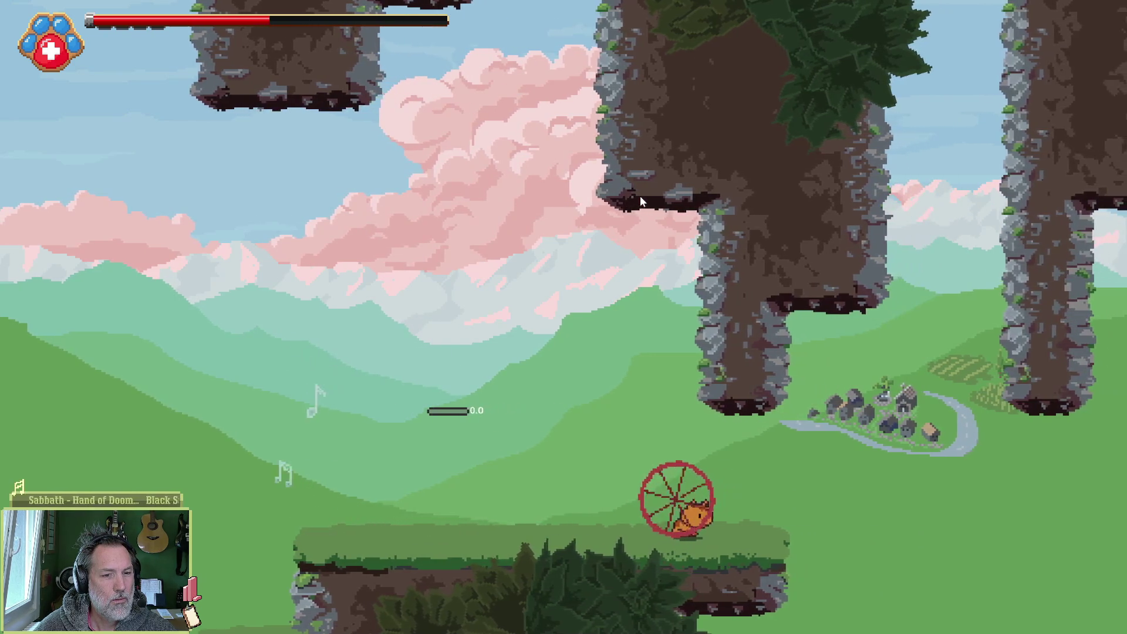
- Wall-jump up the rock pillars and climb the pink tree to grab the nut
key("a")
key("d")
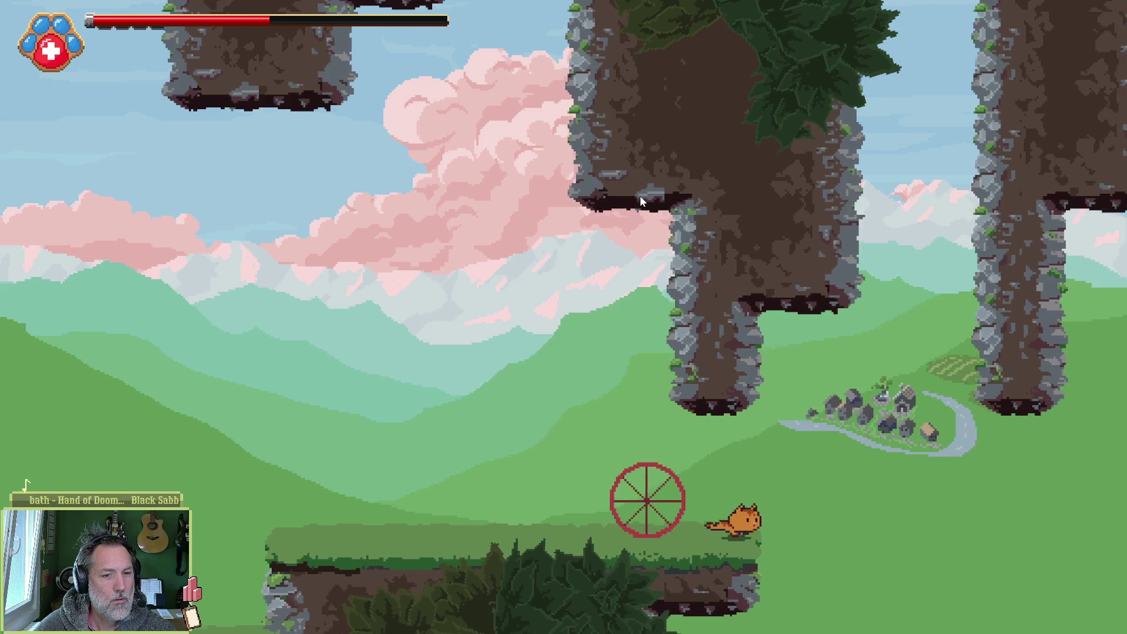
key("space")
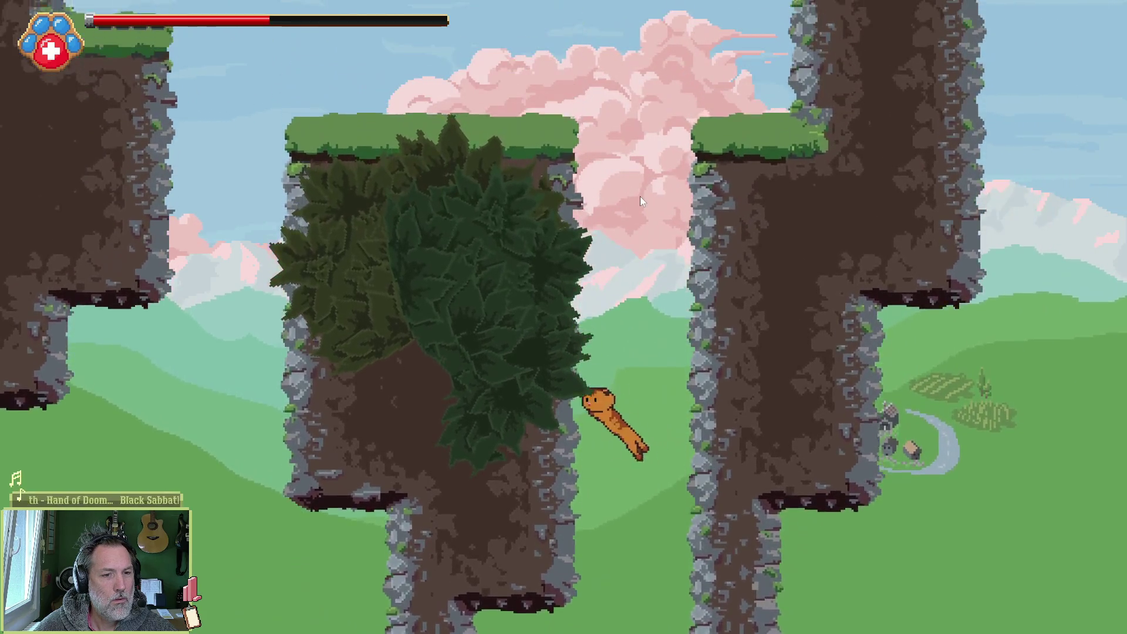
key("space")
key("space")
key("space")
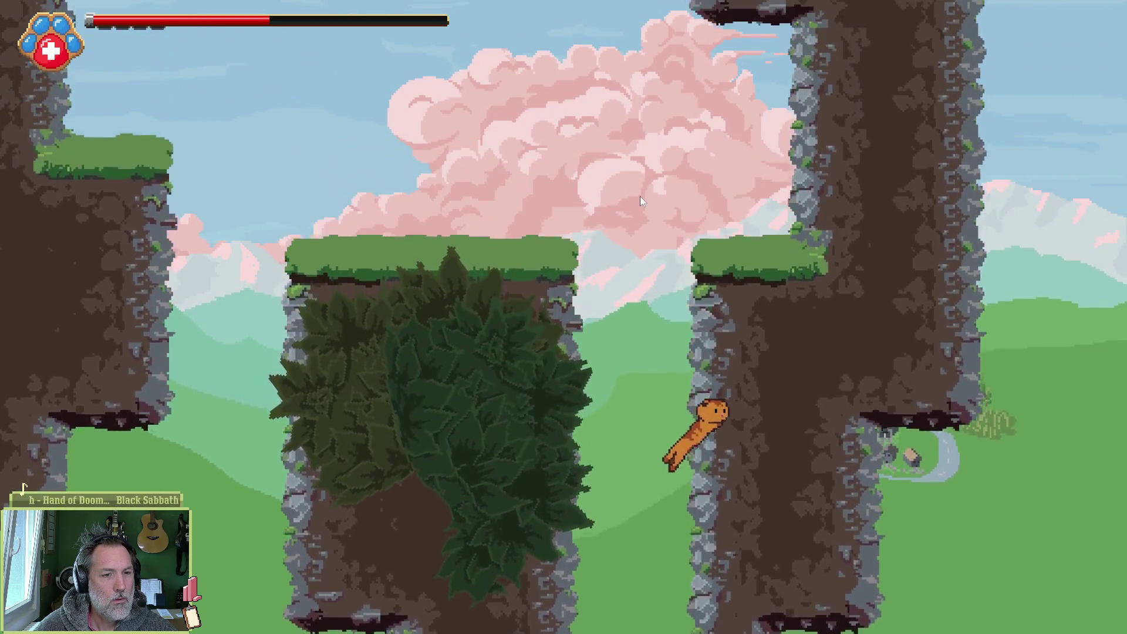
key("space")
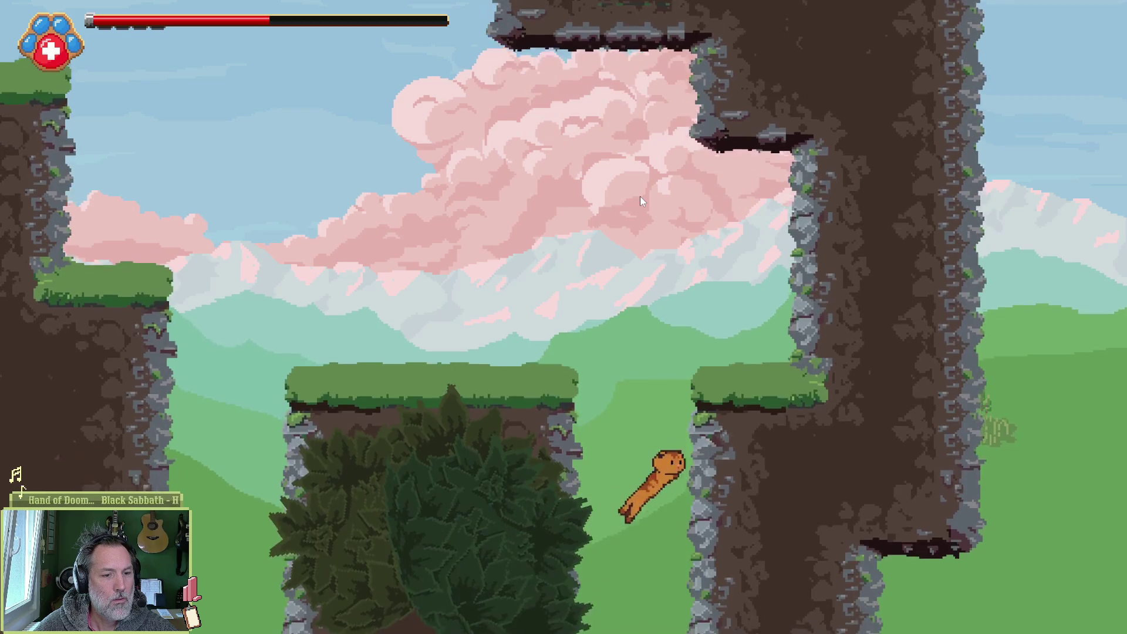
key("space")
key("Left")
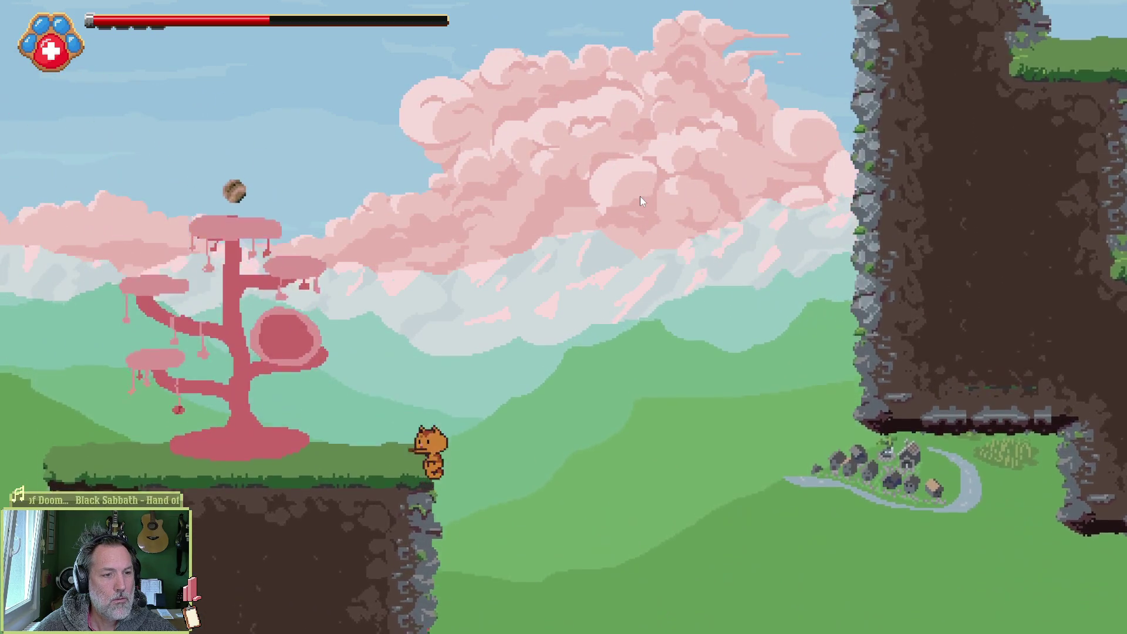
key("space")
key("Left")
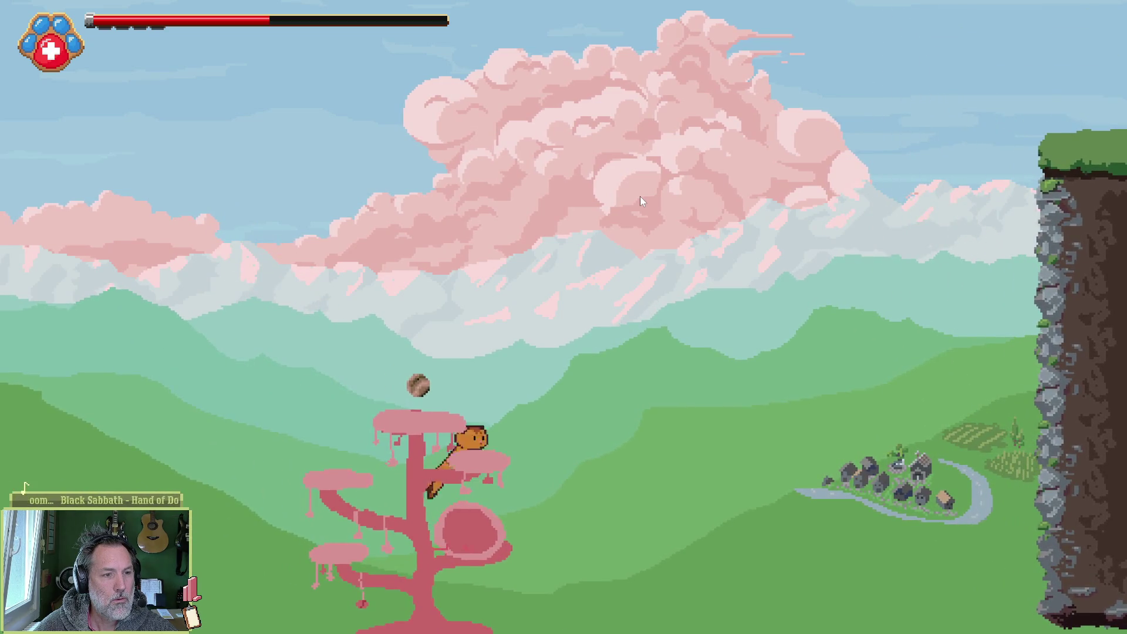
key("space")
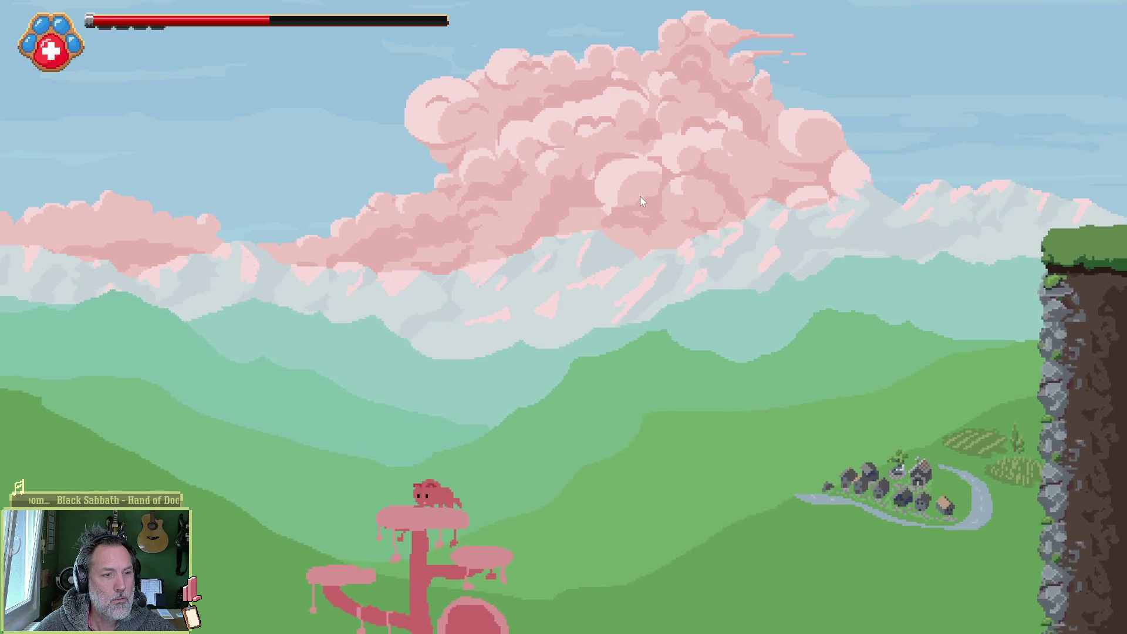
key("space")
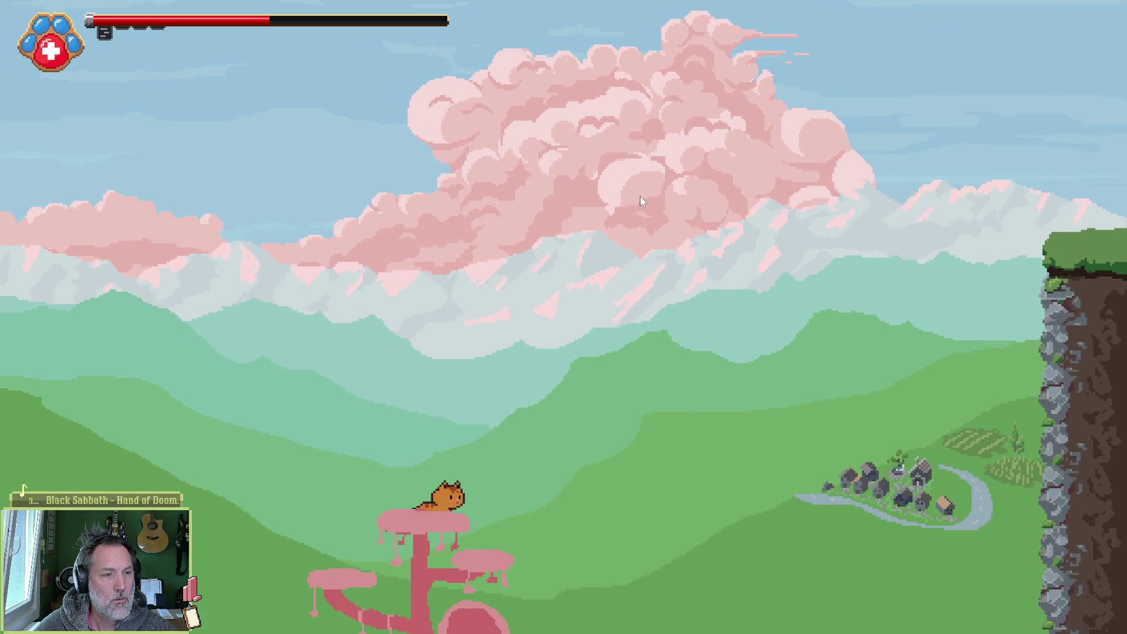
- Drop down and run right past the red wheel into the open valley
key("Right")
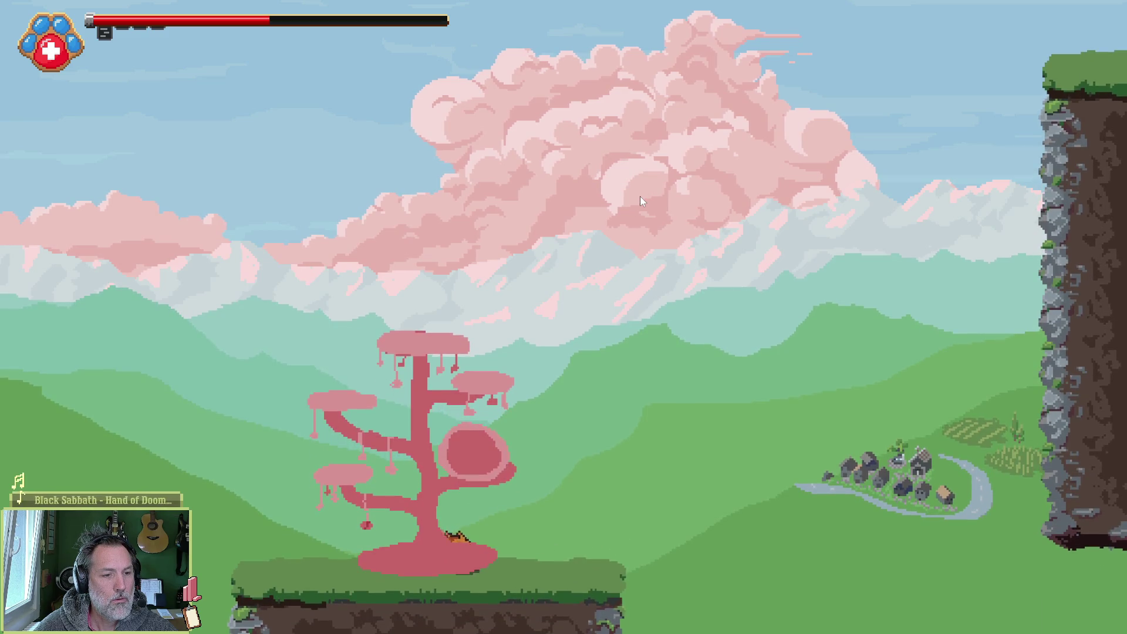
key("space")
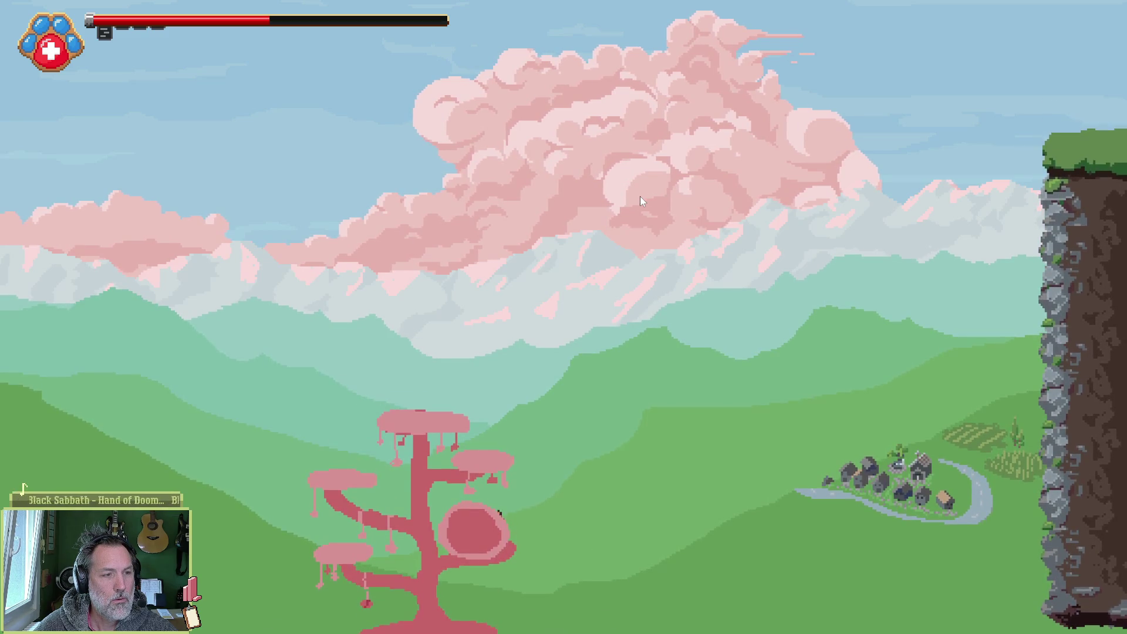
key("Right")
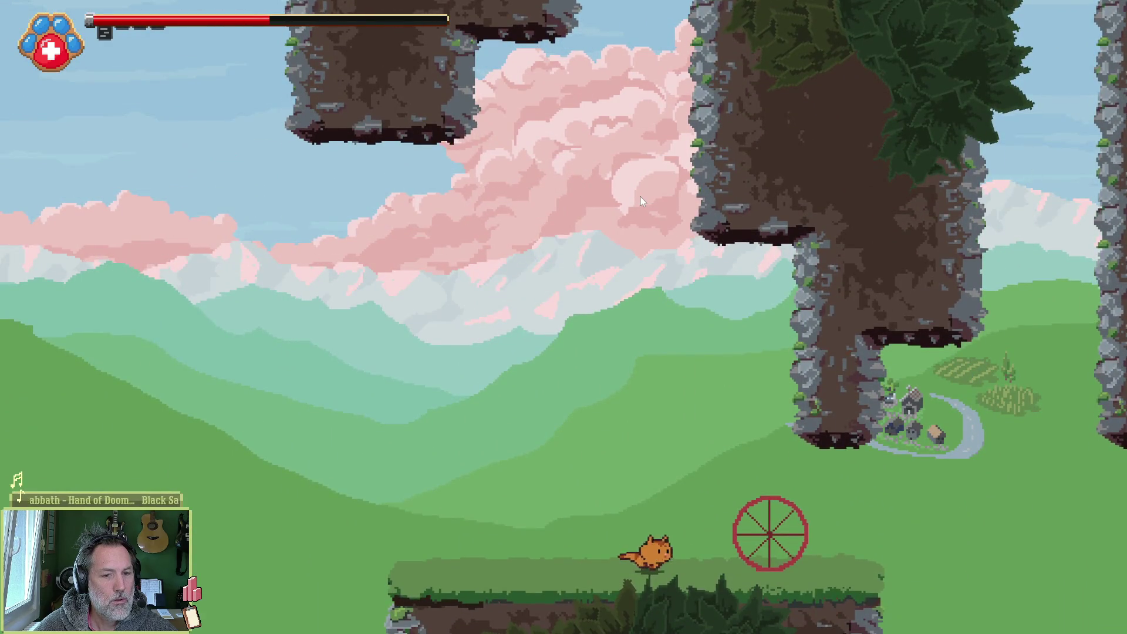
key("Right")
key("space")
key("Right")
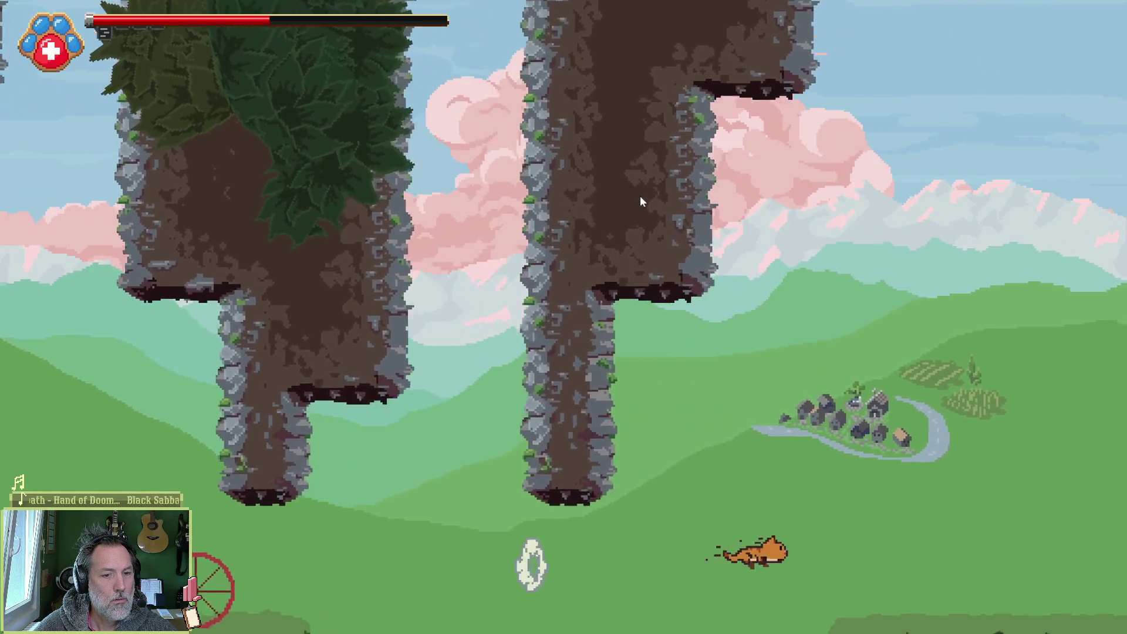
key("Right")
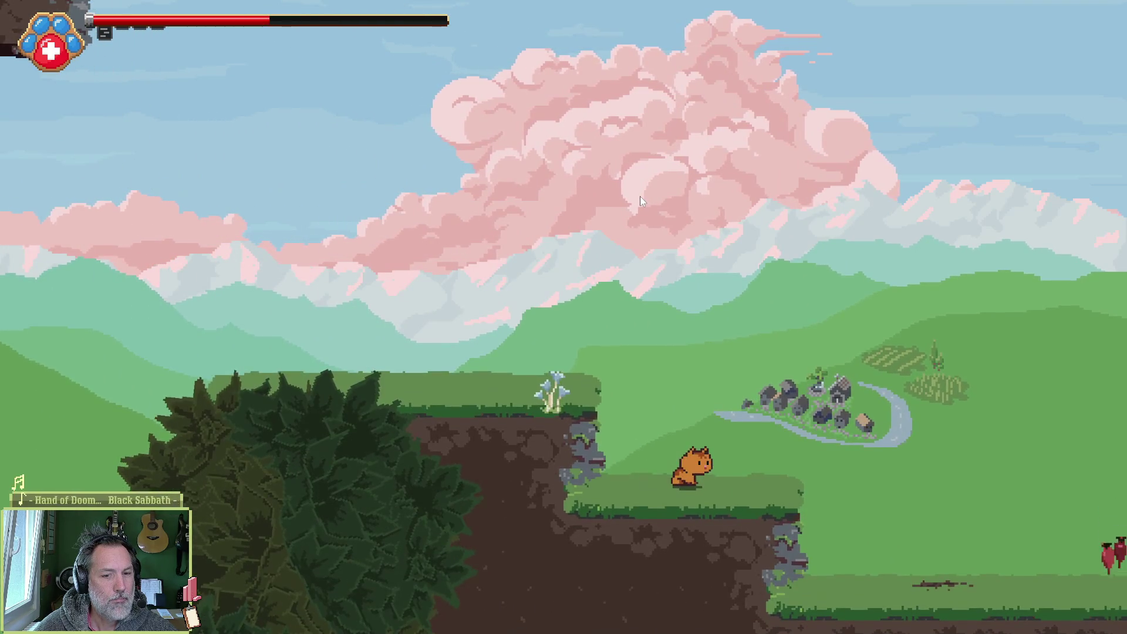
key("Right")
key("space")
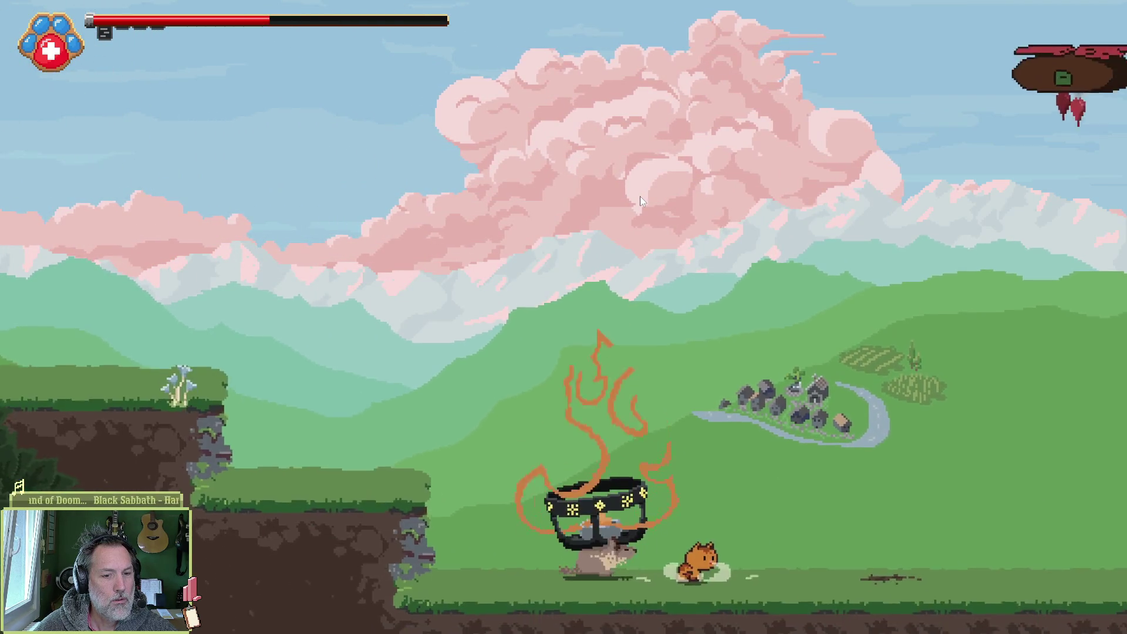
- Jump up the cliff and run along its top toward the boss
key("space")
key("Right")
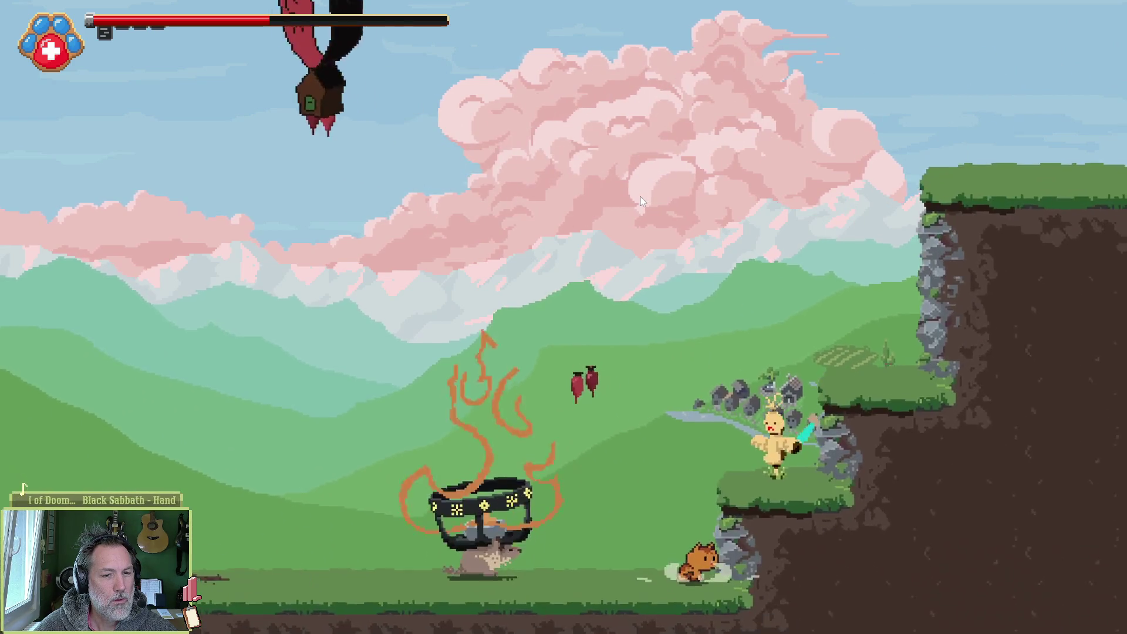
key("Right")
key("space")
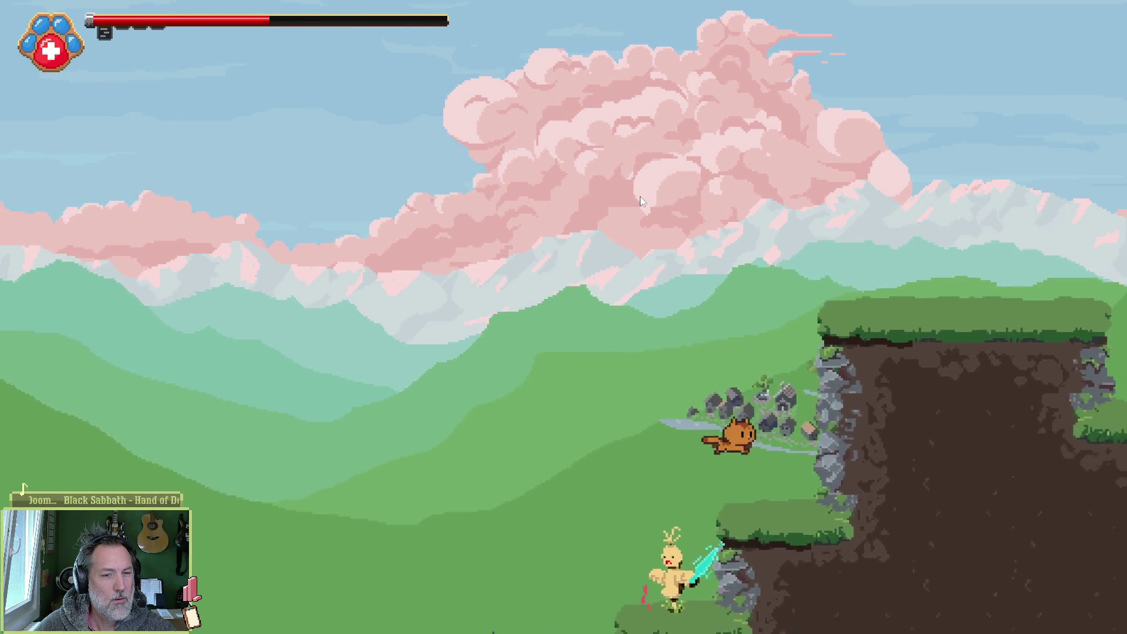
key("Right")
key("space")
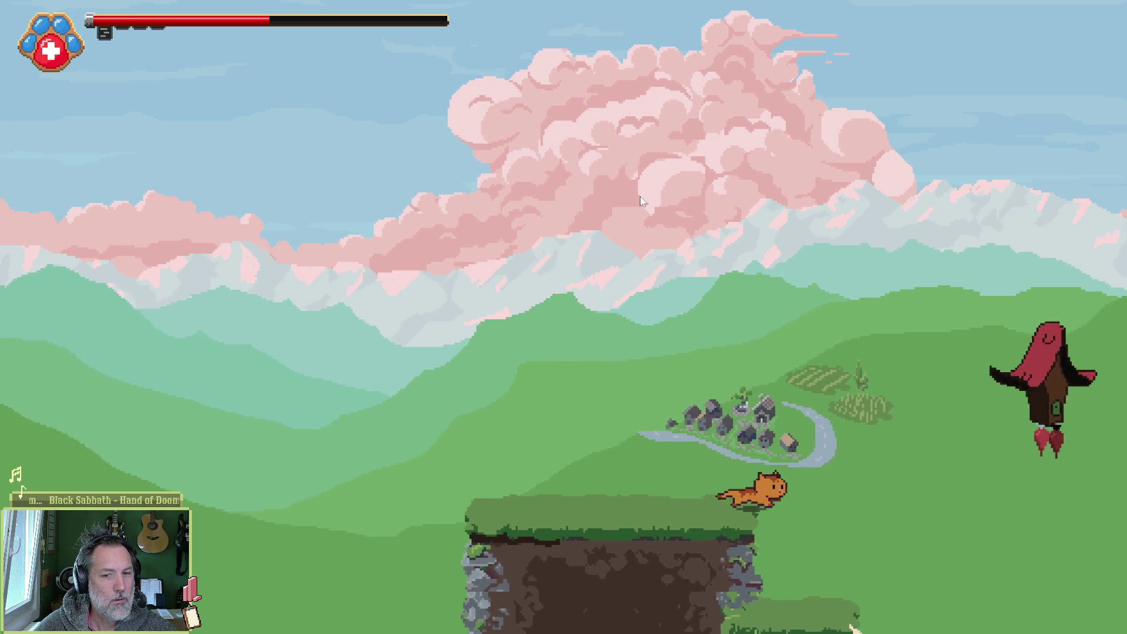
key("Right")
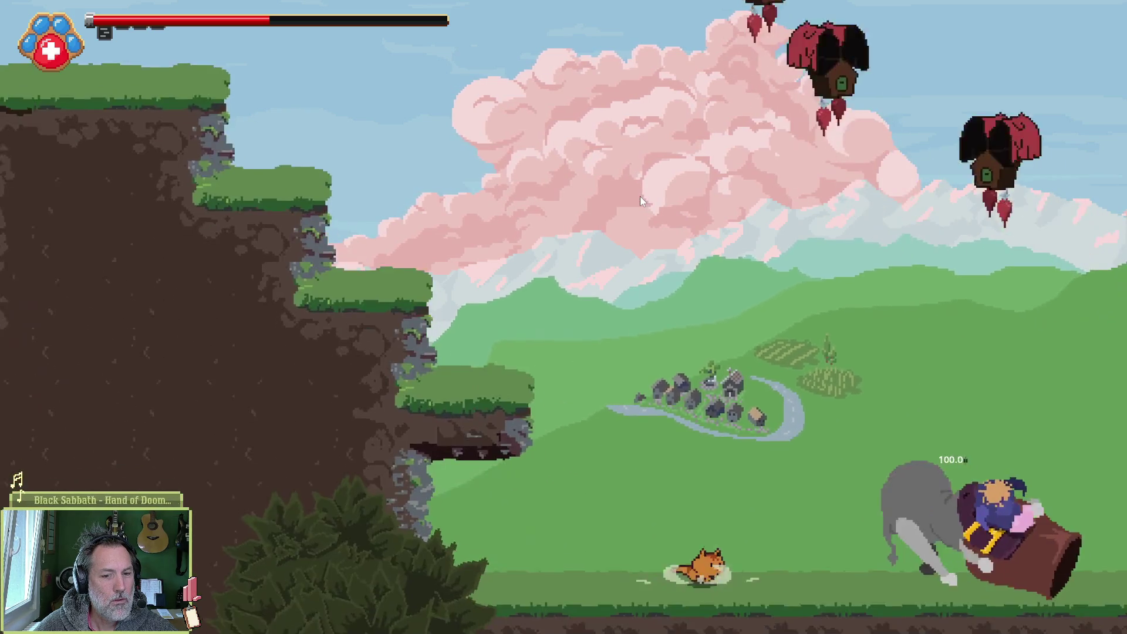
- Dodge and attack the charging boss, wearing it to 46 health until the cat is knocked out
key("Right")
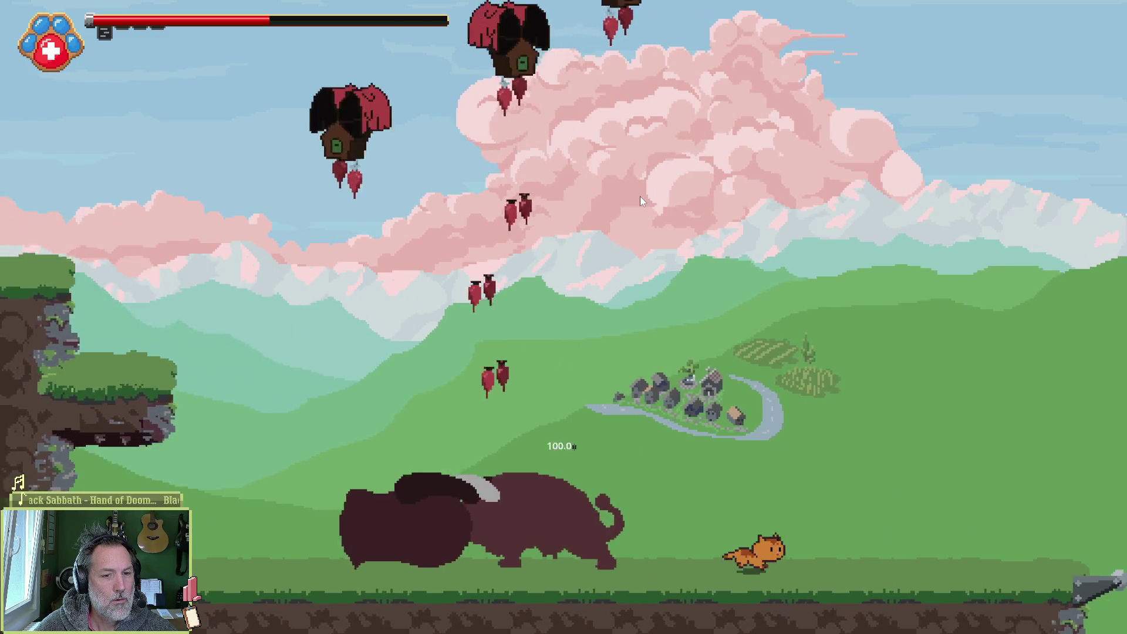
key("Right")
key("Left")
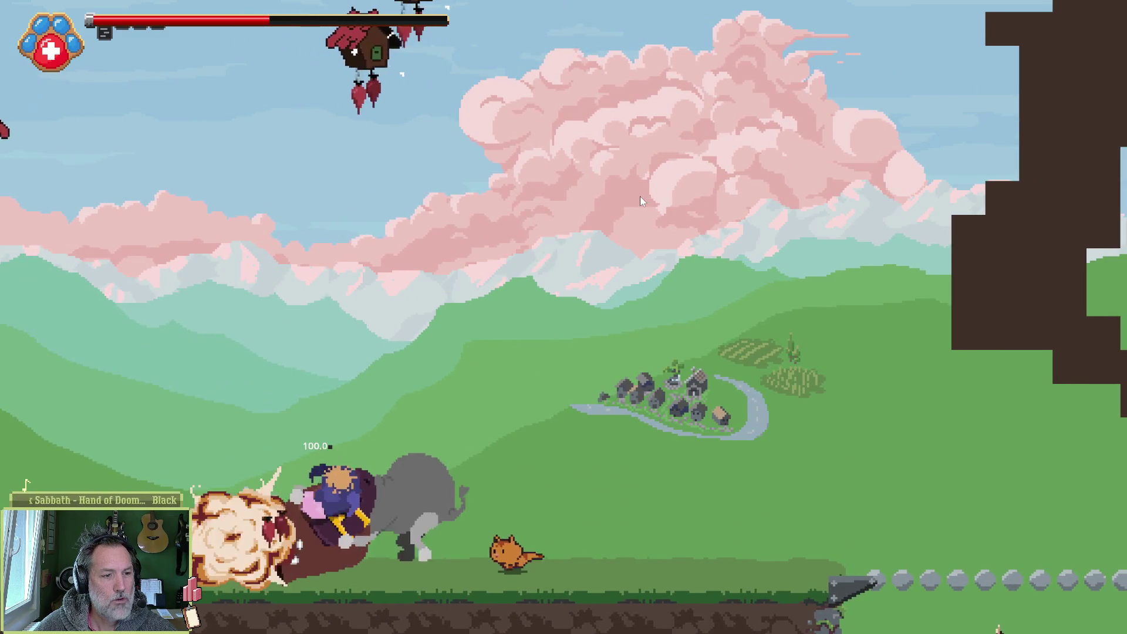
key("Left")
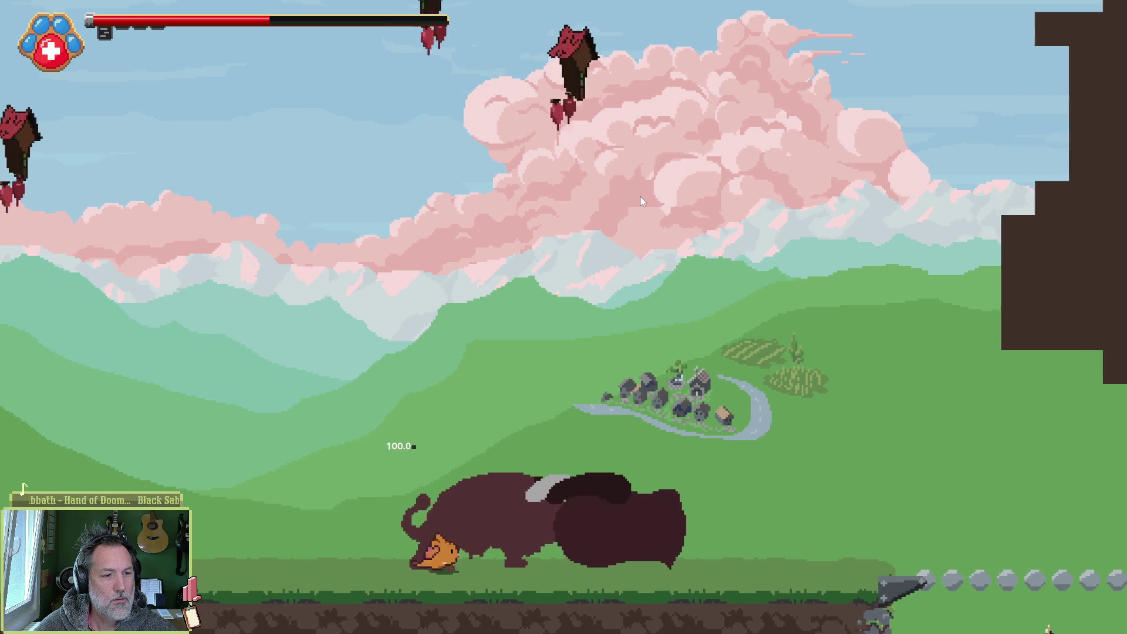
key("Right")
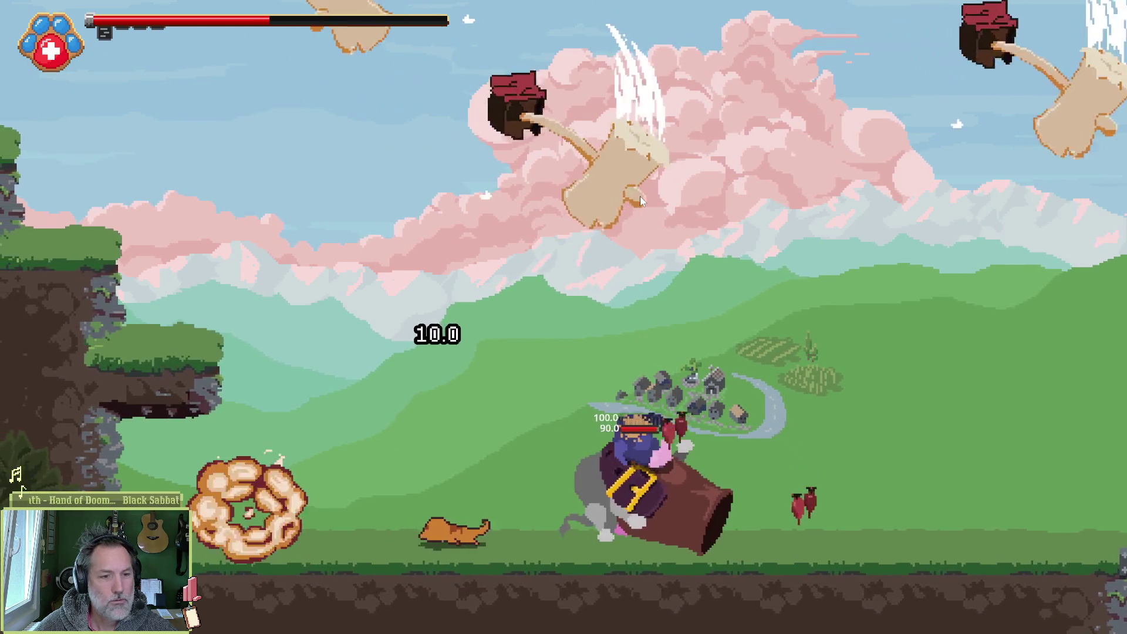
key("Right")
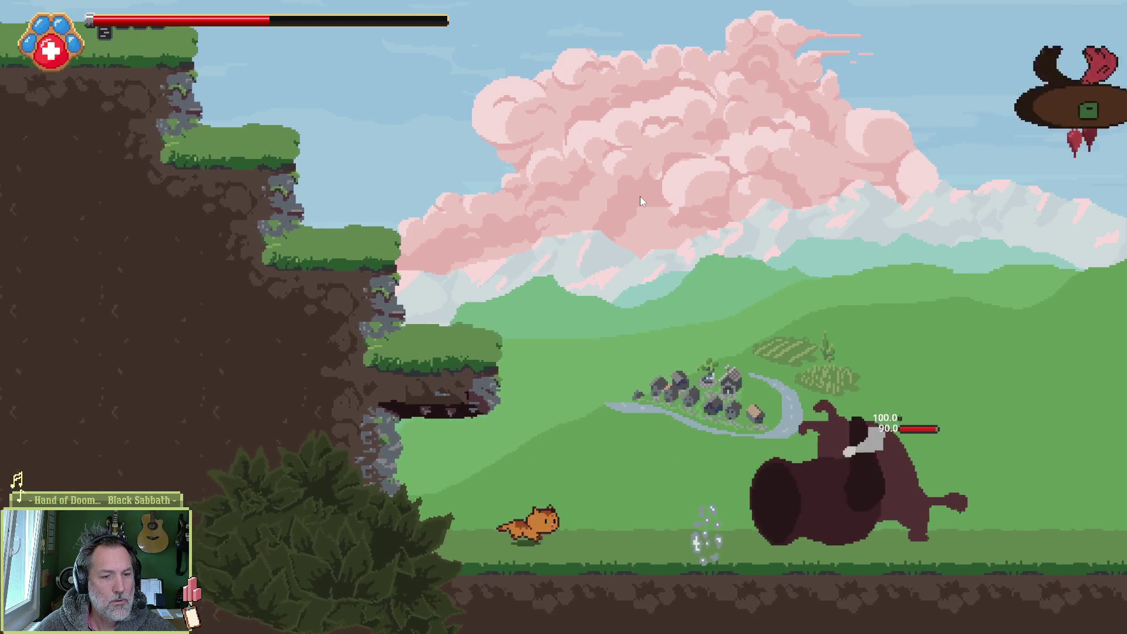
key("Right")
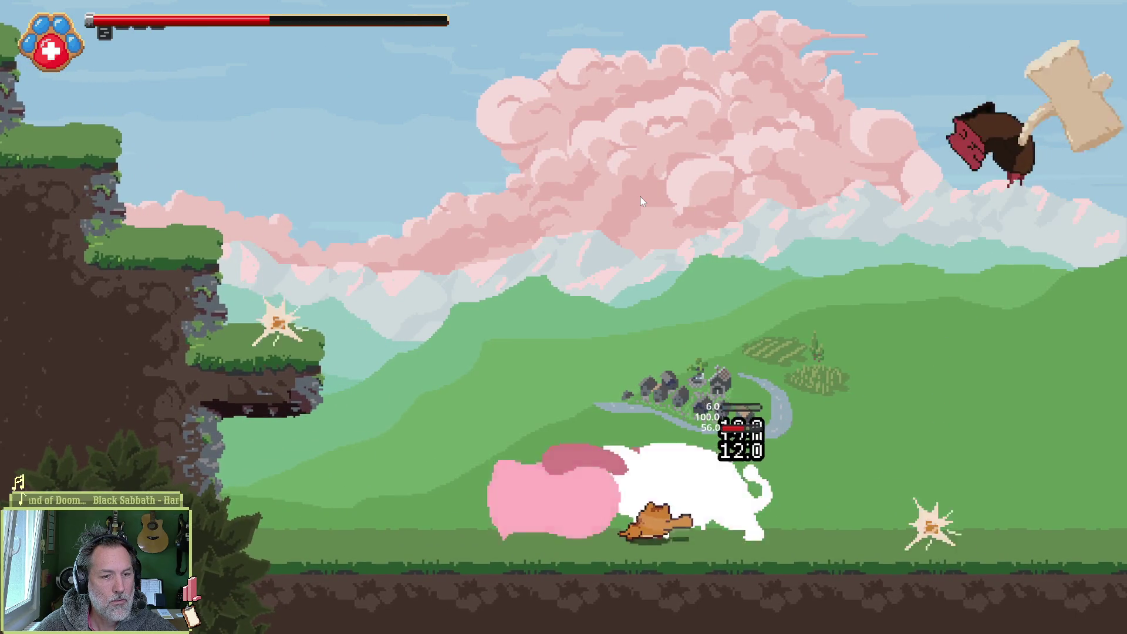
key("Right")
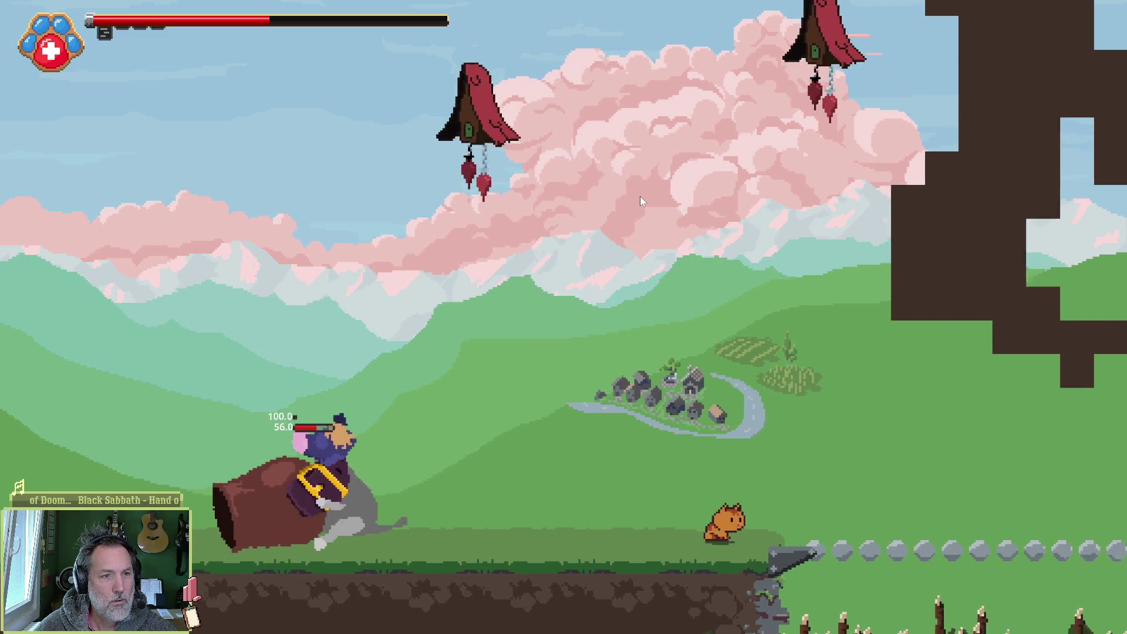
key("Left")
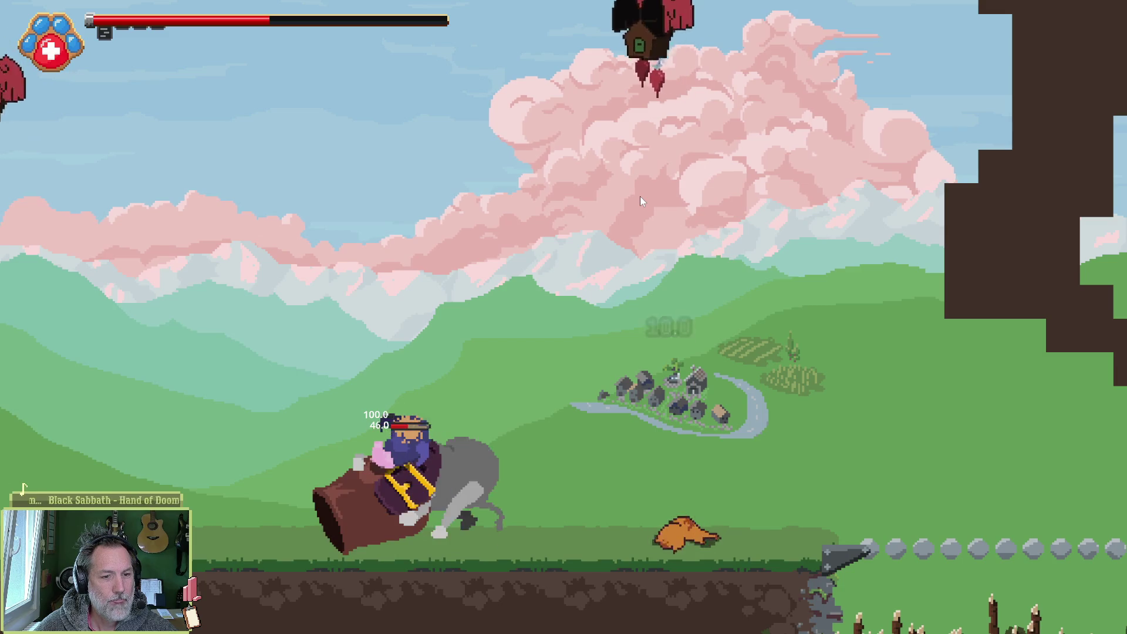
key("Left")
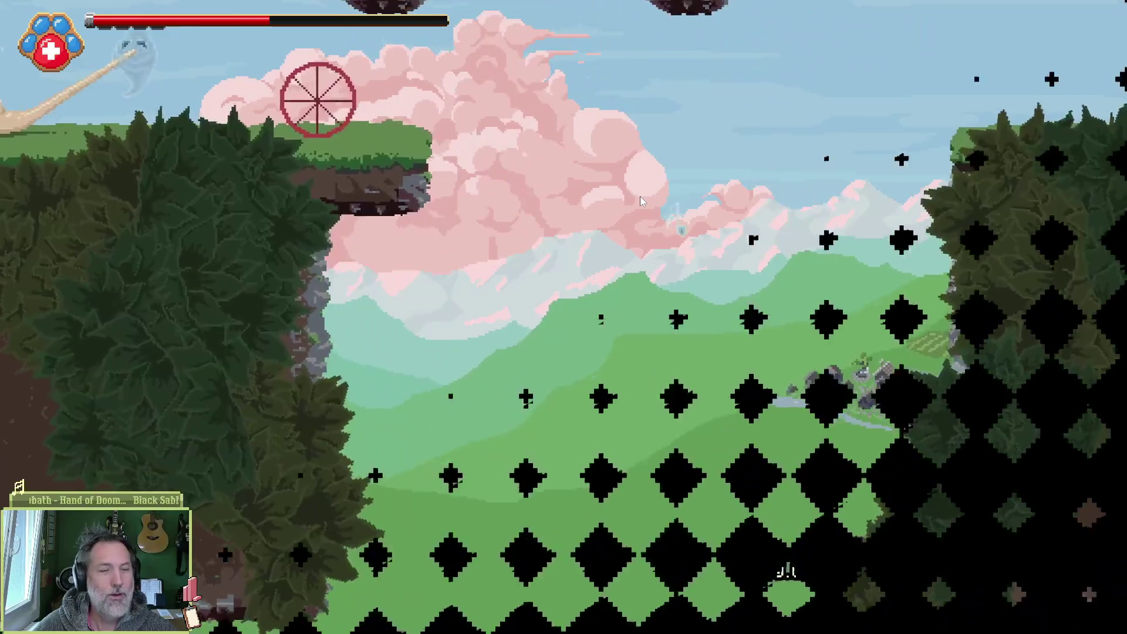
- Run the cat right after respawning and jump up the grassy ledges
key("space")
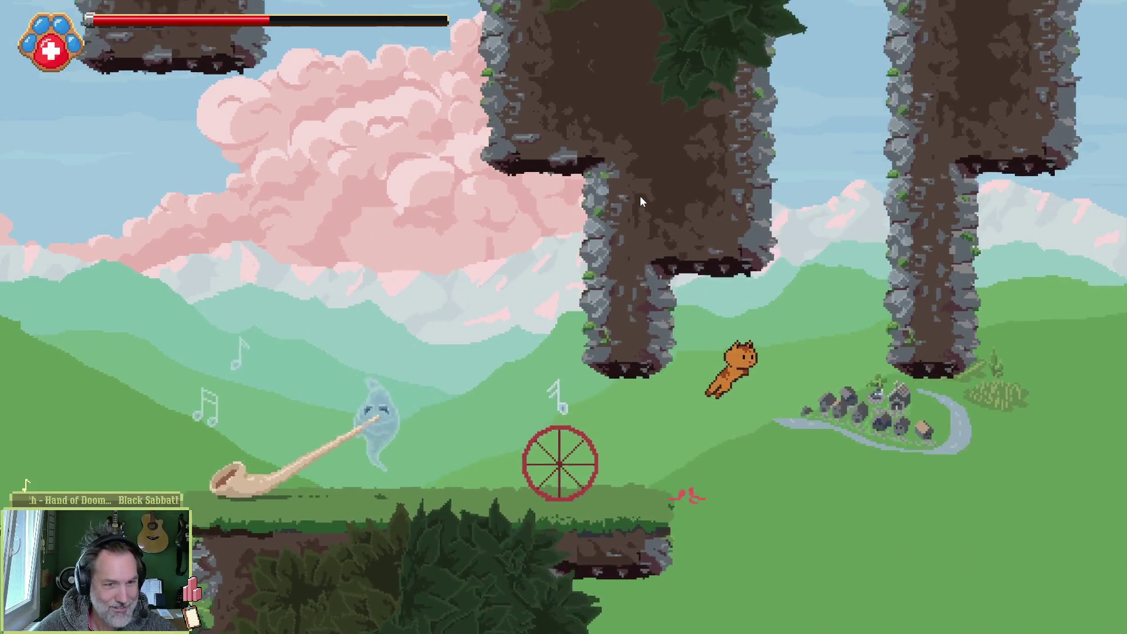
key("Right")
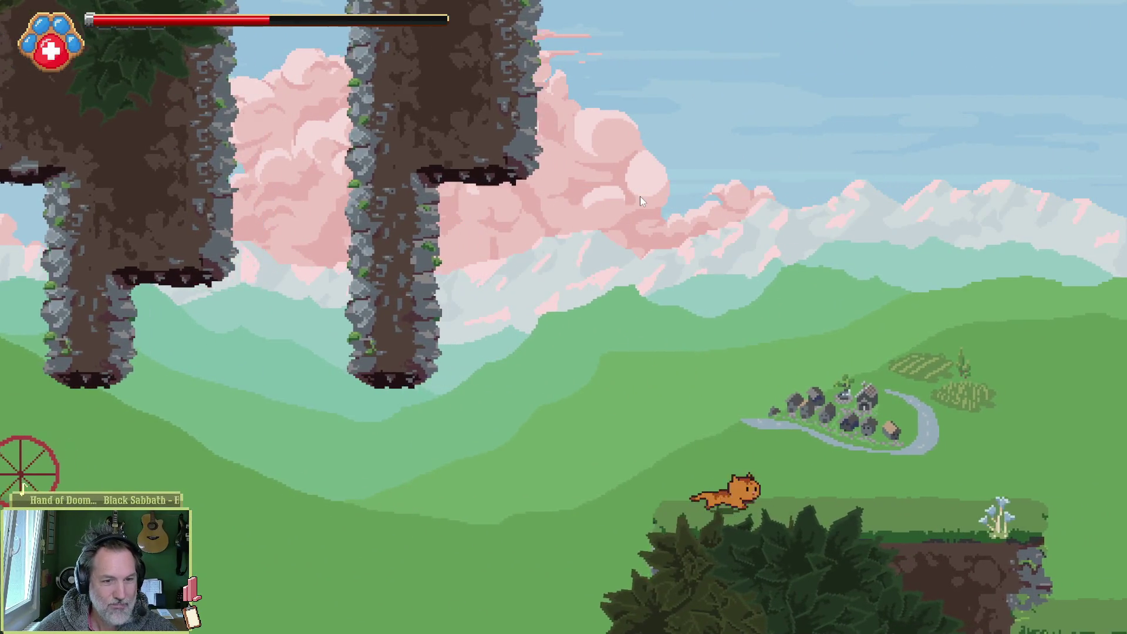
key("Right")
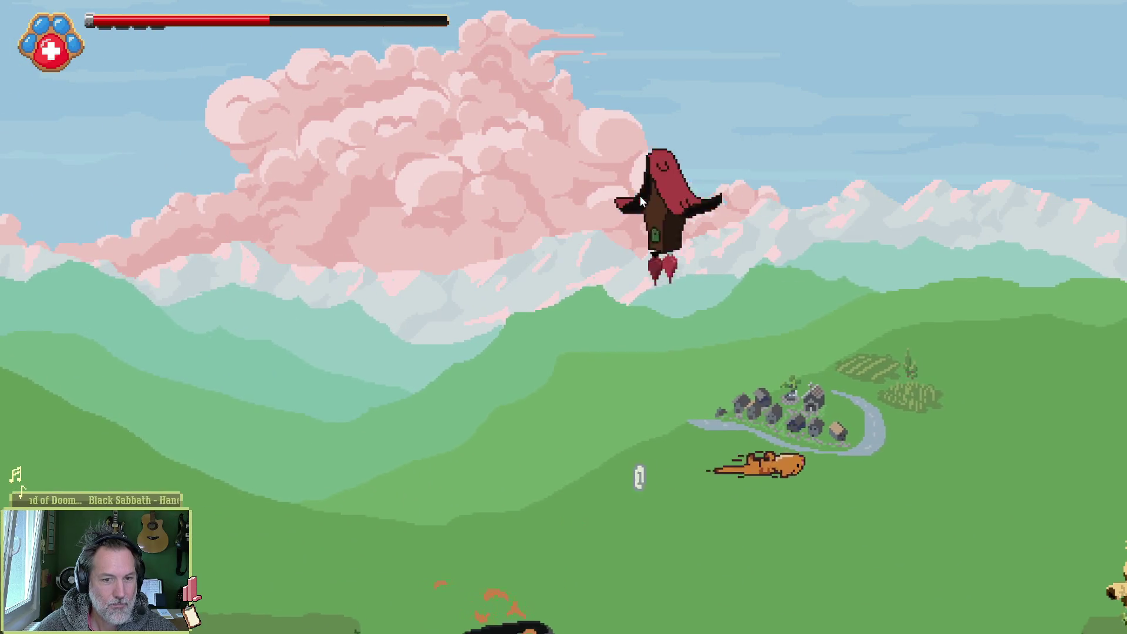
key("Right")
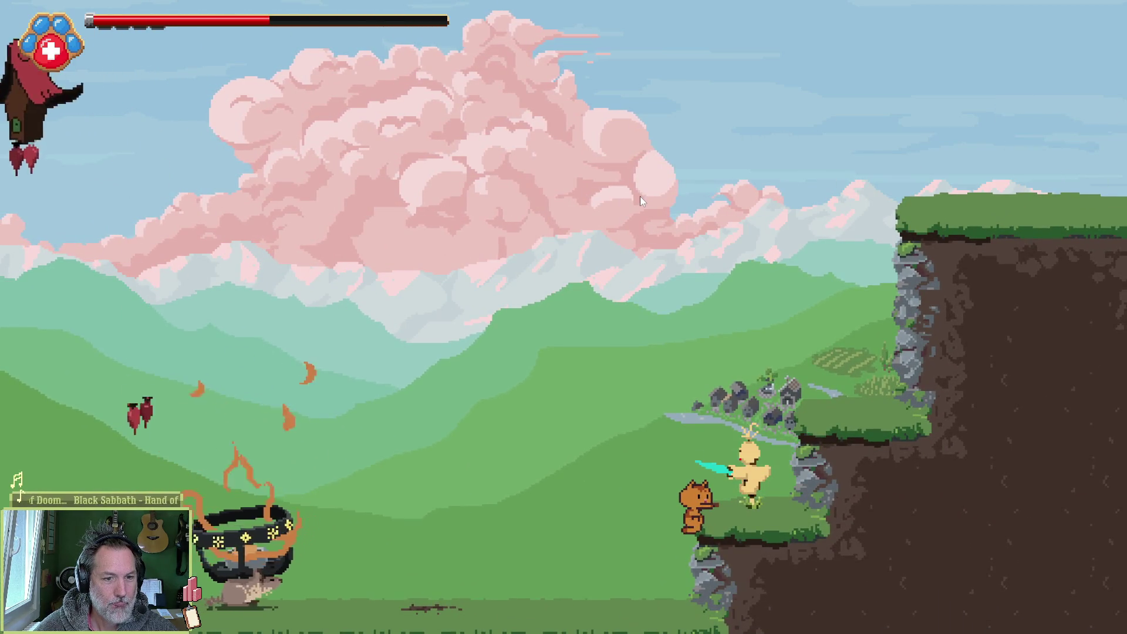
key("space")
key("Right")
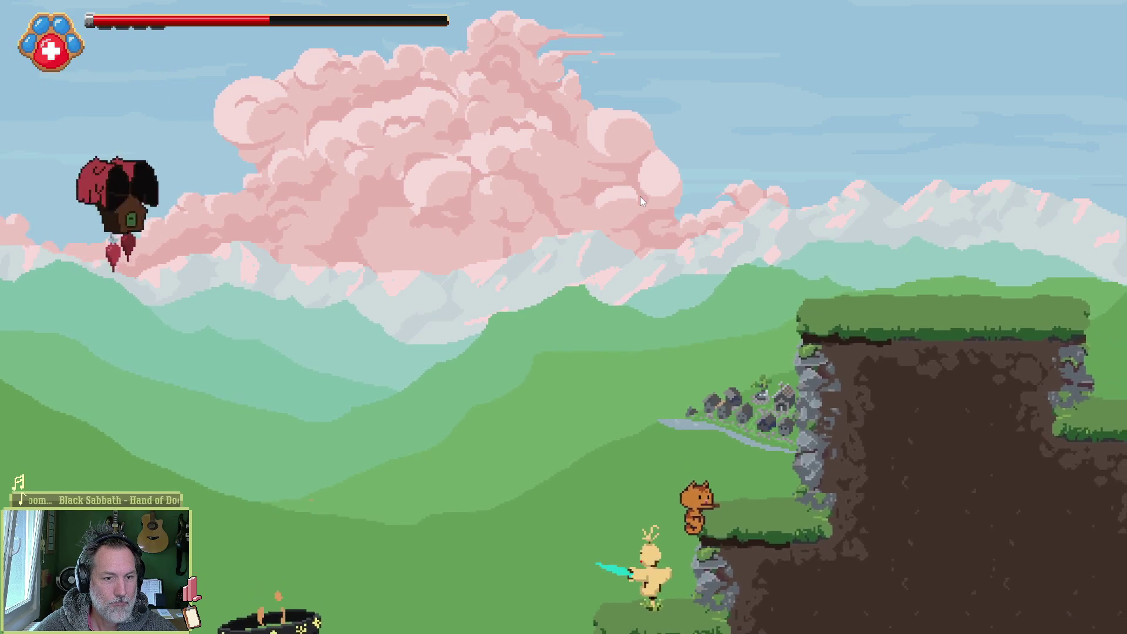
key("space")
- Drop down to the boss area past the cliff, then stop the playtest with F8
key("Right")
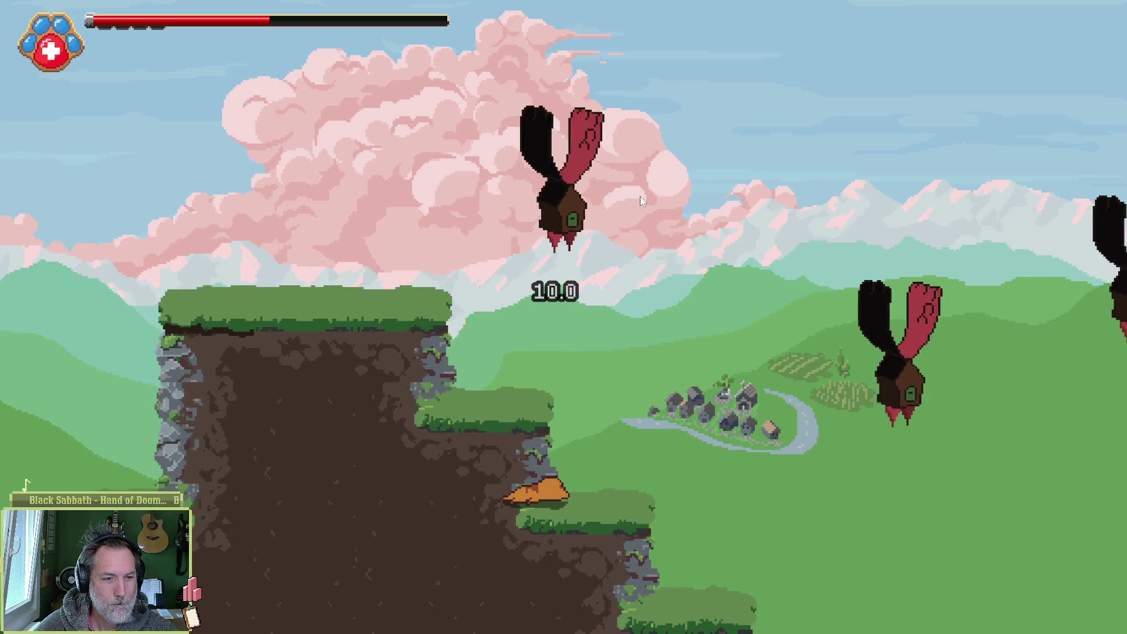
key("Right")
key("Right")
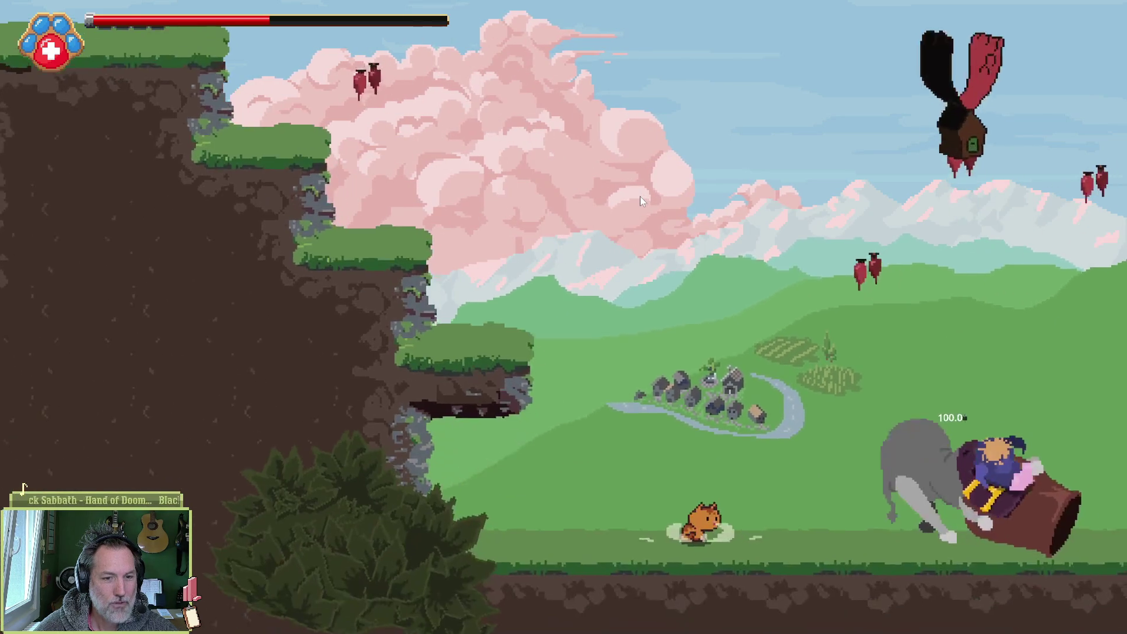
key("Right")
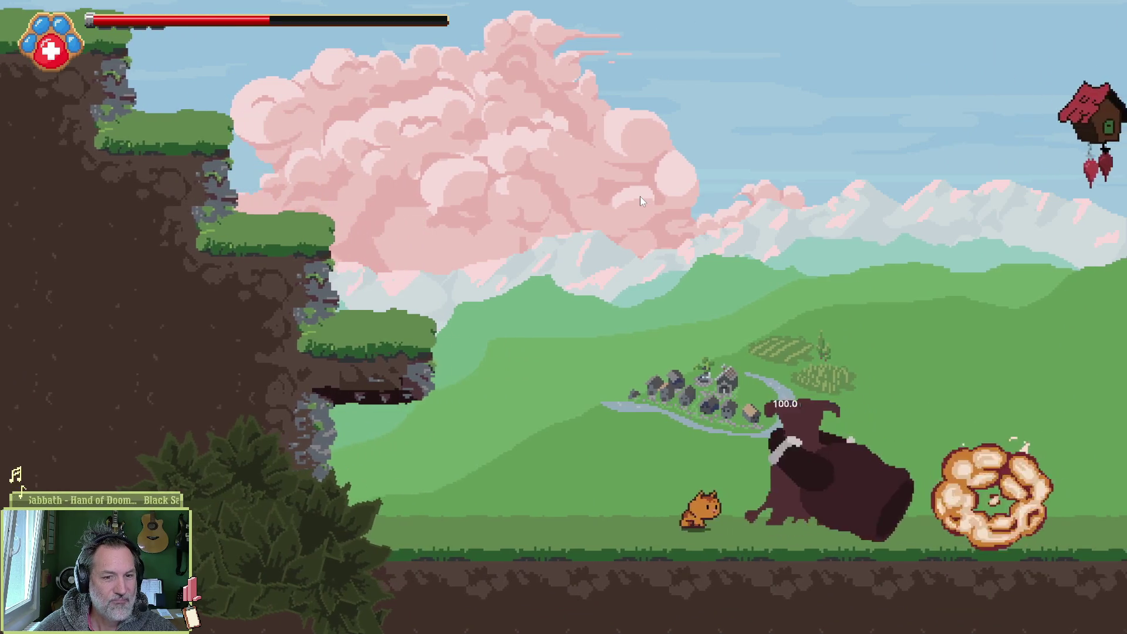
key("Right")
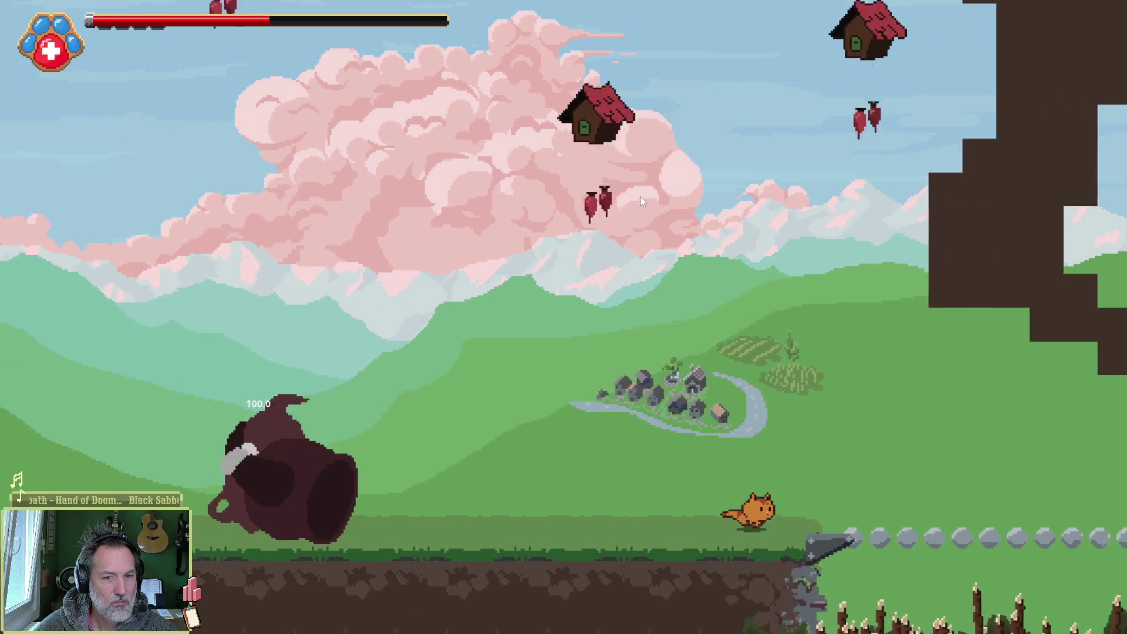
key("Left")
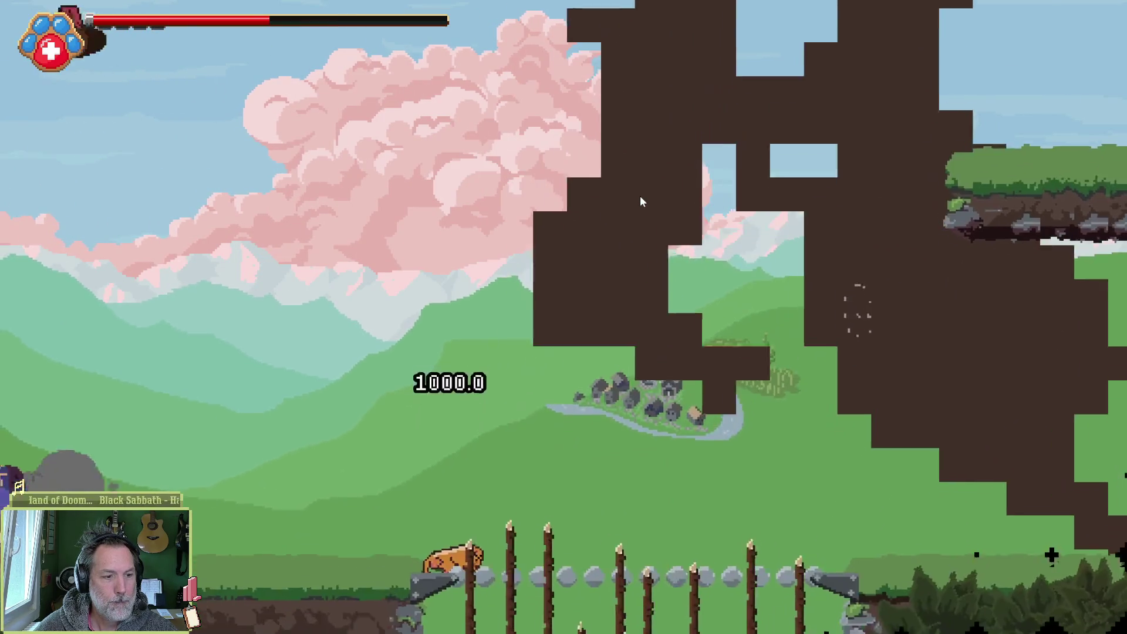
key("F8")
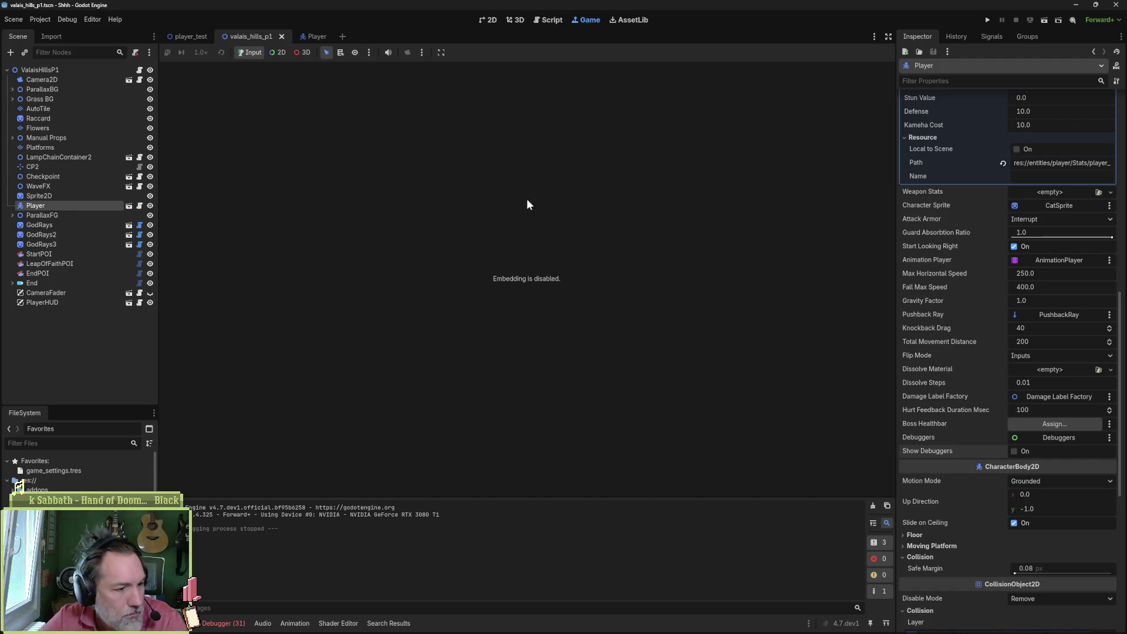
- Open the Debugger's Errors (31) list and jump from a health error to game_manager.gd line 170
left_click(223, 623)
left_click(236, 430)
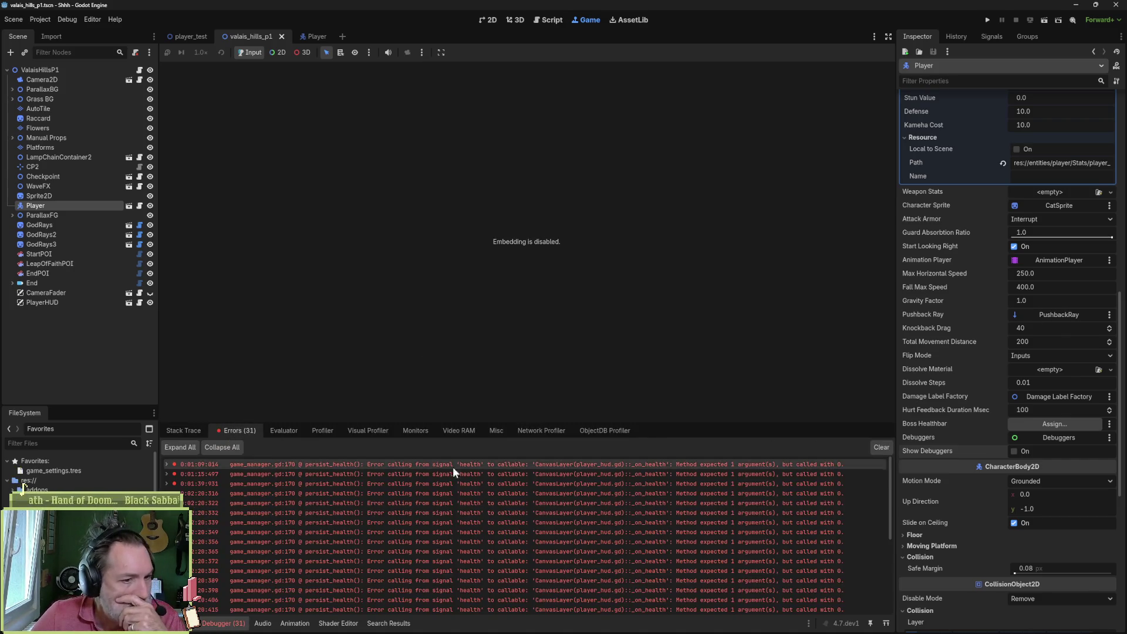
mouse_move(518, 476)
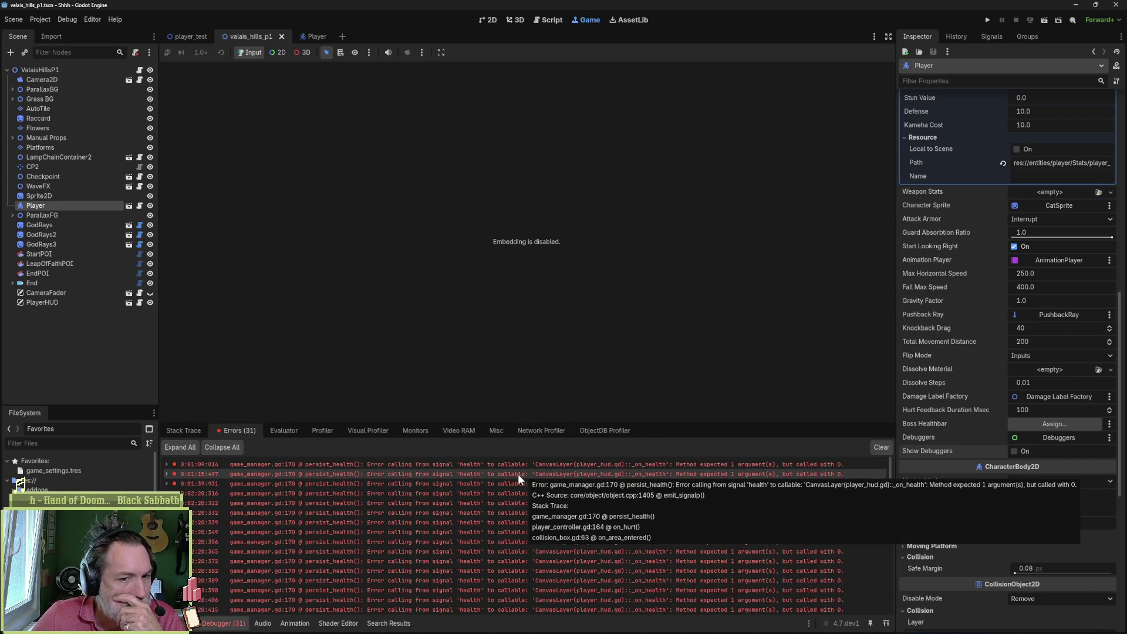
double_click(470, 464)
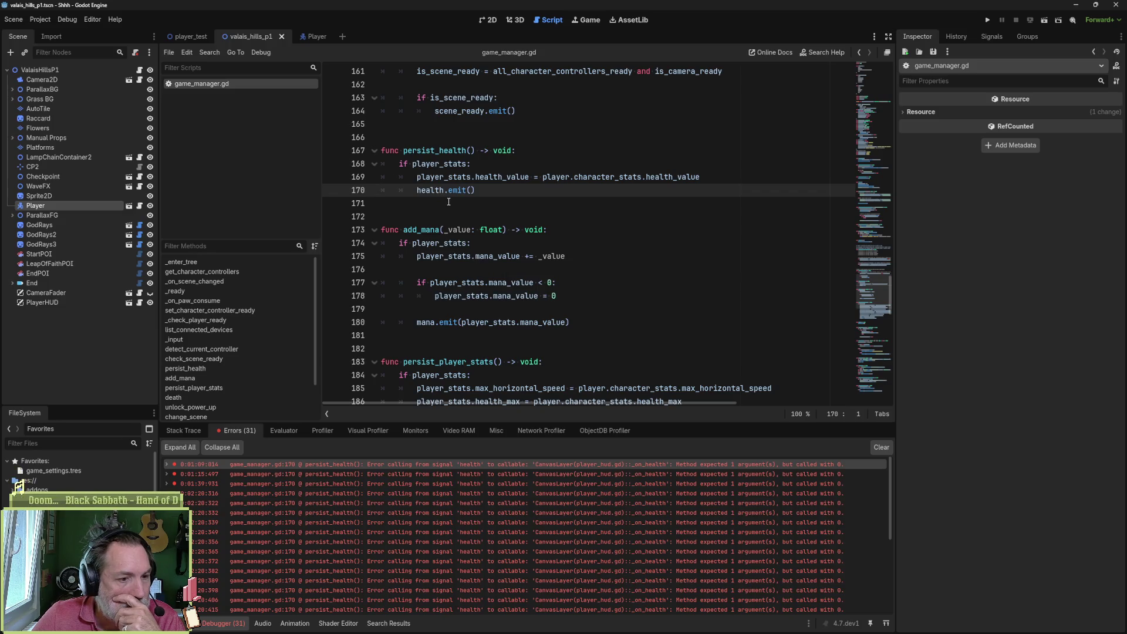
- Trace the error through player_controller.gd, then make persist_health call health.emit(player_stats.health_value)
left_click(165, 465)
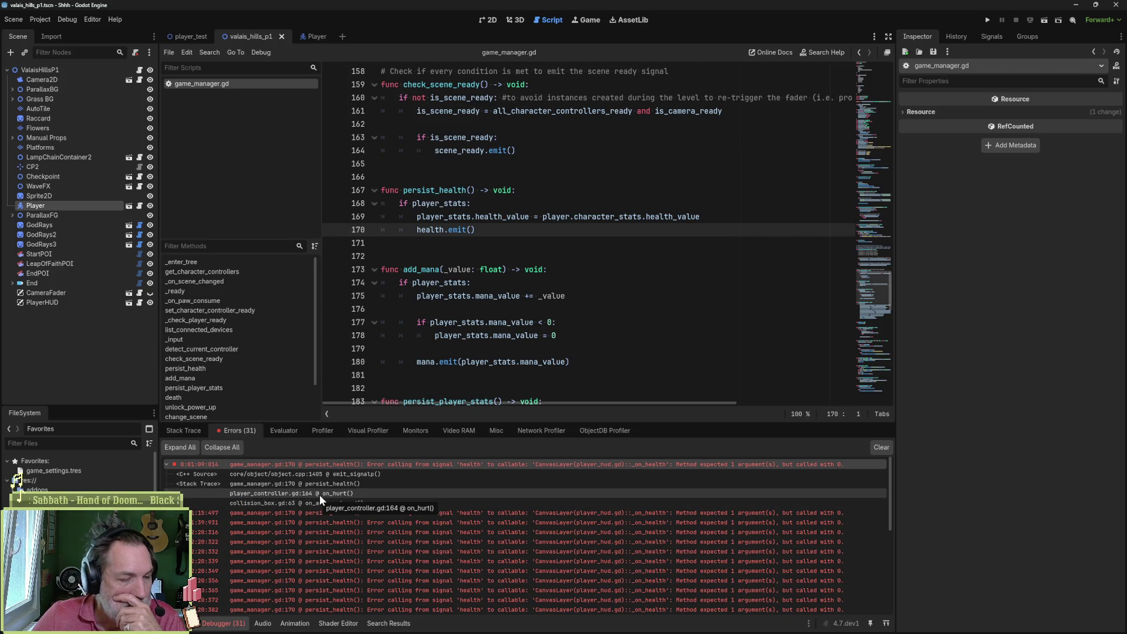
double_click(355, 492)
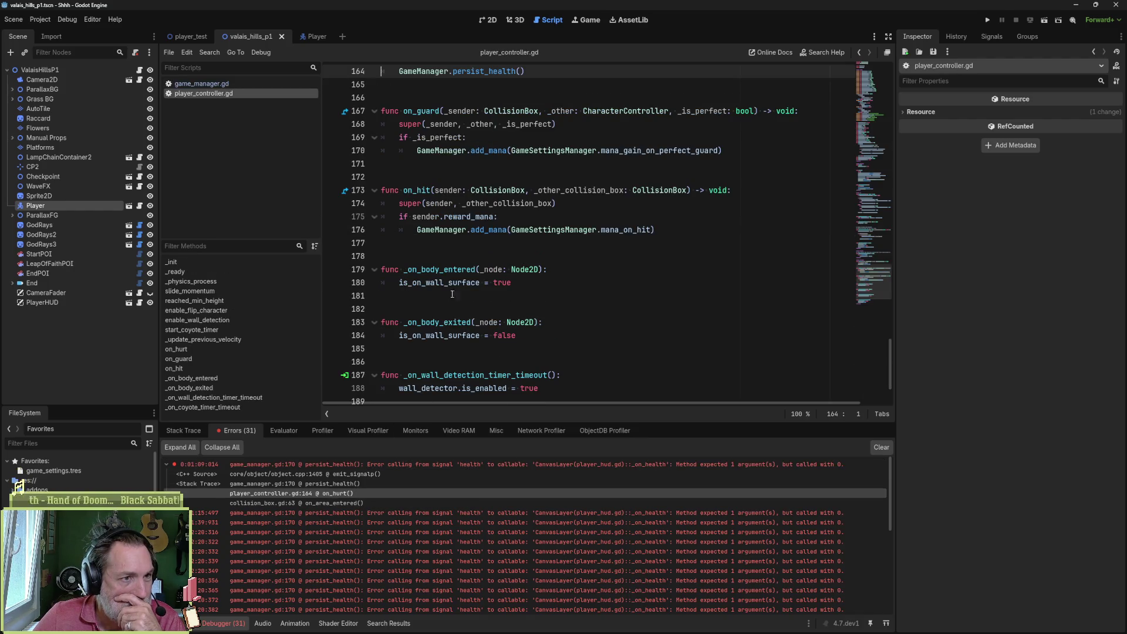
scroll(536, 248, "up", 3)
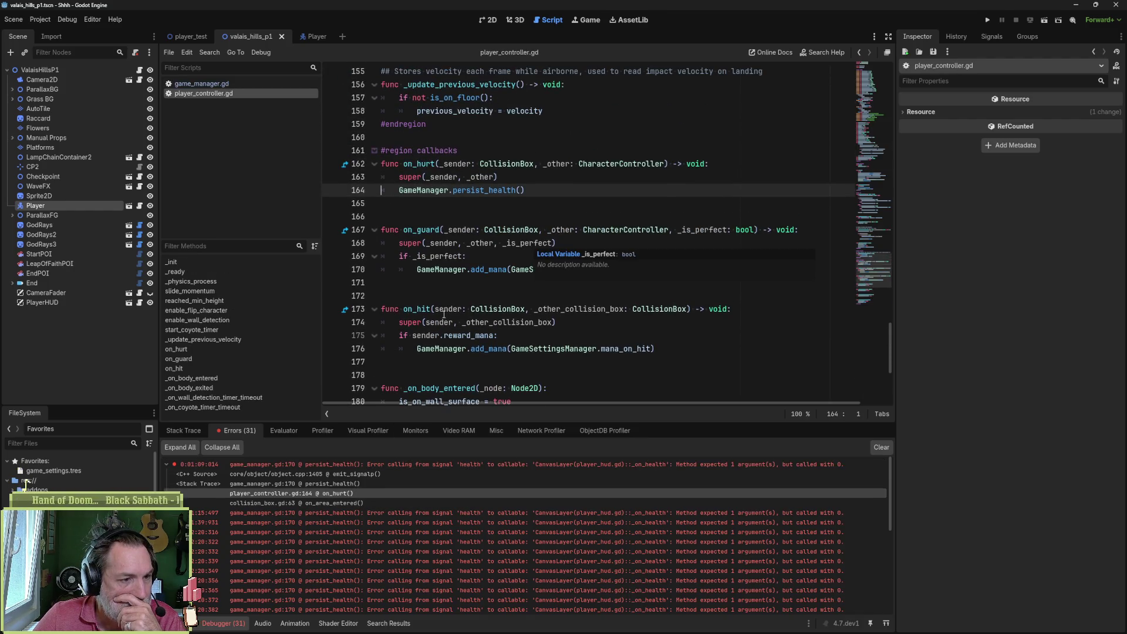
double_click(353, 480)
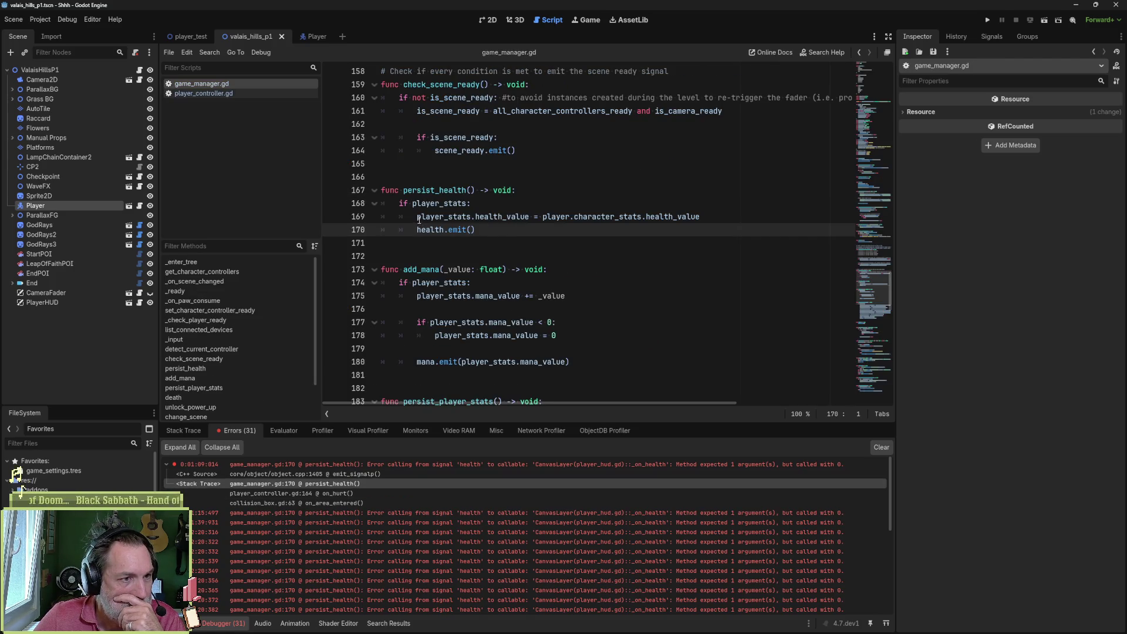
left_click_drag(418, 217, 498, 218)
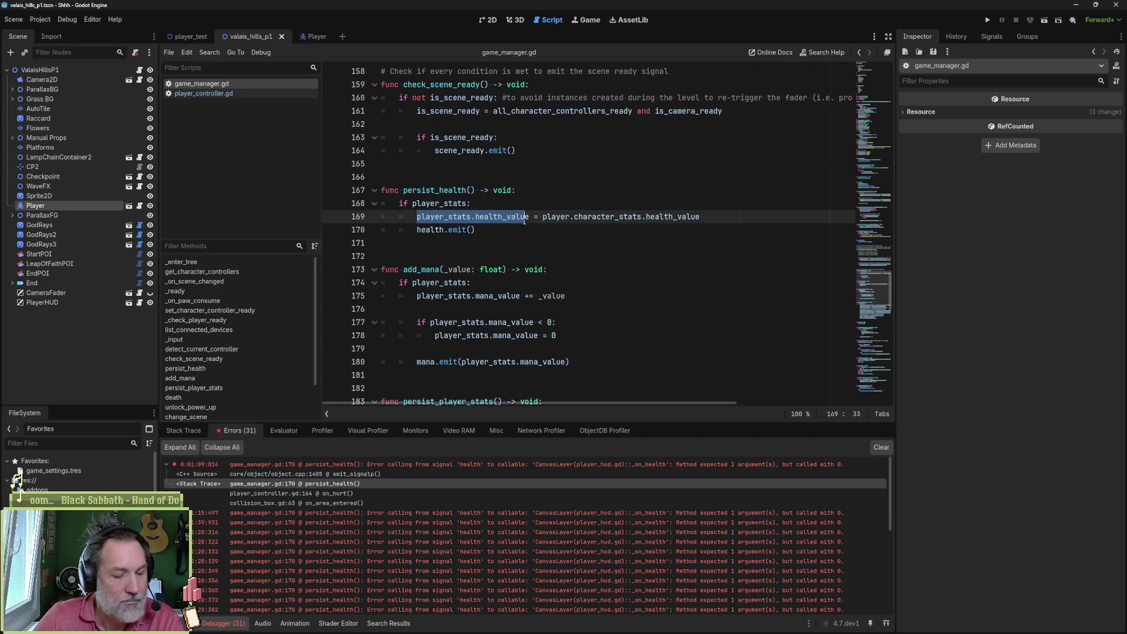
left_click(471, 230)
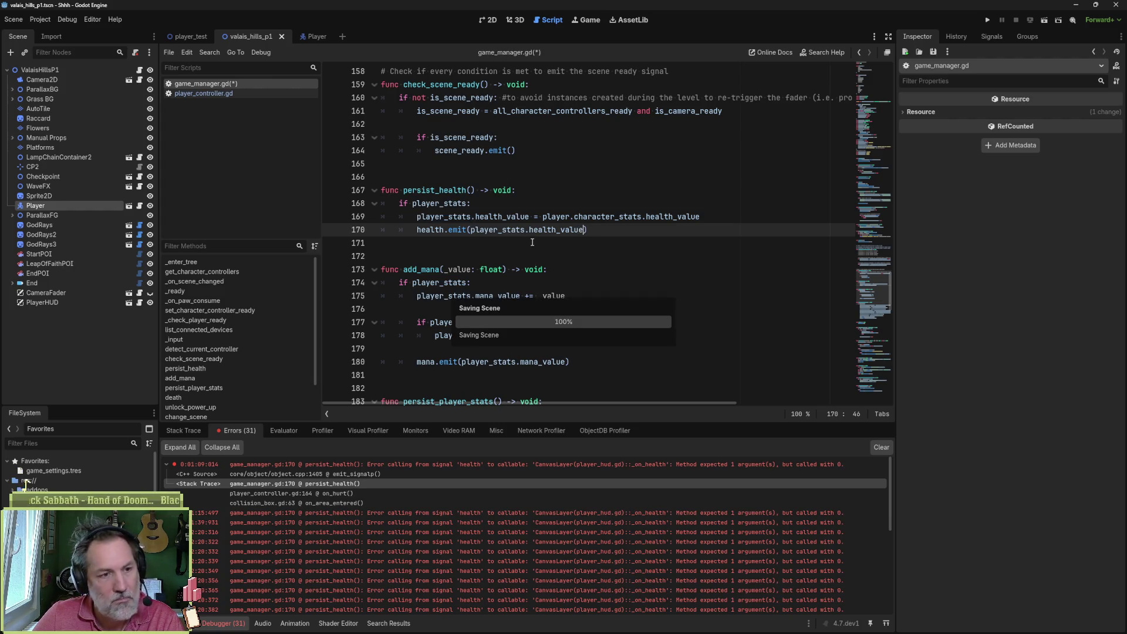
- Enable Embed Game on Next Play, switch to the 2D view, and save and run with F5
left_click(578, 24)
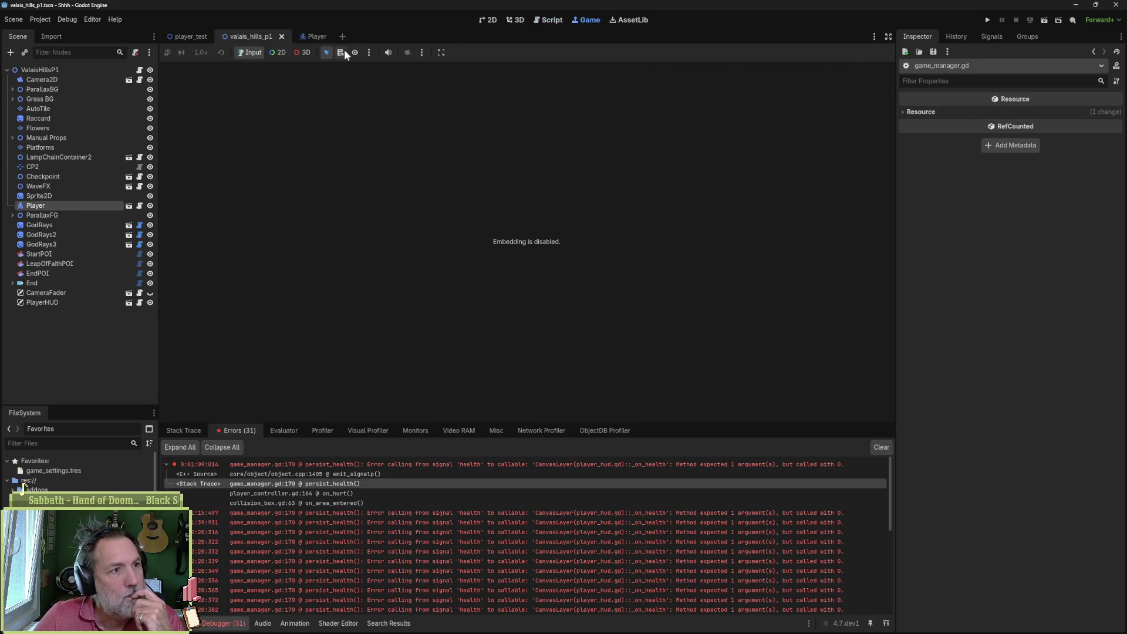
left_click(444, 53)
left_click(448, 66)
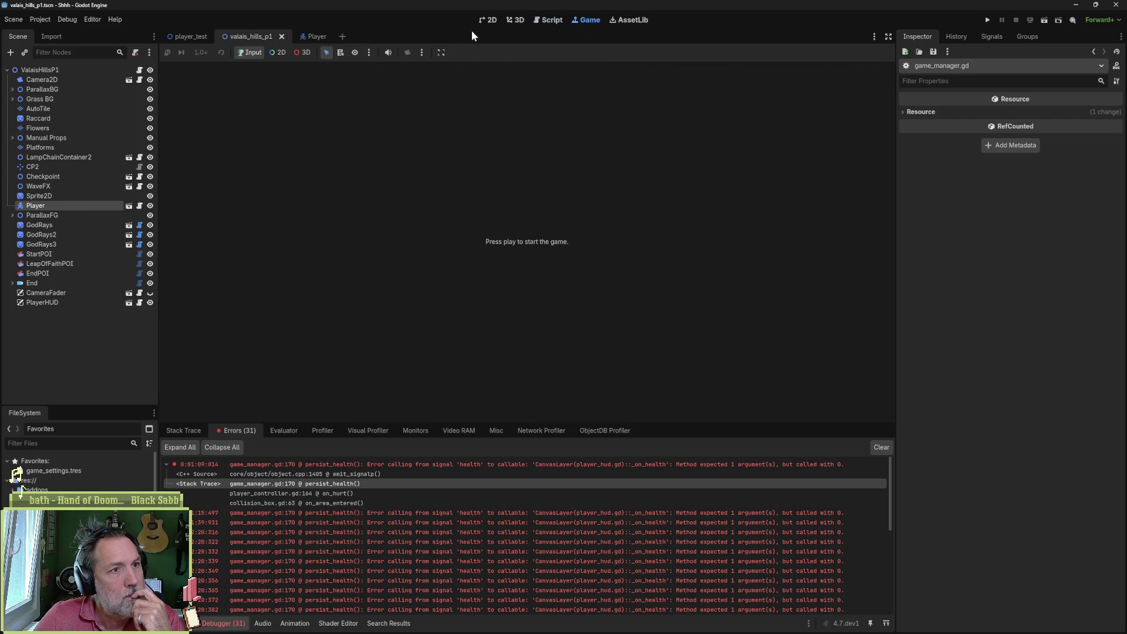
left_click(487, 20)
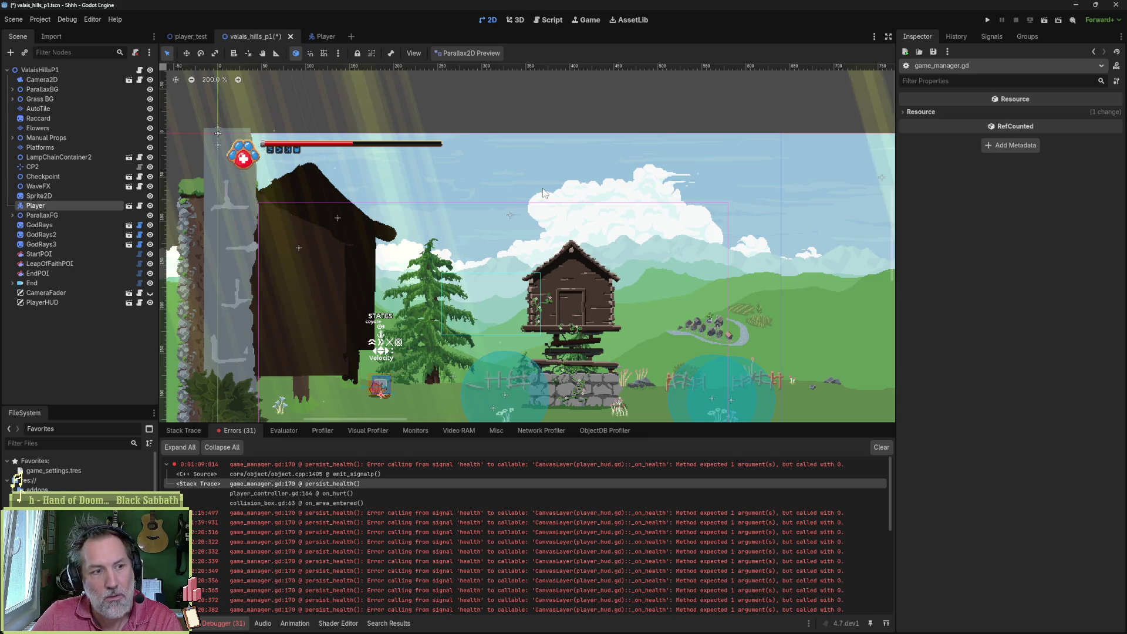
key("F5")
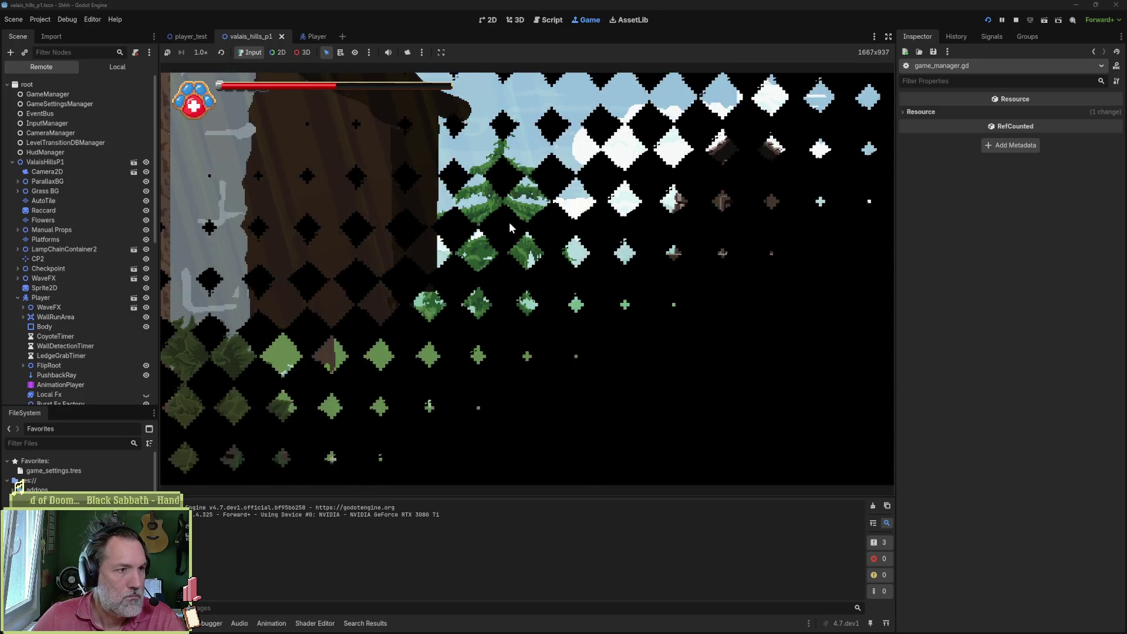
- Run the cat right past the barn and tree, jumping and dashing over the rock ledges
key("Right")
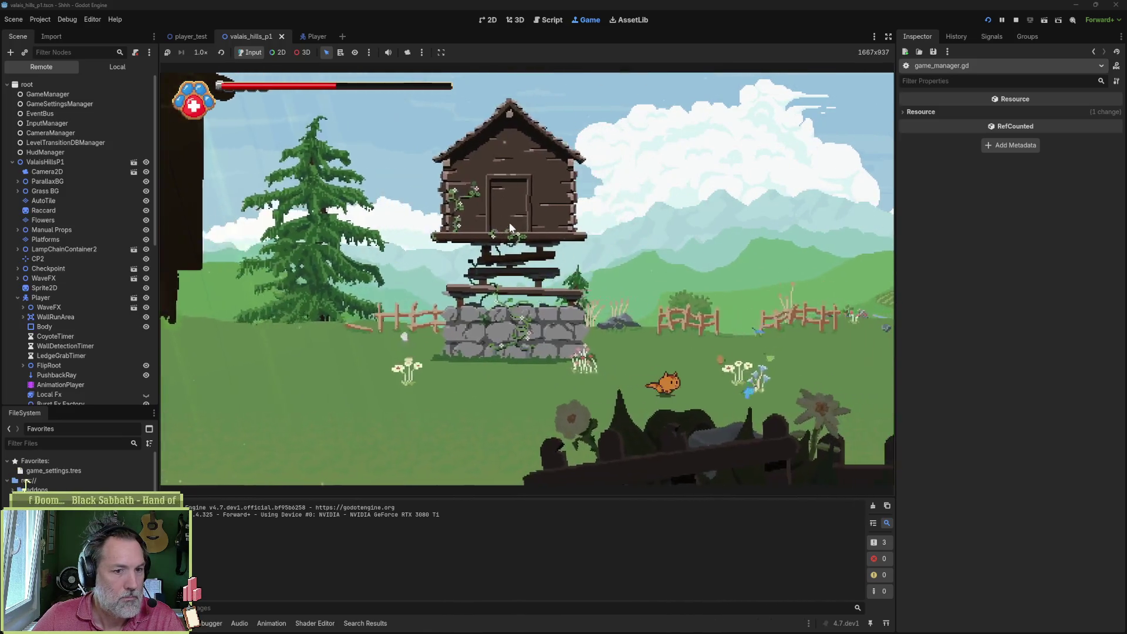
key("Right")
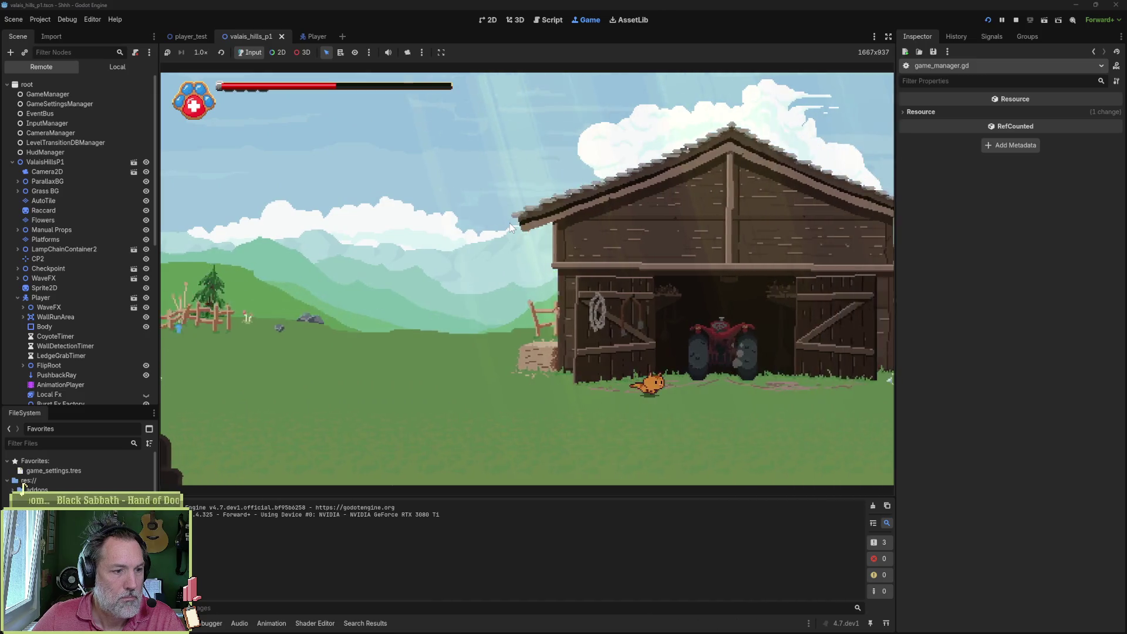
key("Right")
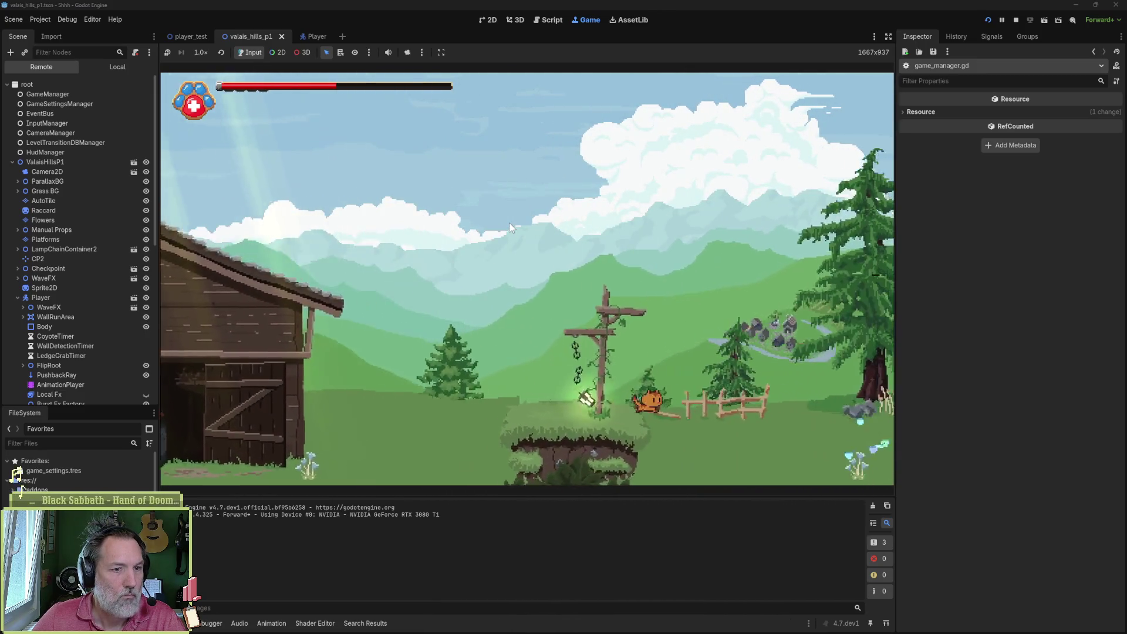
key("space")
key("Right")
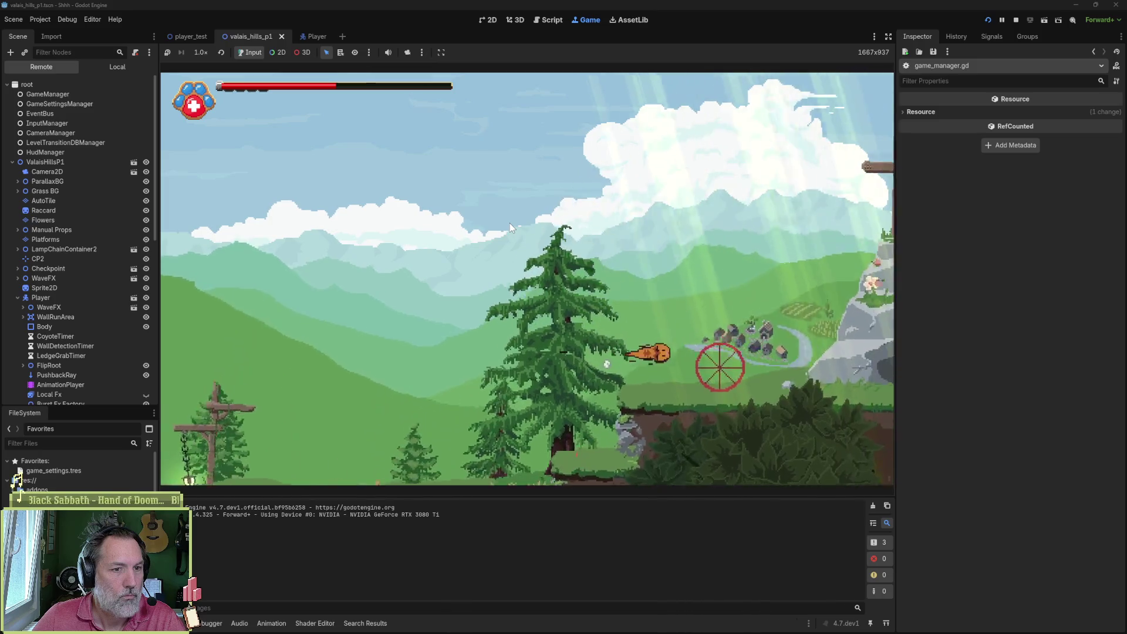
key("Right")
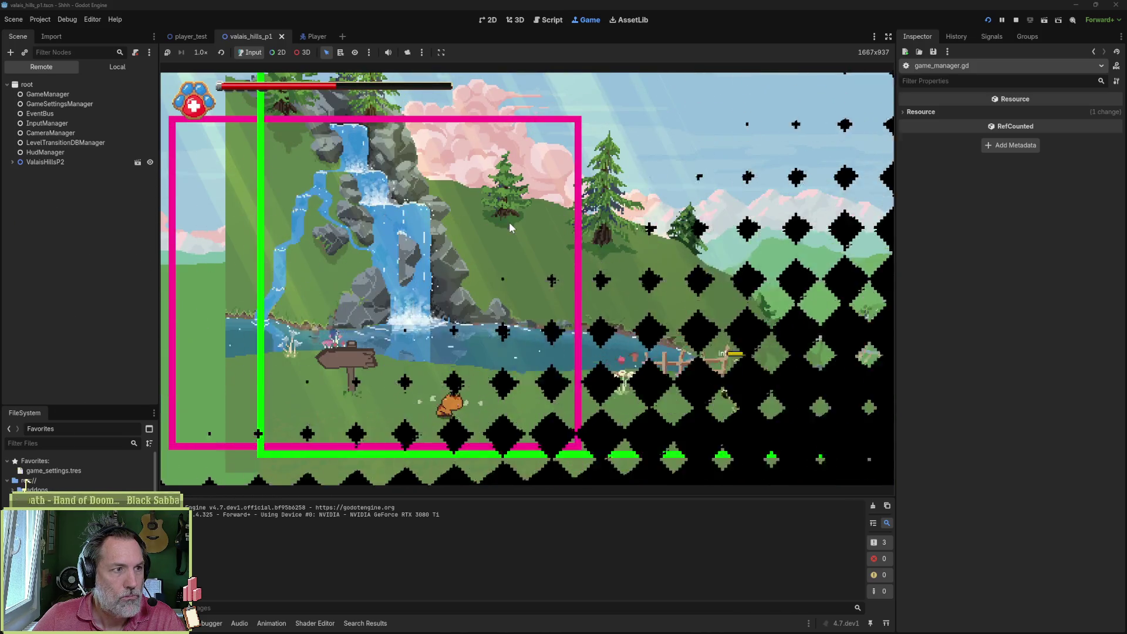
- Attack the enemy by the waterfall with strike and heavy attack, then leap over it from the cliff
key("Right")
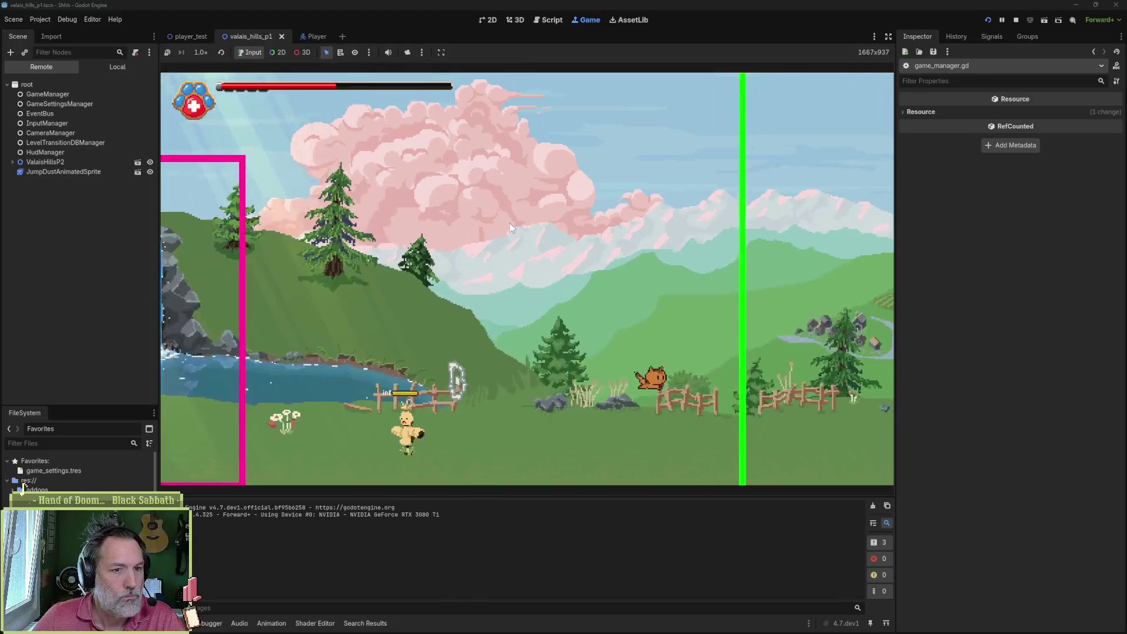
key("Left")
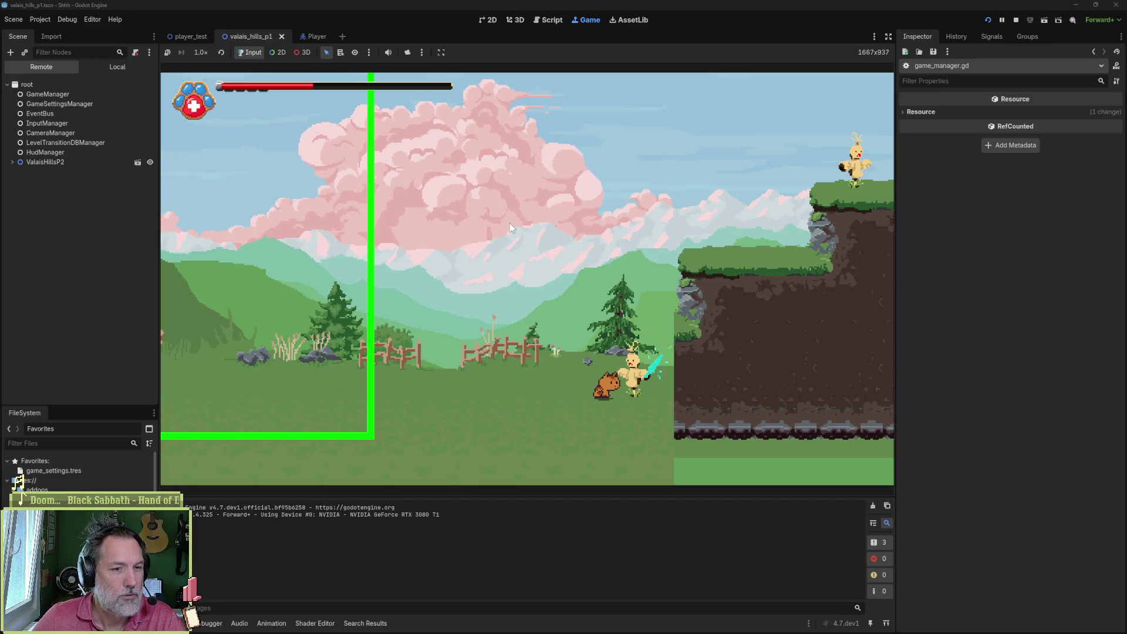
key("x")
key("c")
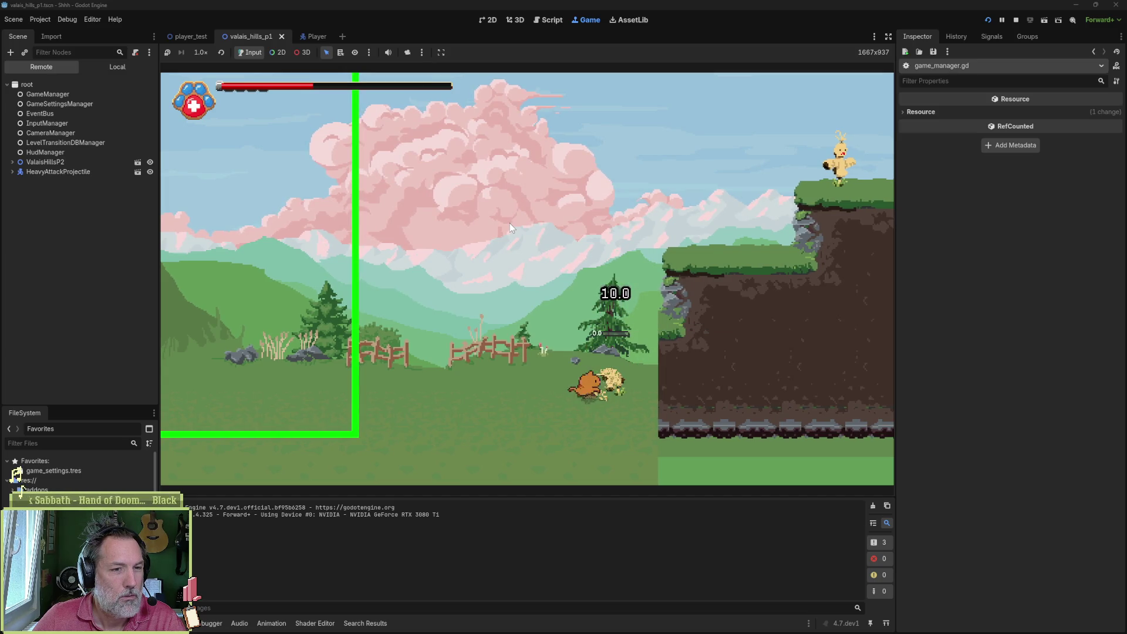
key("Right")
key("space")
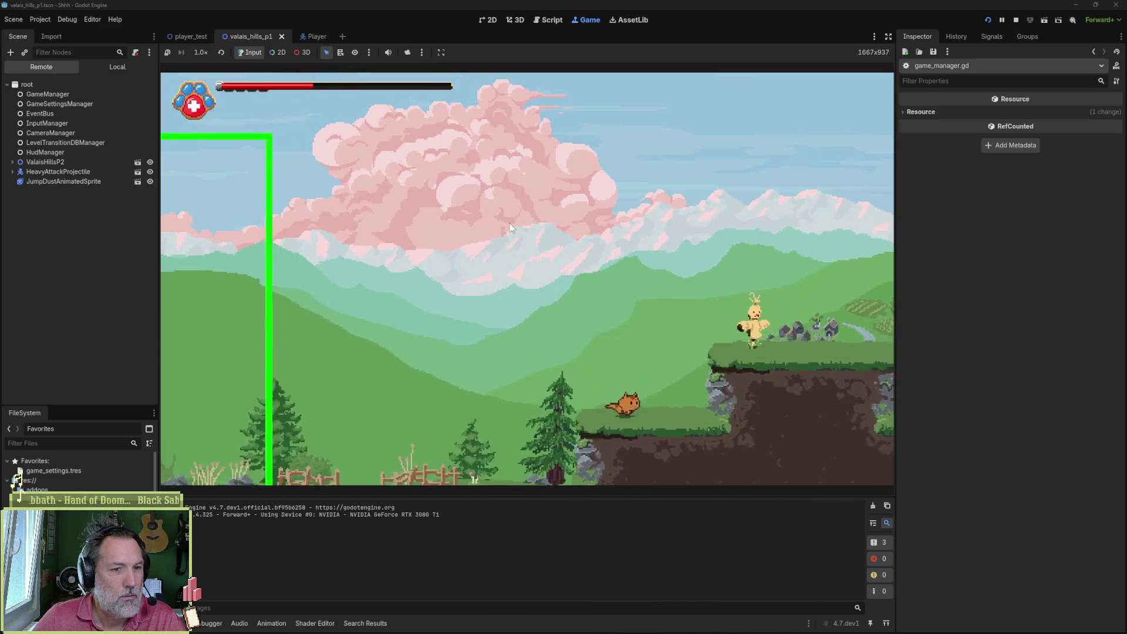
key("space")
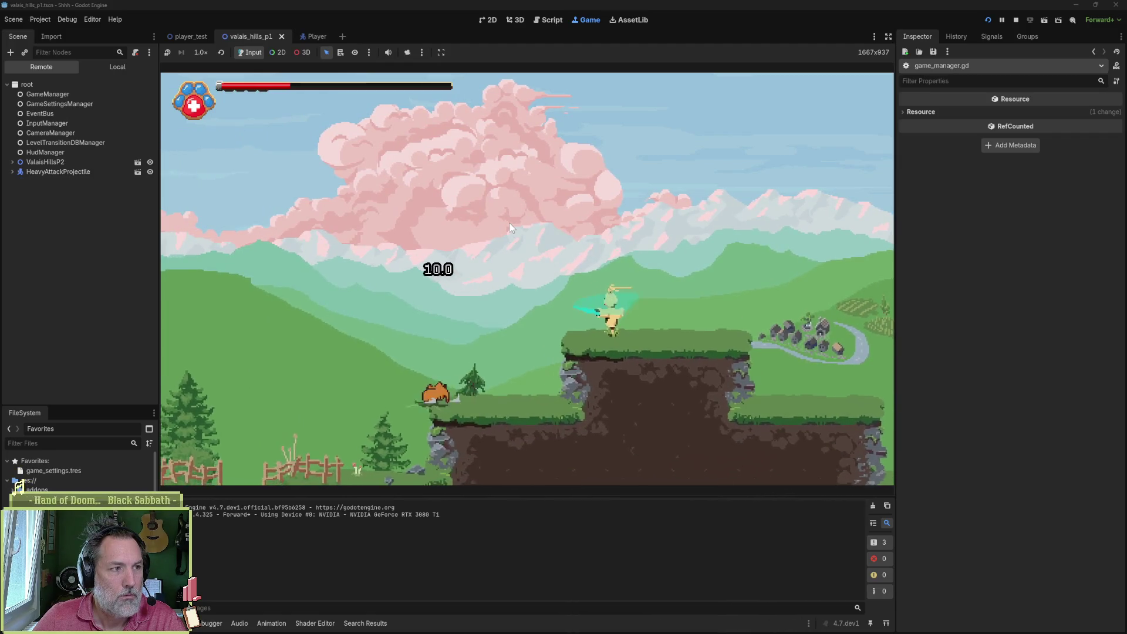
key("Right")
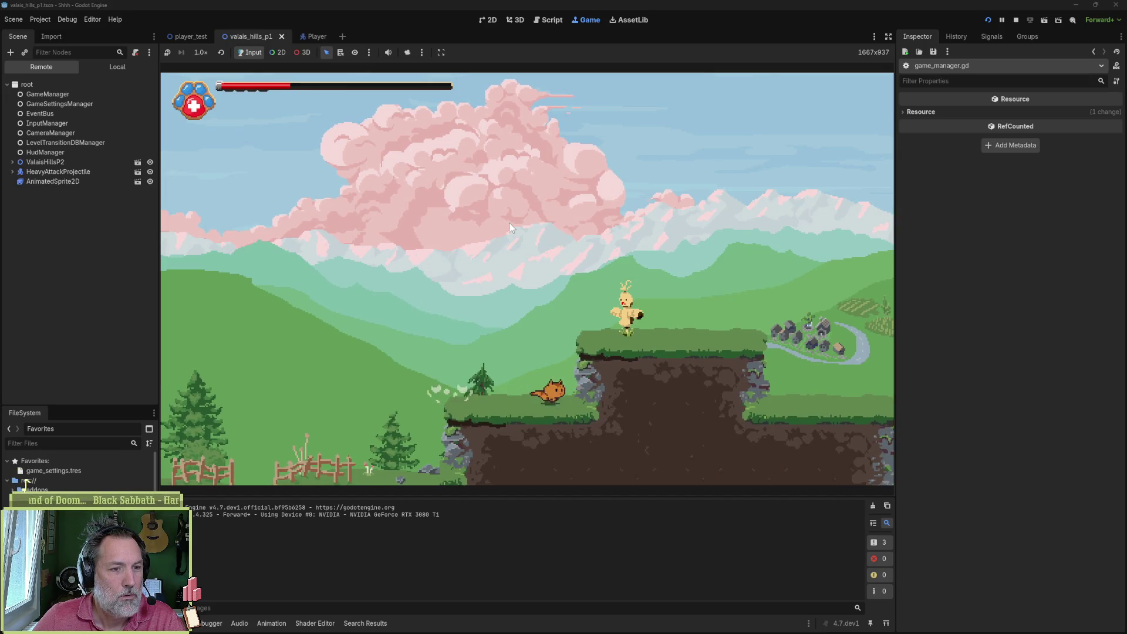
key("space")
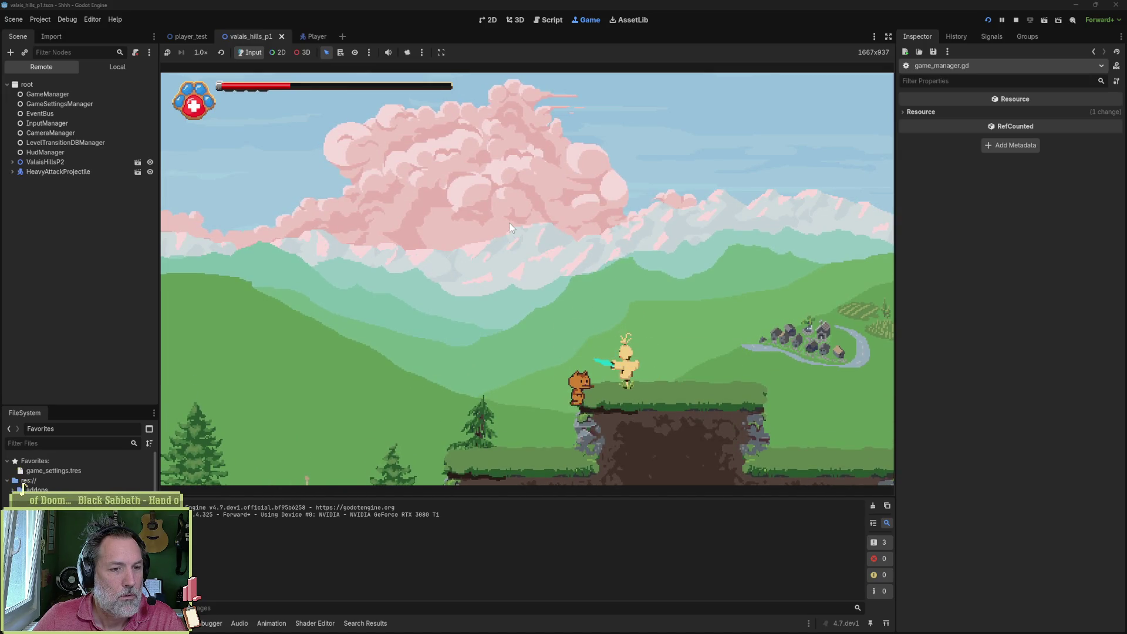
key("space")
key("Right")
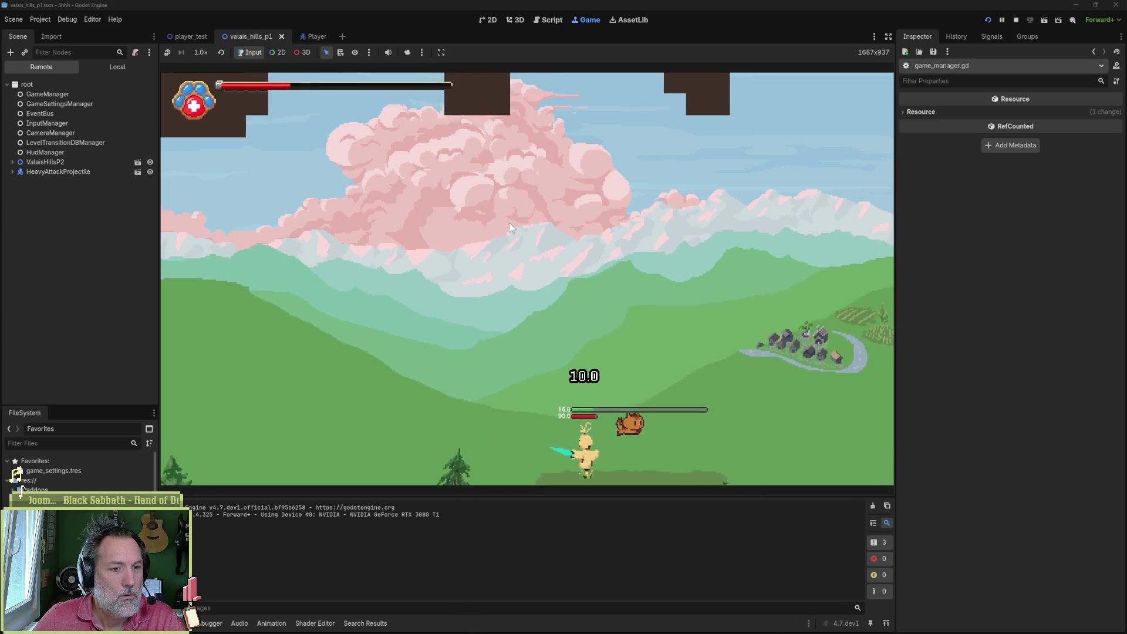
- Run past the rock pillars, jump the grassy ledge by the chick, and drop into the next area
key("Right")
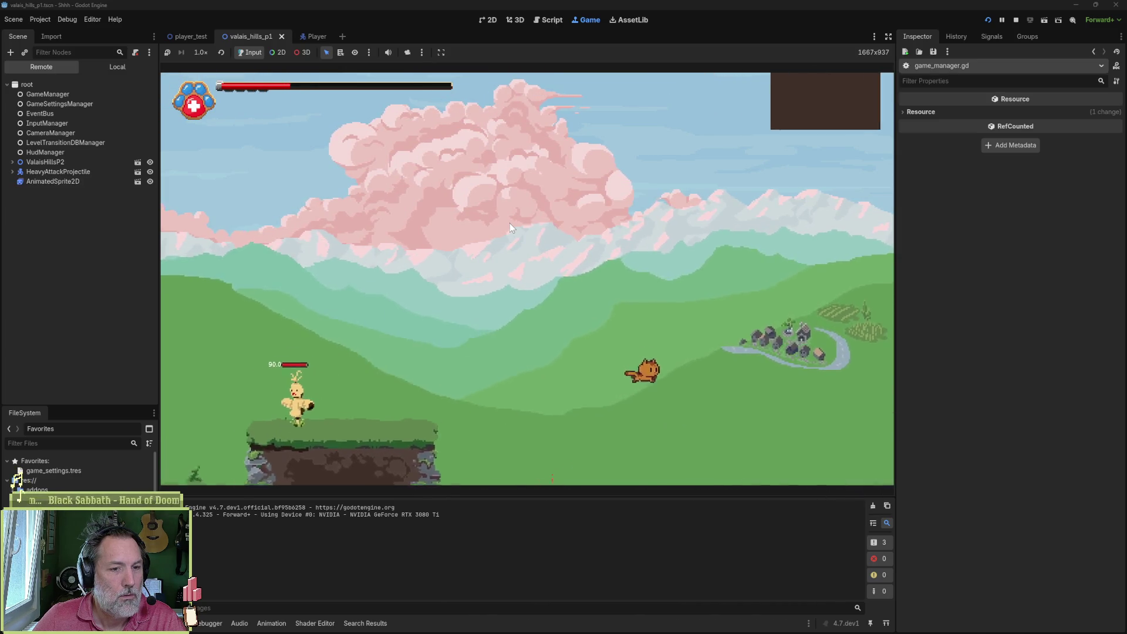
key("Right")
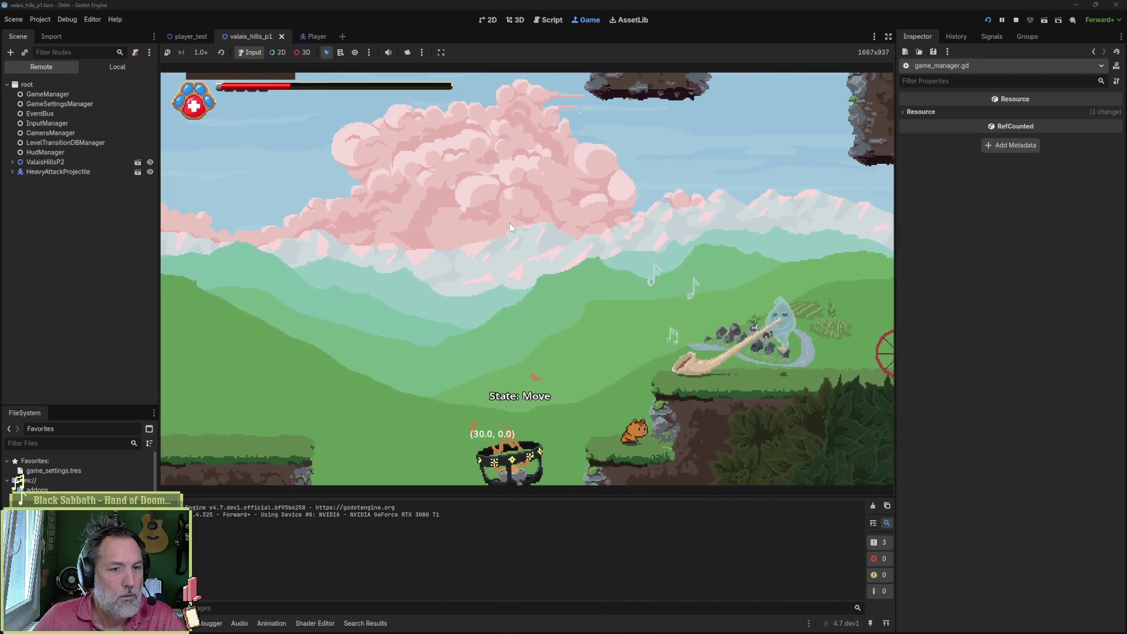
key("Right")
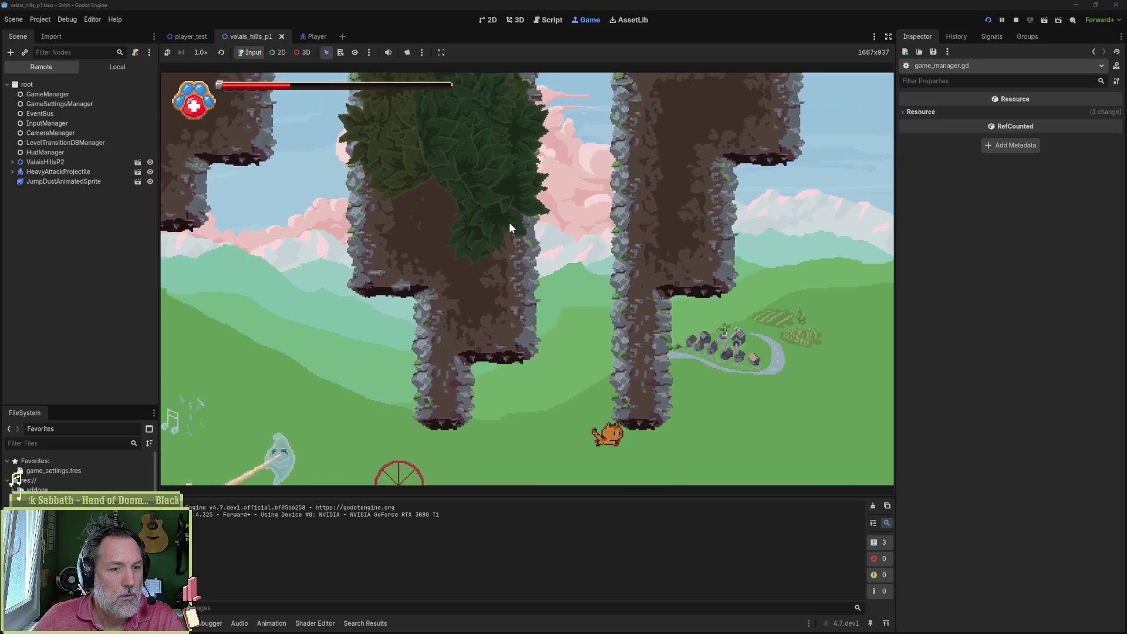
key("Right")
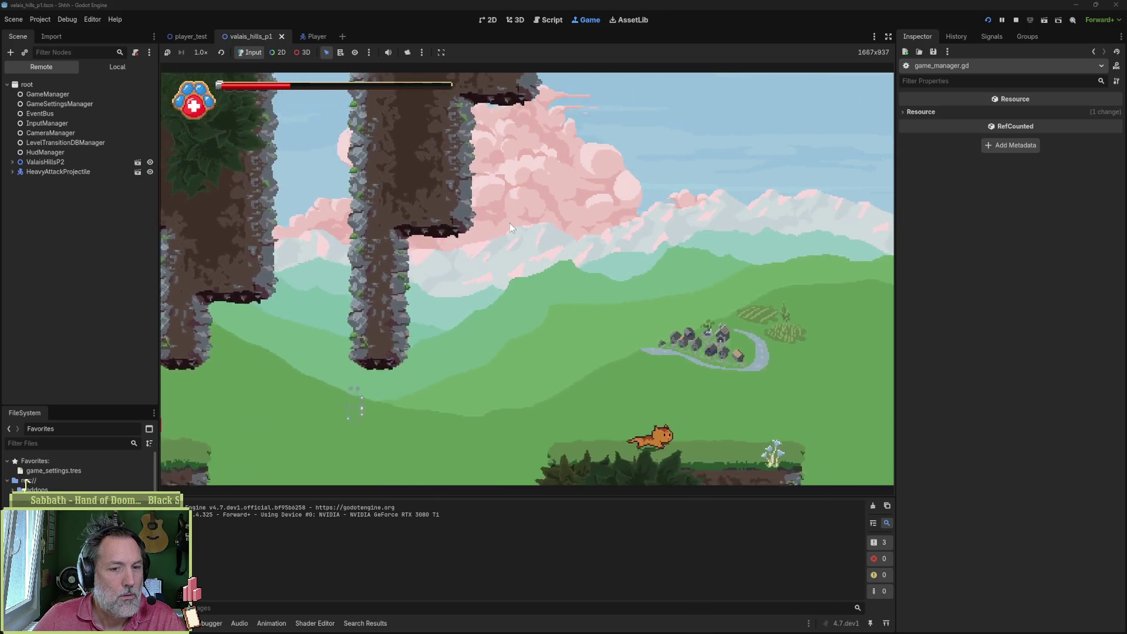
key("Right")
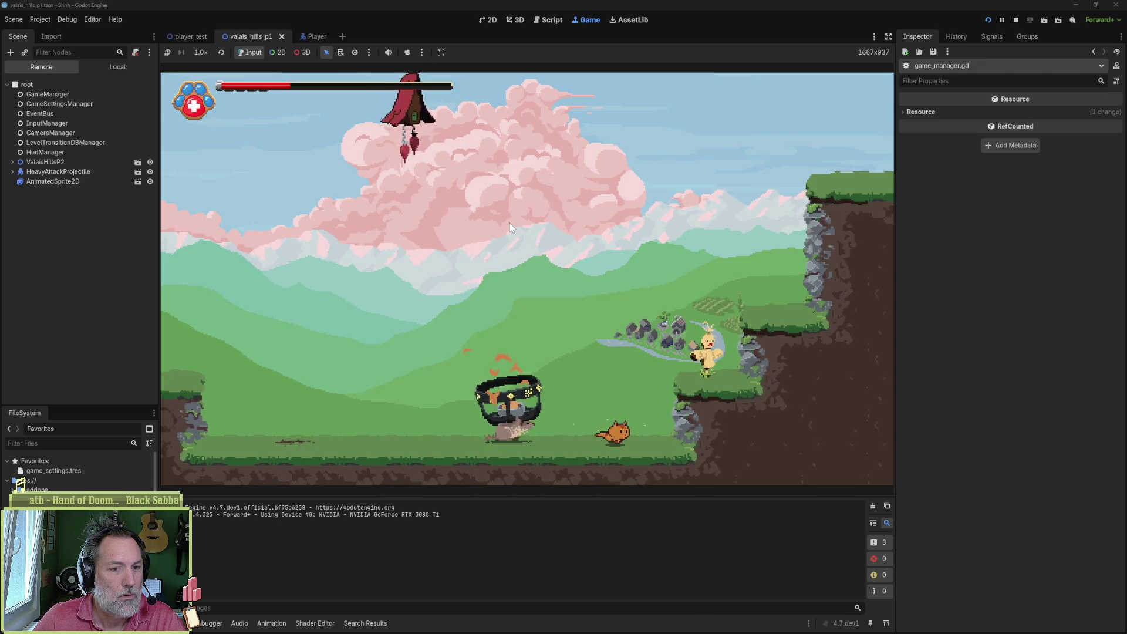
key("Right")
key("space")
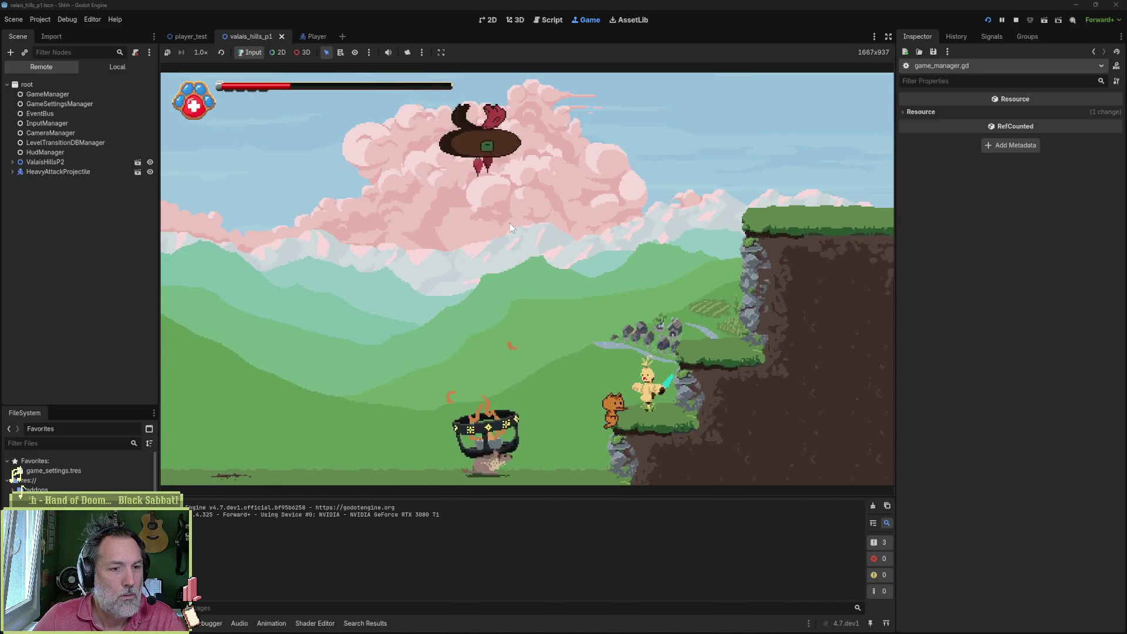
key("space")
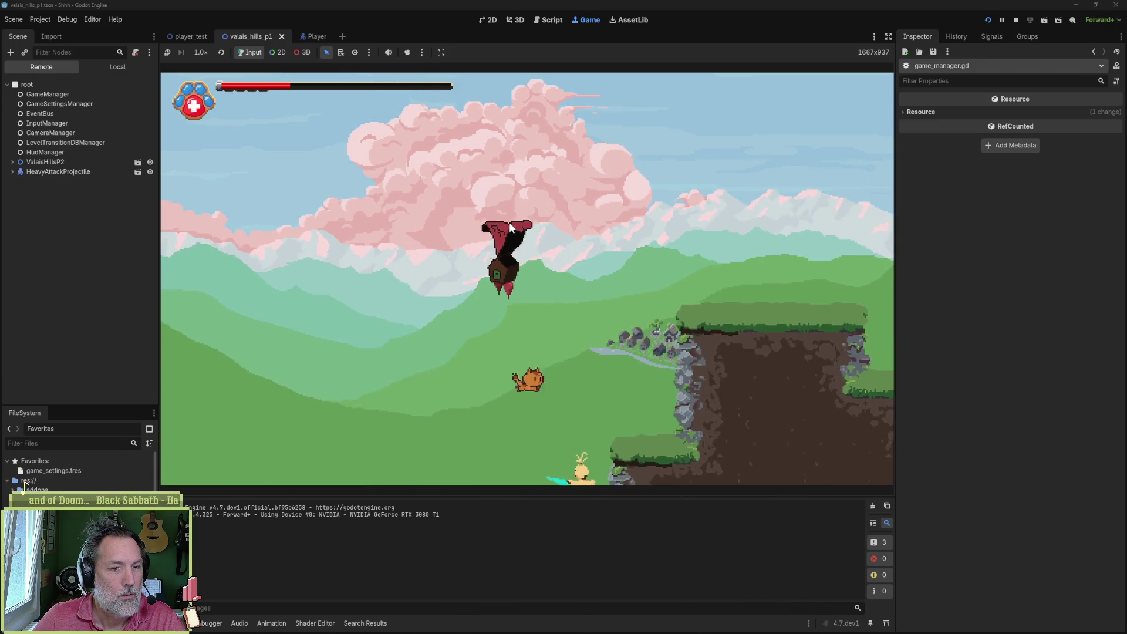
key("Right")
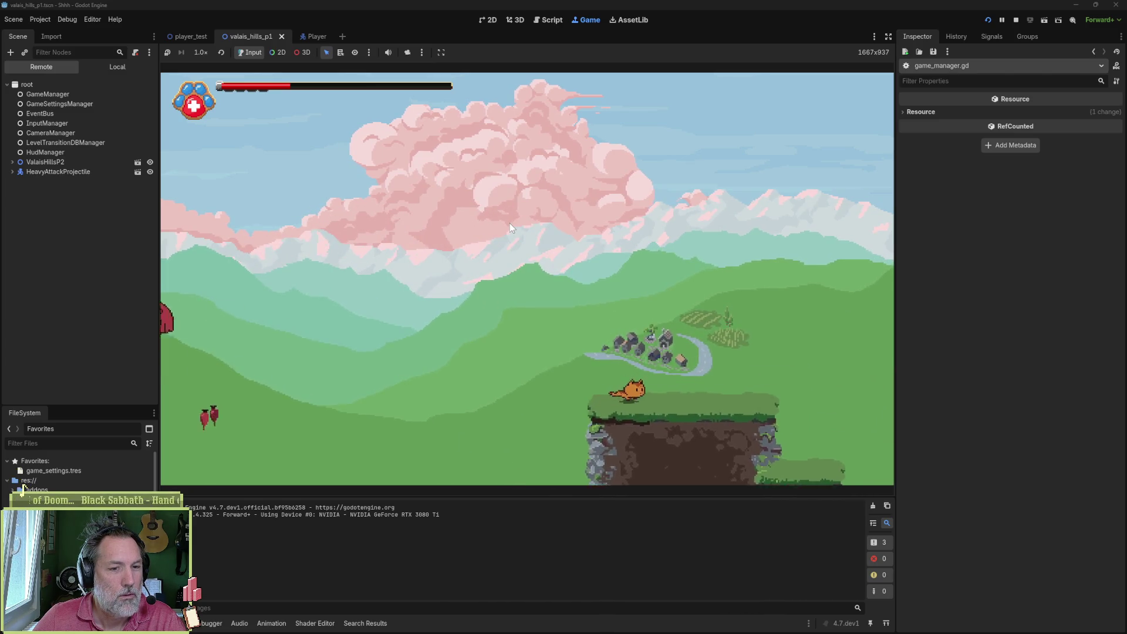
key("Right")
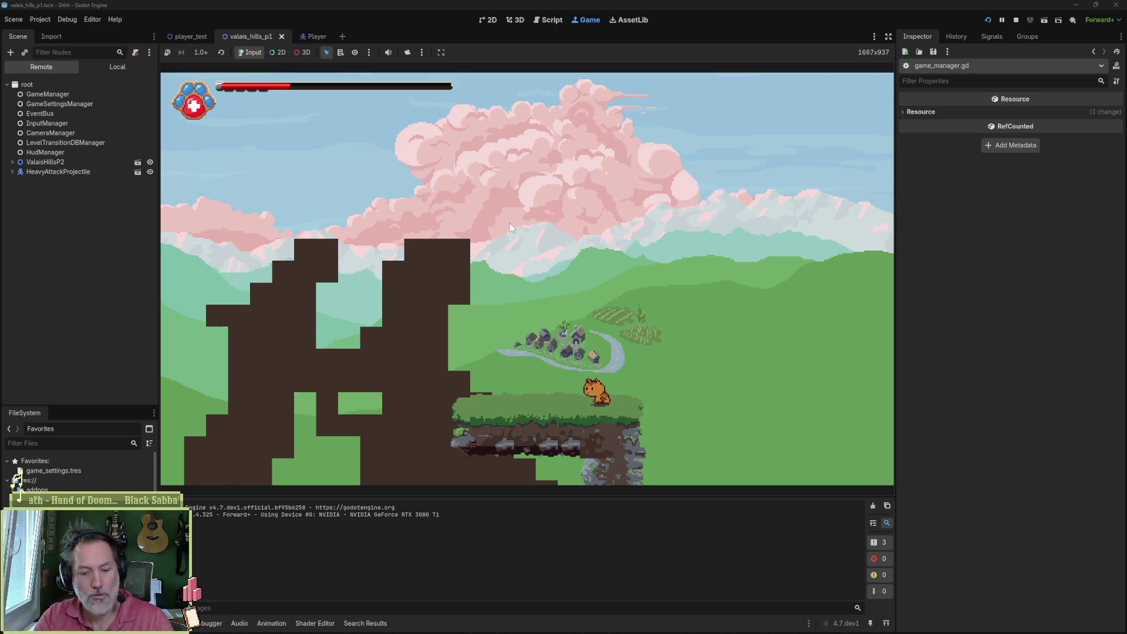
key("Left")
key("Right")
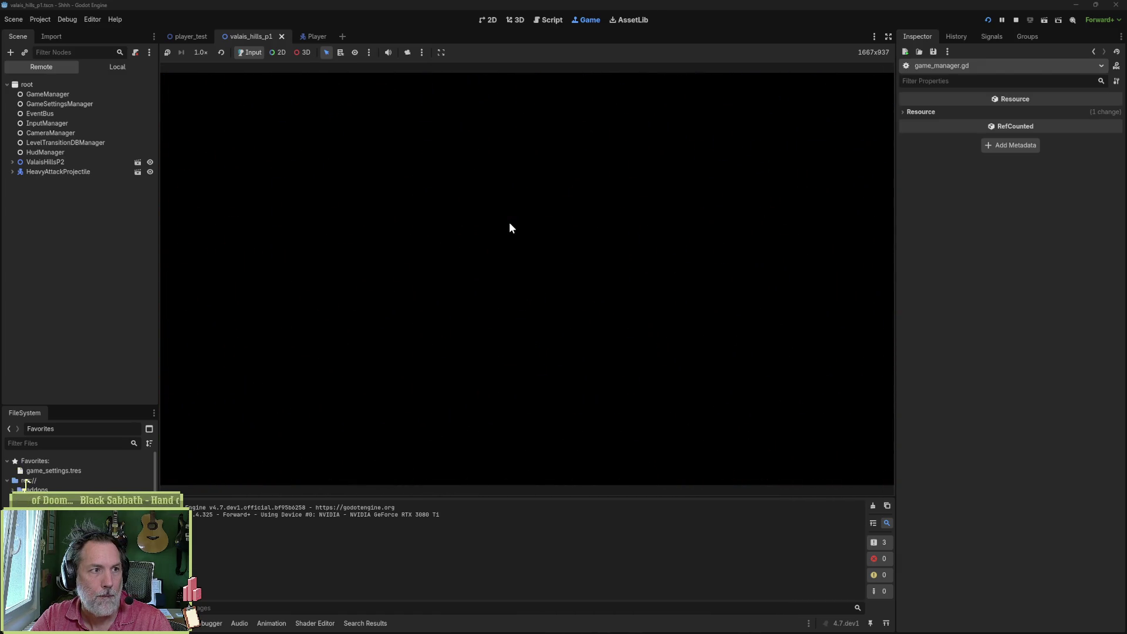
- Run the cat right through the dark forest, jumping over the pink mushroom tree toward the hanging bells
key("Right")
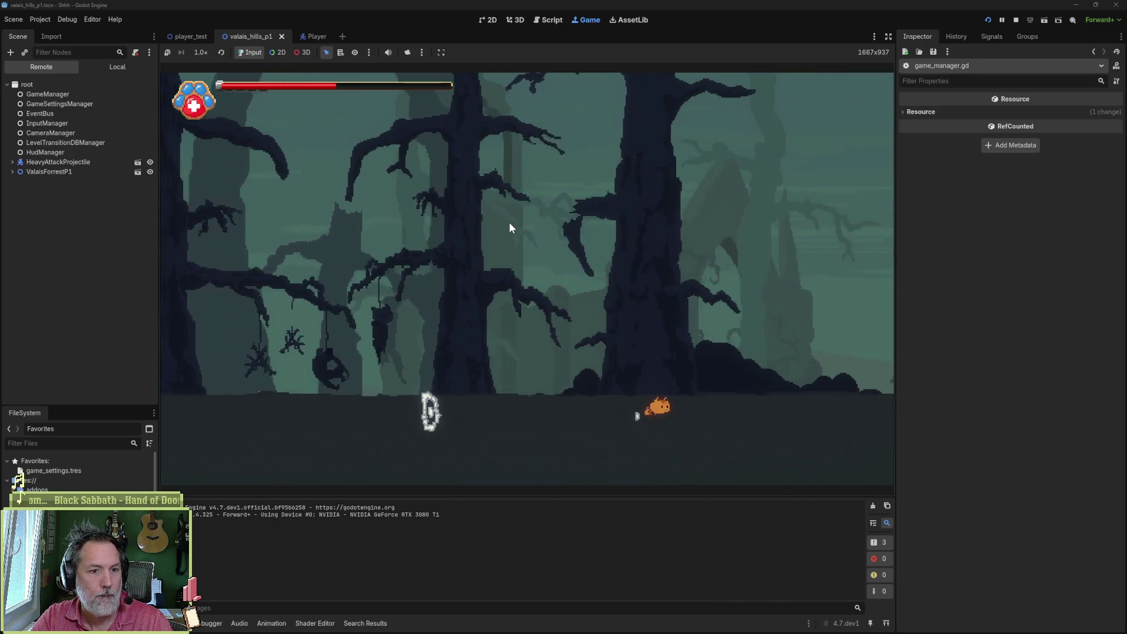
key("Right")
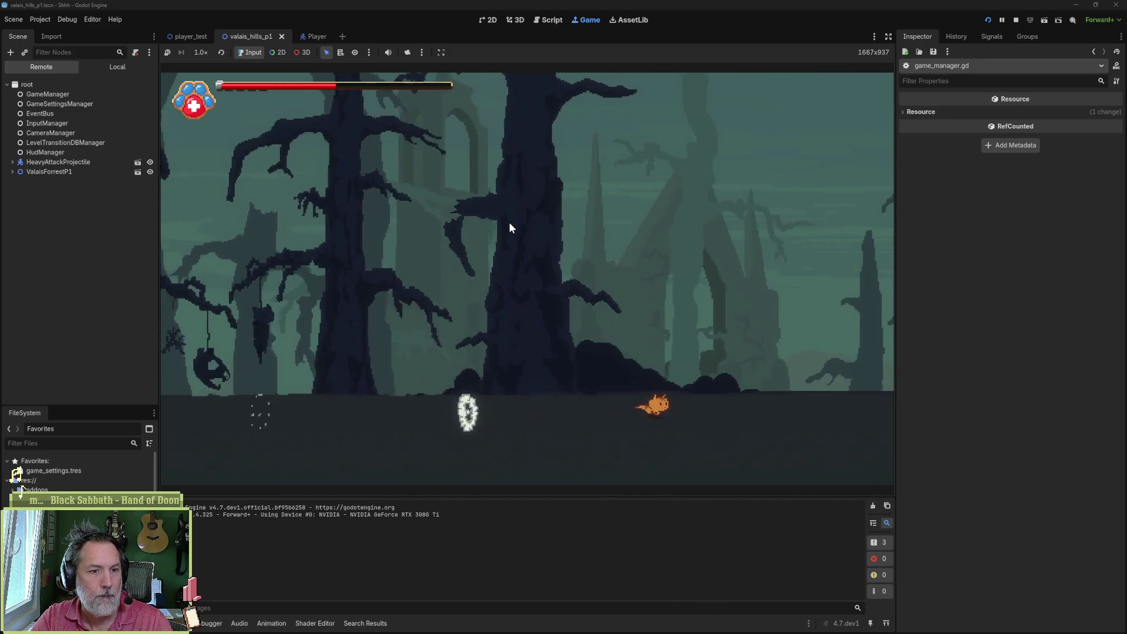
key("Right")
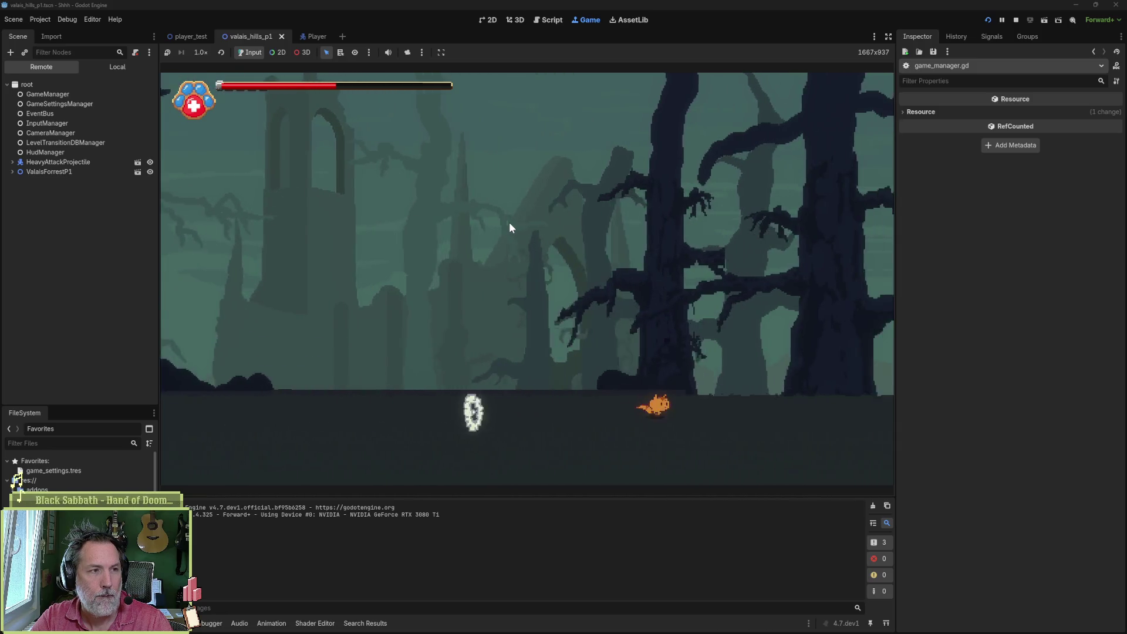
key("space")
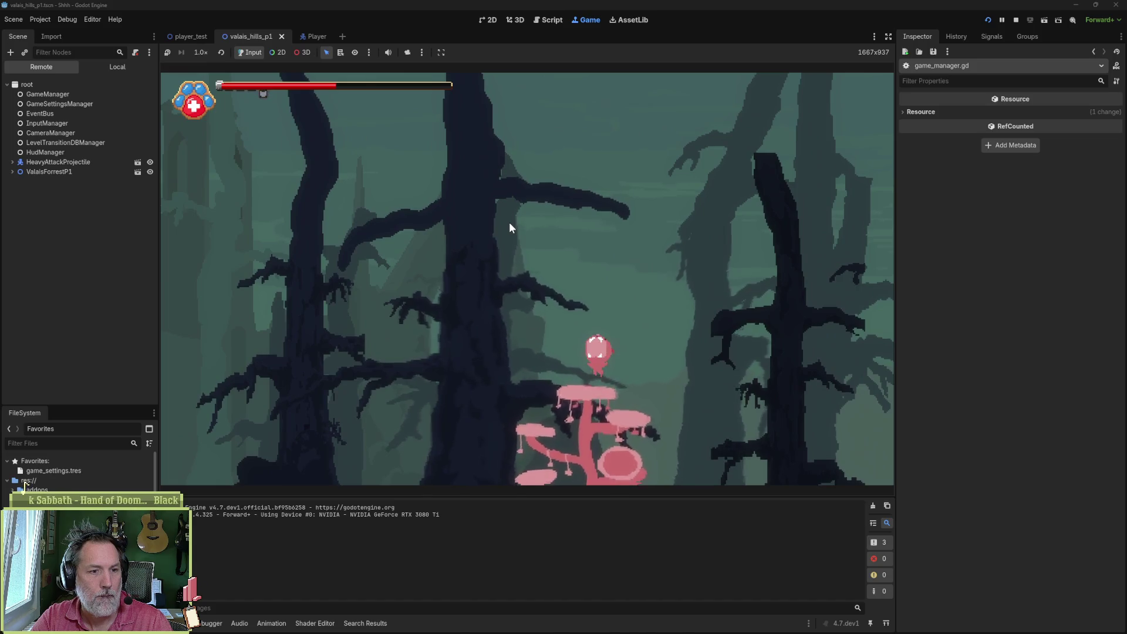
key("Right")
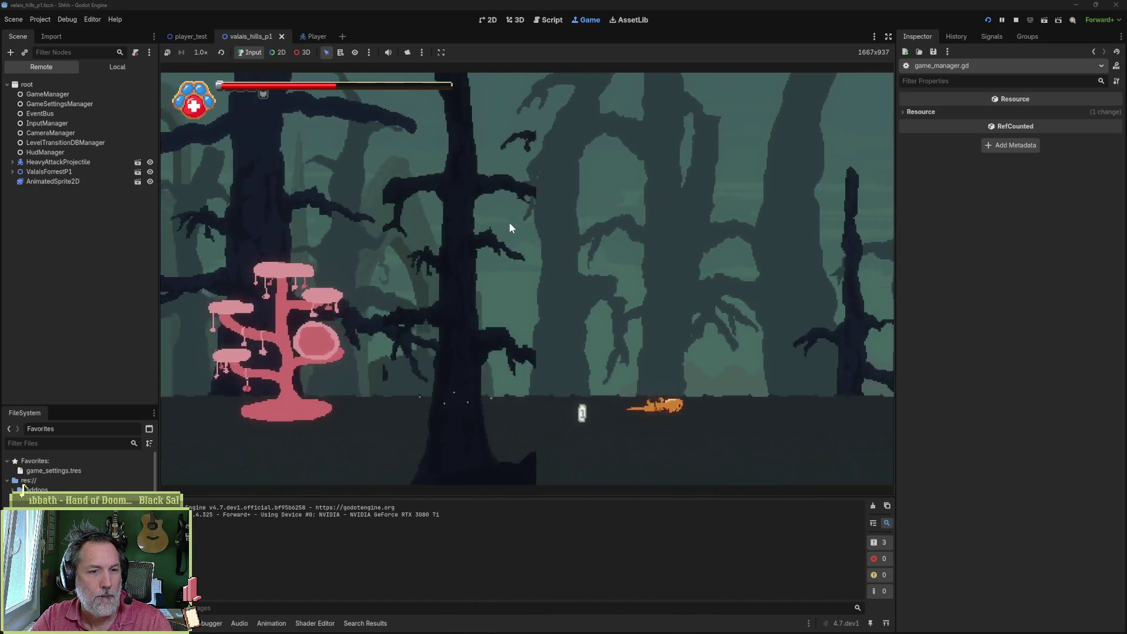
key("Right")
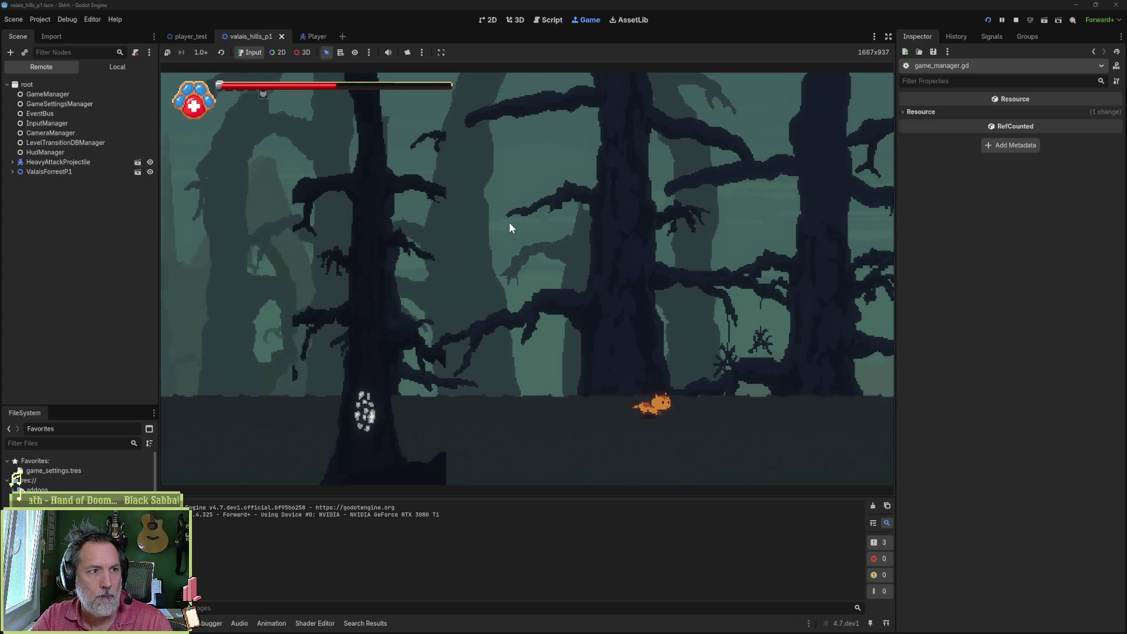
key("Right")
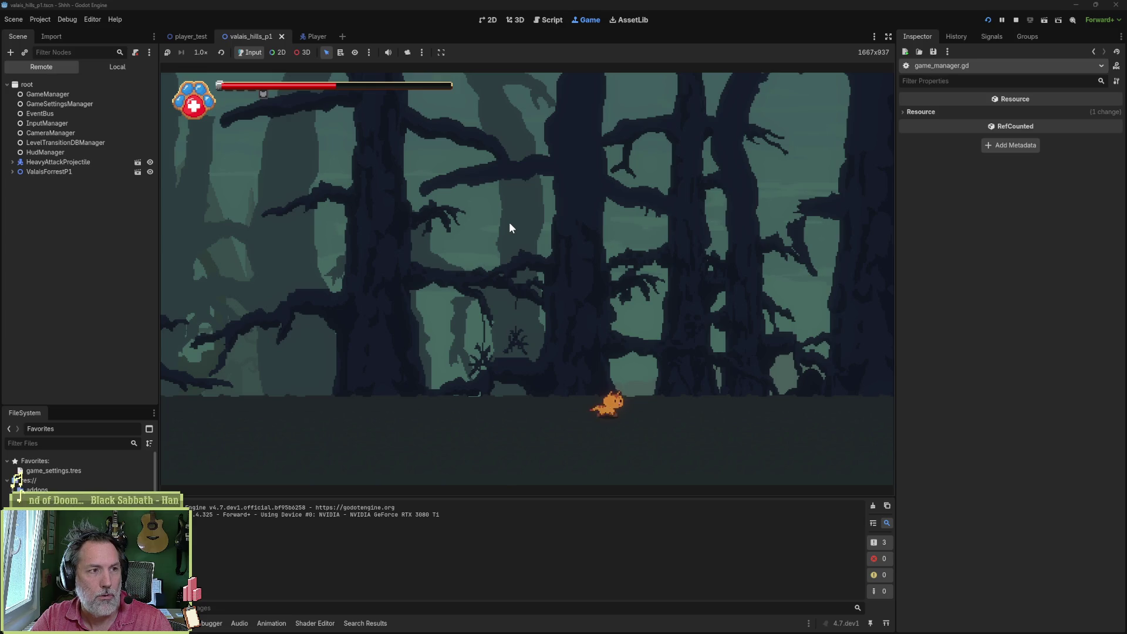
key("Right")
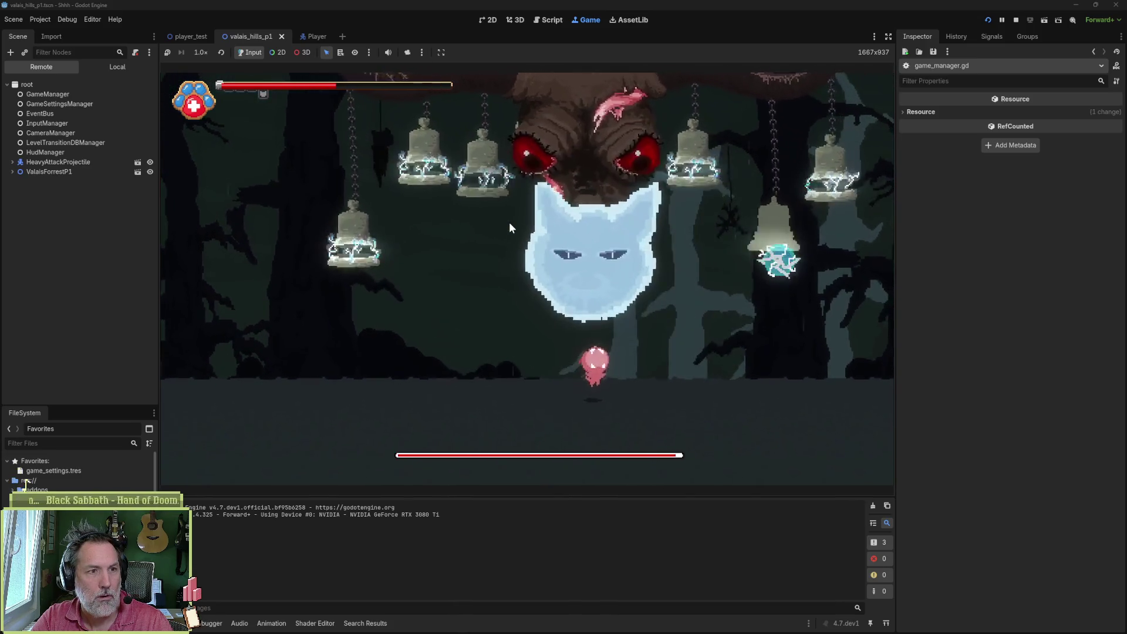
- Engage the skull boss, moving back and forth beneath it and jumping
key("Left")
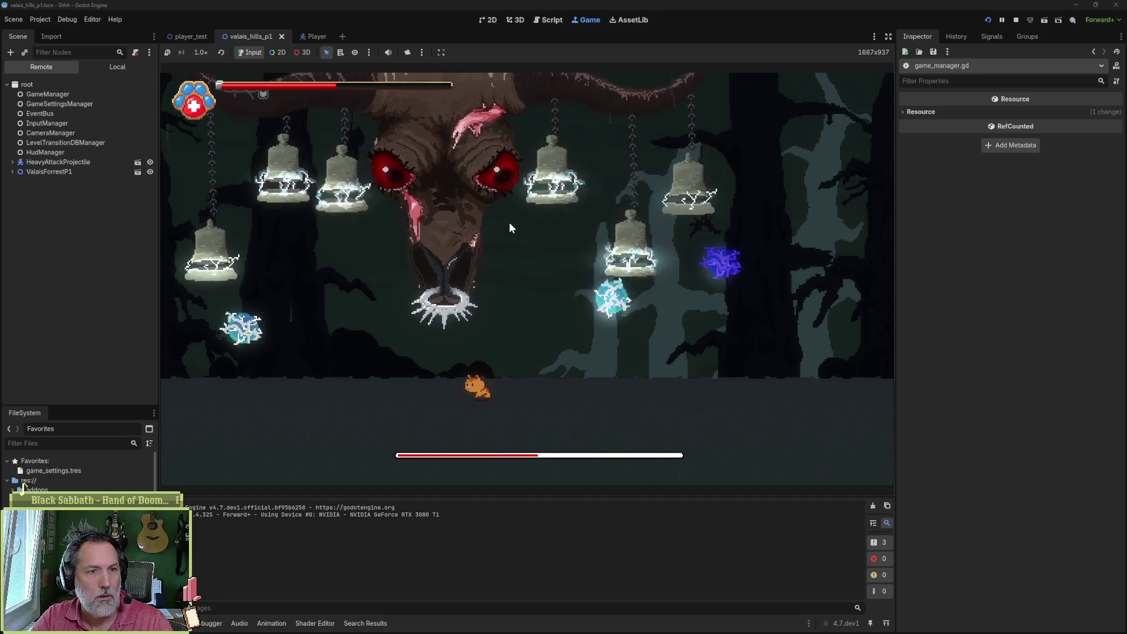
key("Right")
key("Left")
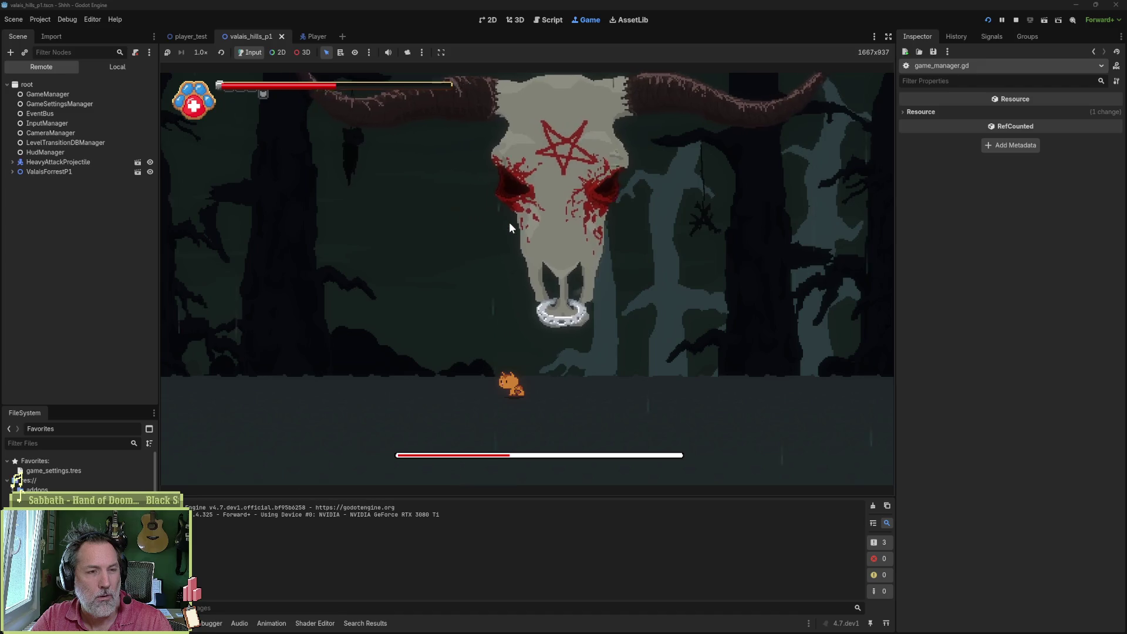
key("Right")
key("Right")
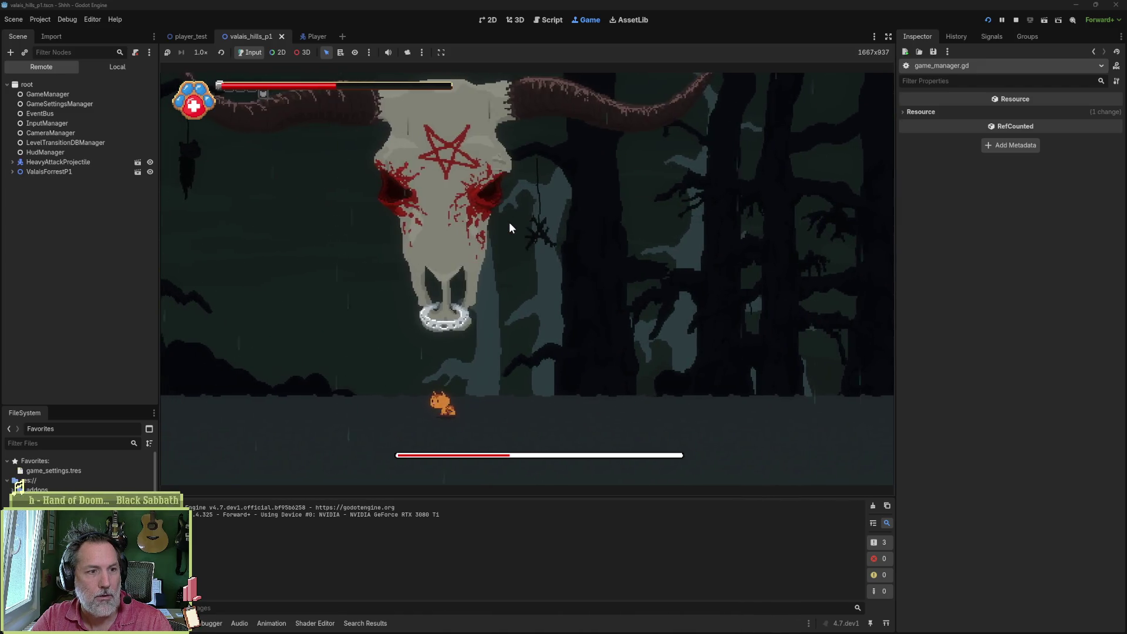
key("space")
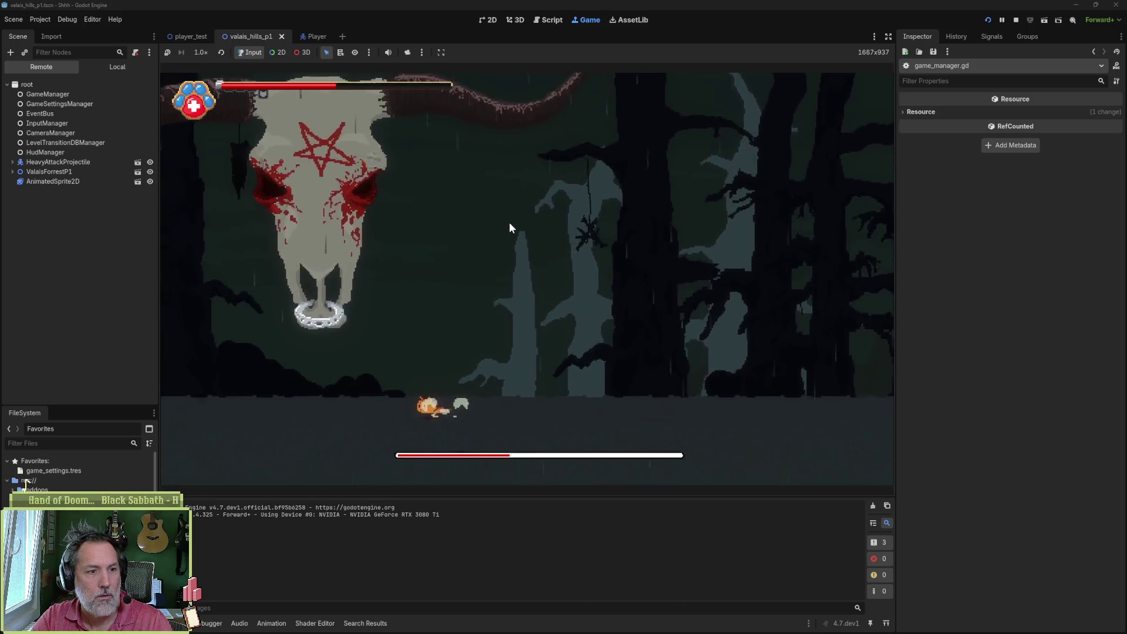
key("Right")
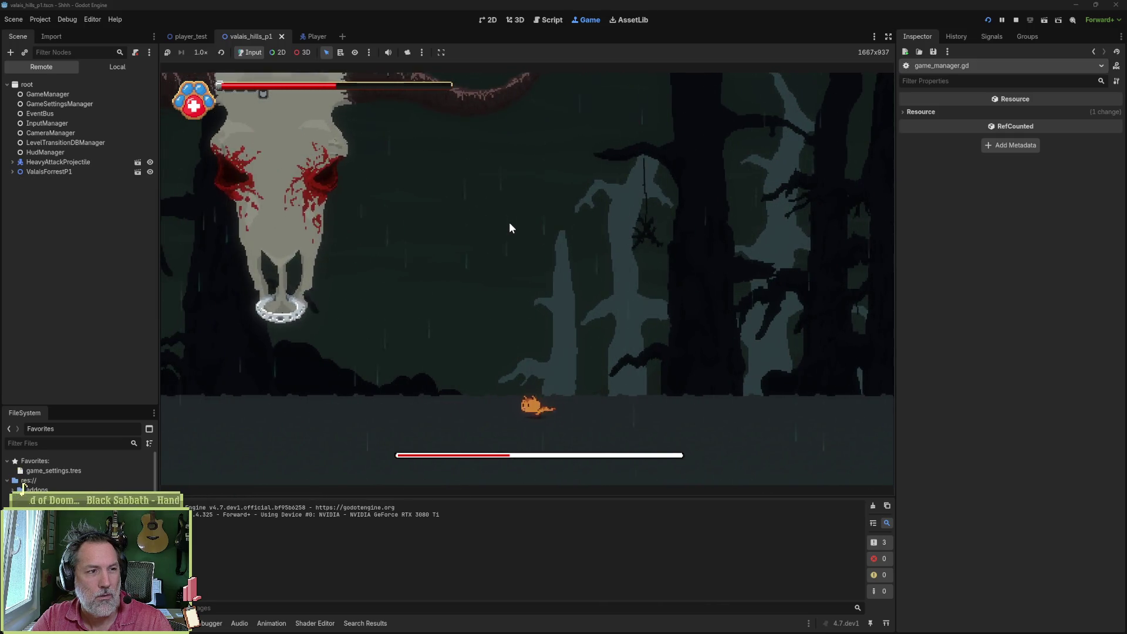
key("Right")
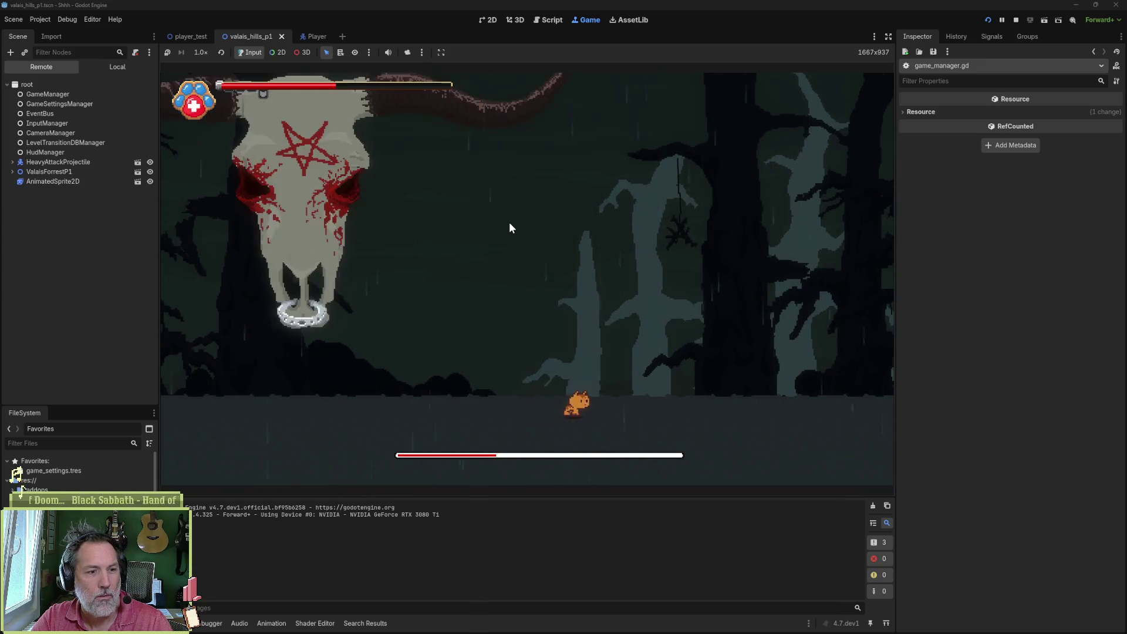
key("Left")
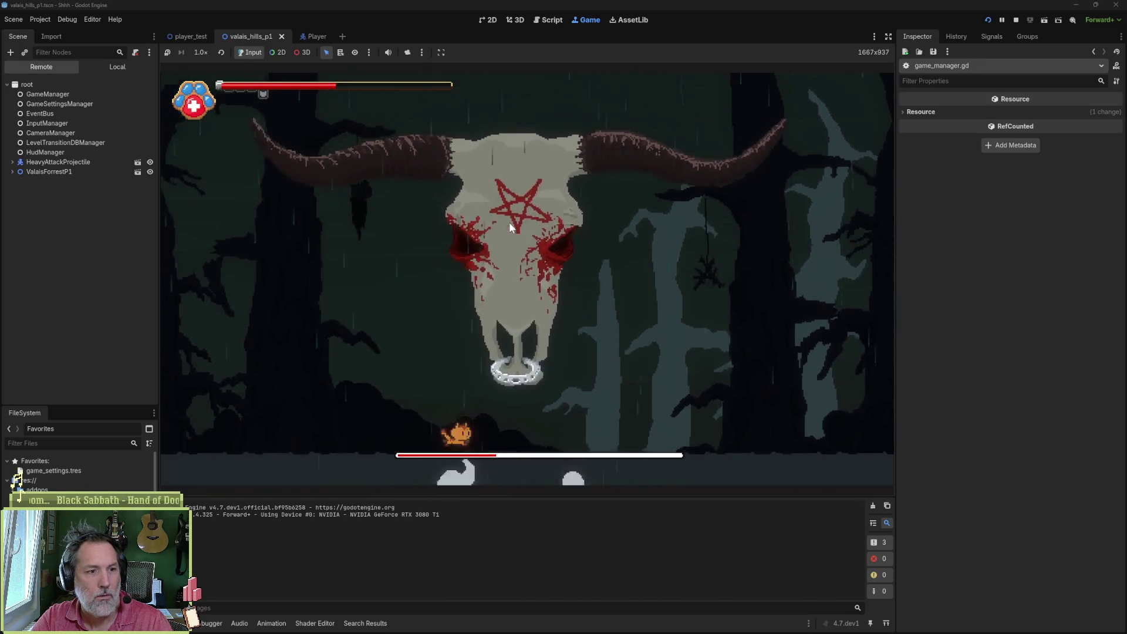
key("Right")
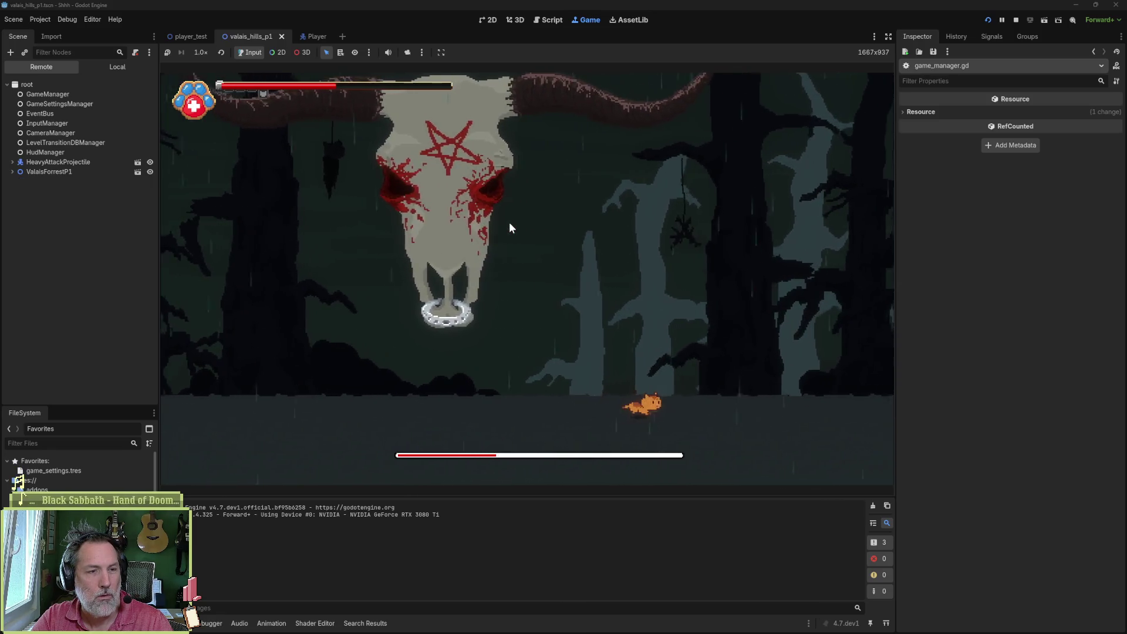
- Dash and jump around the skull boss to dodge its swoops
key("Left")
key("space")
key("Right")
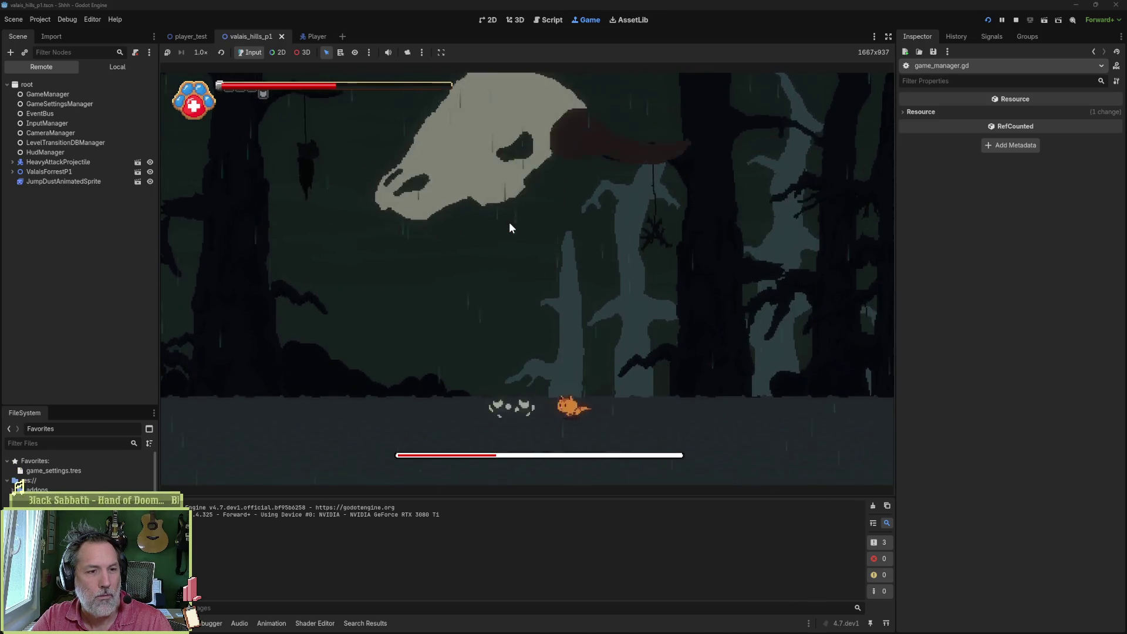
key("Left")
key("space")
key("Right")
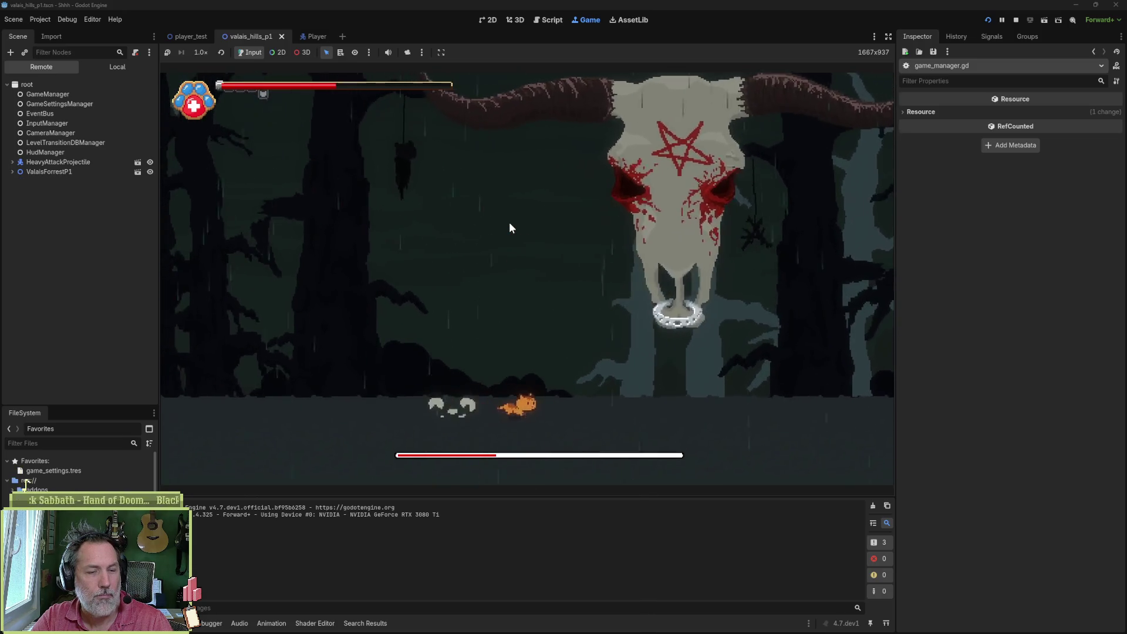
key("Right")
key("Left")
key("Right")
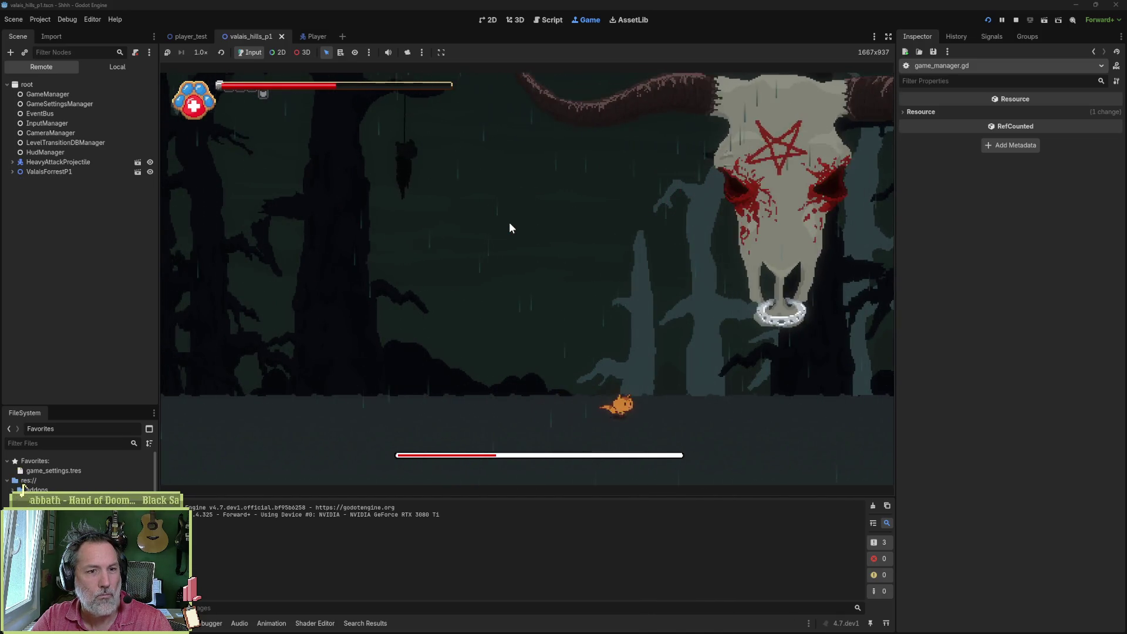
key("space")
key("Left")
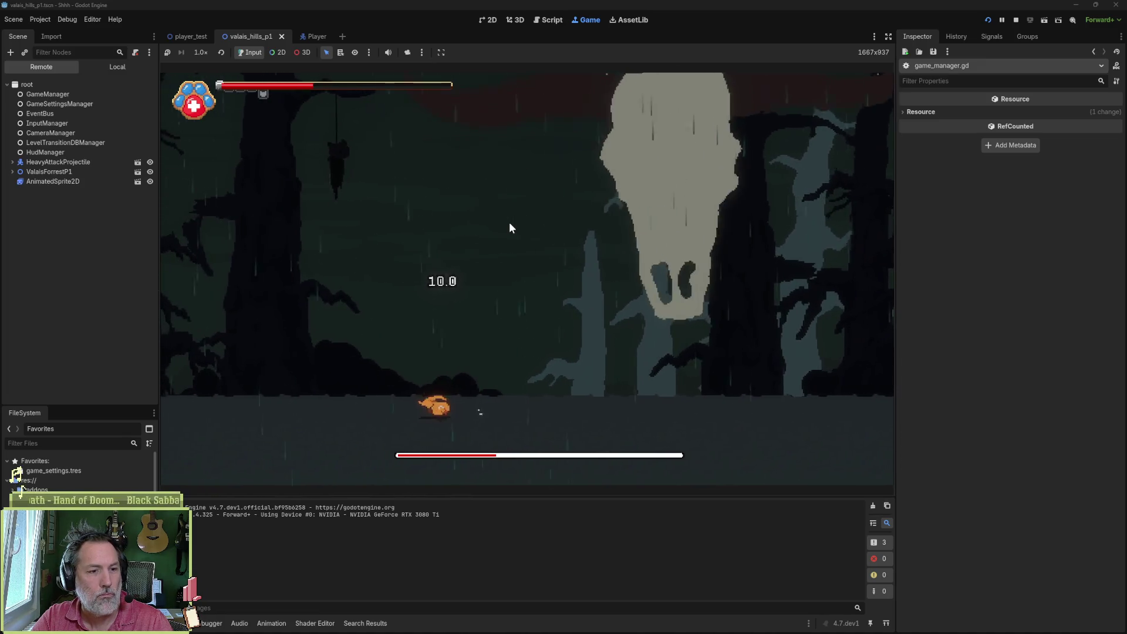
key("Right")
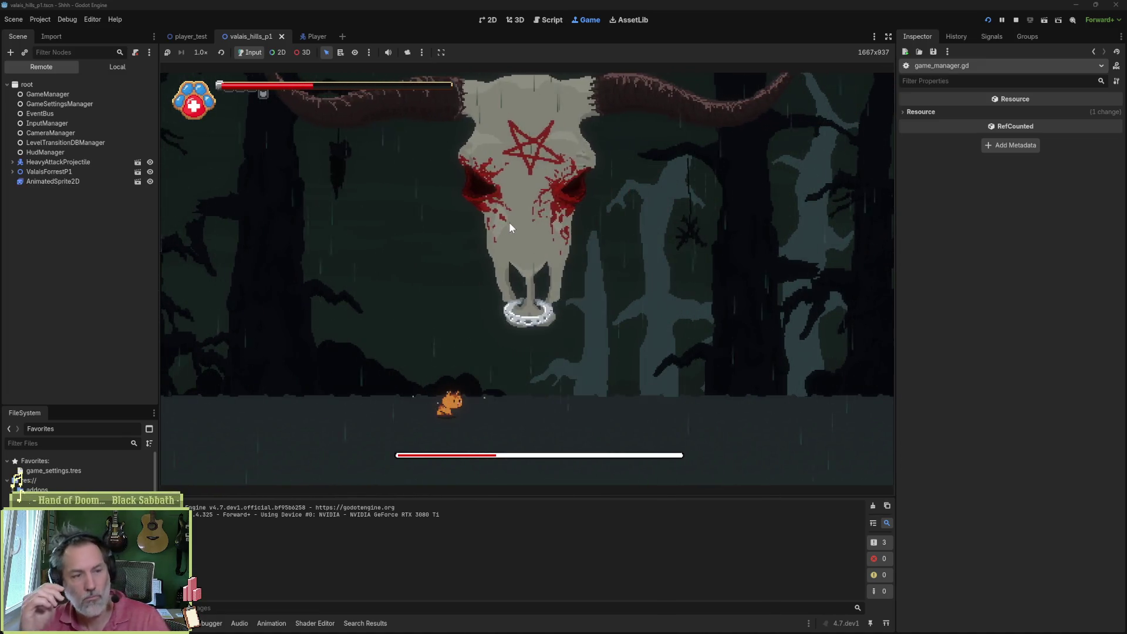
- Stop the playtest with F8 and bring up the Asana task board
key("F8")
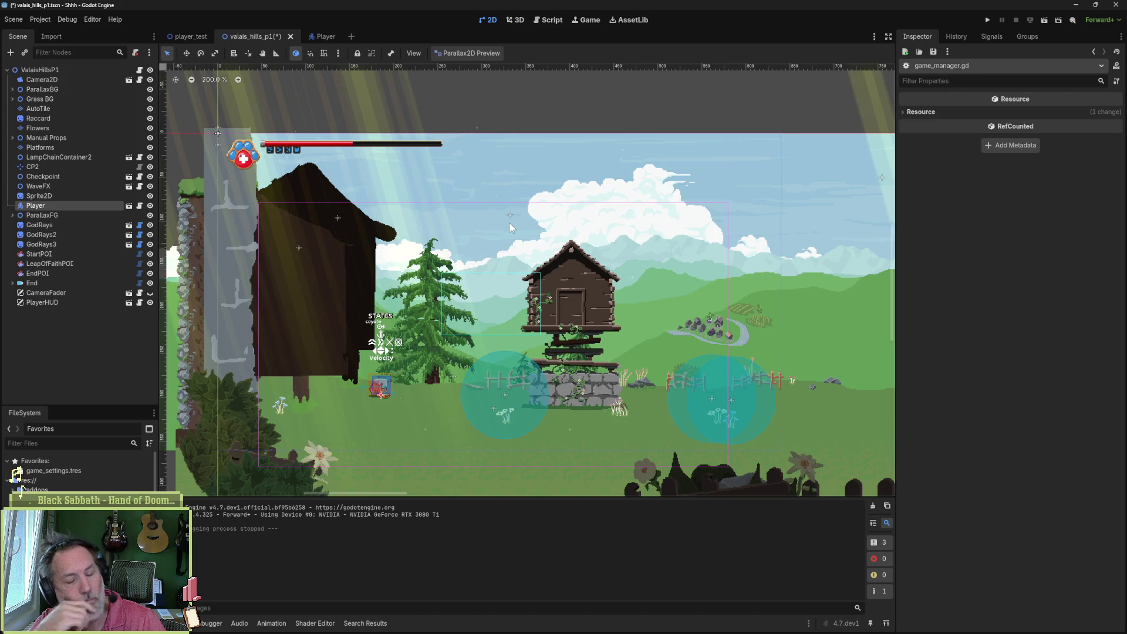
mouse_move(598, 613)
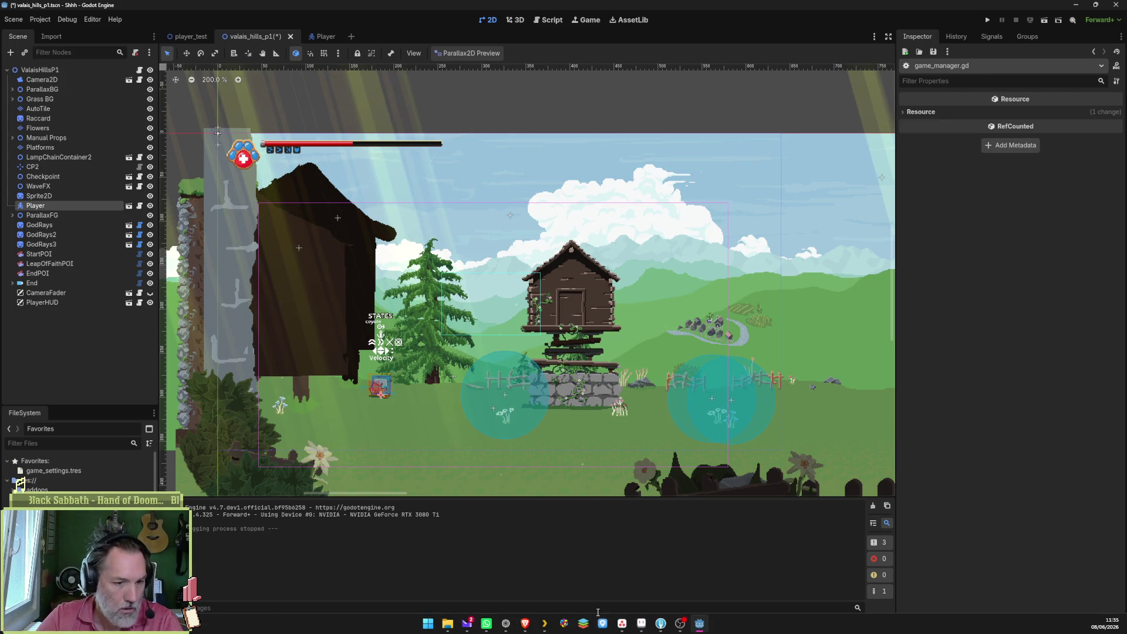
left_click(630, 627)
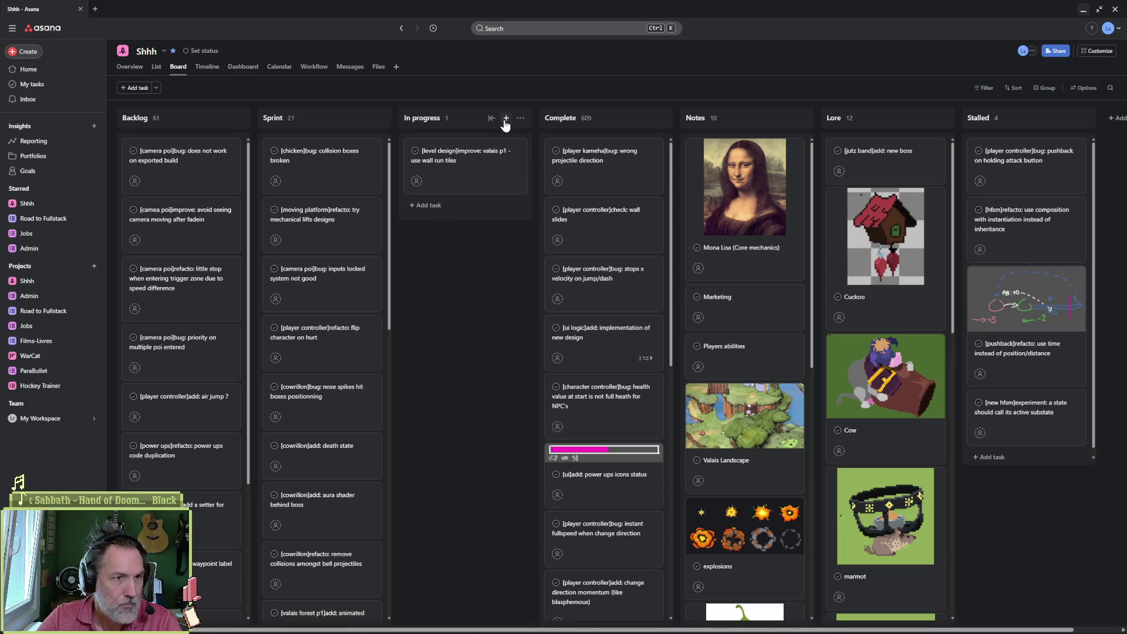
- Add an In progress task '[hud]add: abilities available' described 'change look when enough mana', then return to Godot
left_click(503, 118)
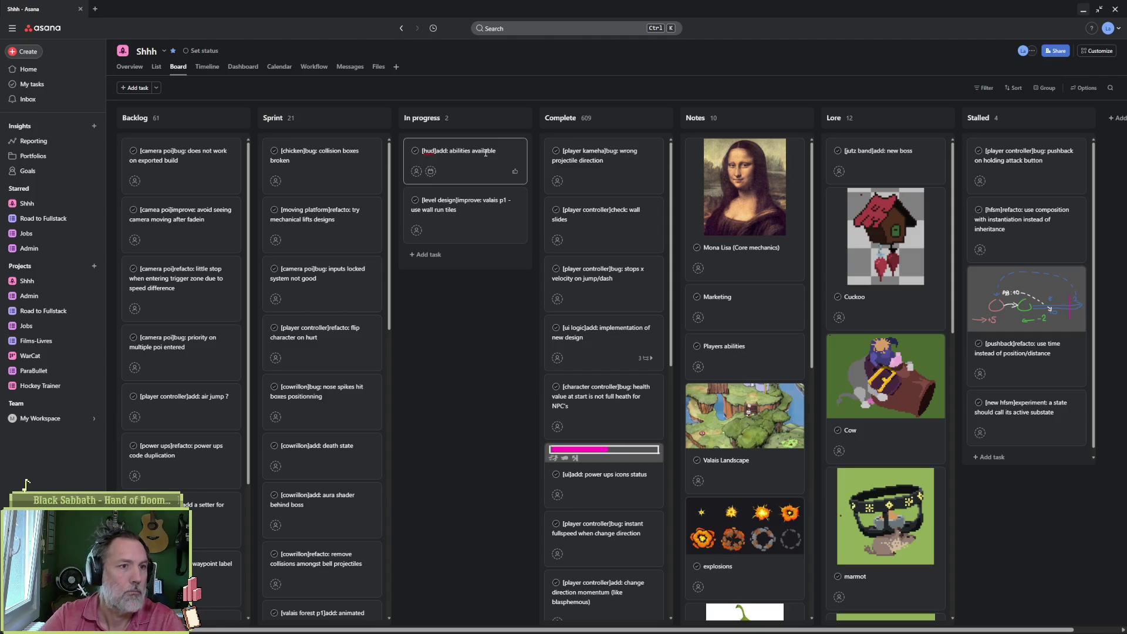
left_click(462, 155)
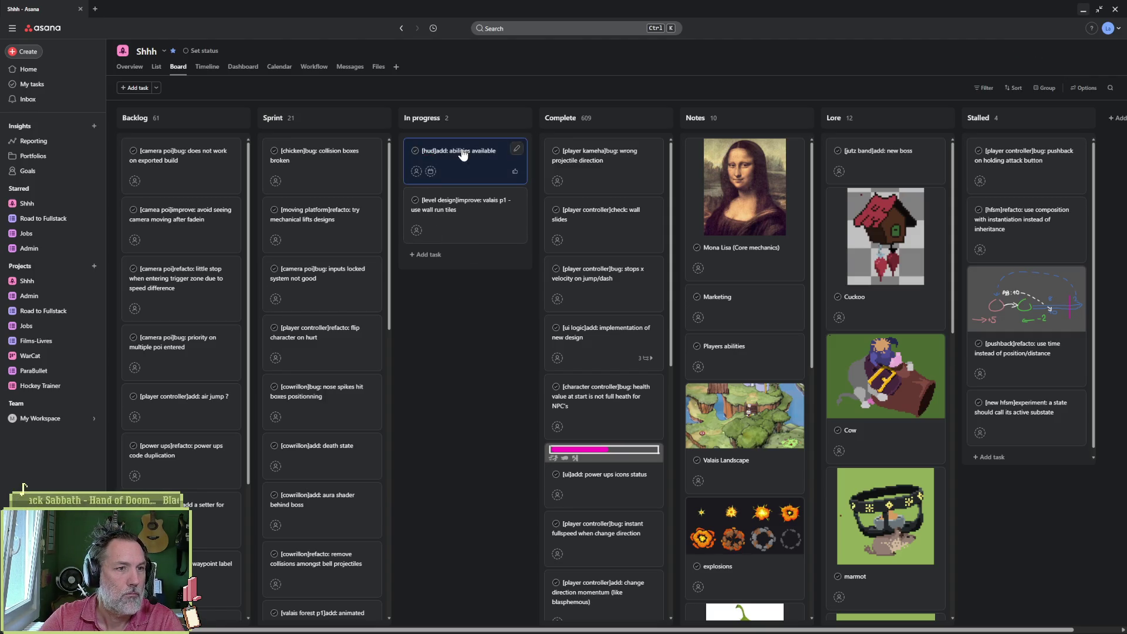
left_click(888, 218)
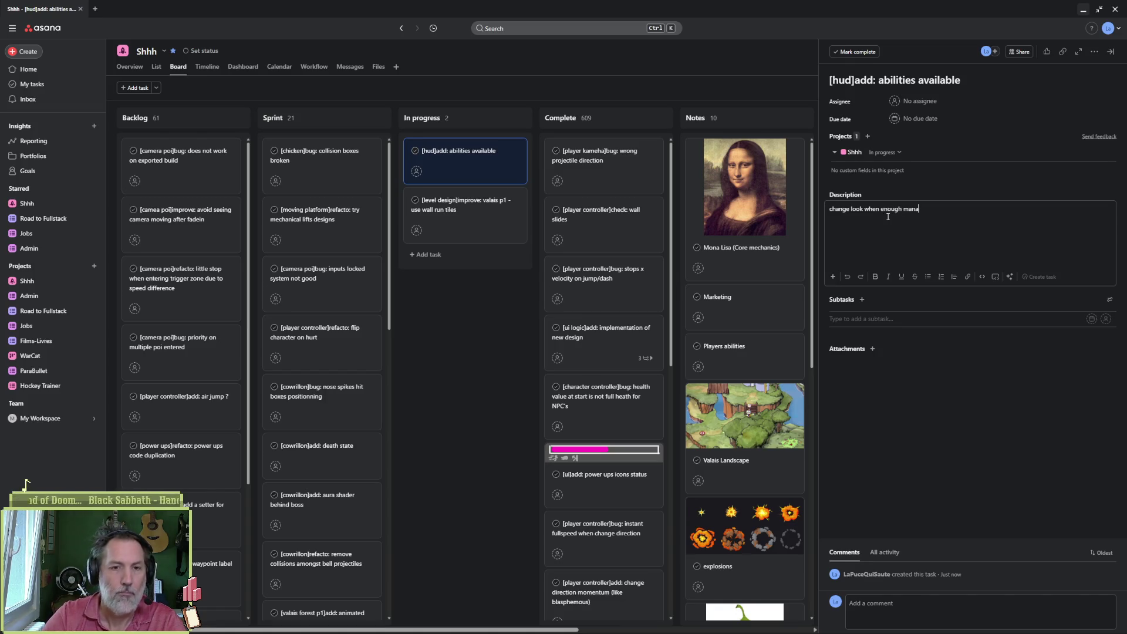
left_click(459, 324)
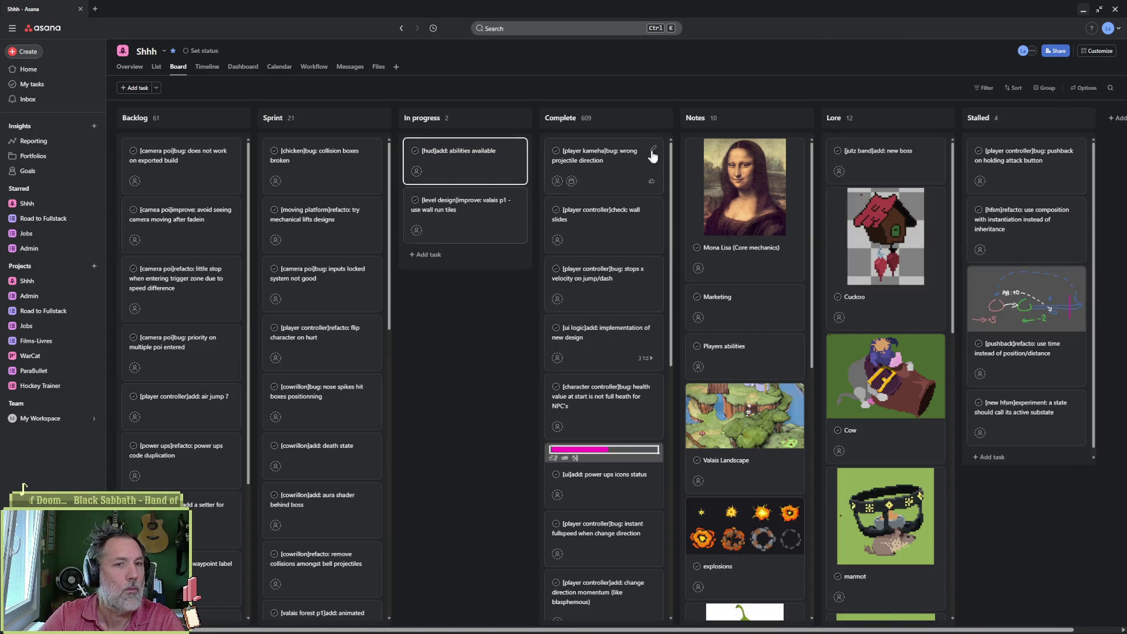
left_click(1083, 12)
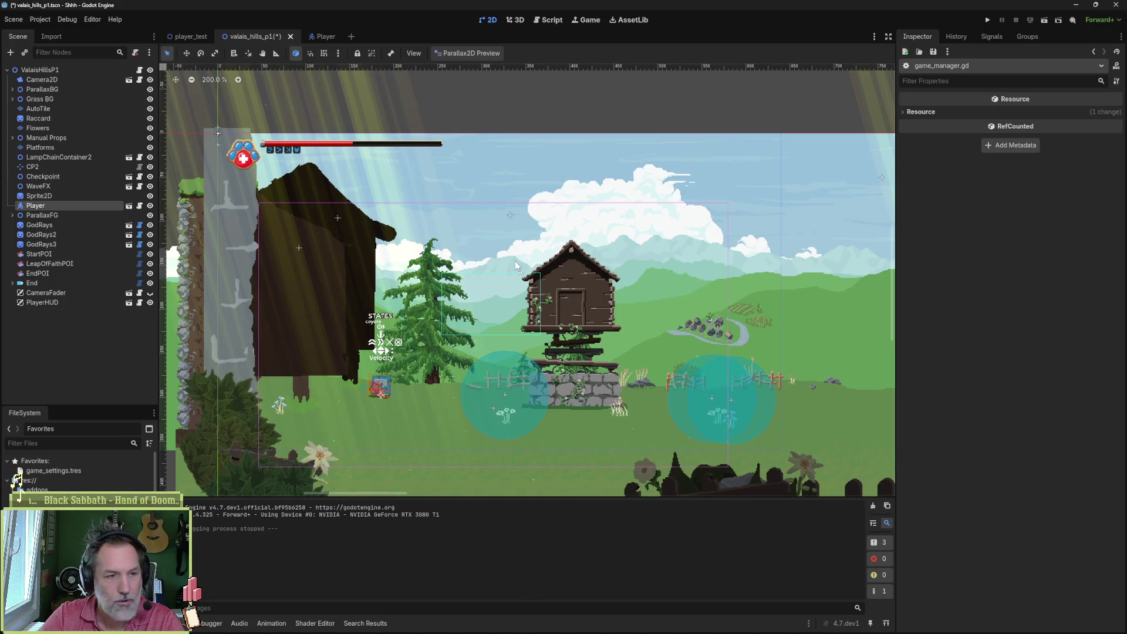
- Quick-open valais_hills_p2.tscn and zoom and pan the viewport to the level's start
scroll(381, 199, "down", 8)
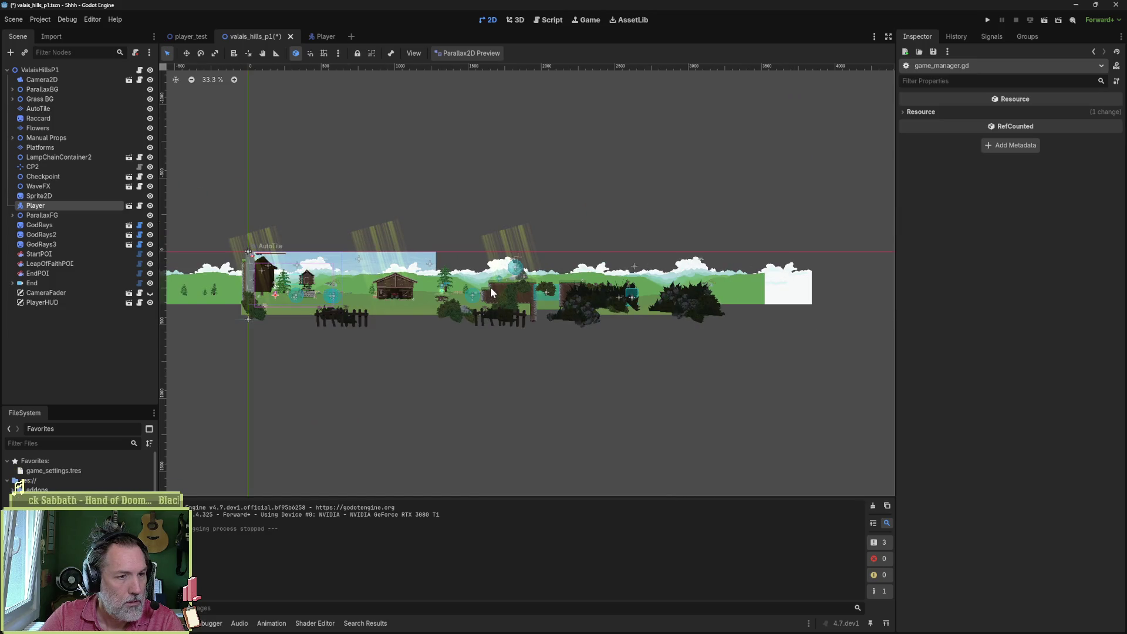
scroll(462, 260, "up", 8)
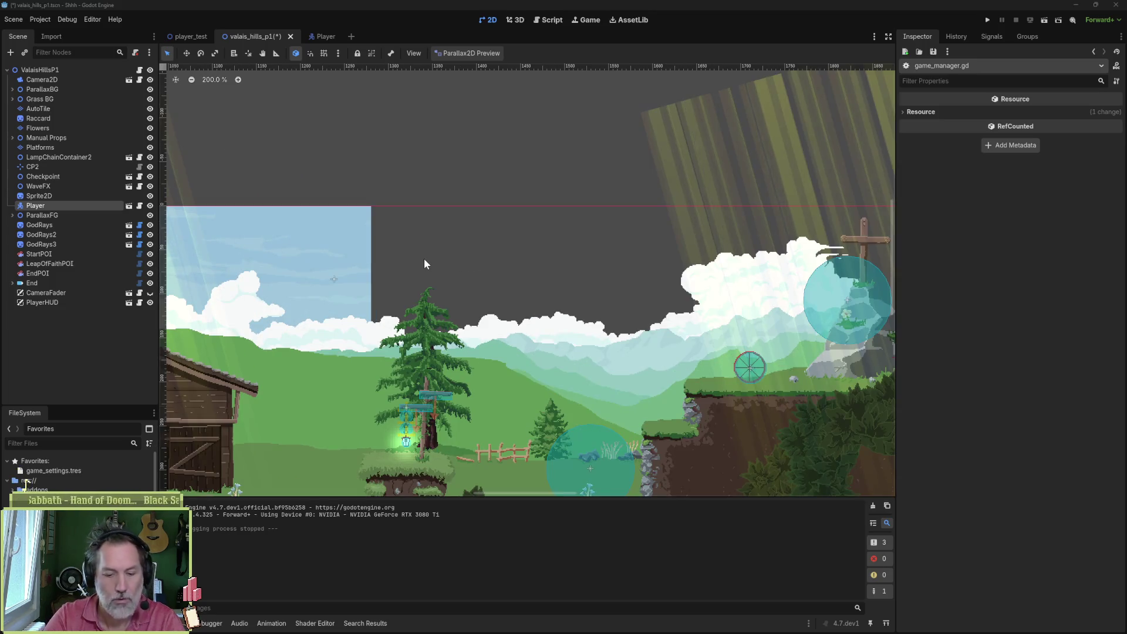
key("ctrl+shift+o")
key("Escape")
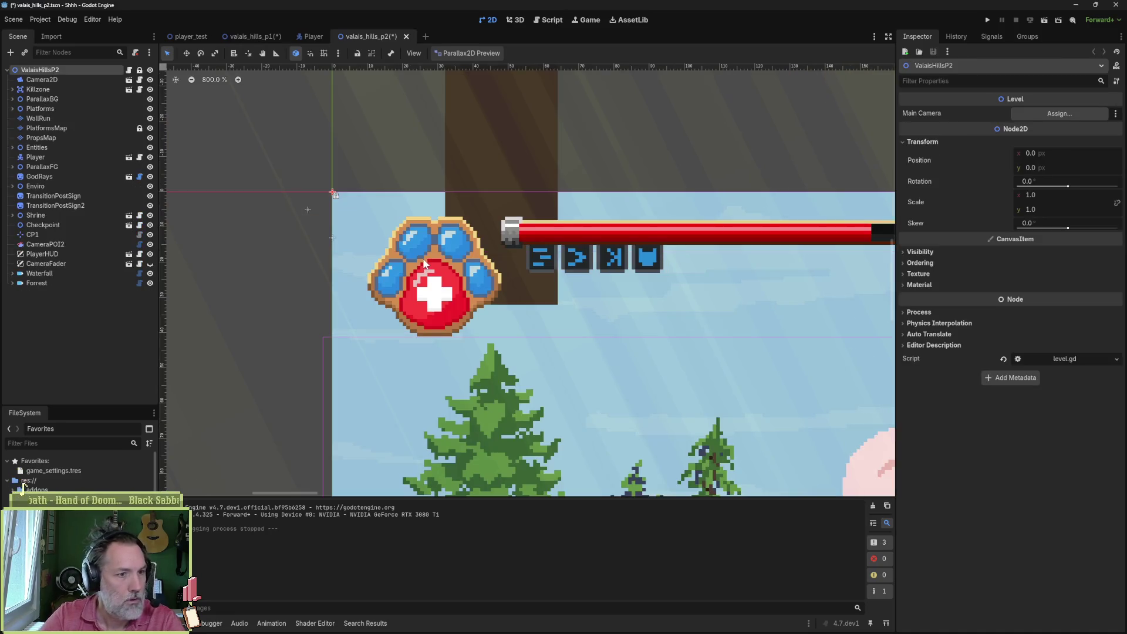
scroll(615, 315, "down", 3)
scroll(411, 235, "up", 4)
scroll(410, 235, "down", 2)
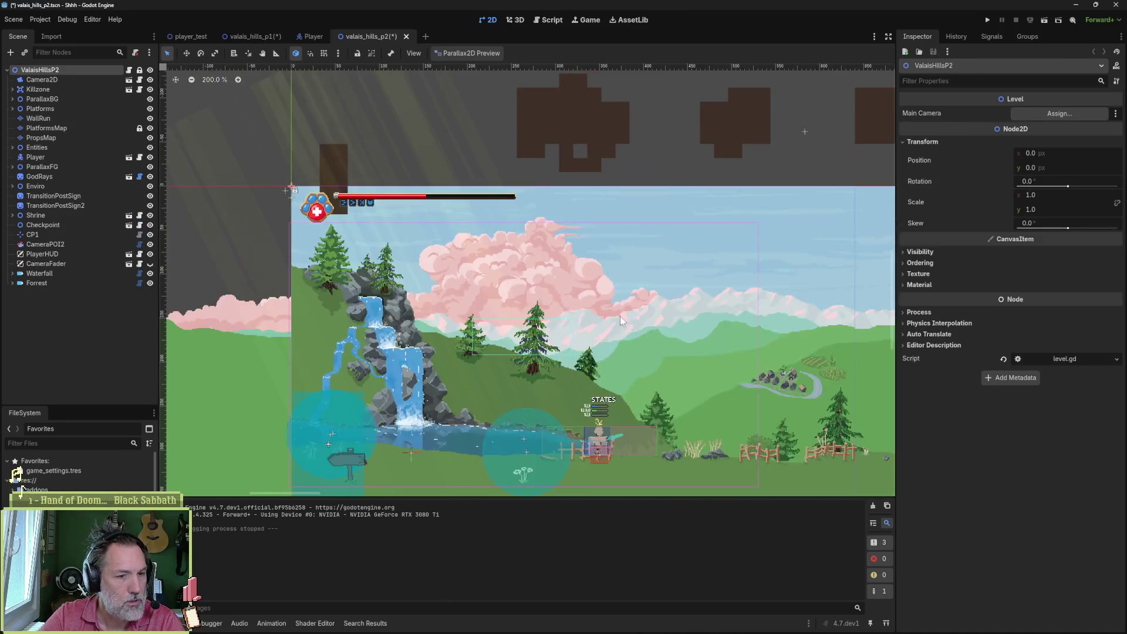
left_click_drag(620, 316, 531, 284)
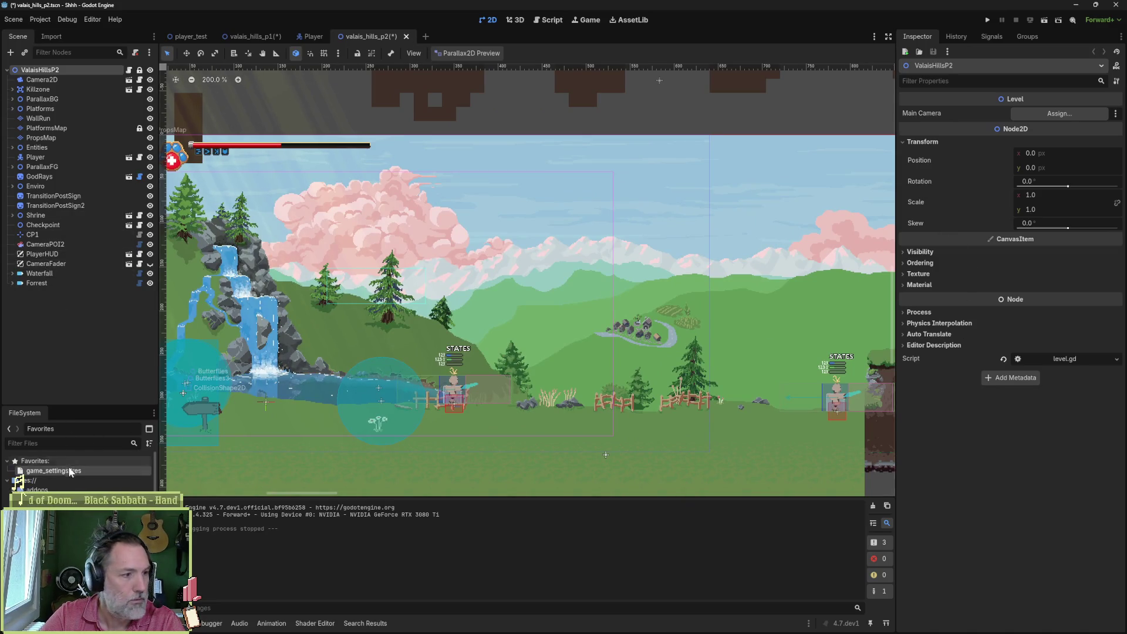
- Review game_settings.tres in the Inspector, pan across the level, then select the Player node
left_click(71, 472)
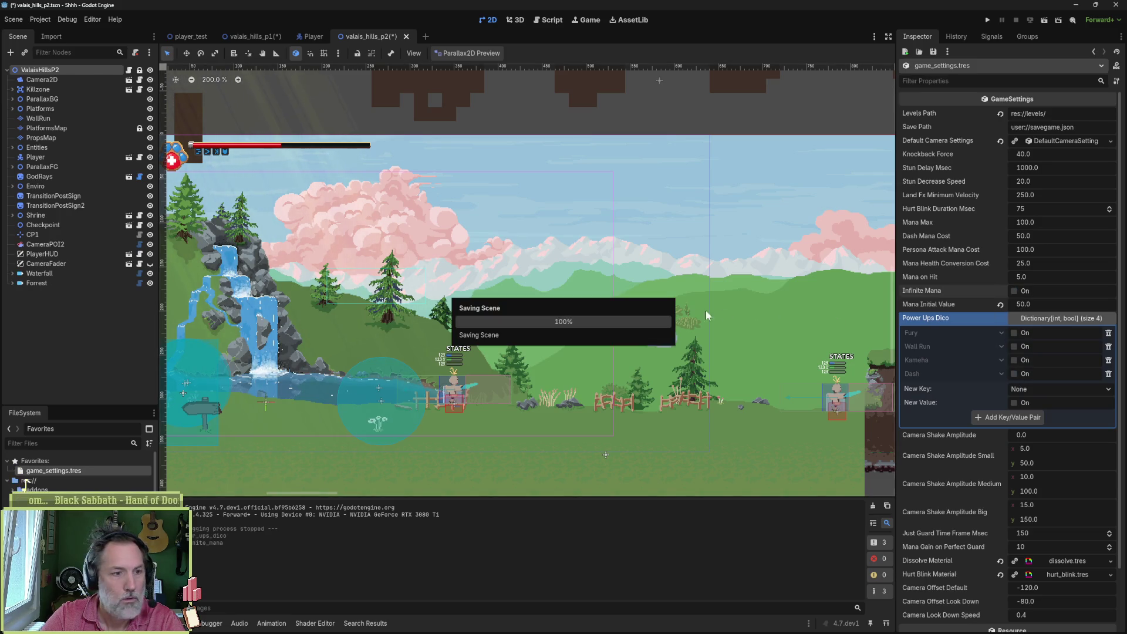
scroll(491, 322, "down", 7)
mouse_move(491, 322)
left_mouse_down()
mouse_move(370, 329)
mouse_move(402, 340)
mouse_move(433, 334)
left_mouse_up()
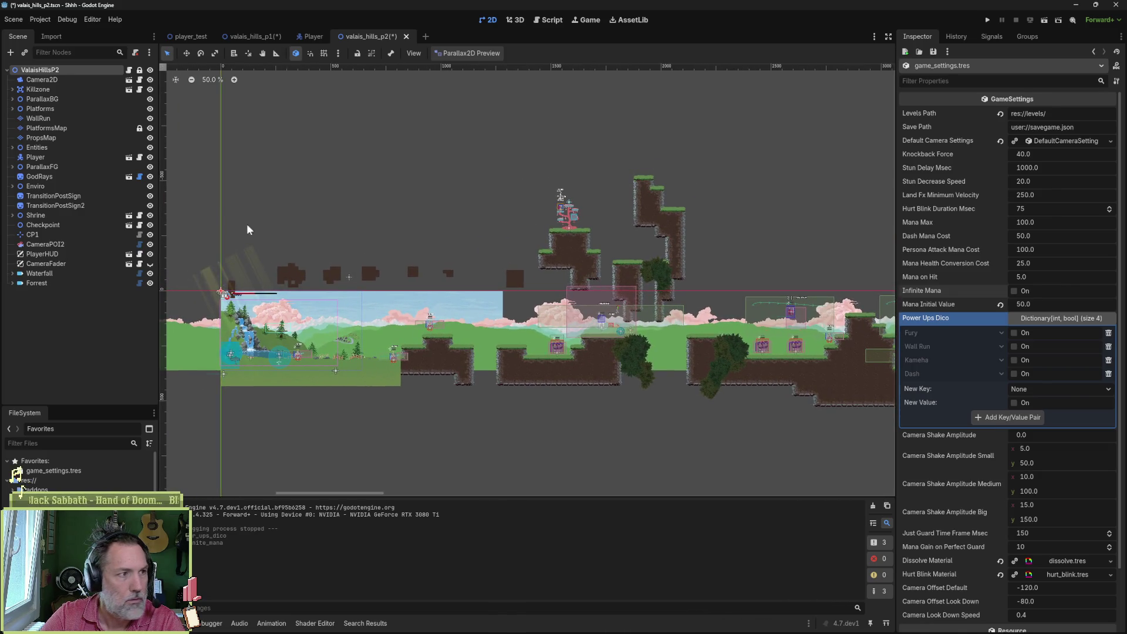
left_click(68, 158)
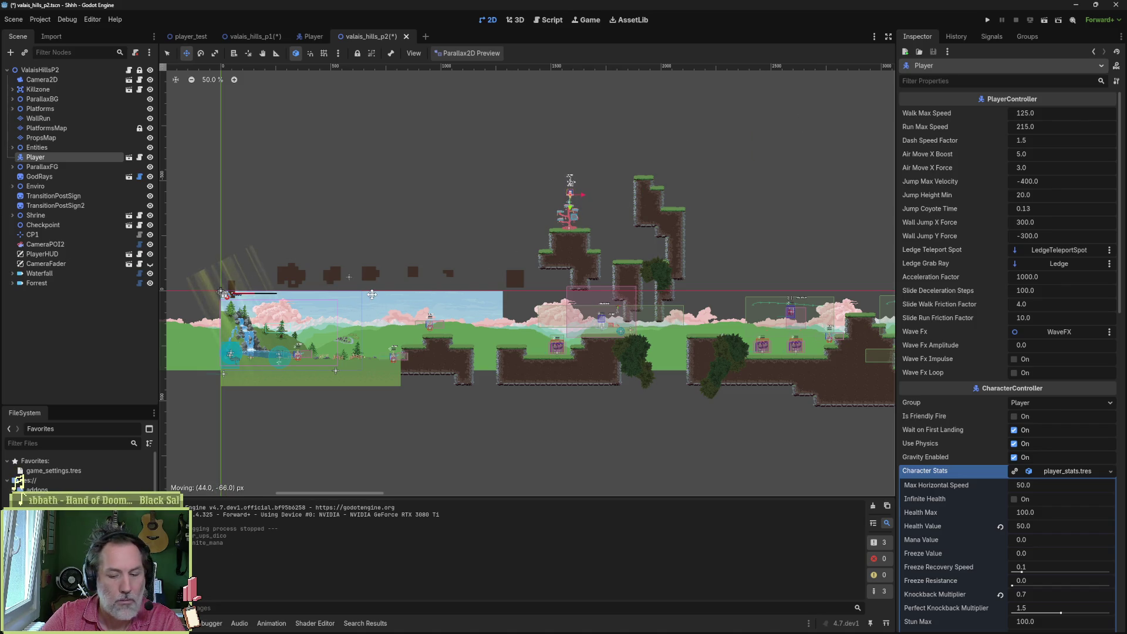
- Save and run valais_hills_p2, running the cat right across the cliffs and into the enemy arena
key("F6")
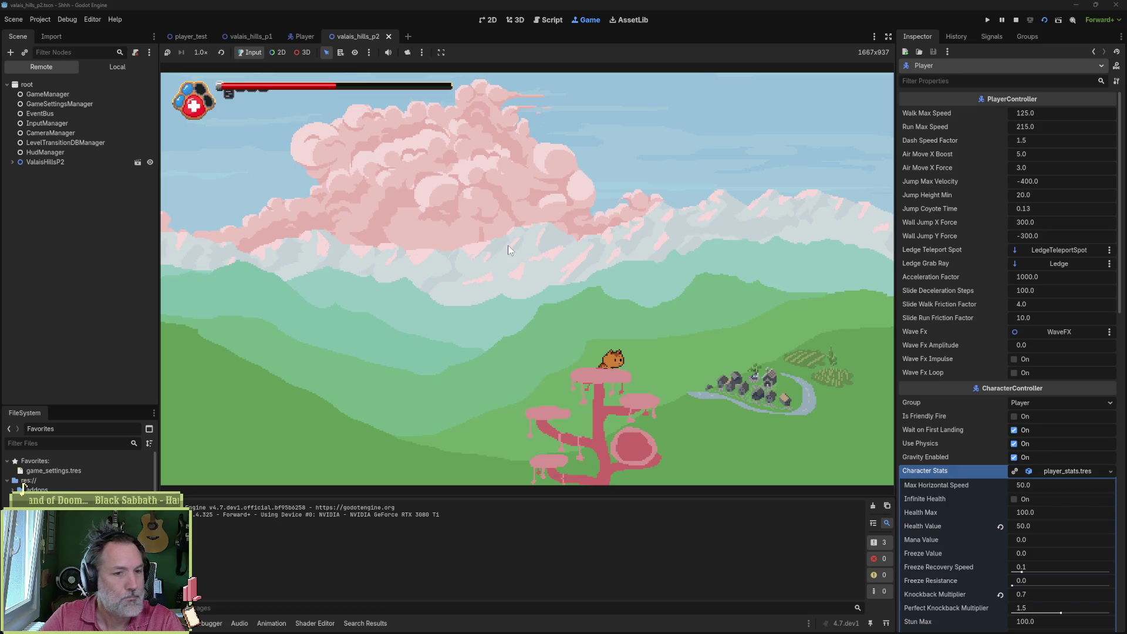
key("Right")
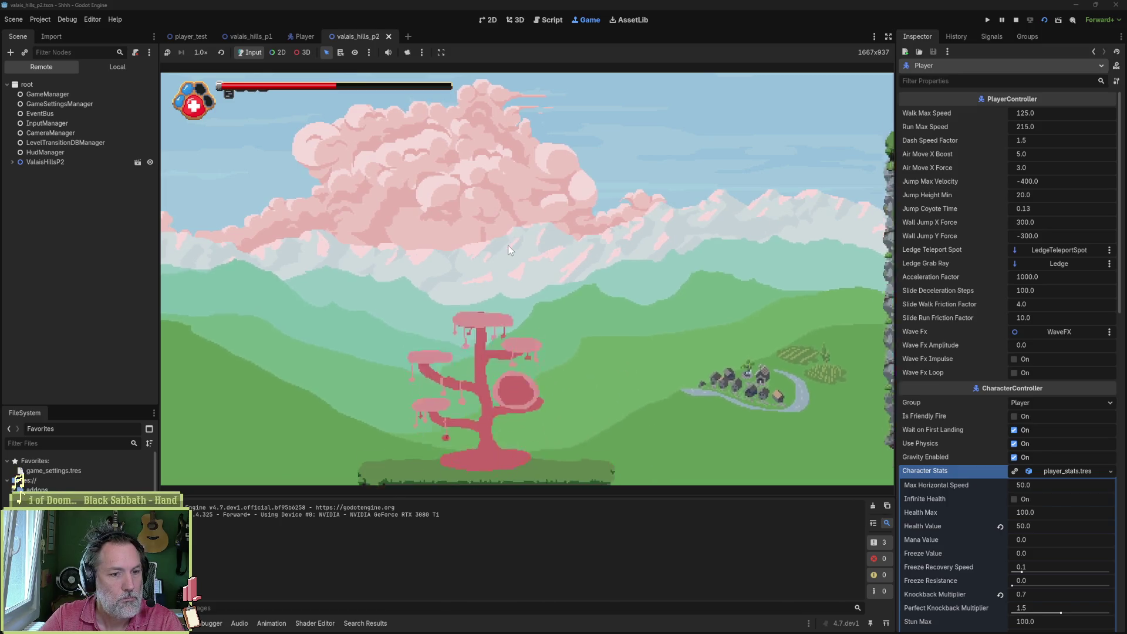
key("Right")
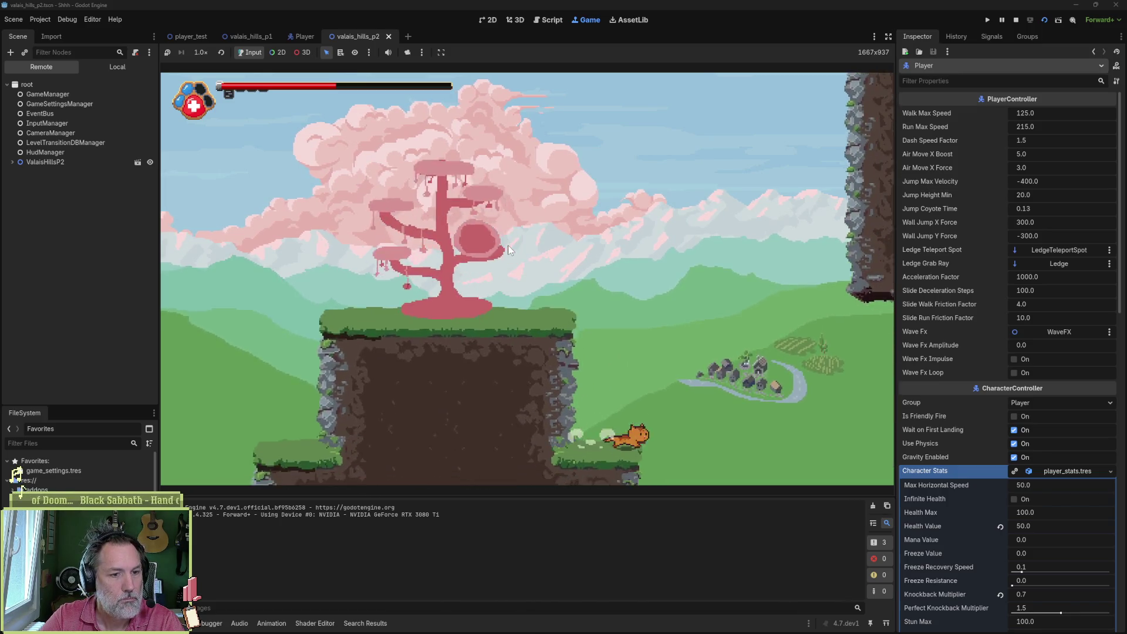
key("Right")
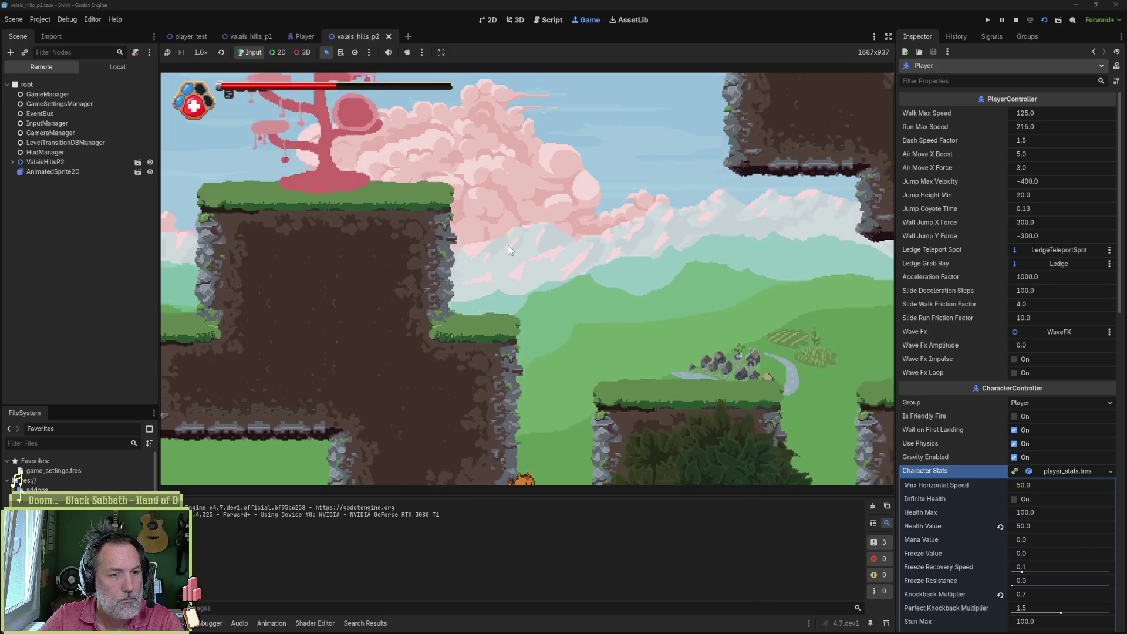
key("Right")
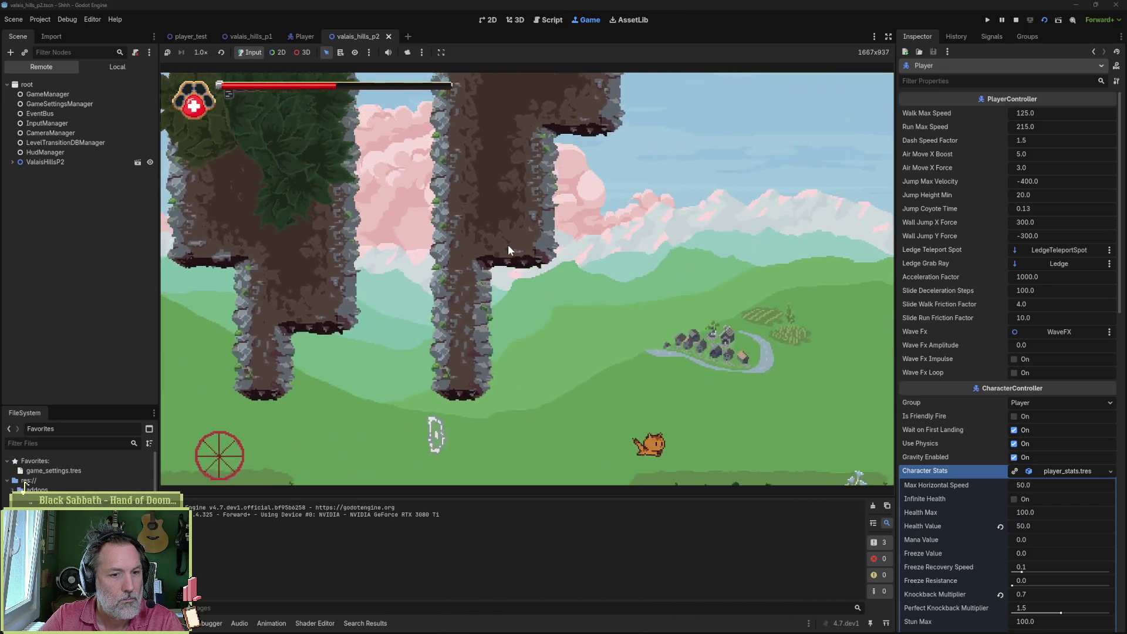
key("Right")
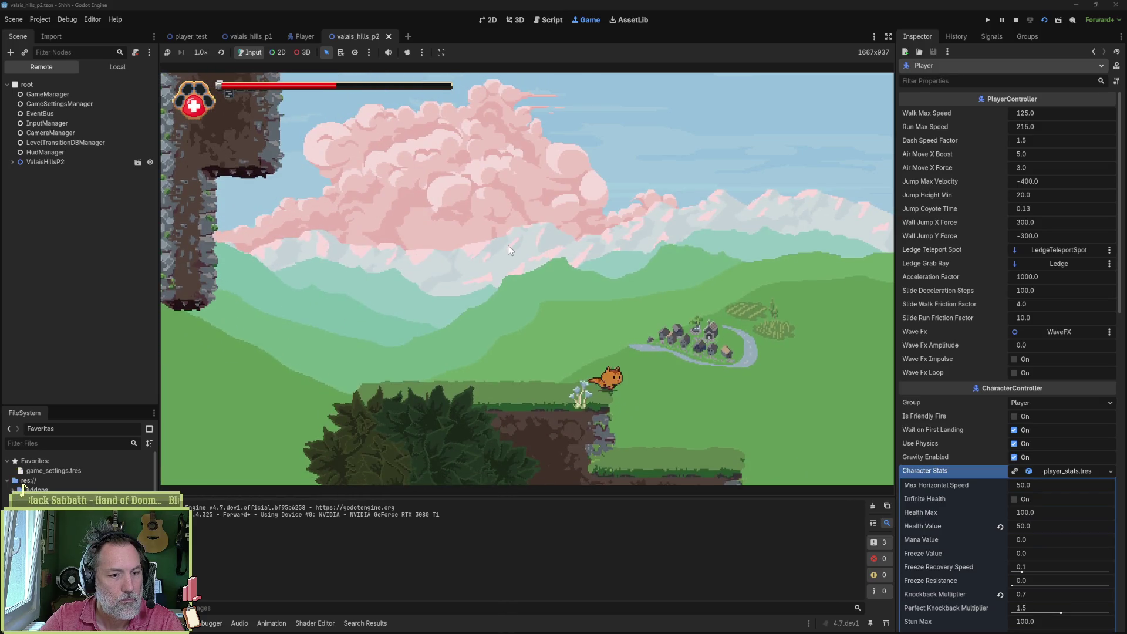
key("Right")
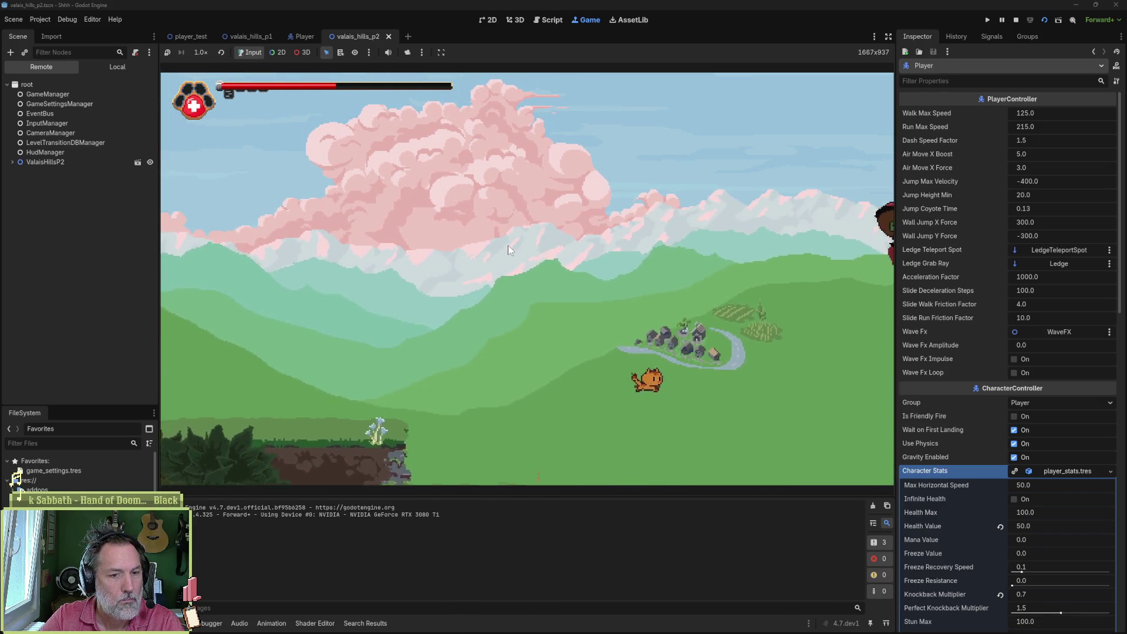
key("Left")
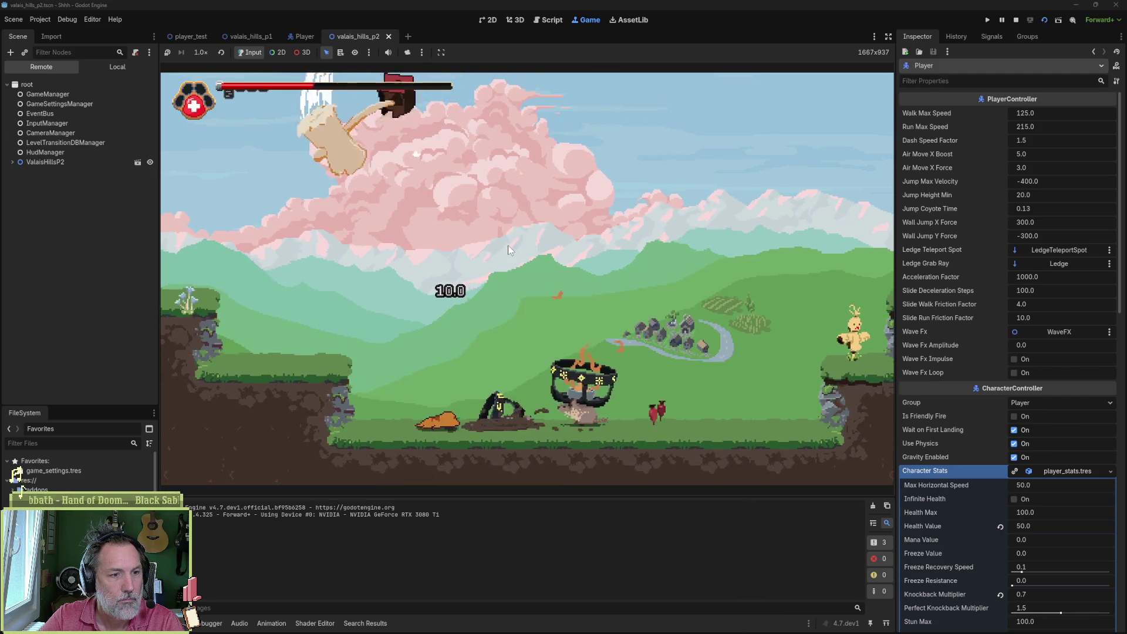
- Leap above the enemies, retreat onto the grassy ledge, then stop the playtest
key("space")
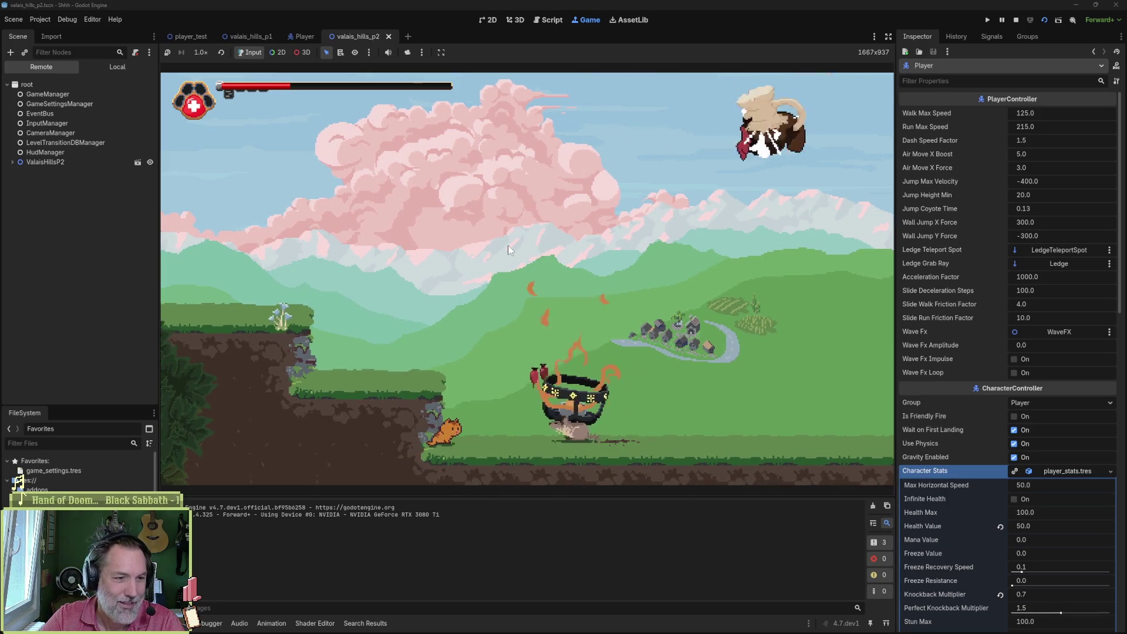
key("Left")
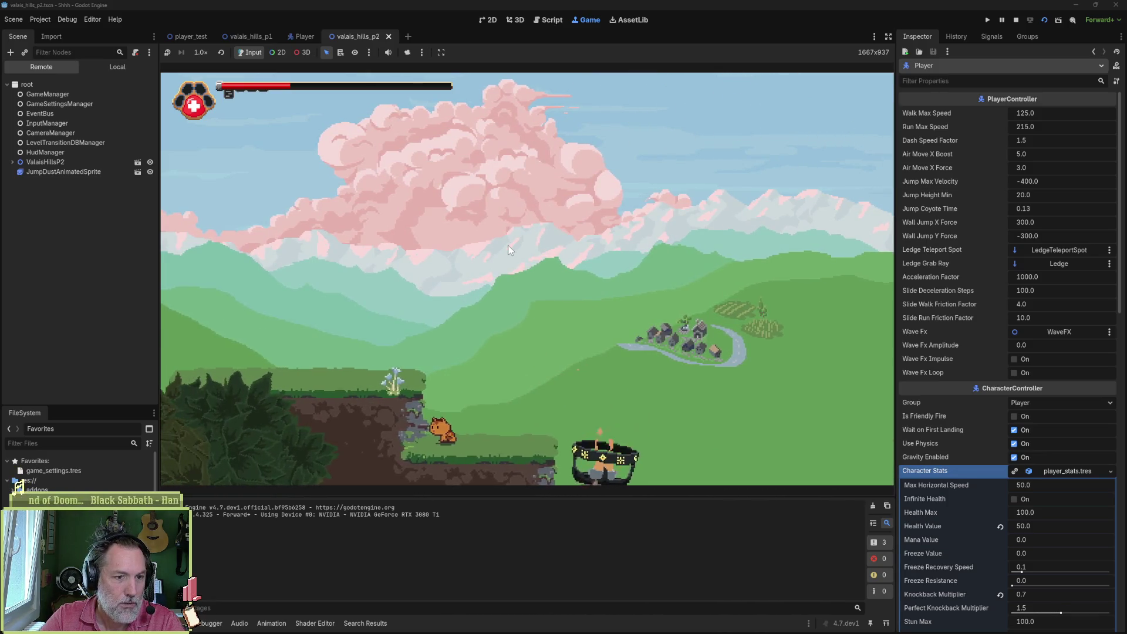
key("space")
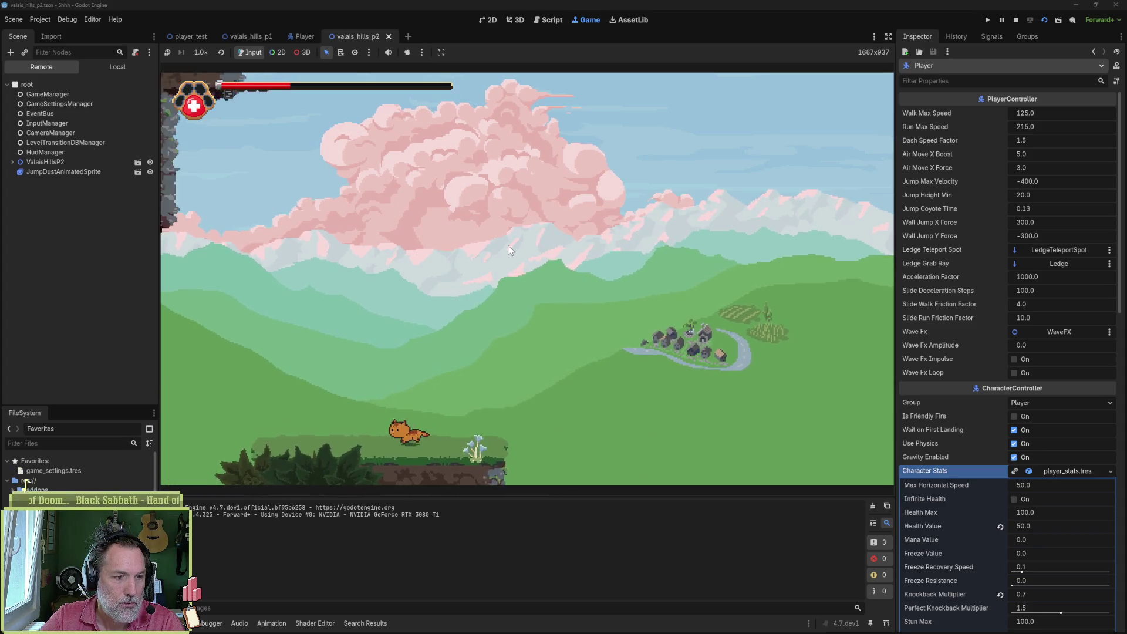
key("Right")
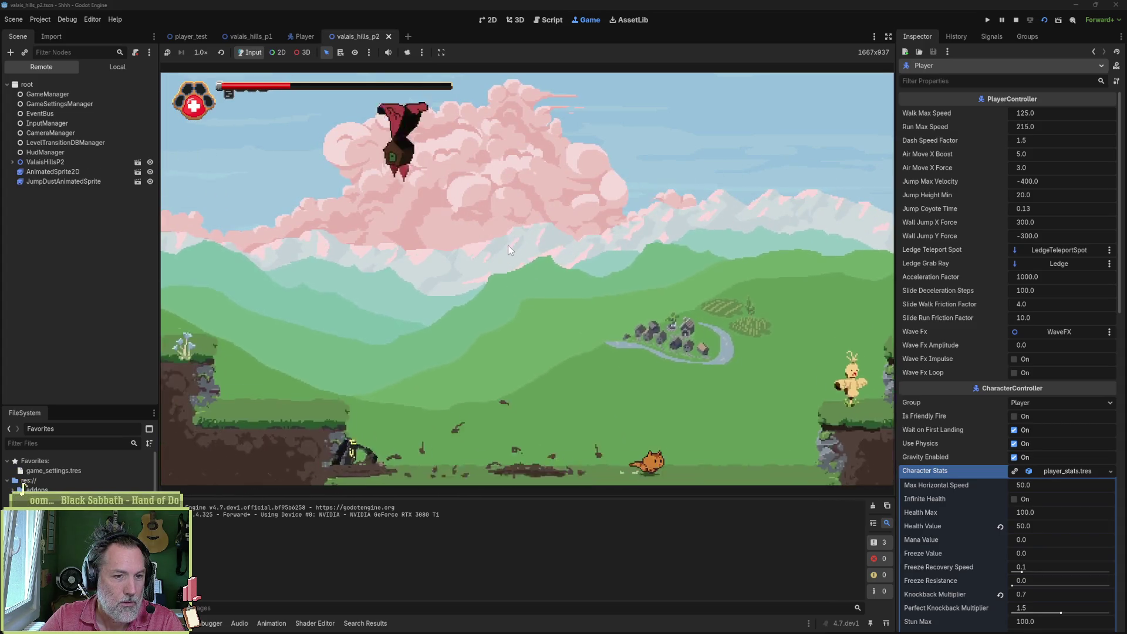
key("space")
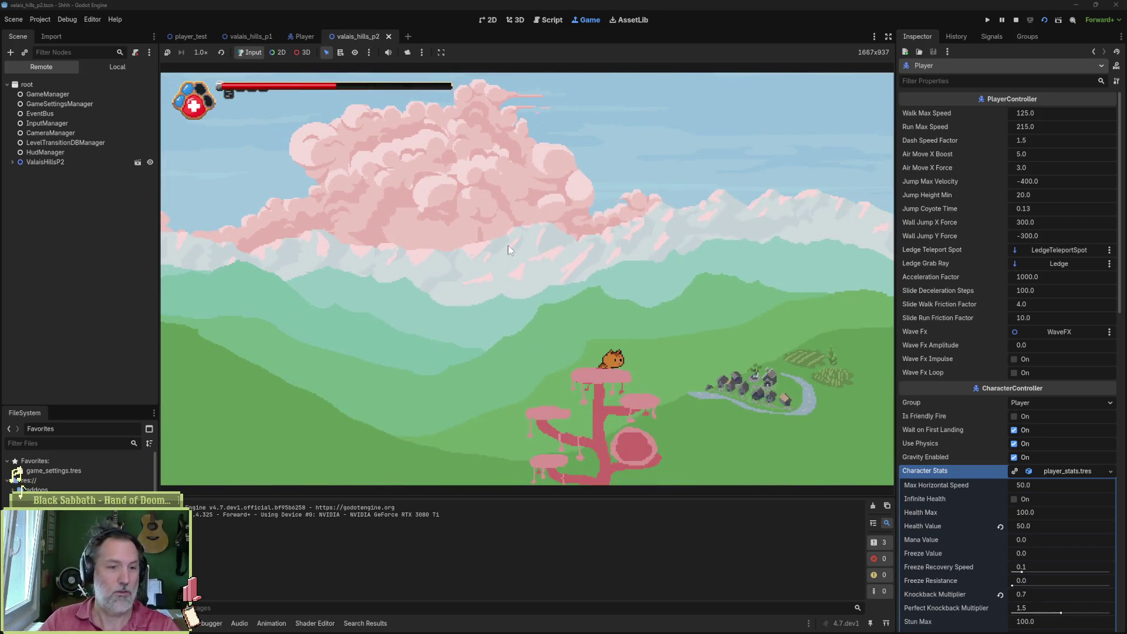
key("F8")
- Add a '[game]refacto: too difficult' task at the top of Sprint, open the HUD abilities task, and minimize the browser
left_click(622, 624)
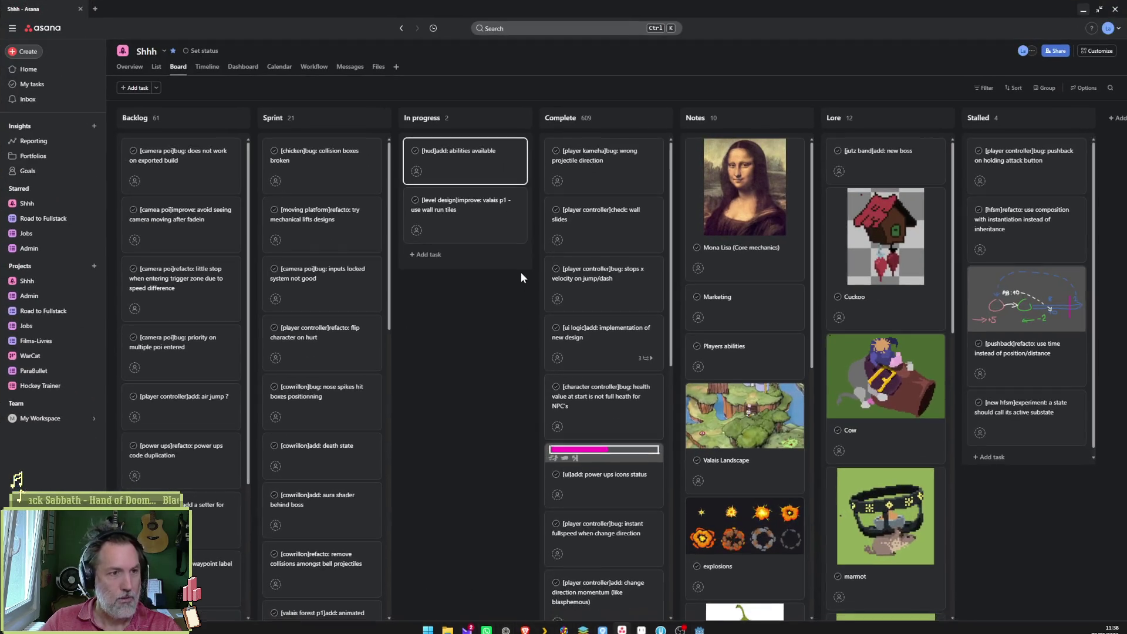
left_click(499, 118)
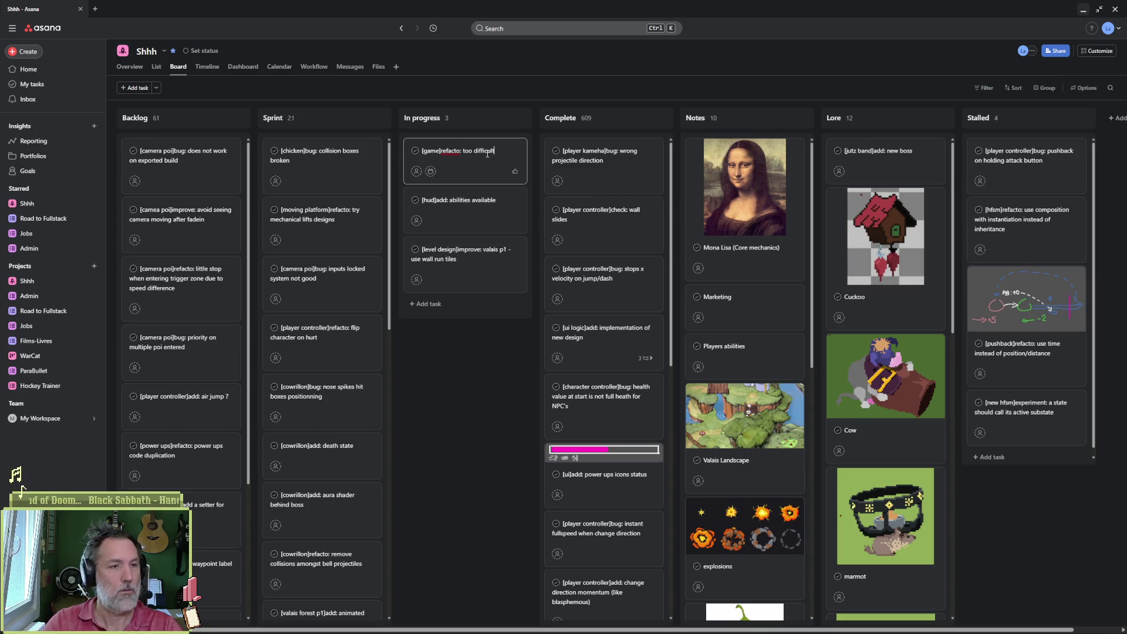
left_click_drag(456, 169, 455, 211)
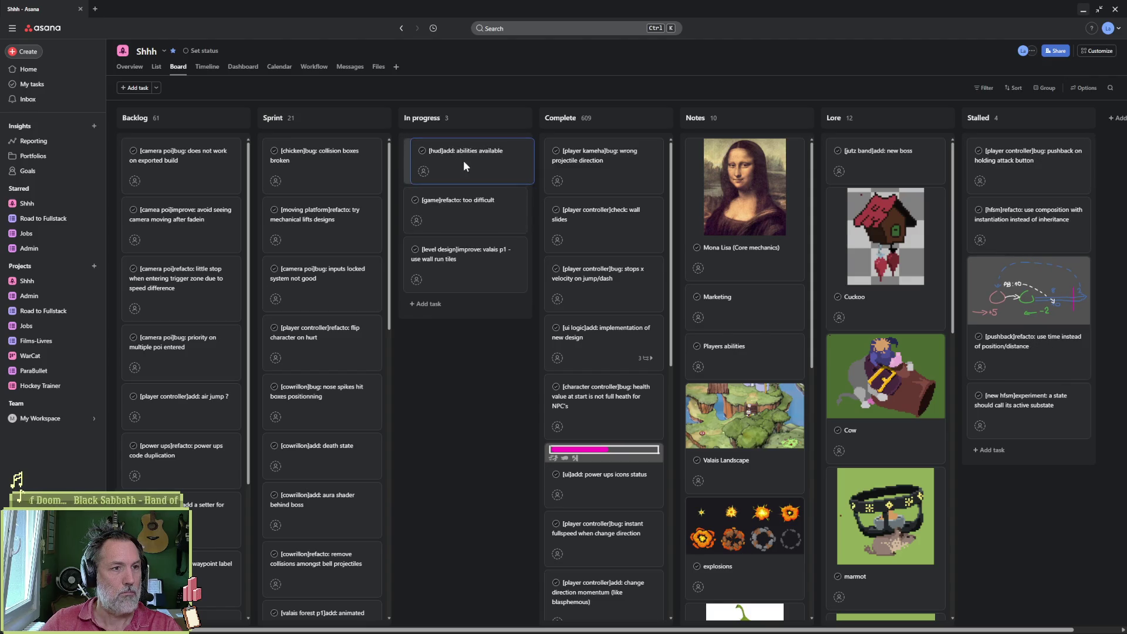
left_click_drag(385, 168, 365, 171)
left_click(468, 168)
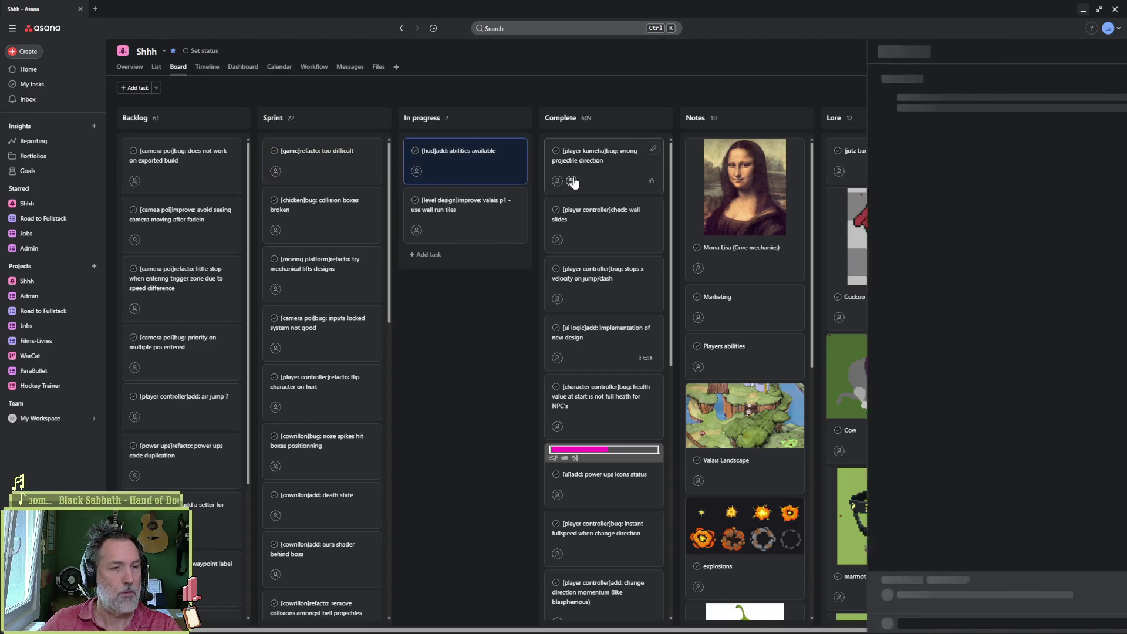
left_click(1083, 11)
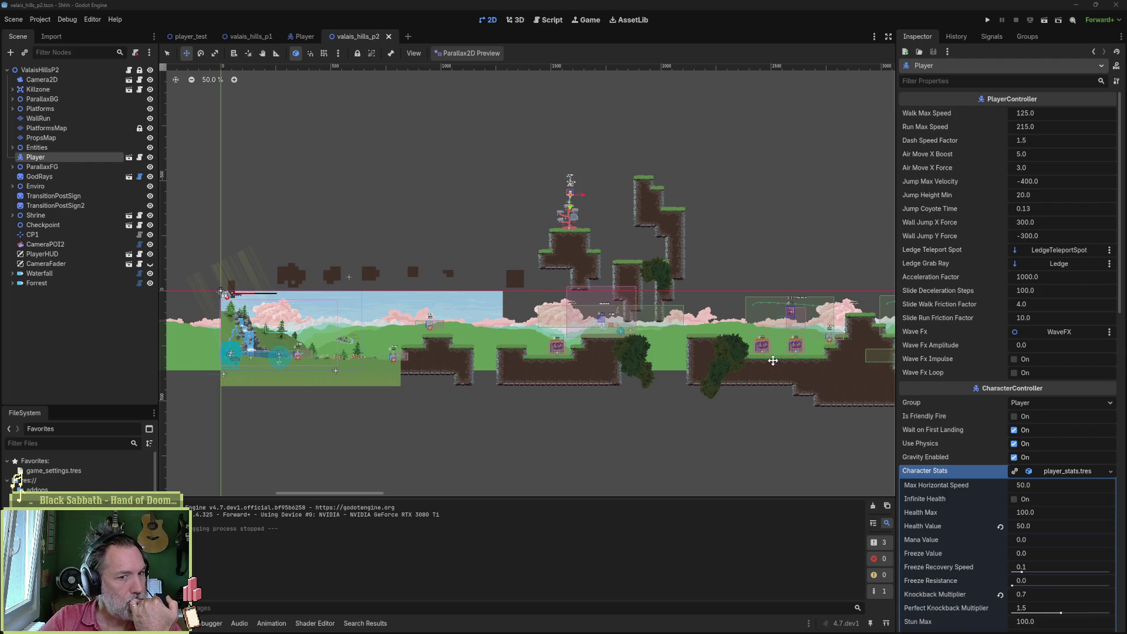
- Pan to the level's right section and do a quick test run of the scene
mouse_move(774, 361)
left_mouse_down()
mouse_move(485, 365)
mouse_move(495, 360)
left_mouse_up()
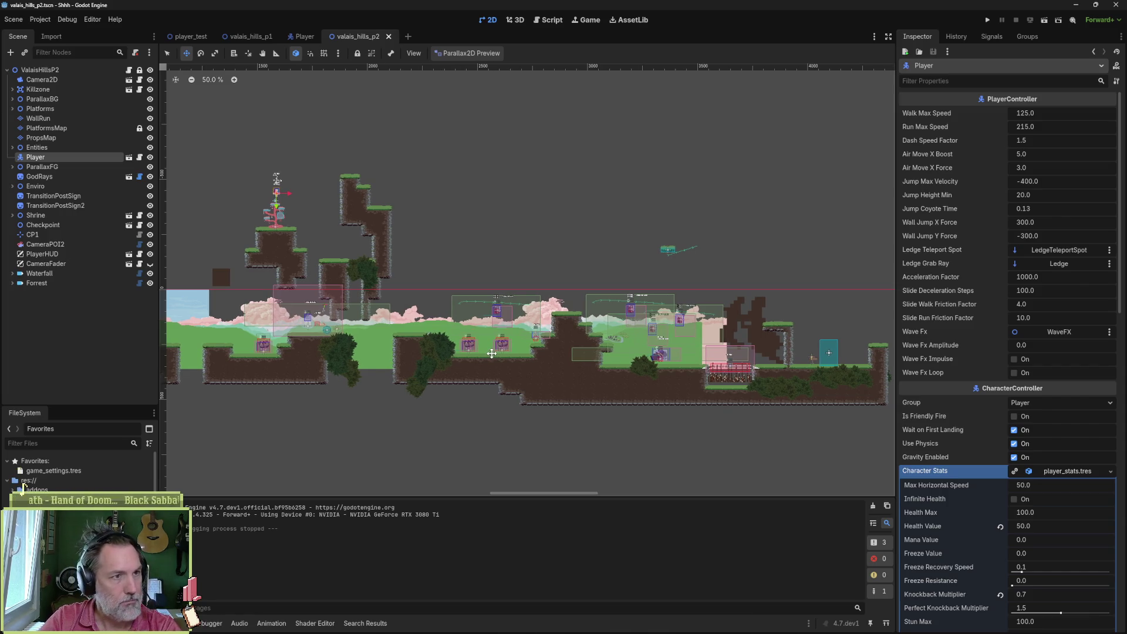
key("F5")
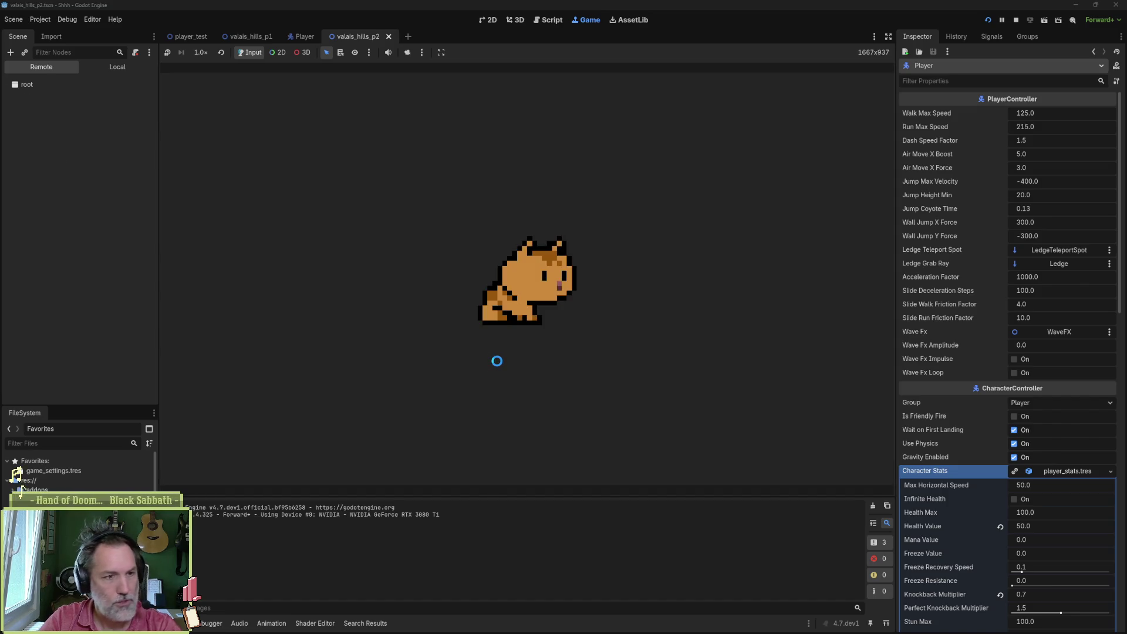
key("F8")
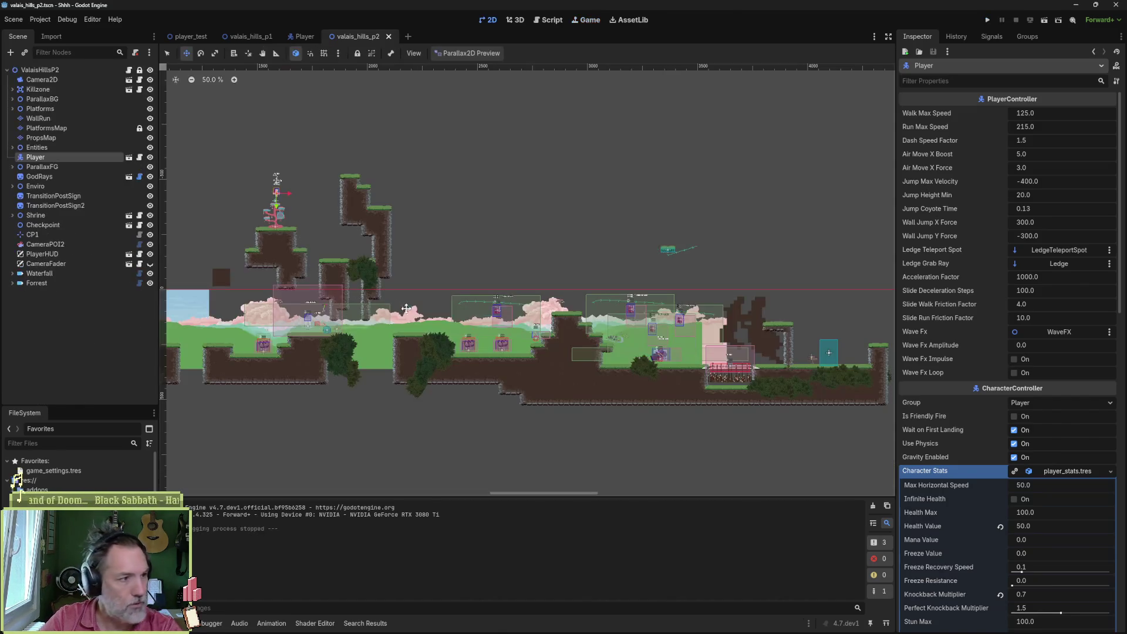
- Enable the Dash power-up in game_settings.tres, then briefly save and run the scene
left_click(89, 471)
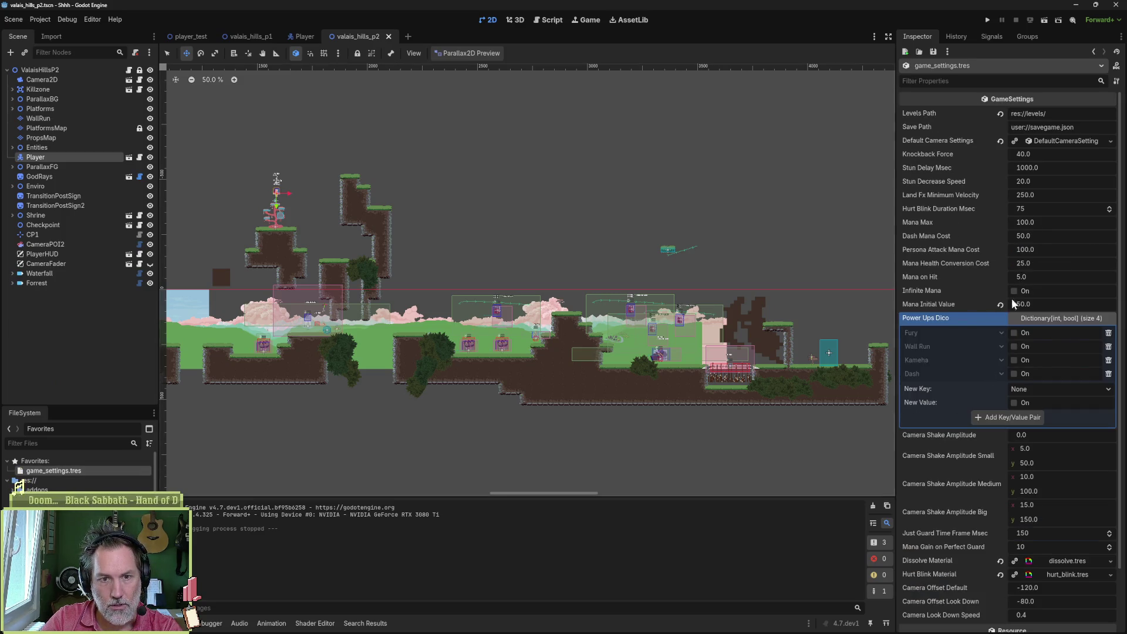
left_click(1014, 374)
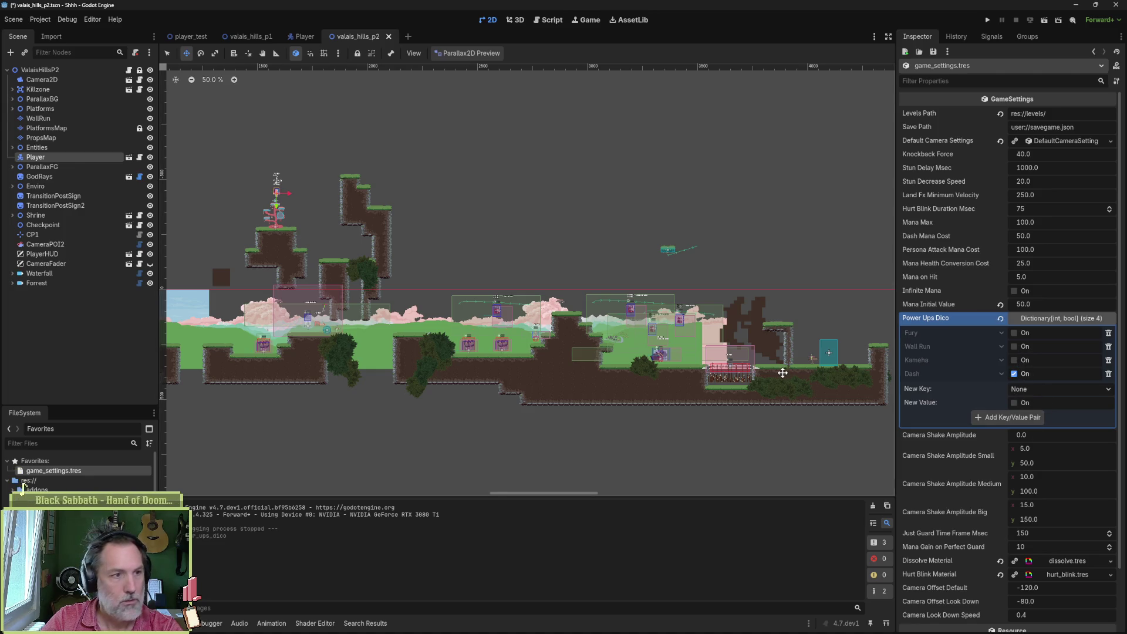
key("F6")
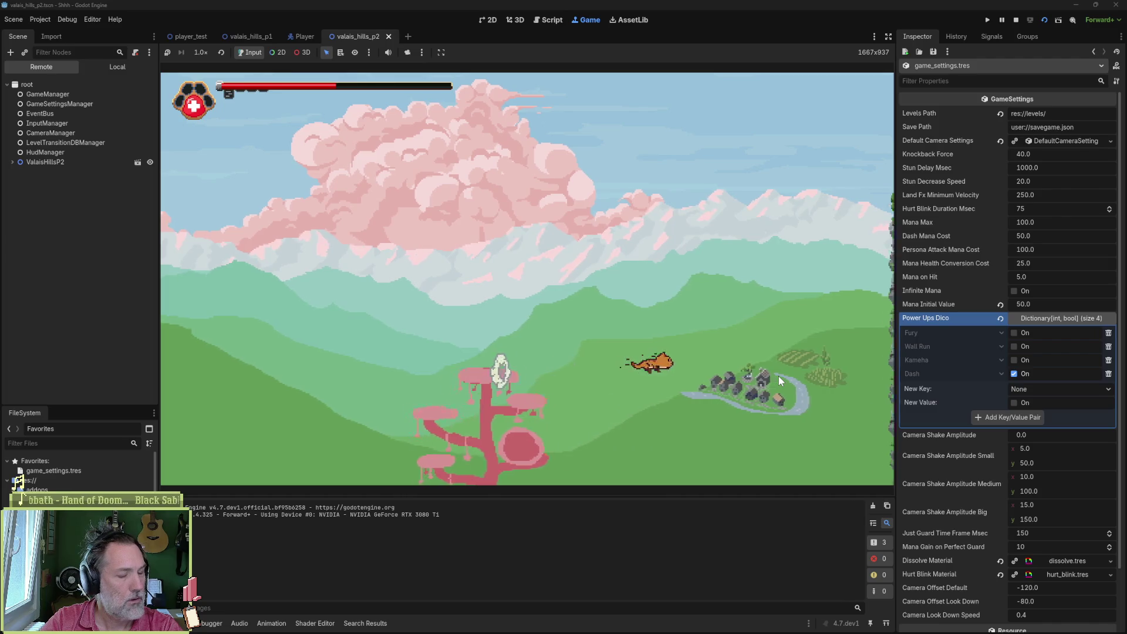
key("F8")
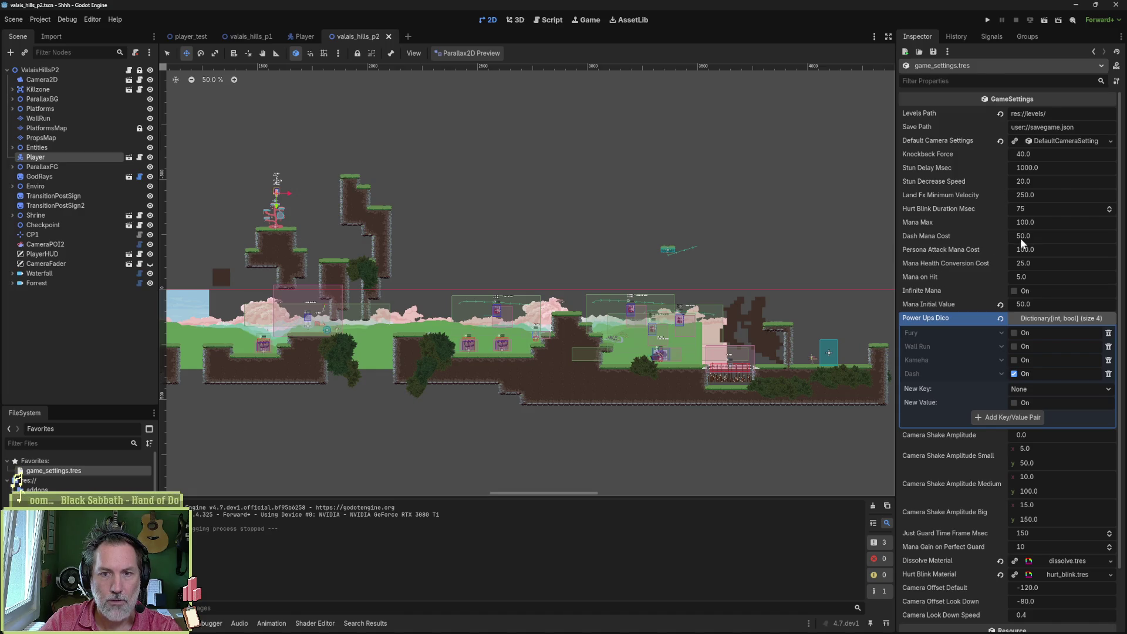
- Lower Dash Mana Cost to 25, then playtest dashing the cat rightward along the level
type("25")
key("Return")
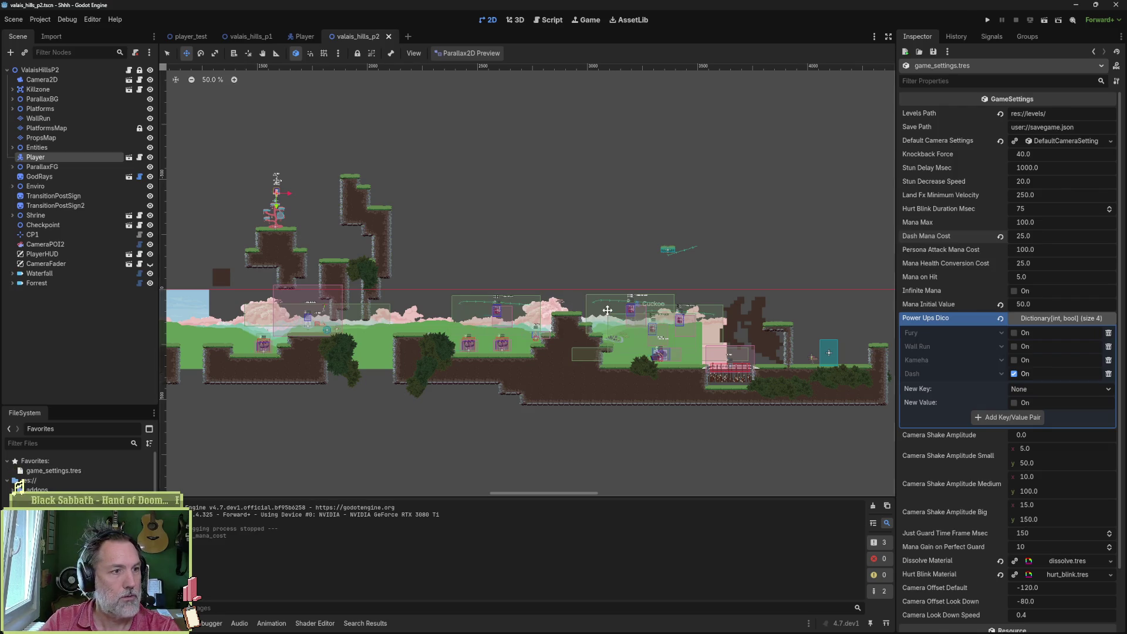
key("F6")
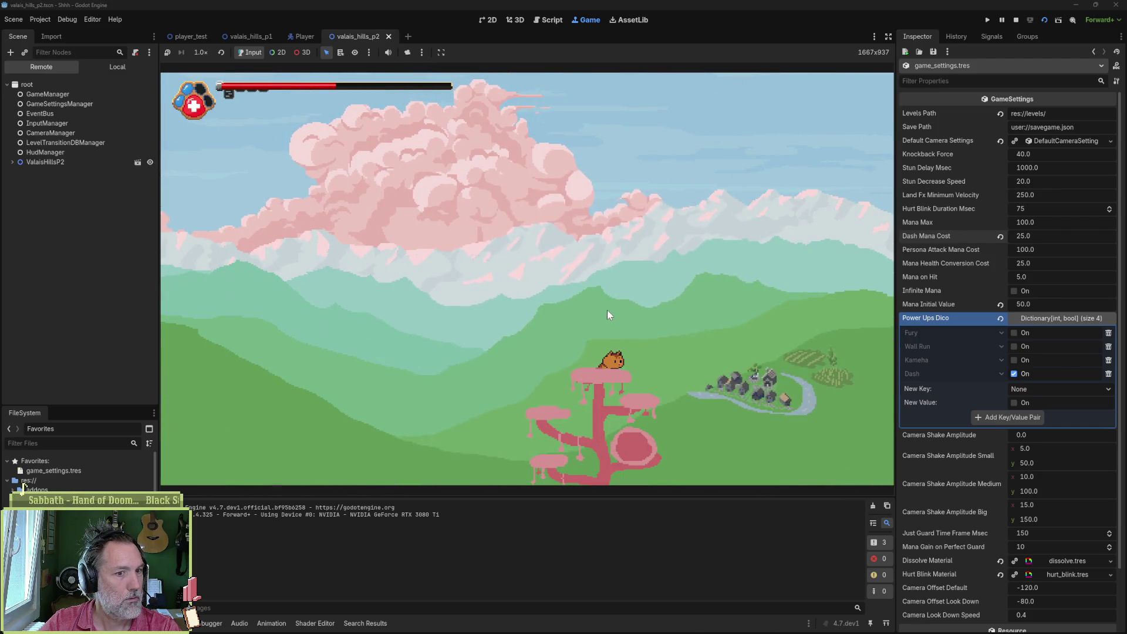
key("Right")
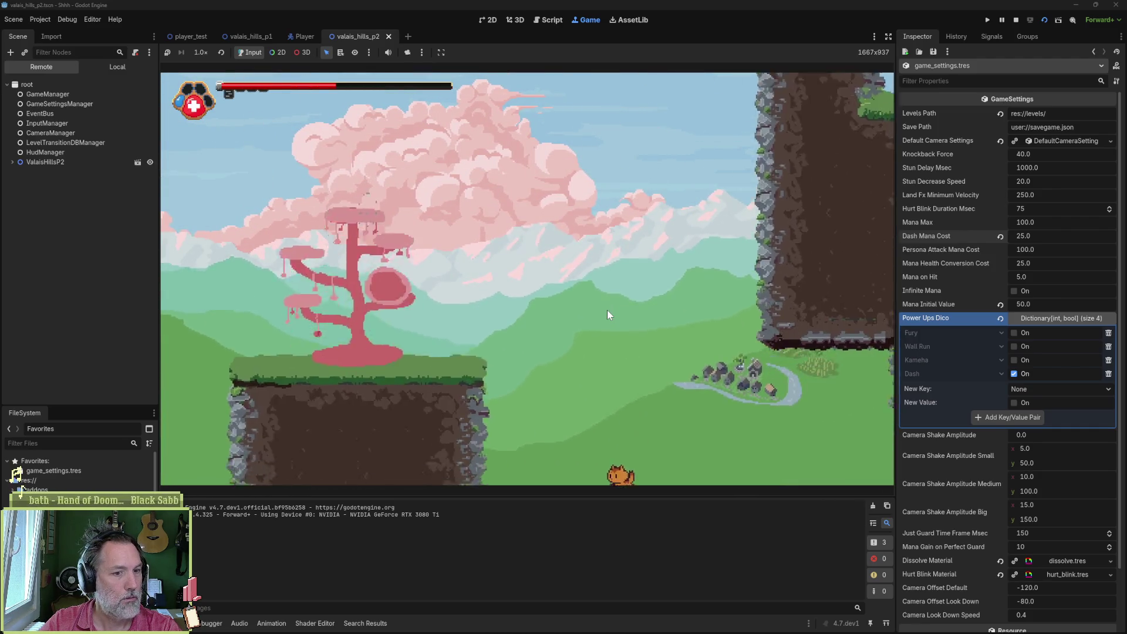
key("Down")
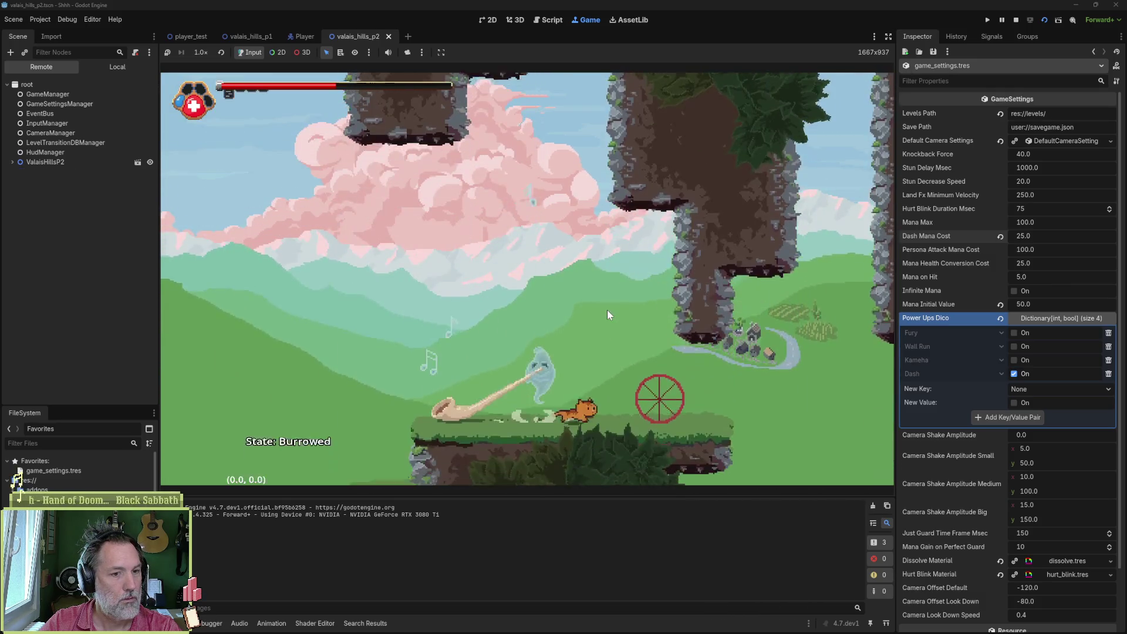
key("Right")
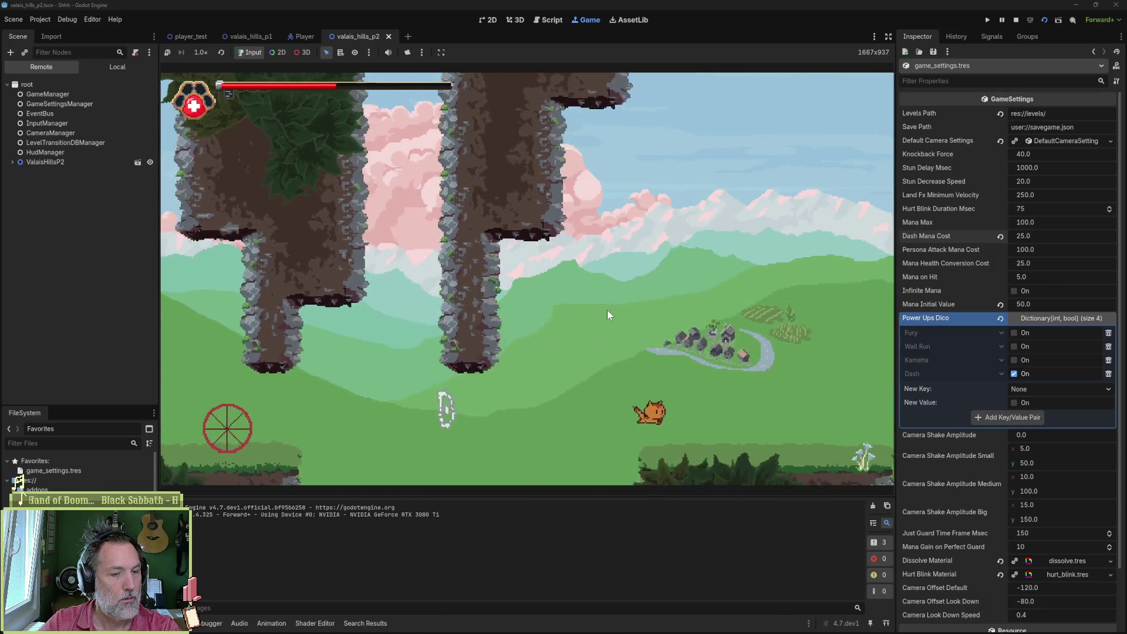
key("Right")
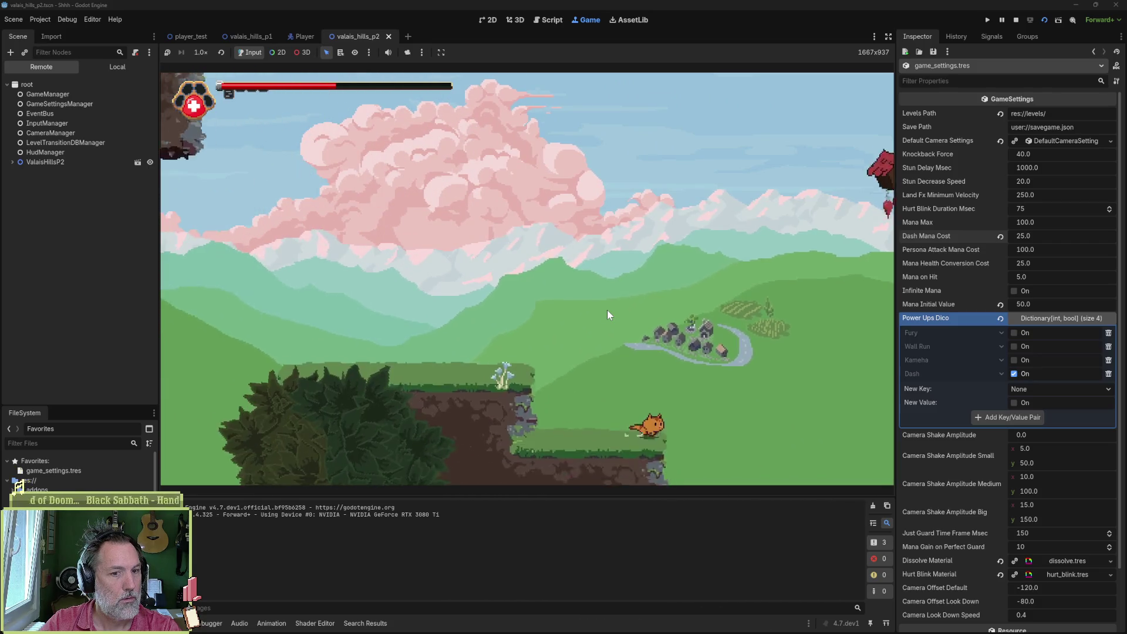
key("F8")
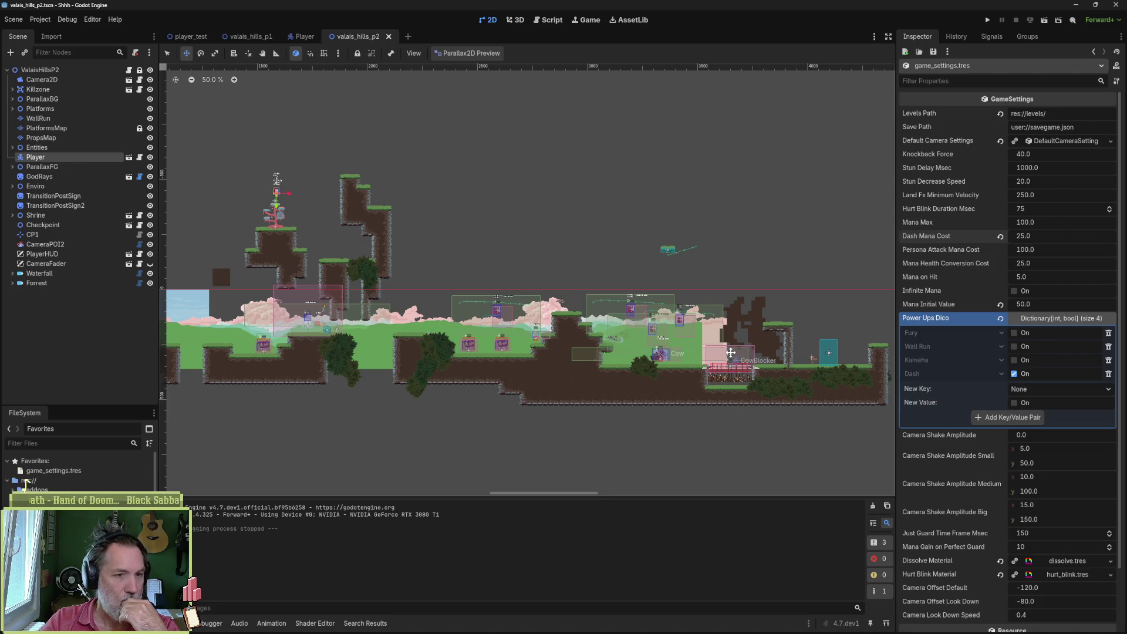
- Move the Player start to the level's right section and test-run from there
mouse_move(343, 243)
left_mouse_down()
mouse_move(762, 339)
mouse_move(803, 384)
left_mouse_up()
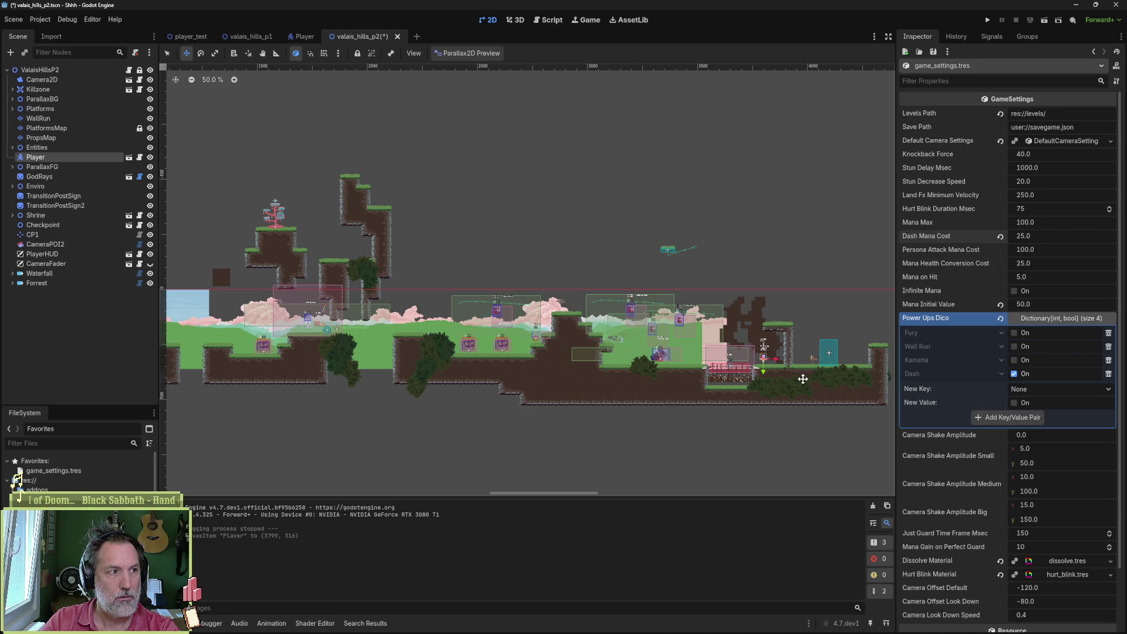
key("F6")
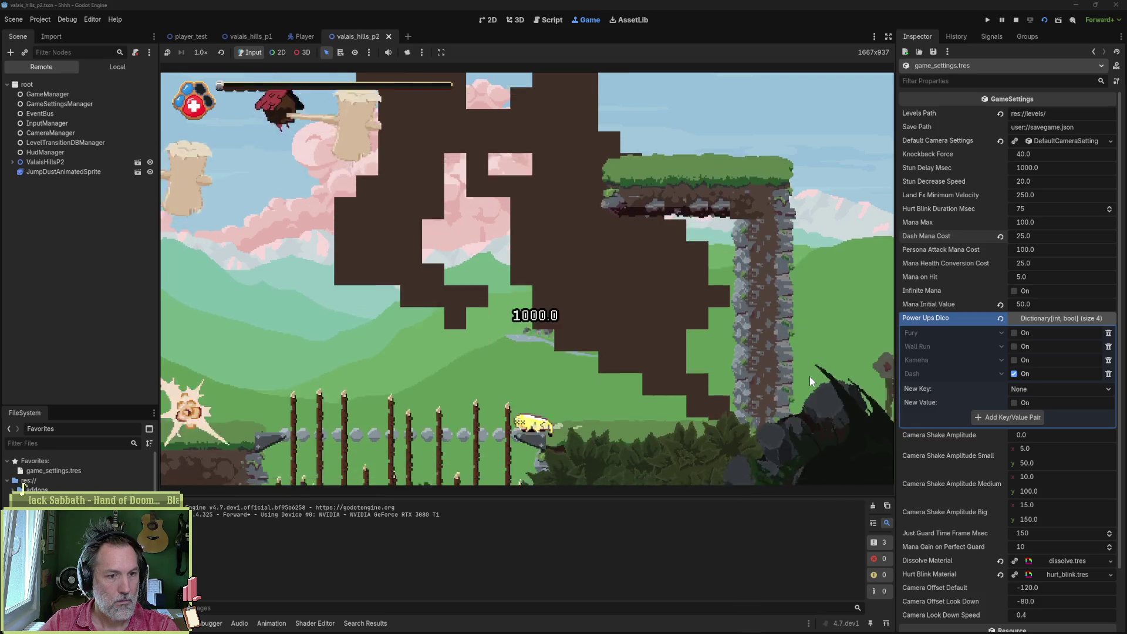
key("F8")
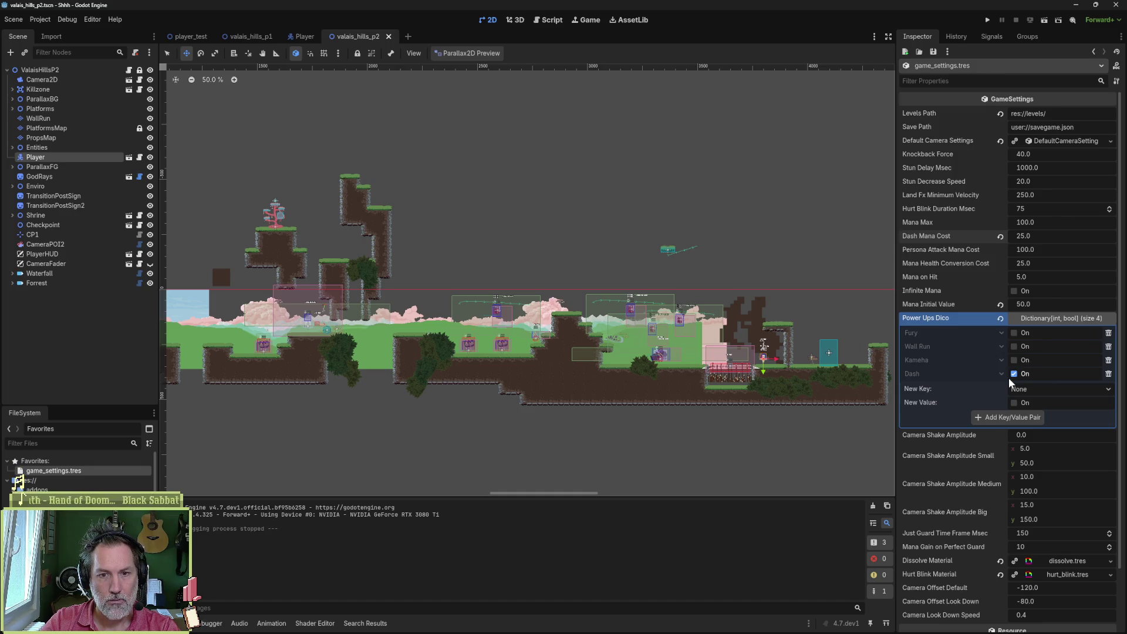
- Run the scene once more, stop it, and return to the Asana board
key("F6")
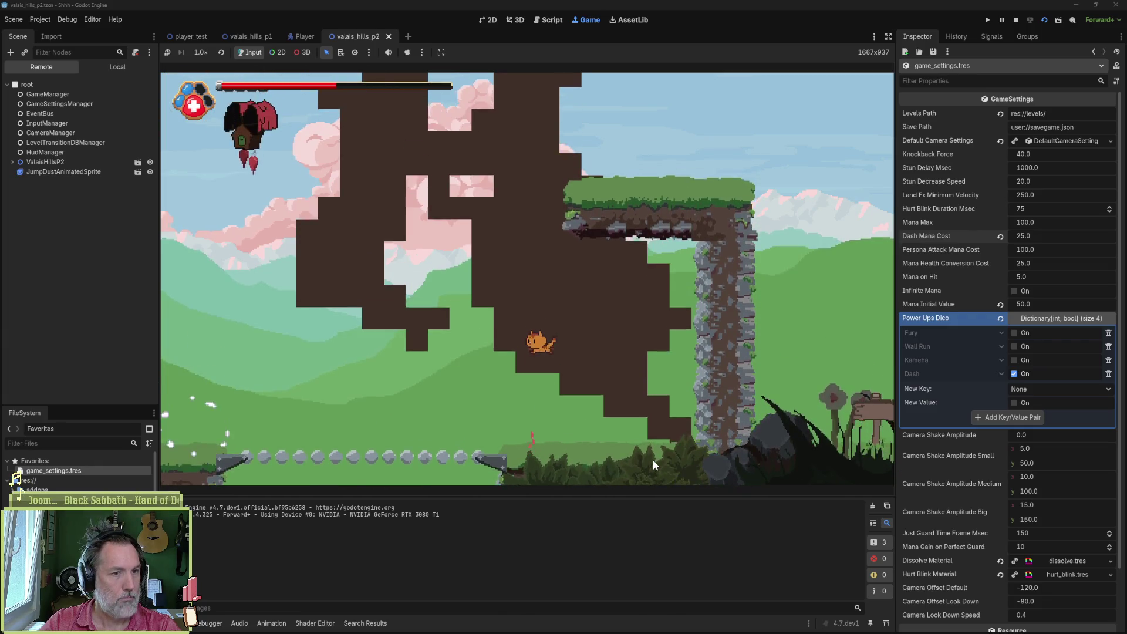
key("F8")
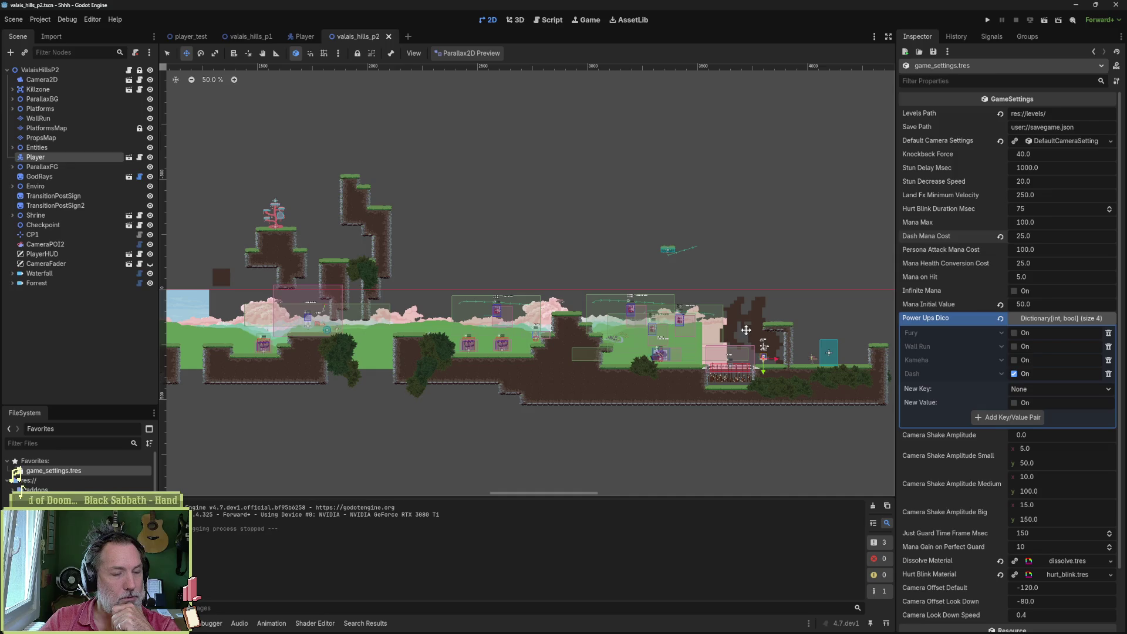
mouse_move(623, 629)
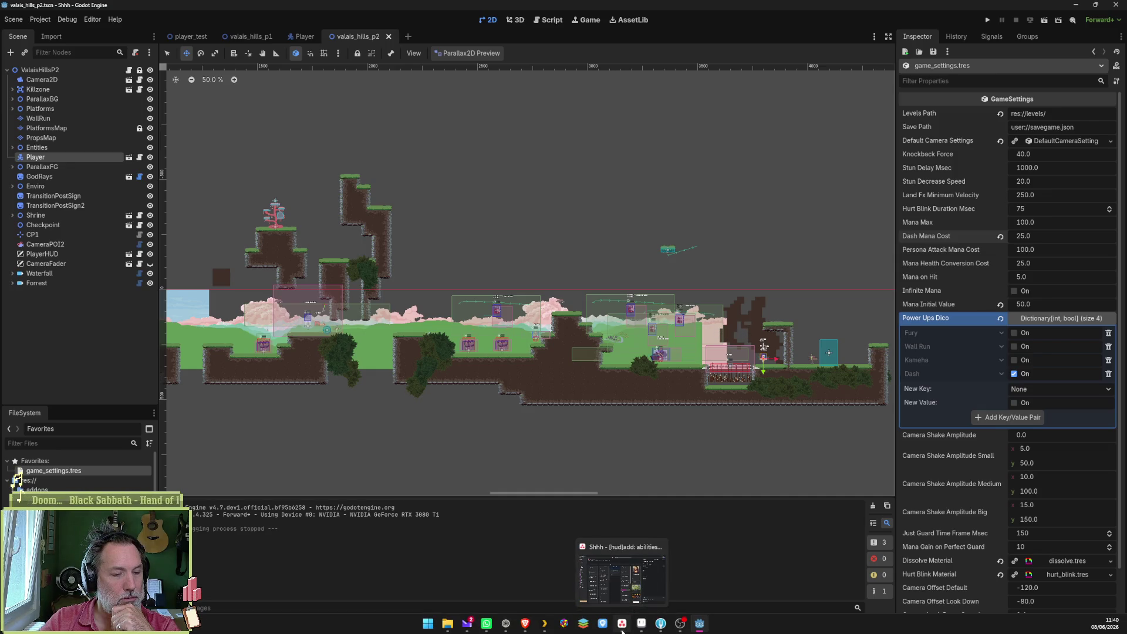
left_click(622, 578)
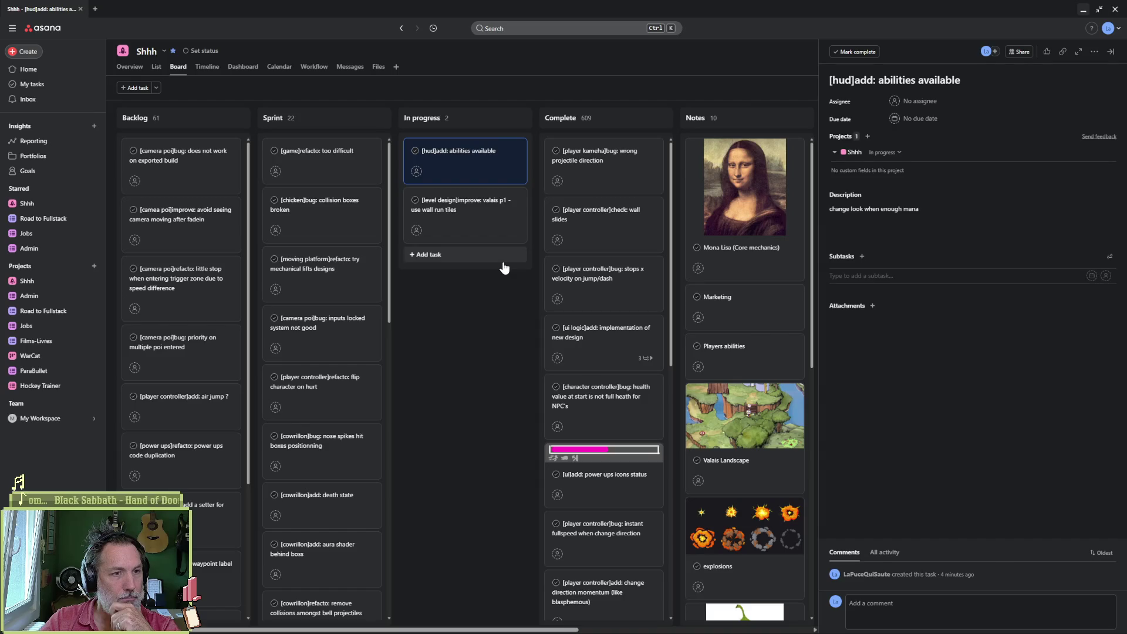